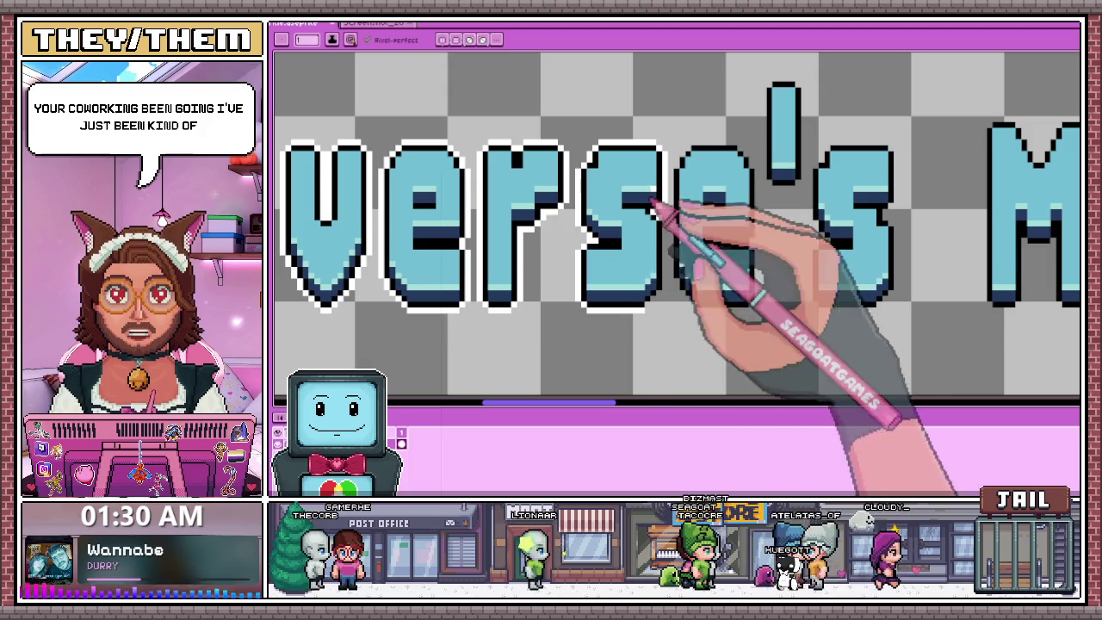
# Select 'The Universe' in the subtitle, nudge it a few pixels left and commit the move.
pyautogui.scroll(1, 672, 234)
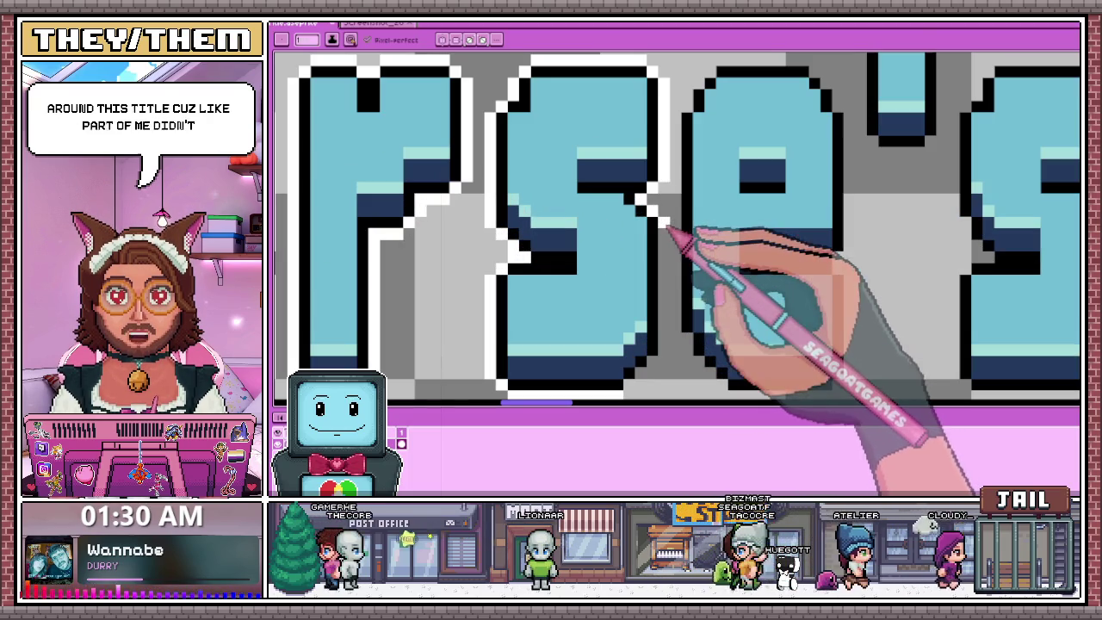
pyautogui.scroll(-1, 523, 147)
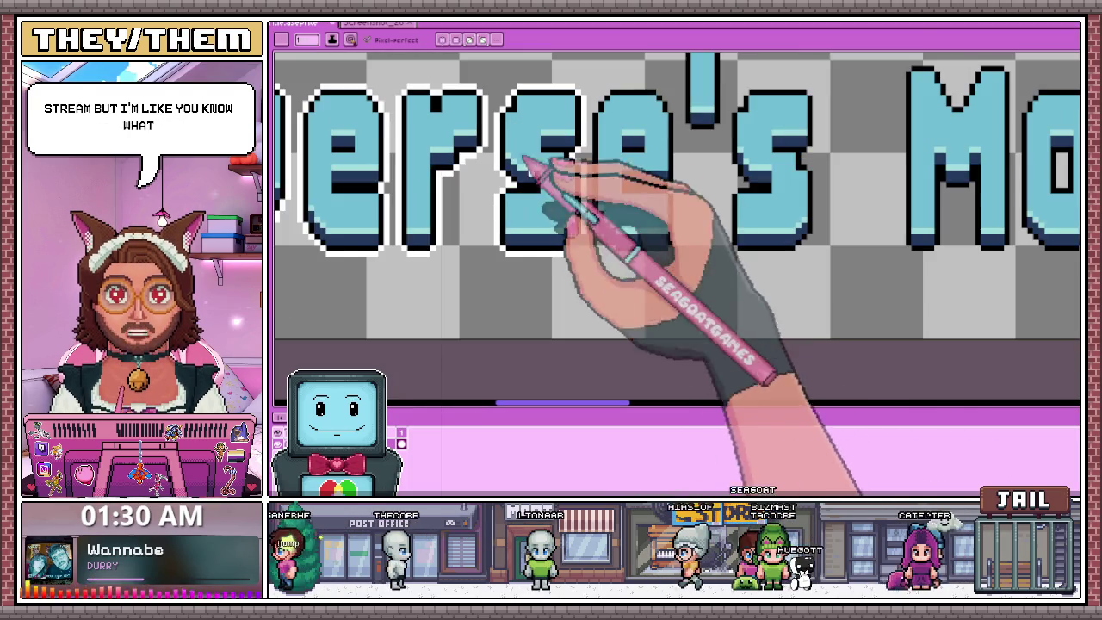
pyautogui.scroll(1, 585, 253)
pyautogui.scroll(1, 568, 256)
pyautogui.scroll(-1, 578, 241)
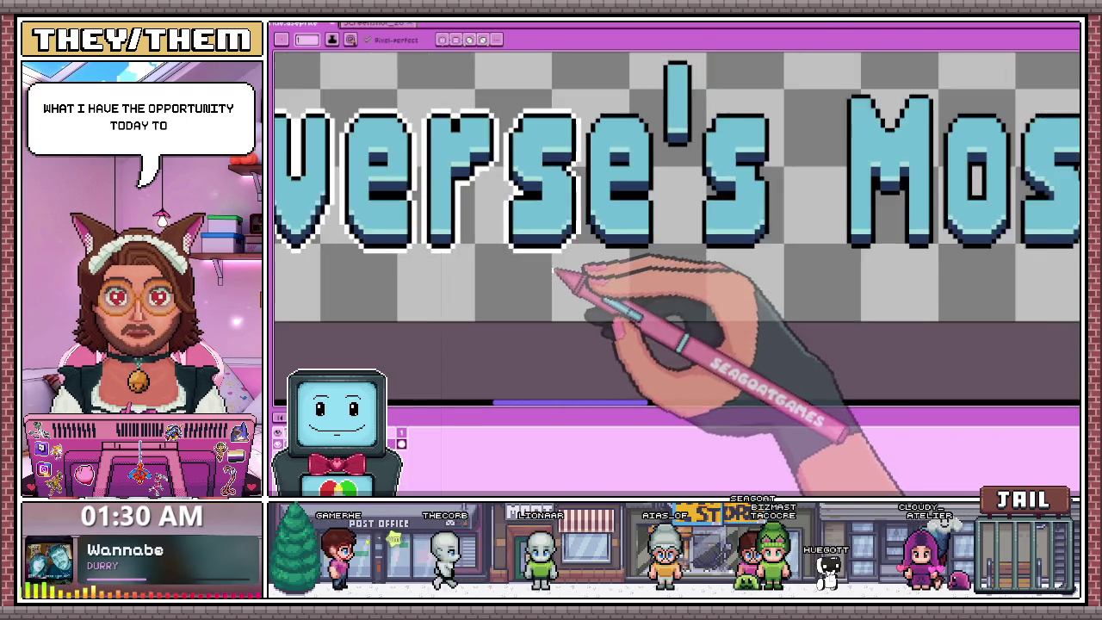
pyautogui.scroll(-1, 561, 278)
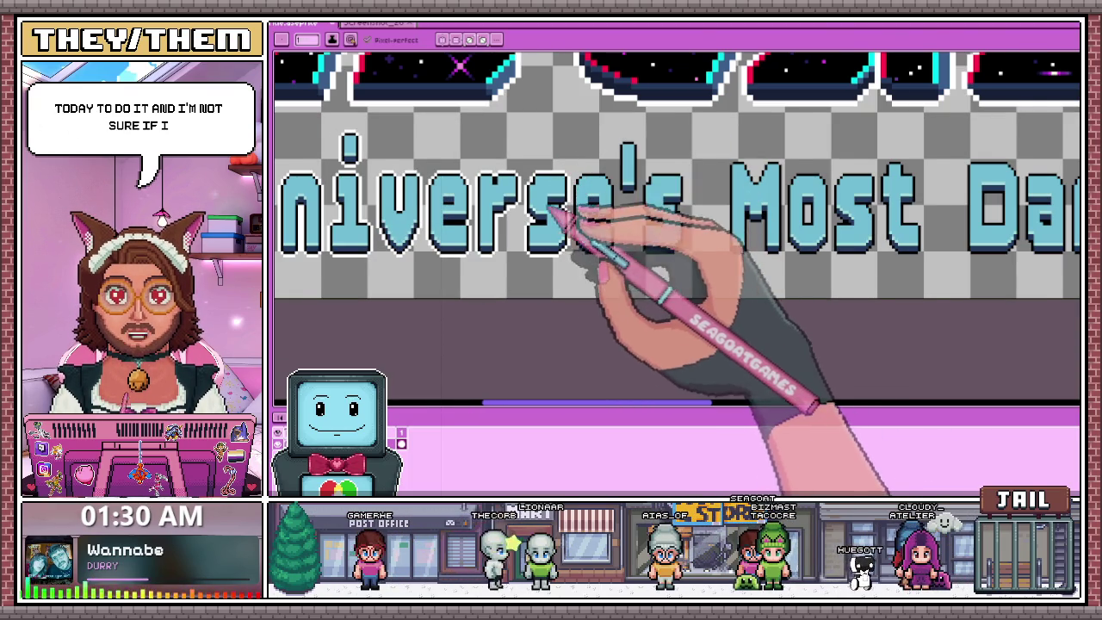
pyautogui.scroll(-1, 568, 215)
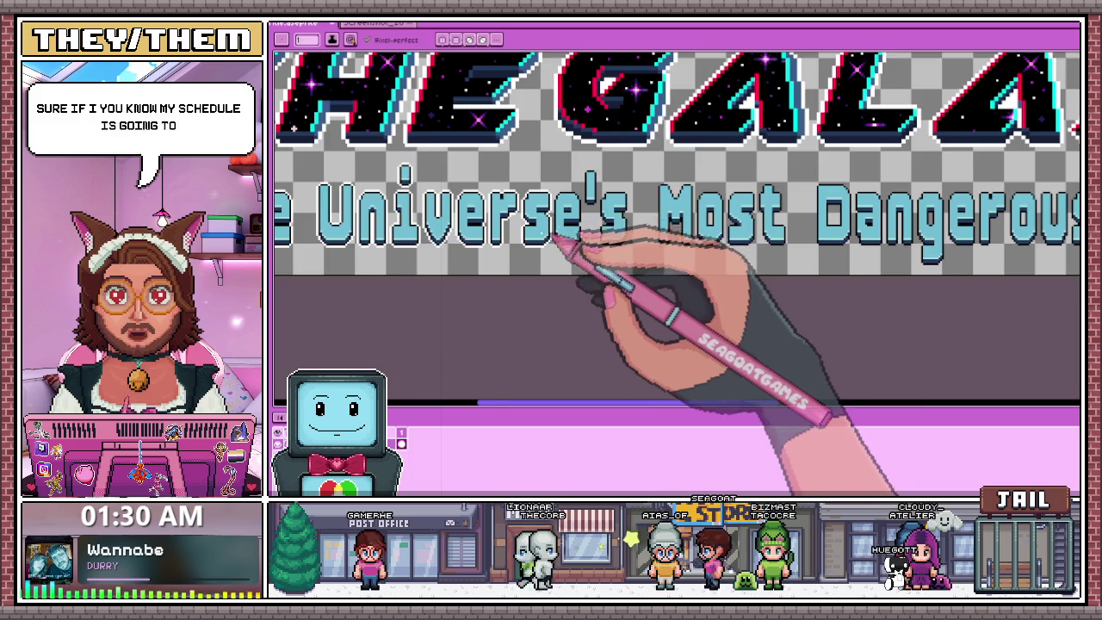
pyautogui.scroll(-1, 516, 206)
pyautogui.scroll(1, 467, 209)
pyautogui.scroll(1, 611, 237)
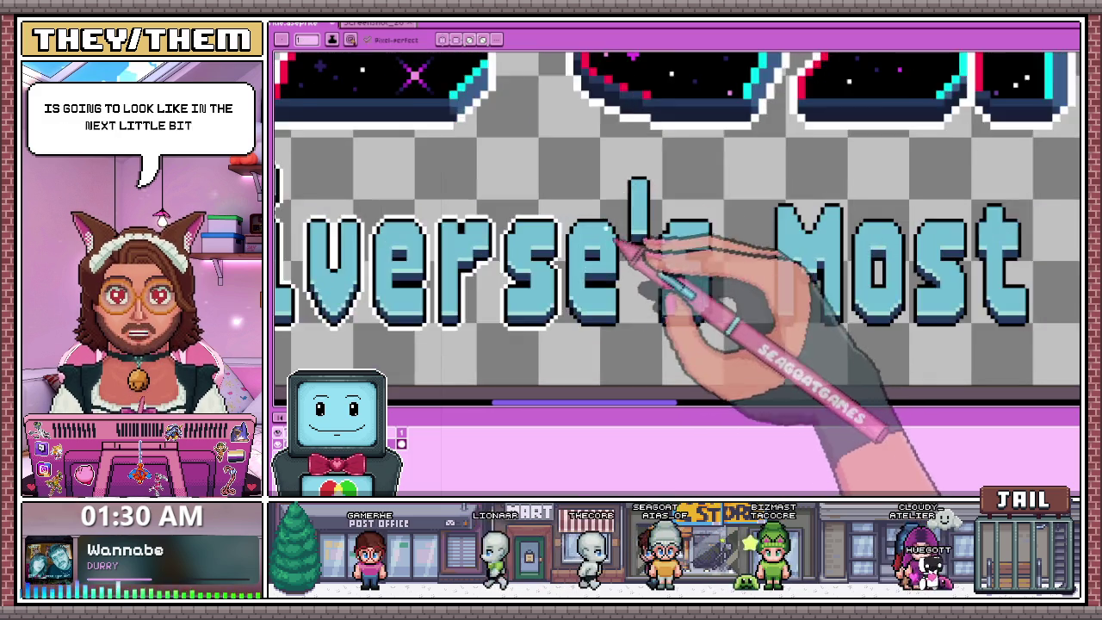
pyautogui.scroll(-3, 550, 240)
pyautogui.scroll(1, 413, 214)
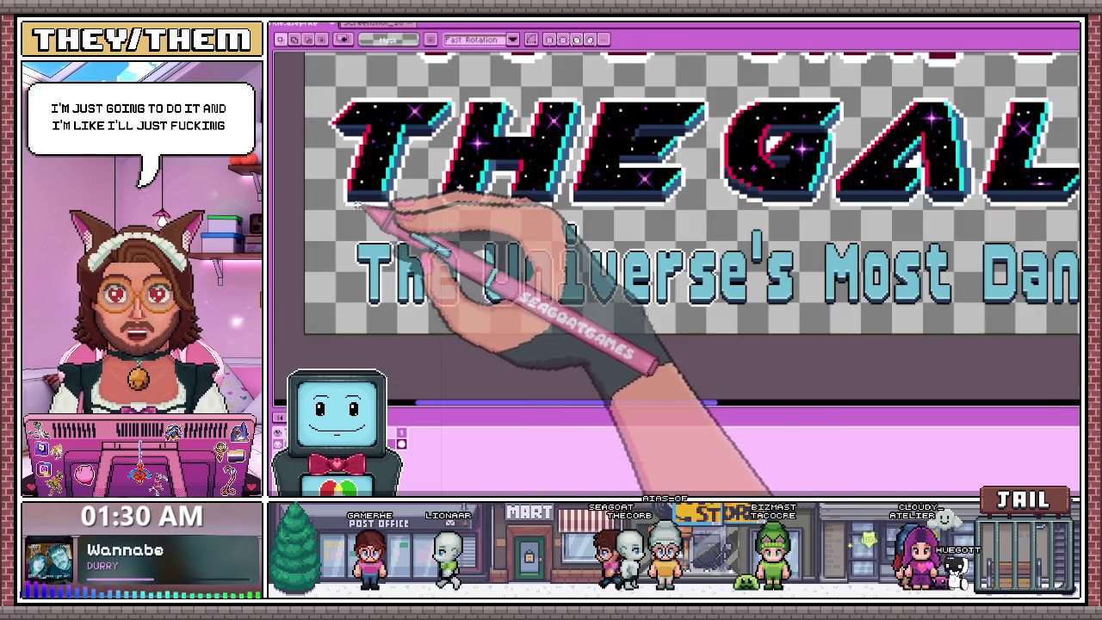
pyautogui.moveTo(353, 211); pyautogui.dragTo(740, 323)
pyautogui.scroll(1, 714, 314)
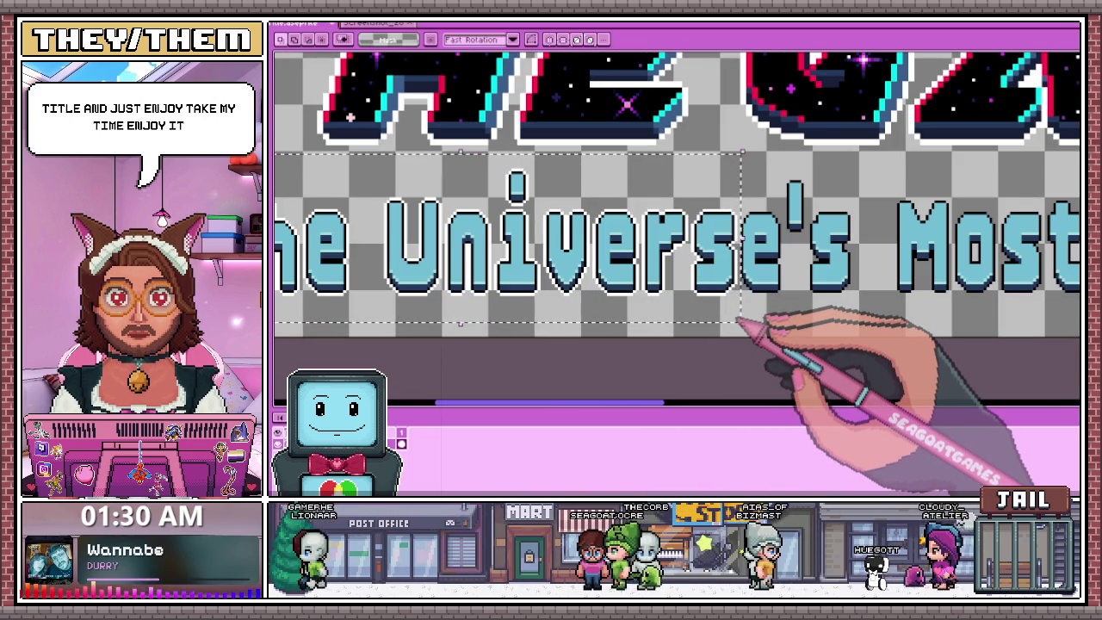
pyautogui.press('Left')
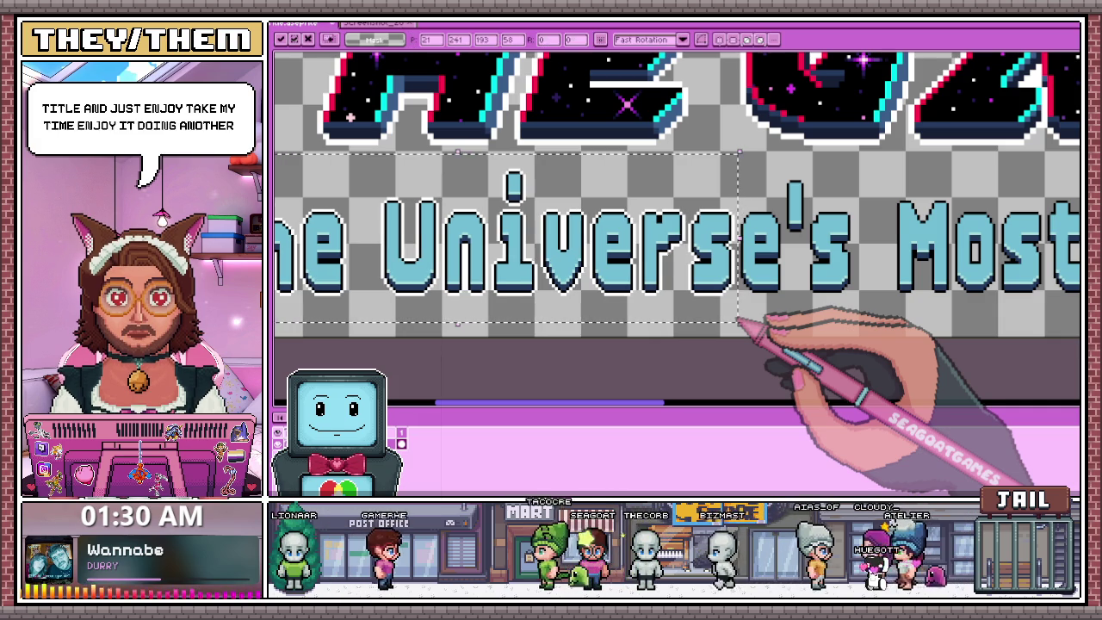
pyautogui.press('Return')
pyautogui.scroll(-3, 568, 181)
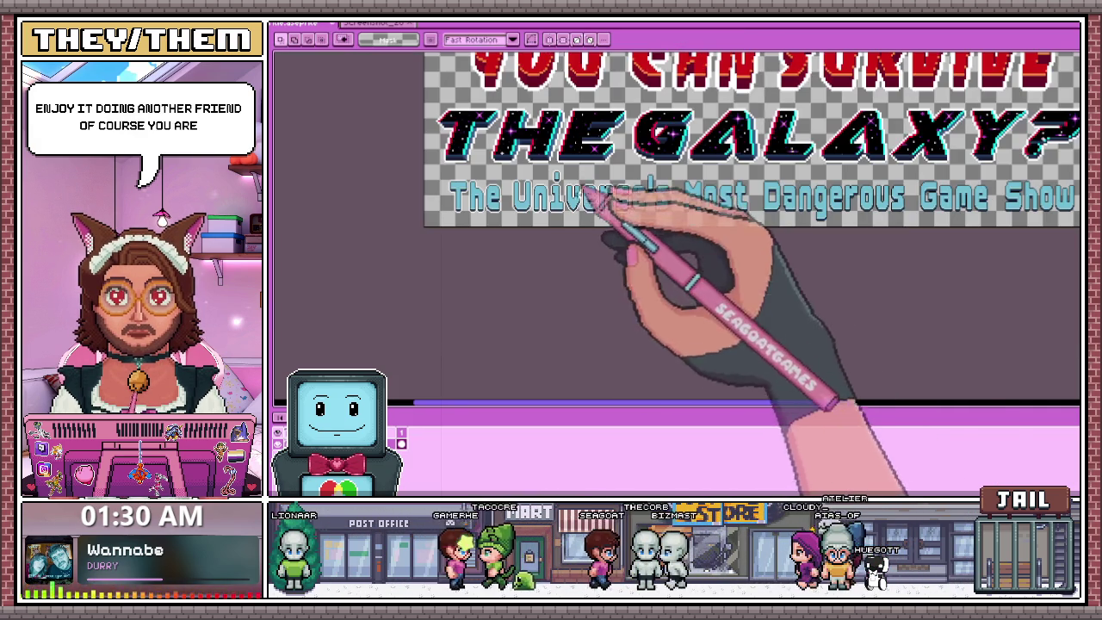
pyautogui.scroll(1, 652, 184)
# With the Pencil, draw white outline pixels along the edges of the 'se' in 'Universe's'.
pyautogui.press('b')
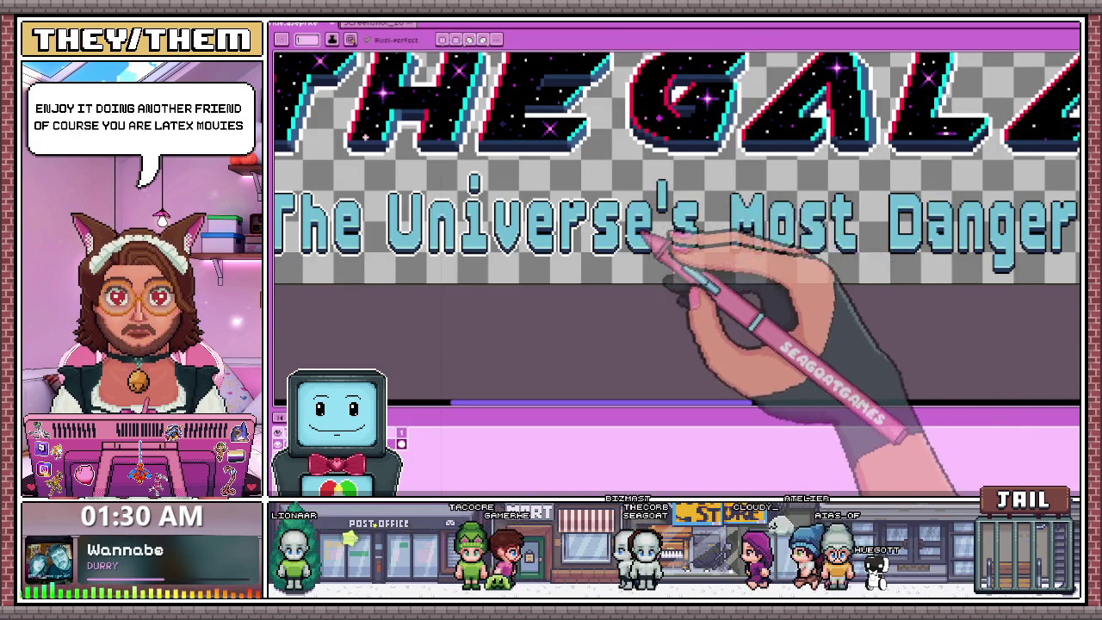
pyautogui.scroll(2, 659, 227)
pyautogui.scroll(2, 656, 241)
pyautogui.scroll(-2, 612, 297)
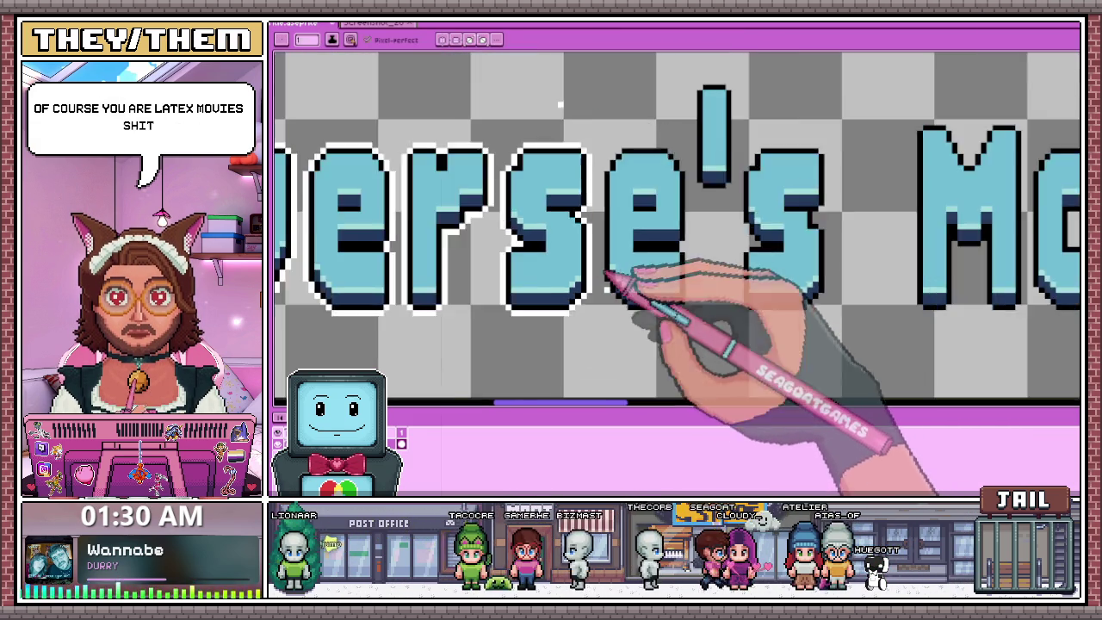
pyautogui.scroll(2, 620, 293)
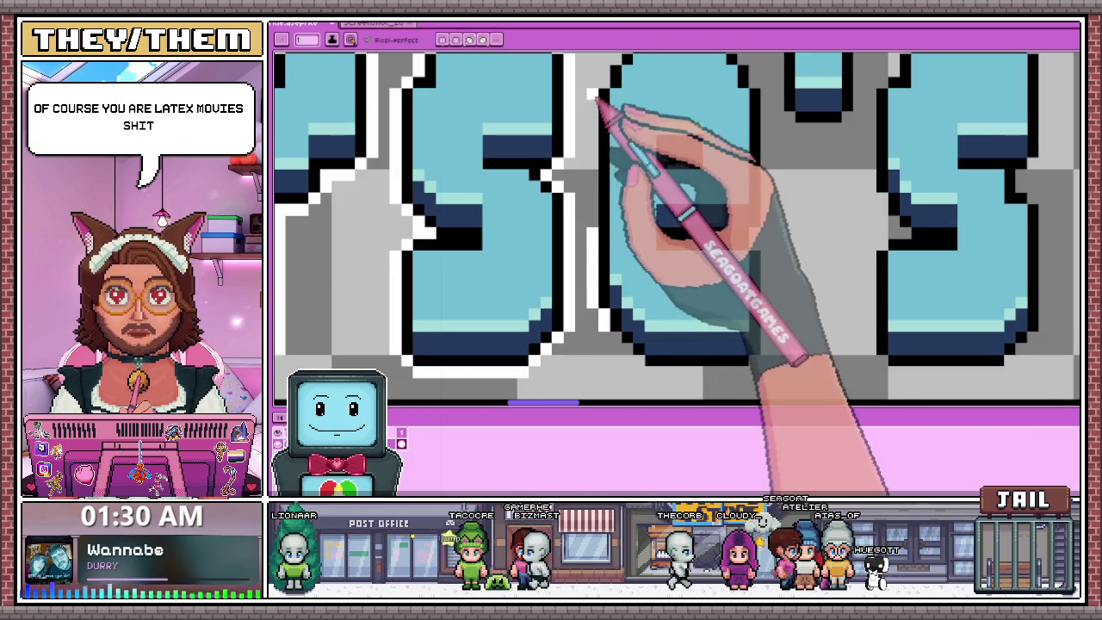
pyautogui.scroll(-1, 603, 249)
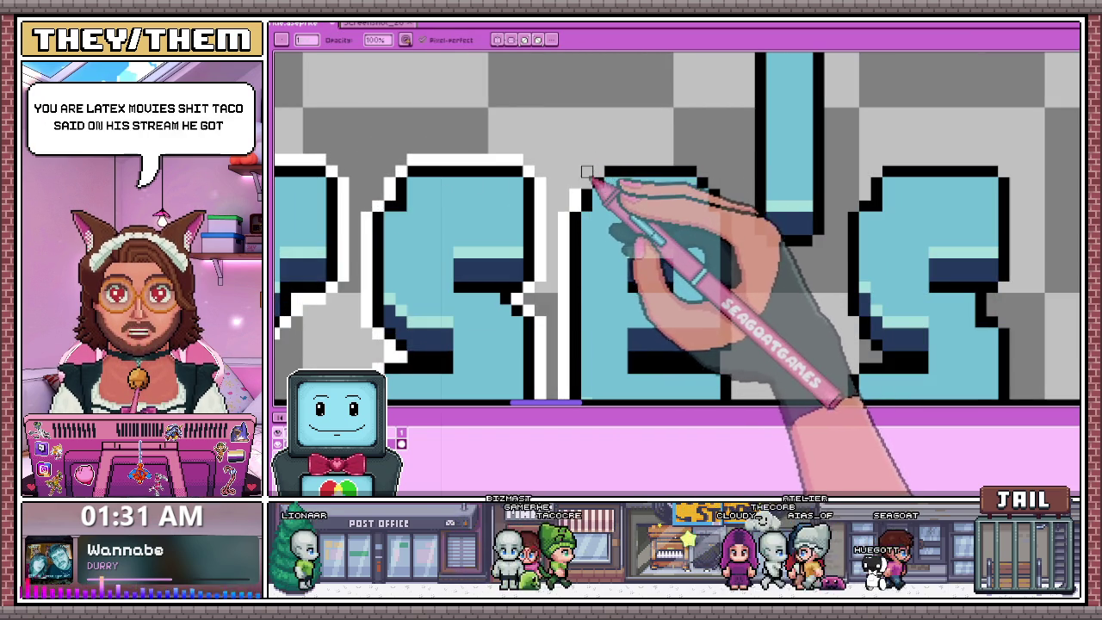
pyautogui.scroll(-1, 534, 121)
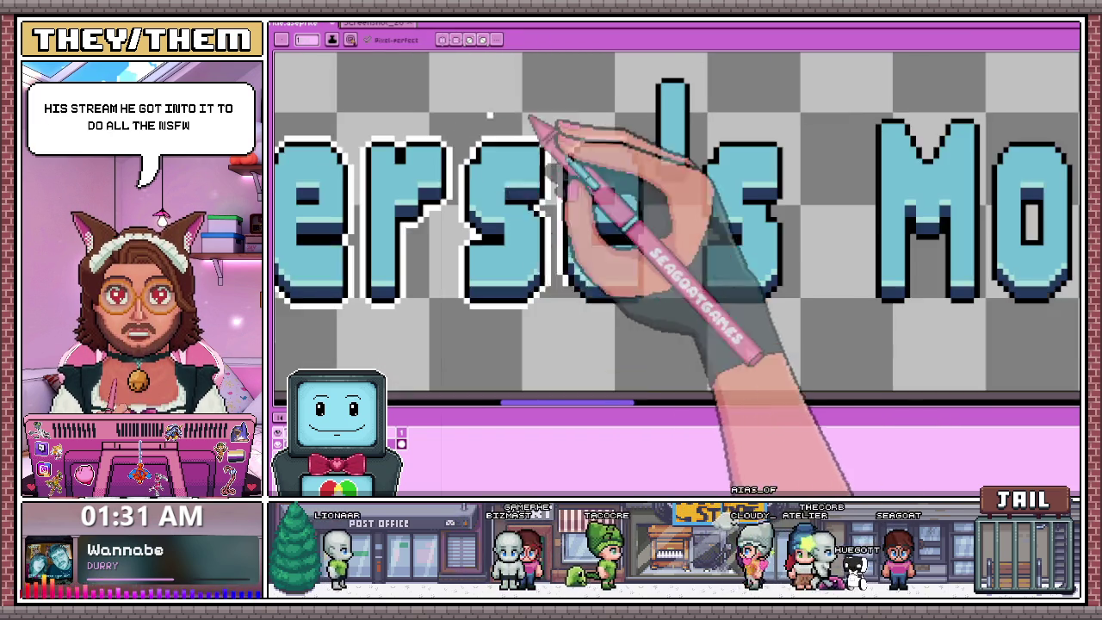
pyautogui.scroll(-1, 654, 190)
pyautogui.scroll(2, 619, 162)
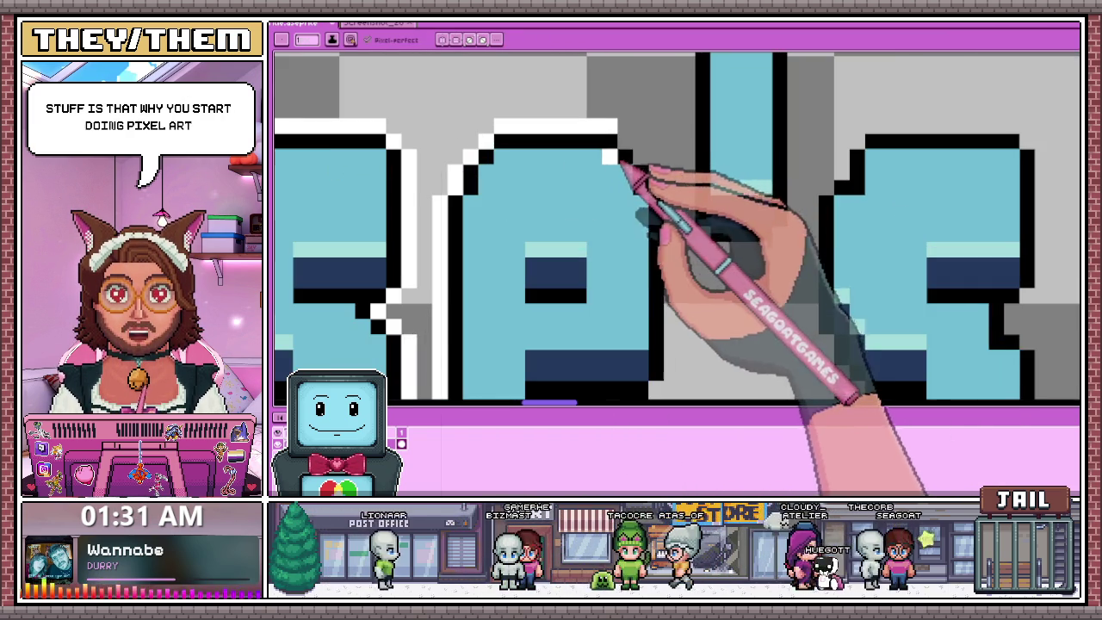
pyautogui.scroll(-1, 660, 155)
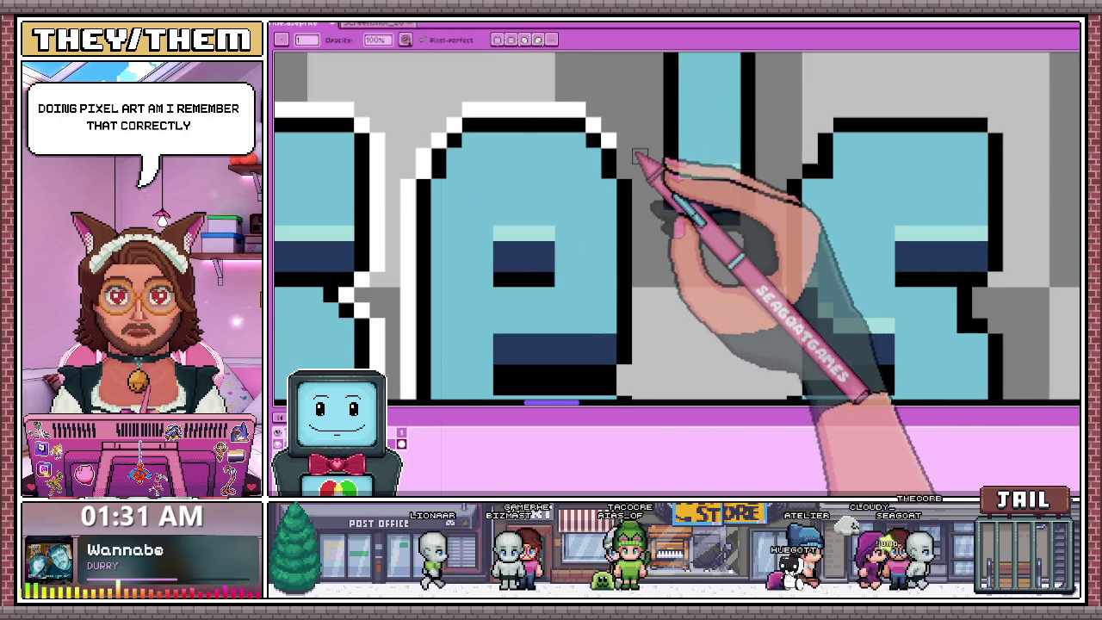
pyautogui.scroll(-1, 631, 172)
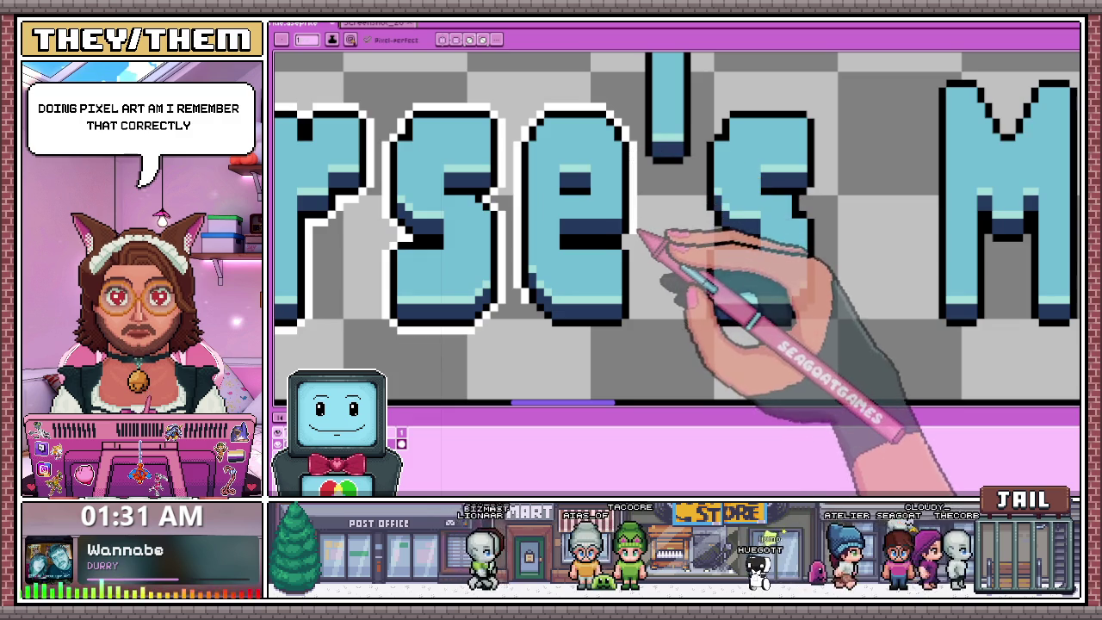
pyautogui.scroll(2, 644, 233)
pyautogui.scroll(-3, 634, 250)
pyautogui.scroll(3, 643, 172)
pyautogui.moveTo(638, 207)
pyautogui.mouseDown()
pyautogui.moveTo(607, 306)
pyautogui.moveTo(486, 302)
pyautogui.moveTo(435, 238)
pyautogui.mouseUp()
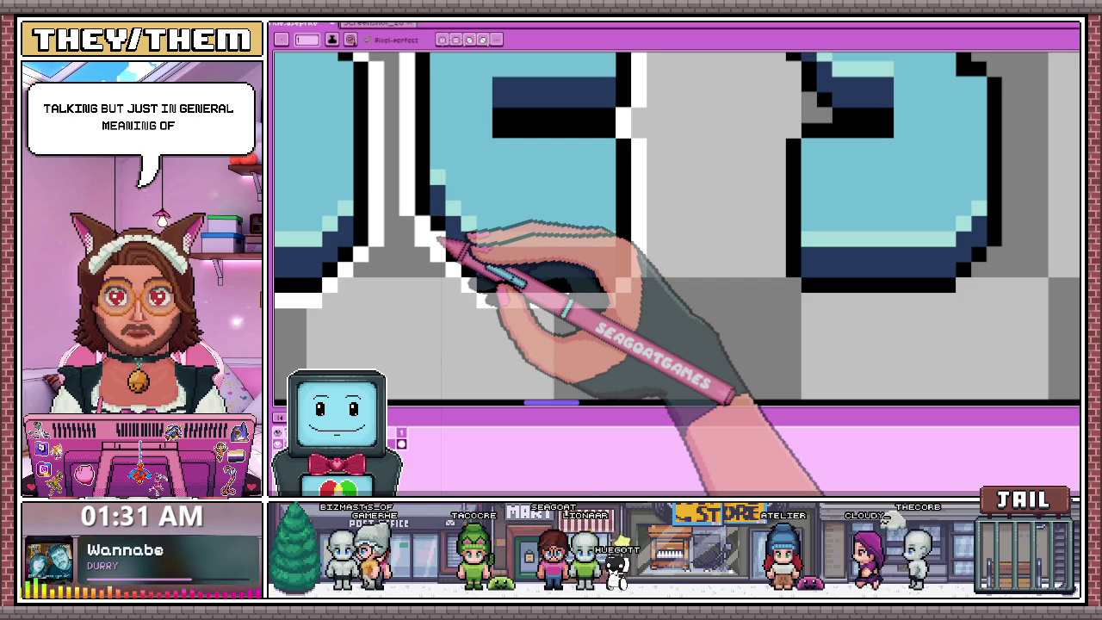
pyautogui.scroll(-2, 553, 246)
pyautogui.scroll(-1, 560, 222)
pyautogui.scroll(1, 560, 185)
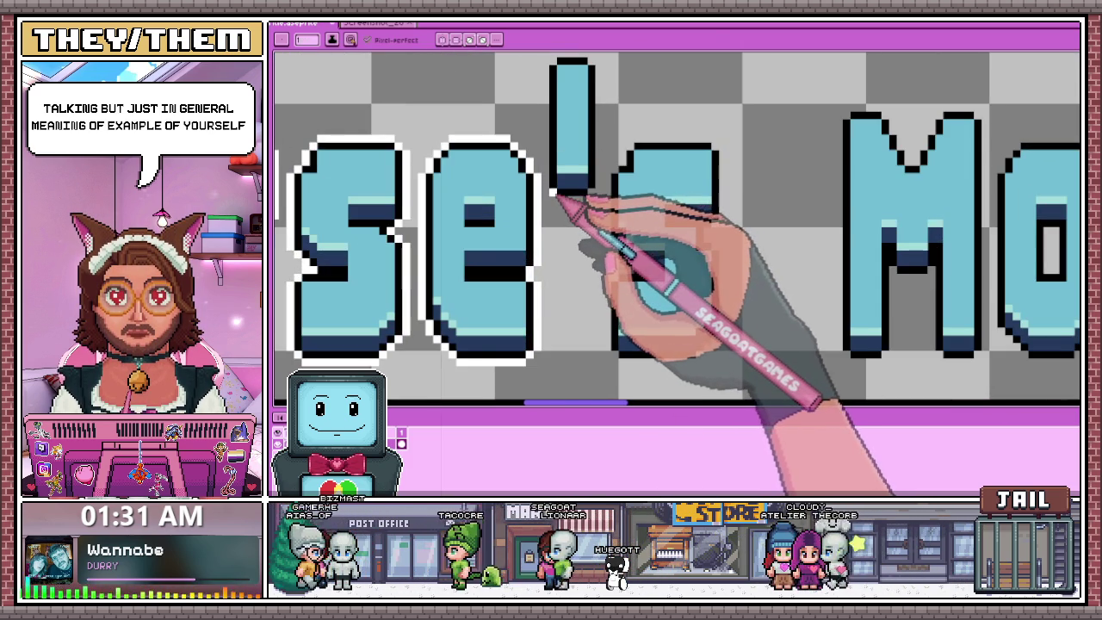
pyautogui.scroll(-1, 560, 210)
pyautogui.scroll(-2, 553, 215)
pyautogui.scroll(-2, 482, 241)
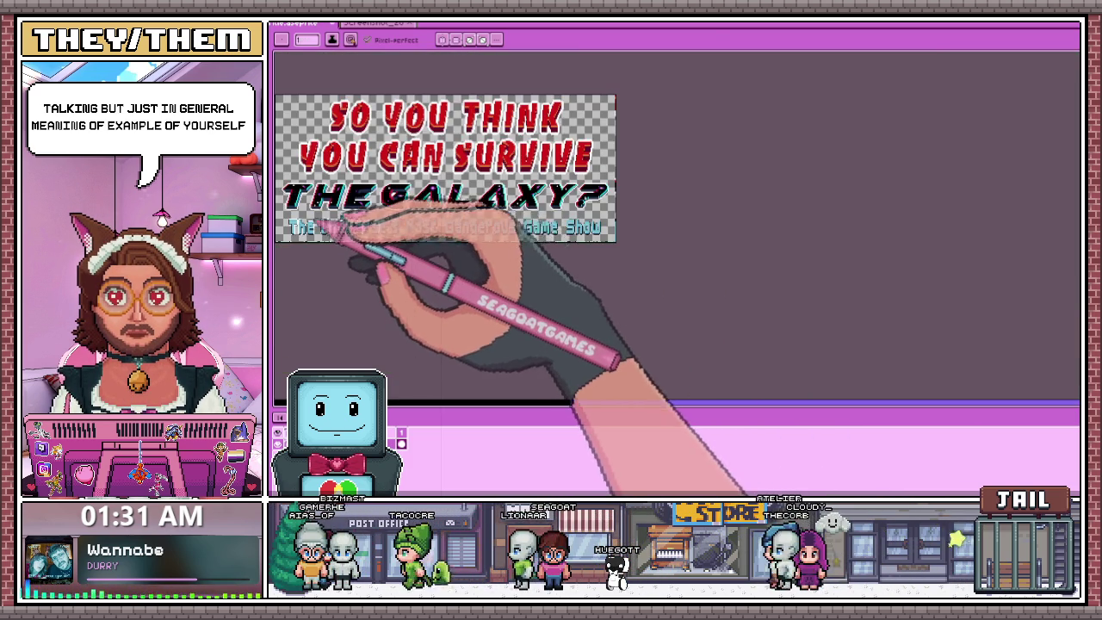
pyautogui.scroll(2, 396, 224)
pyautogui.press('m')
pyautogui.scroll(-3, 362, 258)
pyautogui.scroll(2, 353, 241)
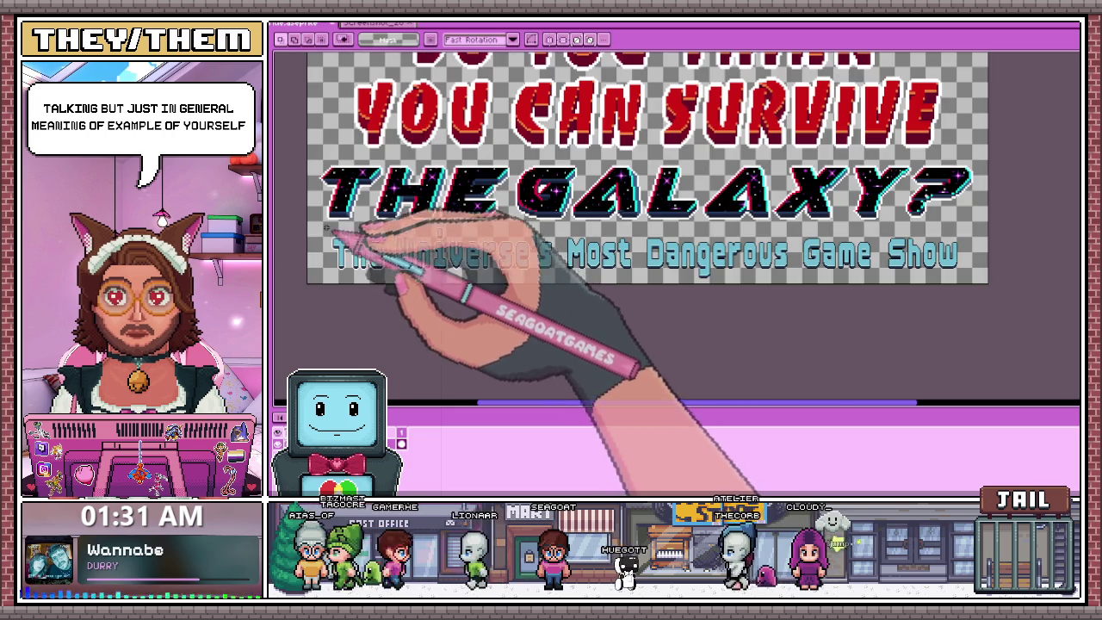
pyautogui.scroll(1, 577, 293)
pyautogui.scroll(1, 516, 275)
pyautogui.moveTo(497, 260); pyautogui.dragTo(507, 263)
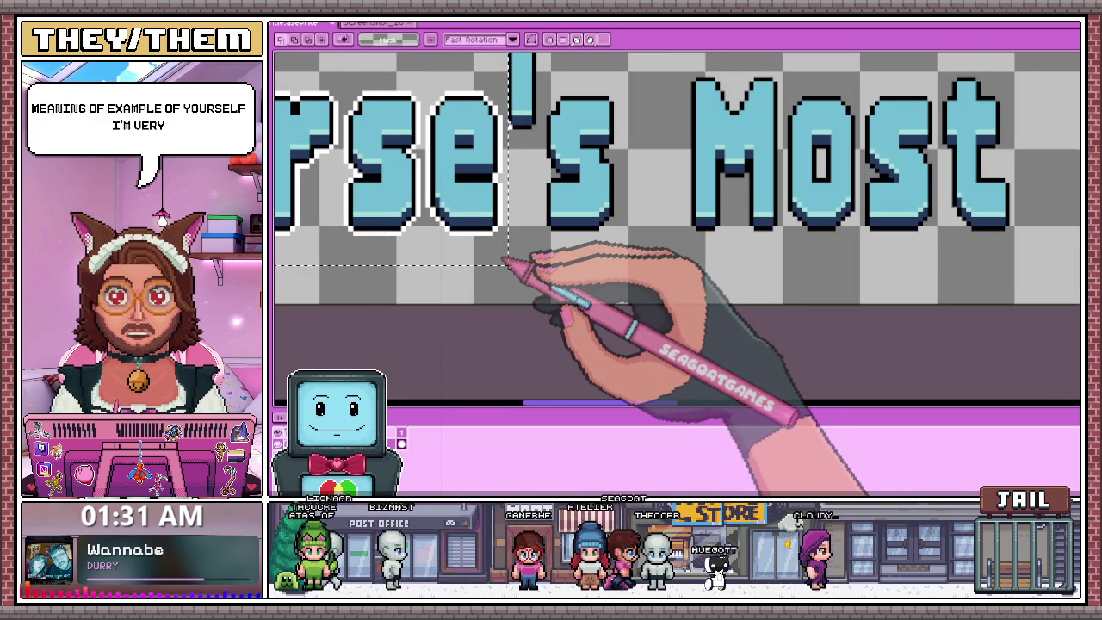
pyautogui.click(525, 320)
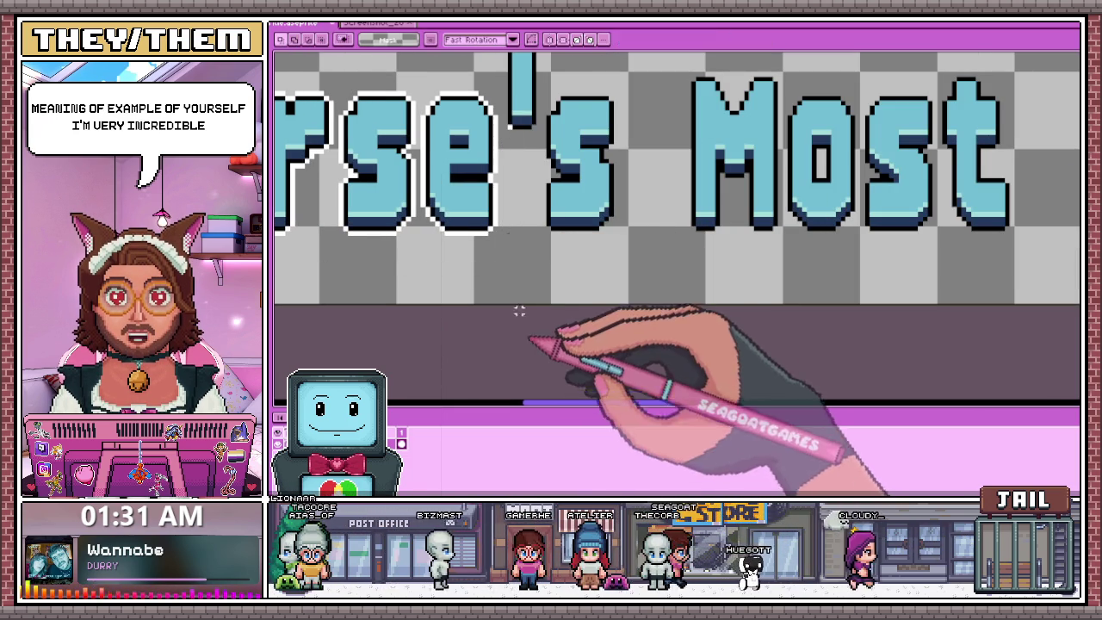
pyautogui.scroll(-1, 517, 172)
pyautogui.press('b')
pyautogui.scroll(1, 523, 98)
pyautogui.scroll(2, 491, 296)
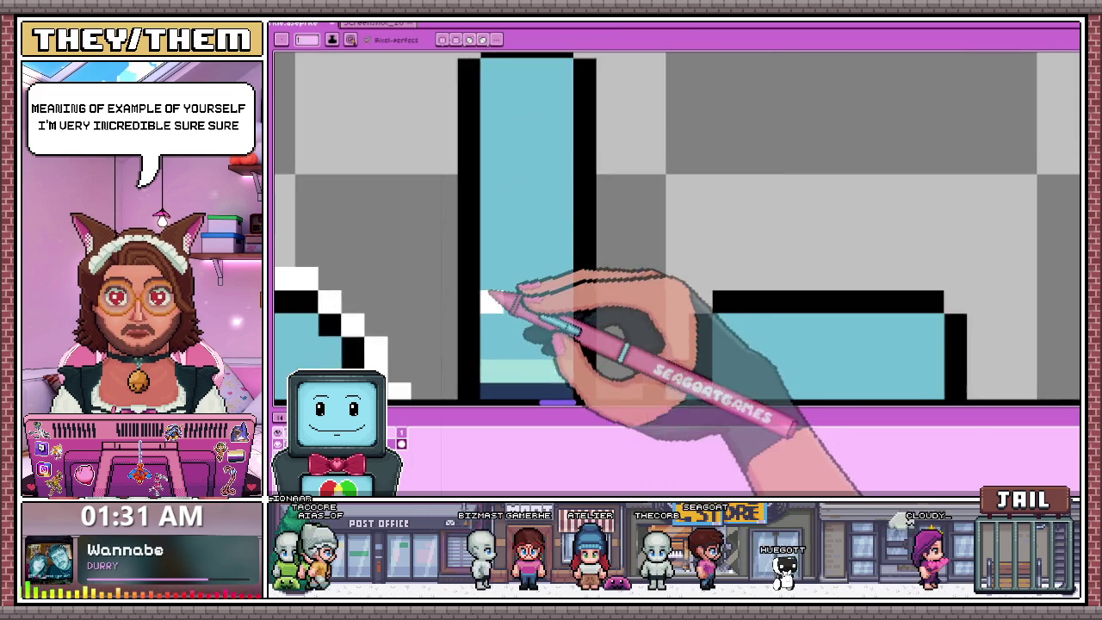
# Outline the apostrophe's left side and top with white pixels.
pyautogui.scroll(1, 466, 260)
pyautogui.moveTo(472, 275); pyautogui.dragTo(465, 107)
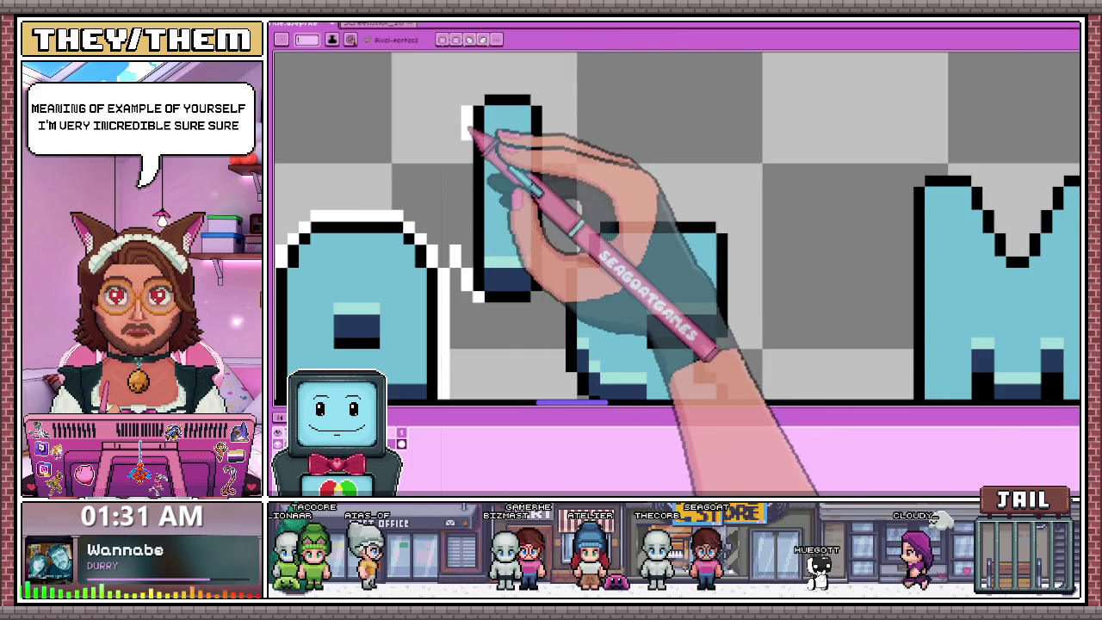
pyautogui.moveTo(486, 88)
pyautogui.mouseDown()
pyautogui.moveTo(508, 88)
pyautogui.moveTo(545, 196)
pyautogui.mouseUp()
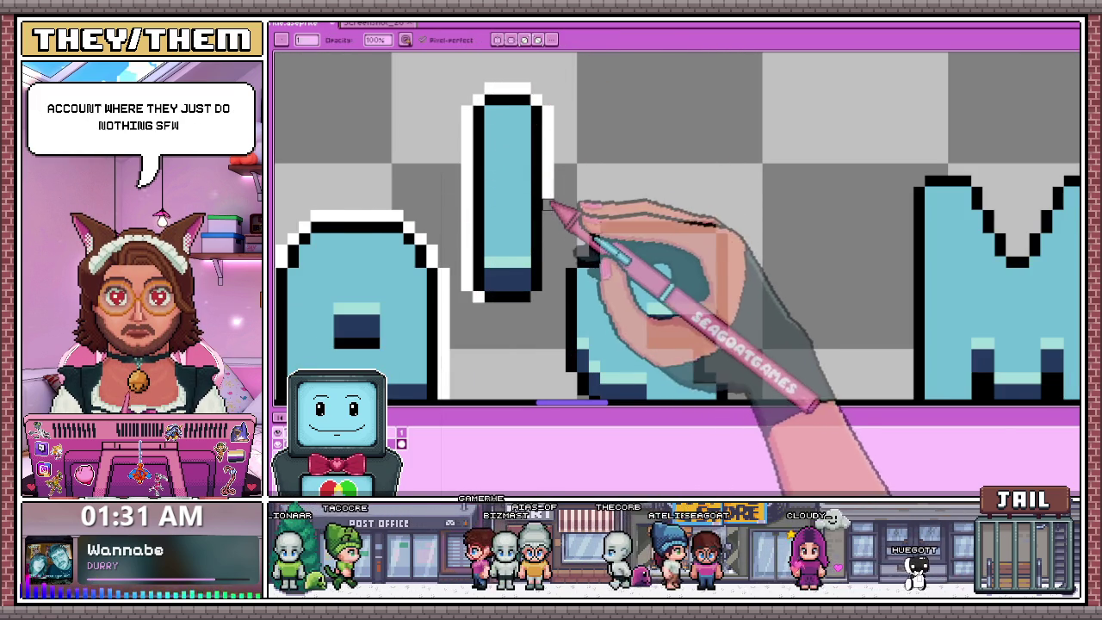
# Add a white outline row beneath the apostrophe in 'Universe's'.
pyautogui.scroll(1, 555, 200)
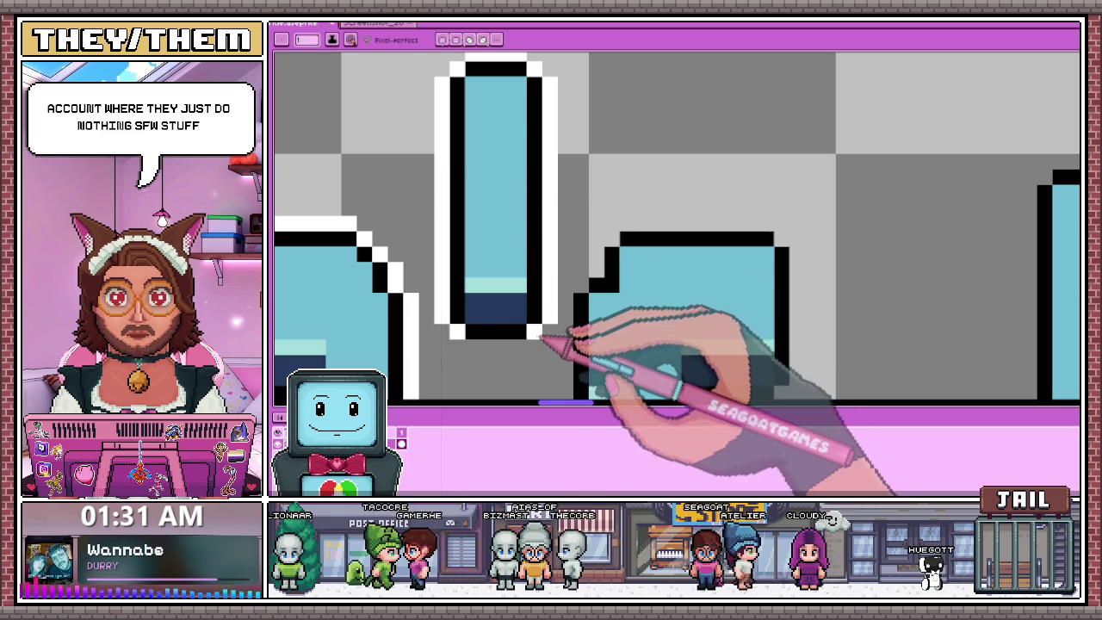
pyautogui.scroll(-2, 454, 253)
pyautogui.scroll(2, 479, 293)
pyautogui.moveTo(482, 274); pyautogui.dragTo(555, 275)
pyautogui.scroll(-1, 534, 249)
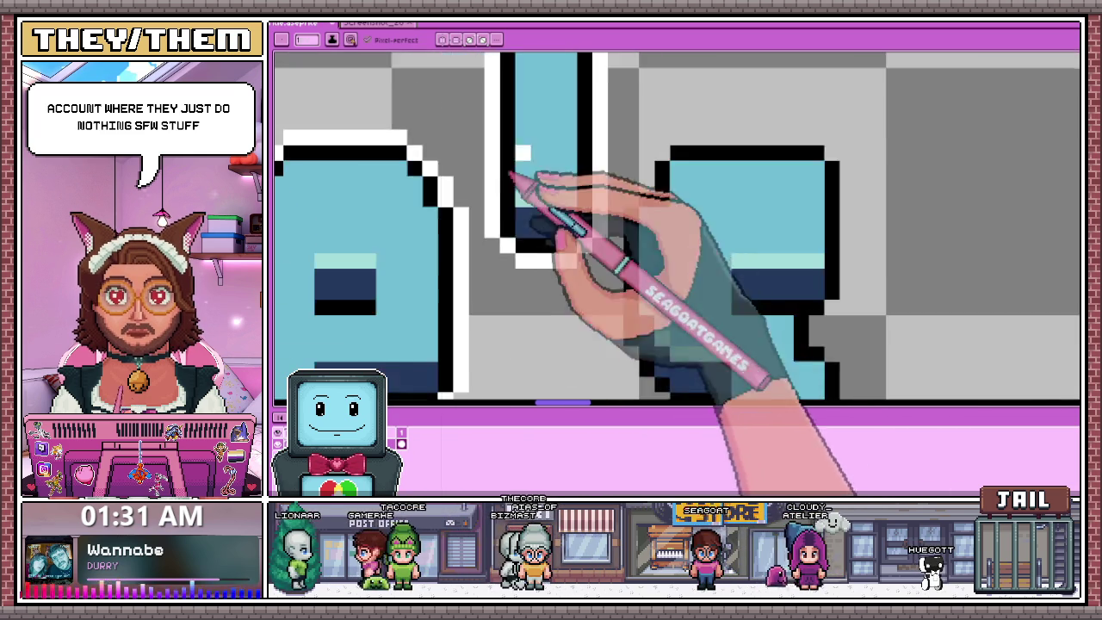
pyautogui.scroll(-2, 516, 224)
pyautogui.scroll(-1, 534, 241)
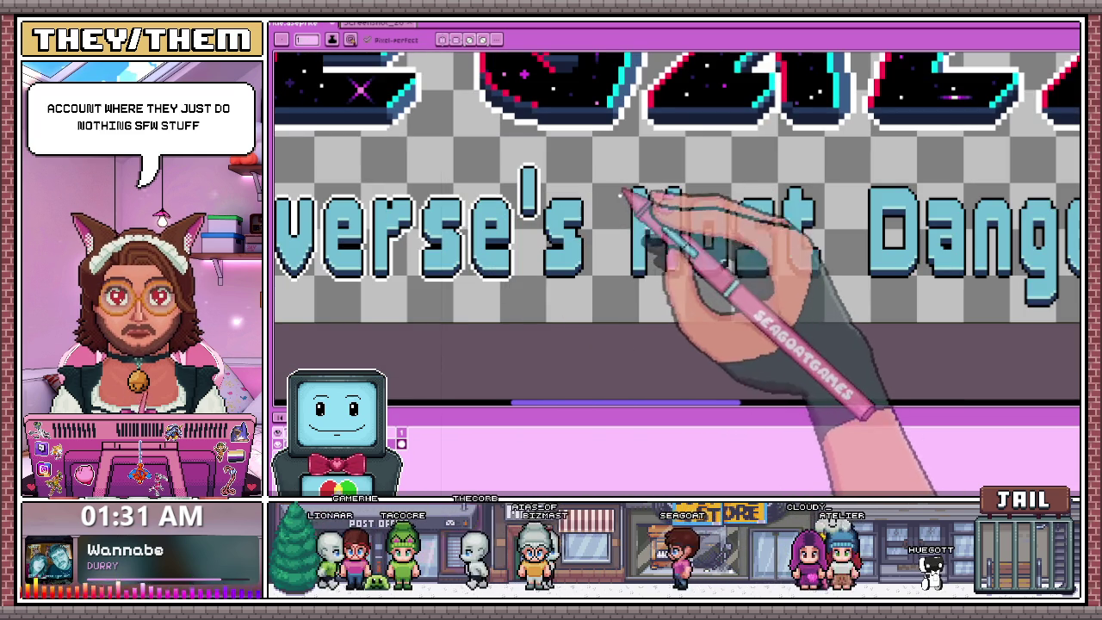
pyautogui.scroll(1, 555, 202)
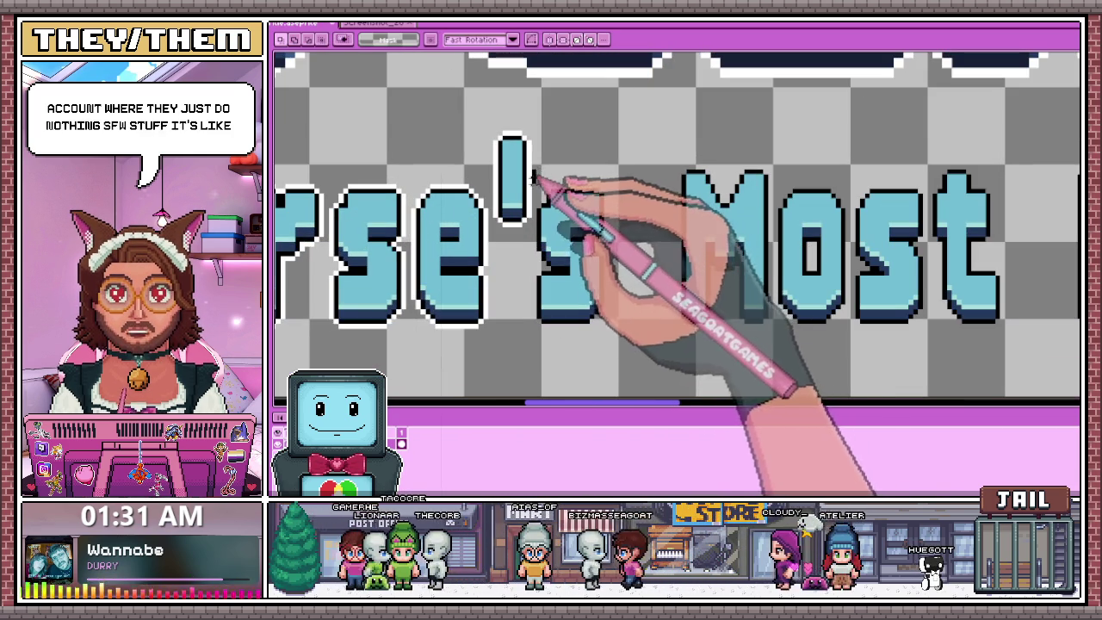
# Marquee-select the area around the final s and return to the Pencil.
pyautogui.moveTo(534, 171); pyautogui.dragTo(623, 347)
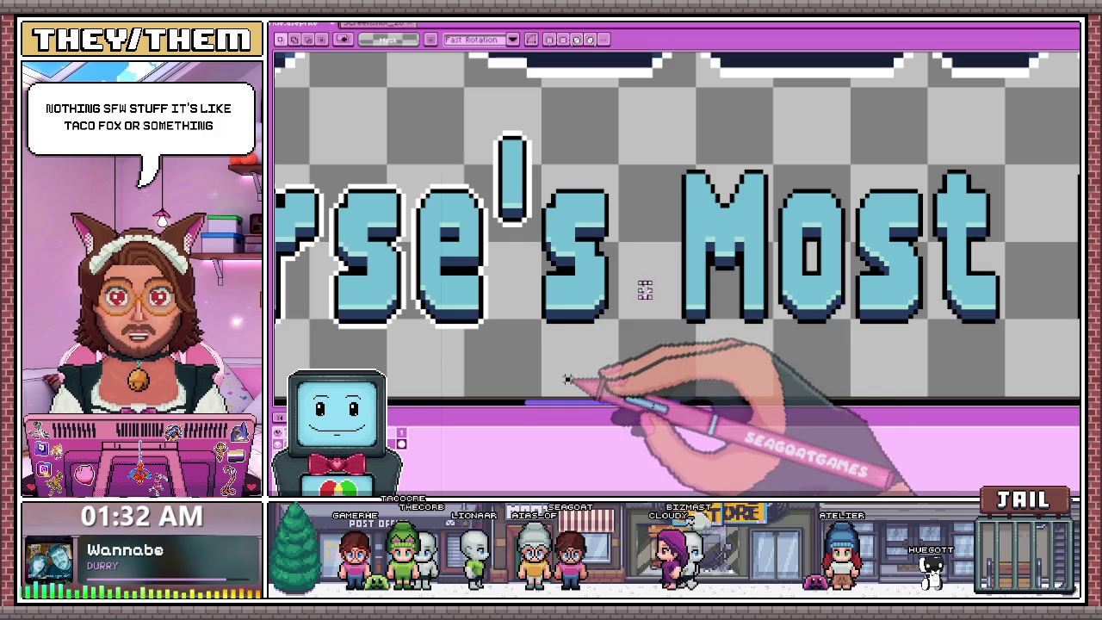
pyautogui.press('b')
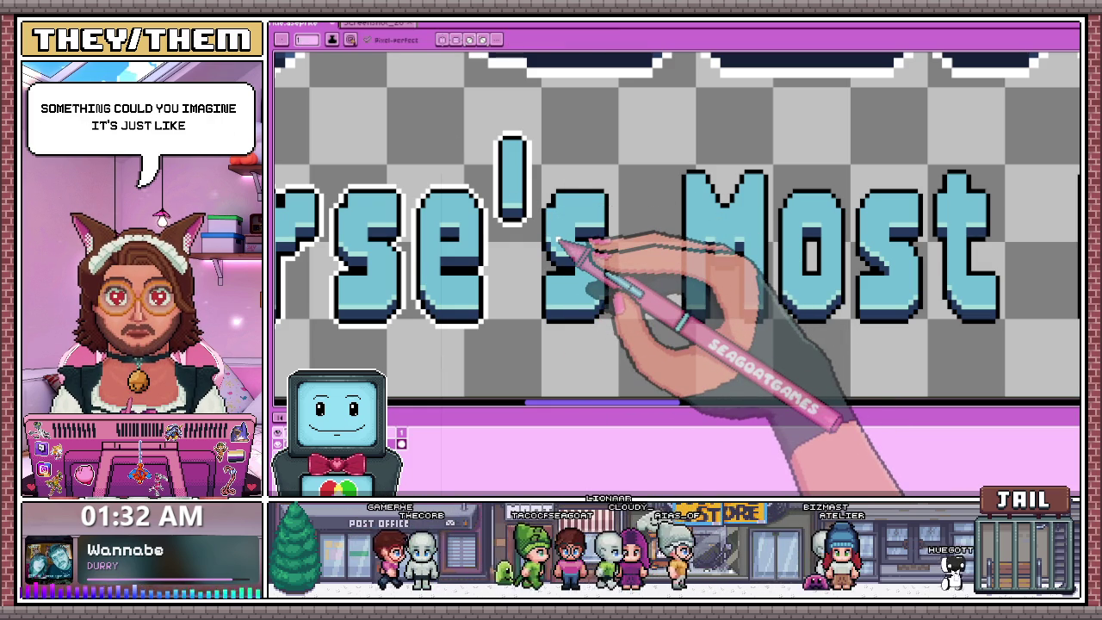
# Outline the left and right edges of the s in 'Universe's' in white, filling a gap pixel.
pyautogui.scroll(2, 558, 240)
pyautogui.moveTo(527, 272); pyautogui.dragTo(564, 131)
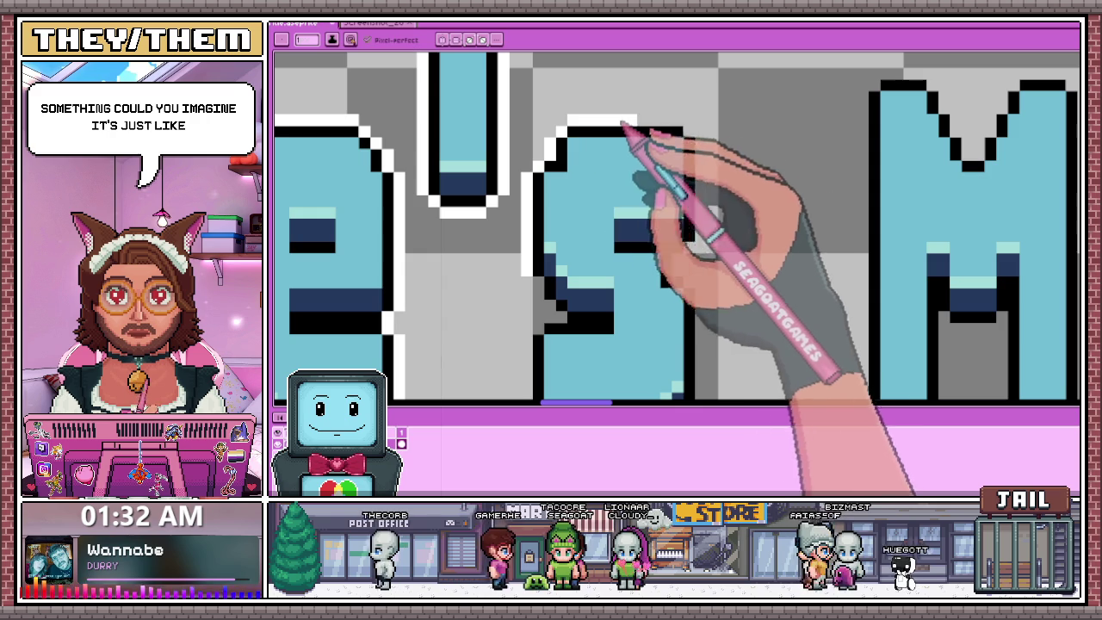
pyautogui.scroll(-2, 654, 116)
pyautogui.scroll(2, 684, 155)
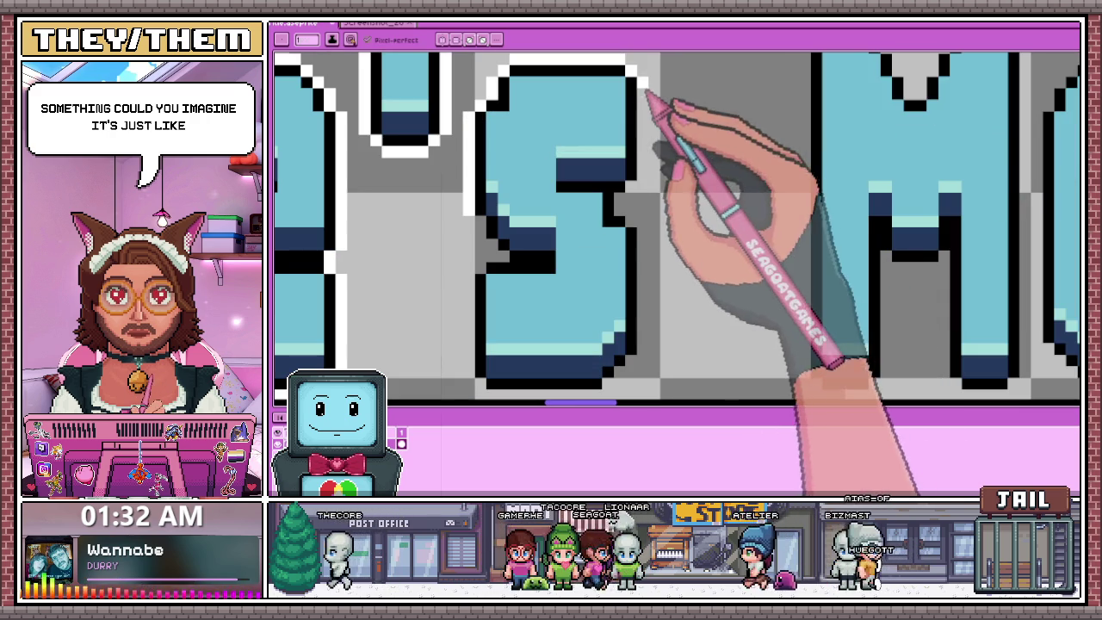
pyautogui.moveTo(637, 77); pyautogui.dragTo(637, 185)
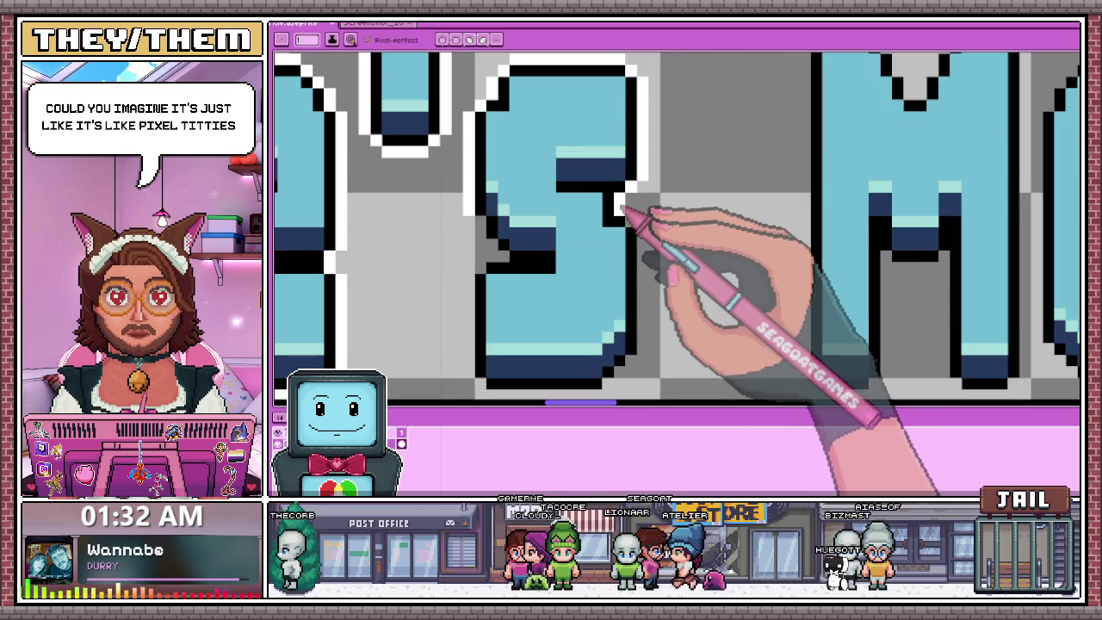
pyautogui.moveTo(637, 225); pyautogui.dragTo(645, 346)
pyautogui.scroll(-2, 646, 344)
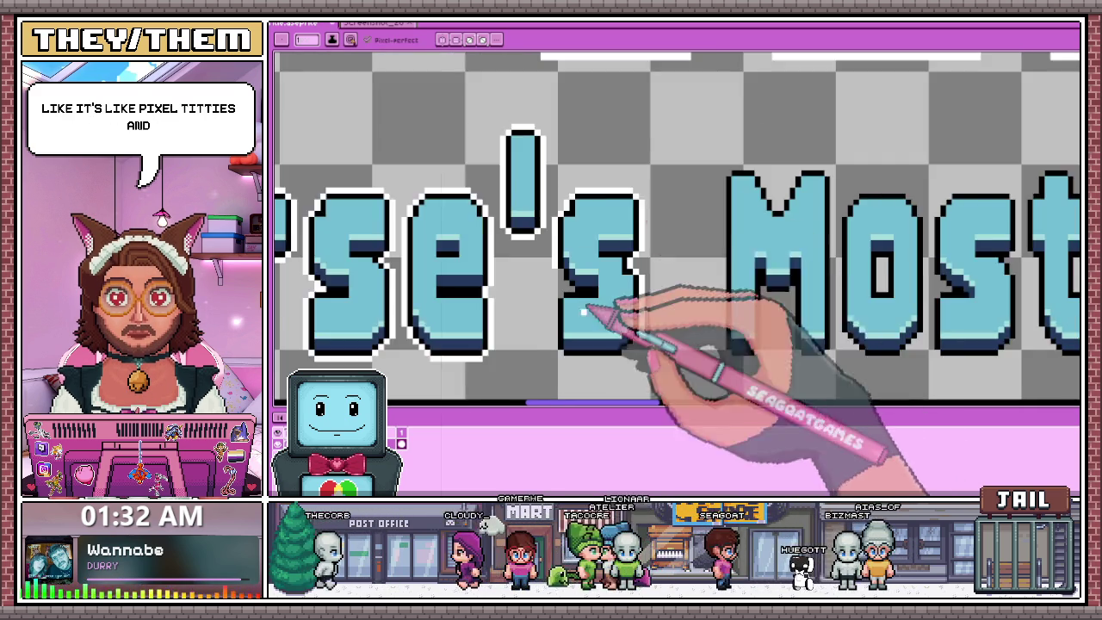
pyautogui.scroll(3, 652, 296)
pyautogui.click(544, 277)
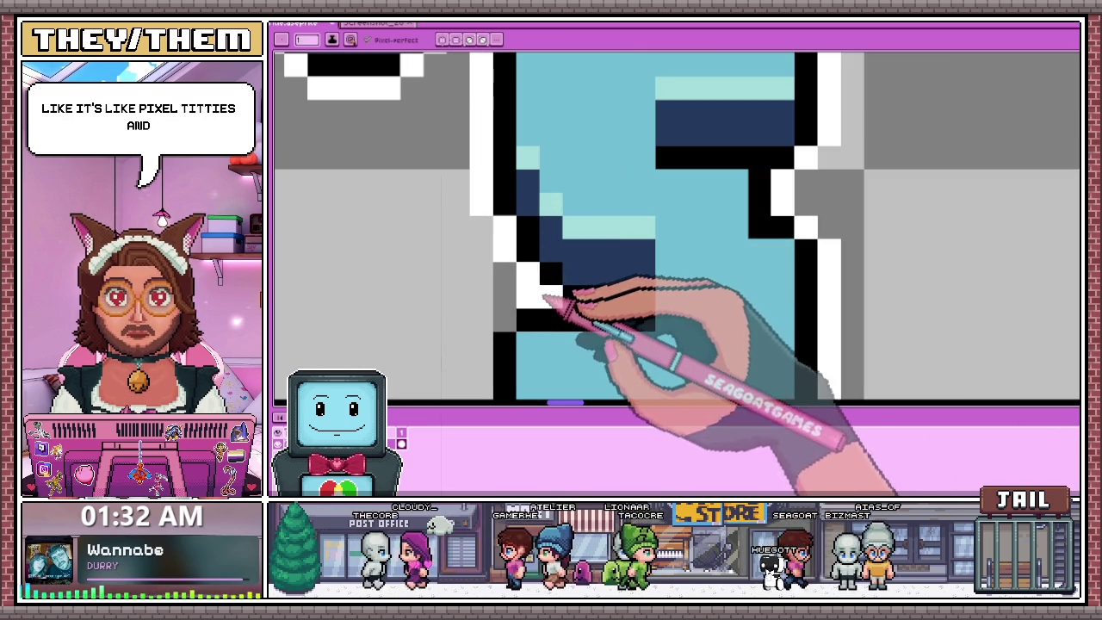
pyautogui.scroll(-2, 561, 292)
pyautogui.scroll(-1, 551, 284)
pyautogui.scroll(3, 524, 280)
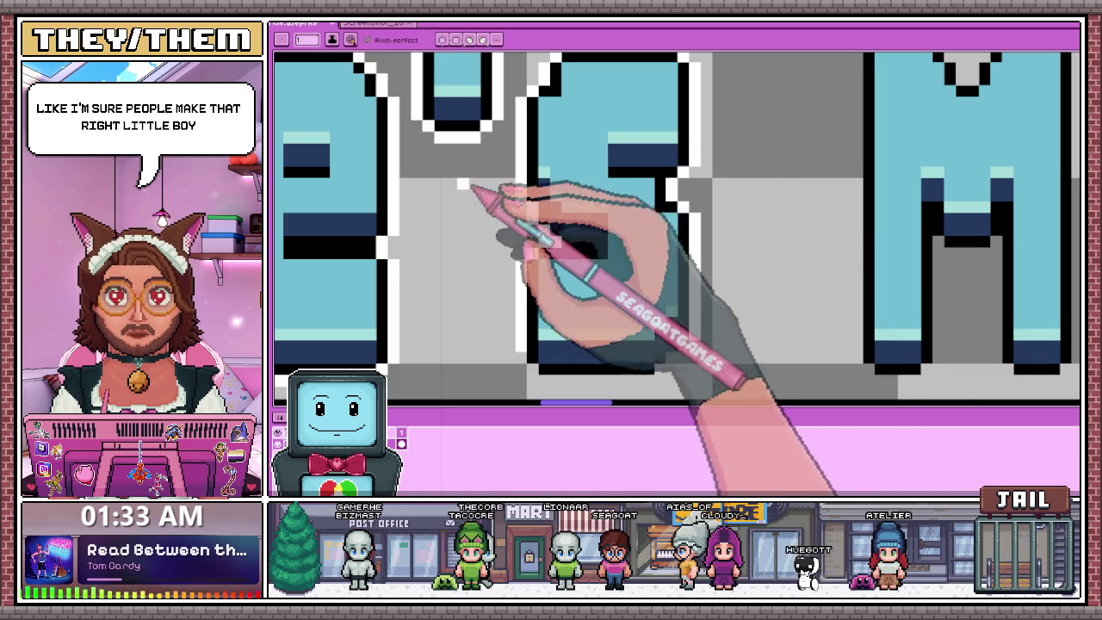
# Outline the inner slope of the M in 'Most' with white and black pixels.
pyautogui.scroll(-3, 540, 169)
pyautogui.scroll(3, 680, 224)
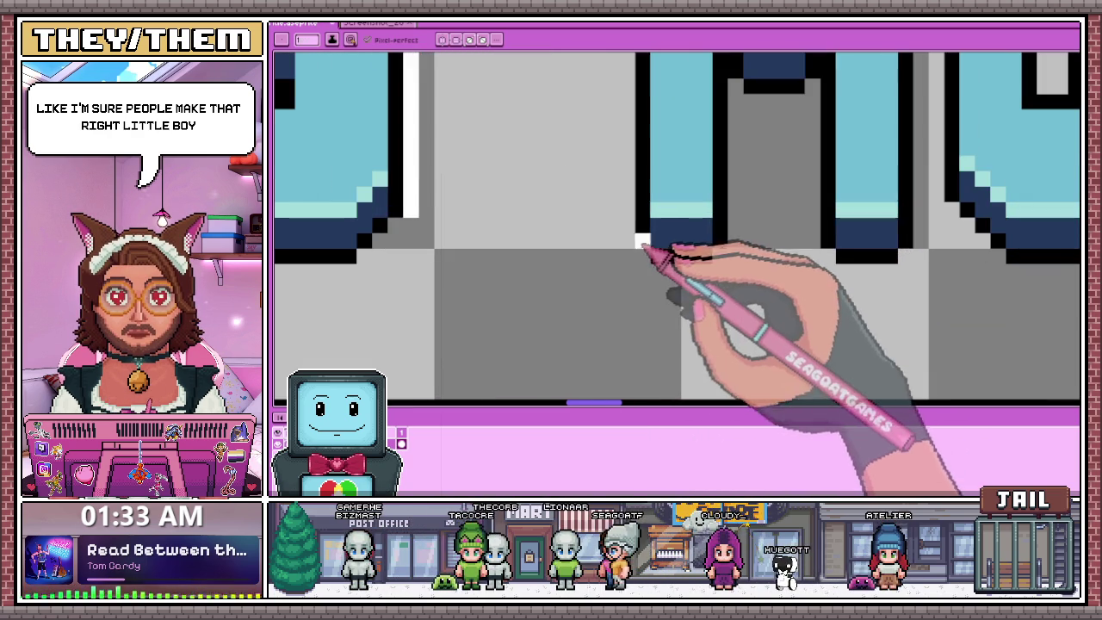
pyautogui.scroll(-2, 638, 257)
pyautogui.scroll(-1, 616, 275)
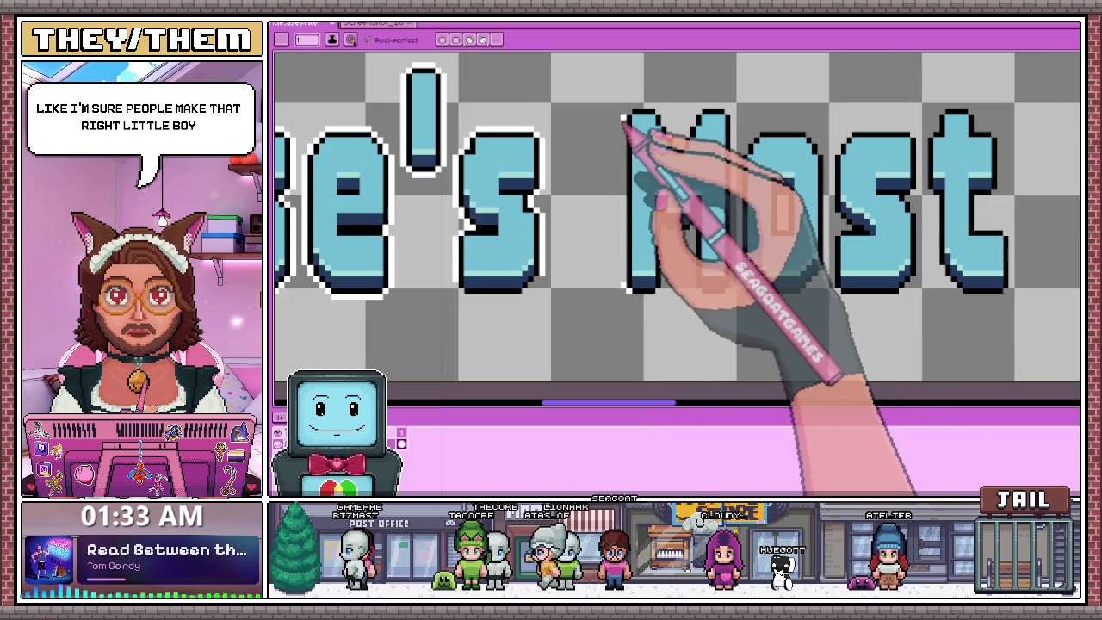
pyautogui.scroll(3, 620, 129)
pyautogui.scroll(-3, 623, 125)
pyautogui.scroll(3, 645, 167)
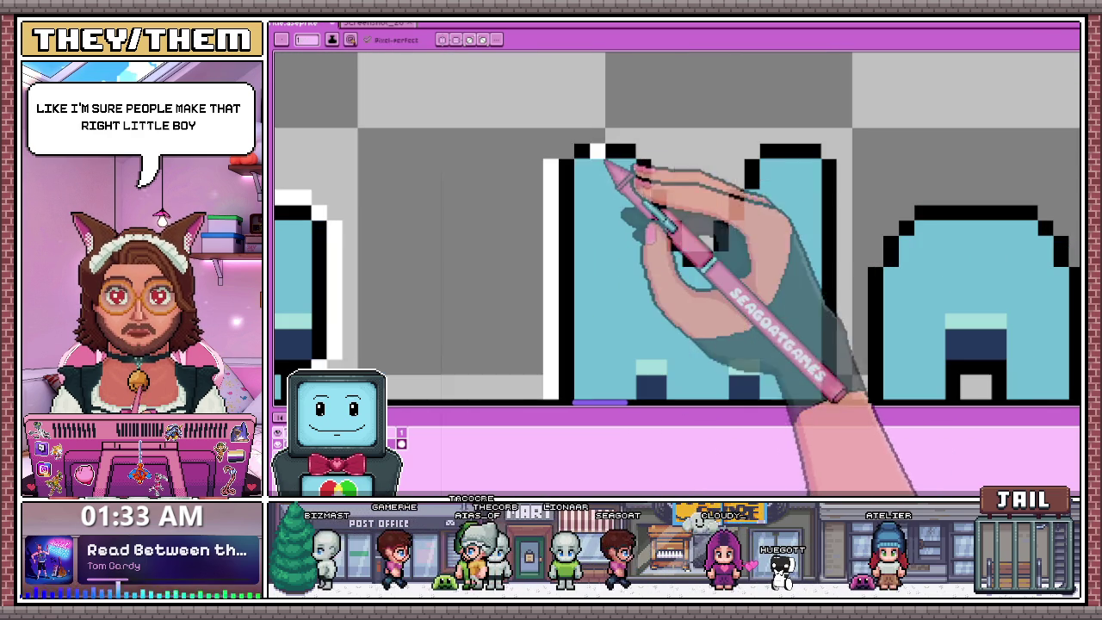
pyautogui.moveTo(633, 142); pyautogui.dragTo(677, 202)
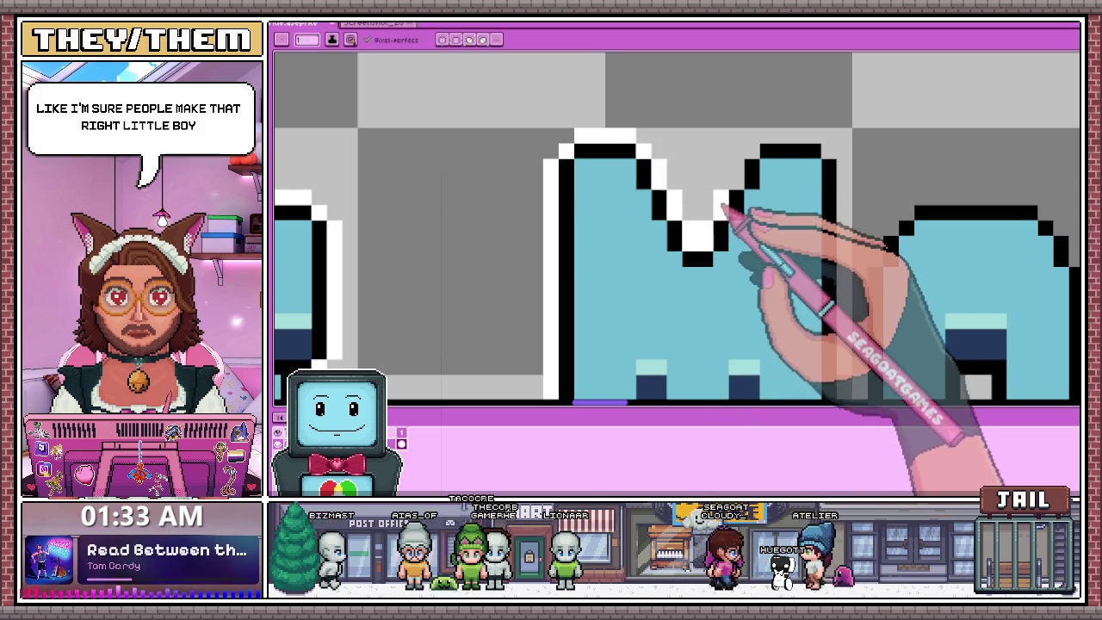
pyautogui.scroll(-2, 554, 177)
pyautogui.scroll(-1, 647, 191)
pyautogui.scroll(2, 647, 191)
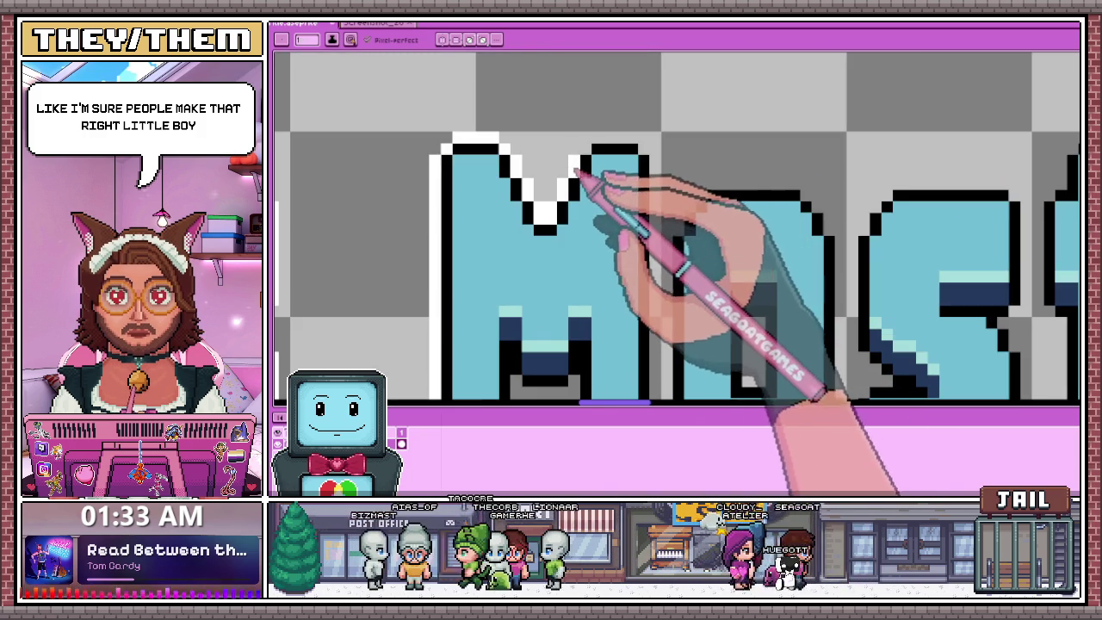
# Extend the M's white outline along its left leg's inner edge and down its middle.
pyautogui.scroll(-2, 661, 152)
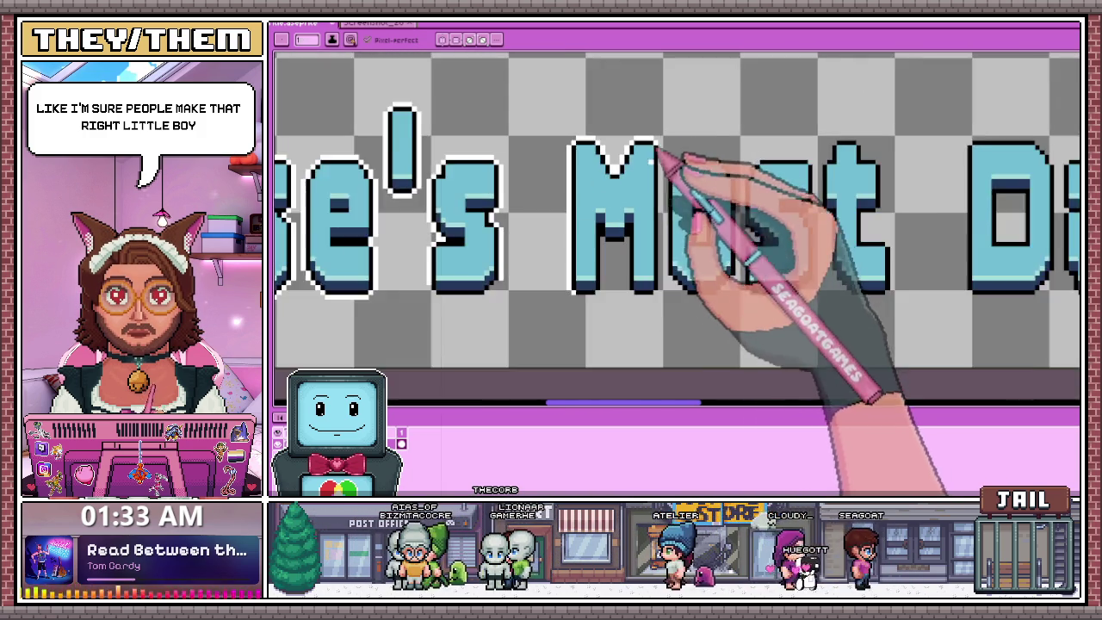
pyautogui.scroll(1, 666, 157)
pyautogui.scroll(1, 663, 178)
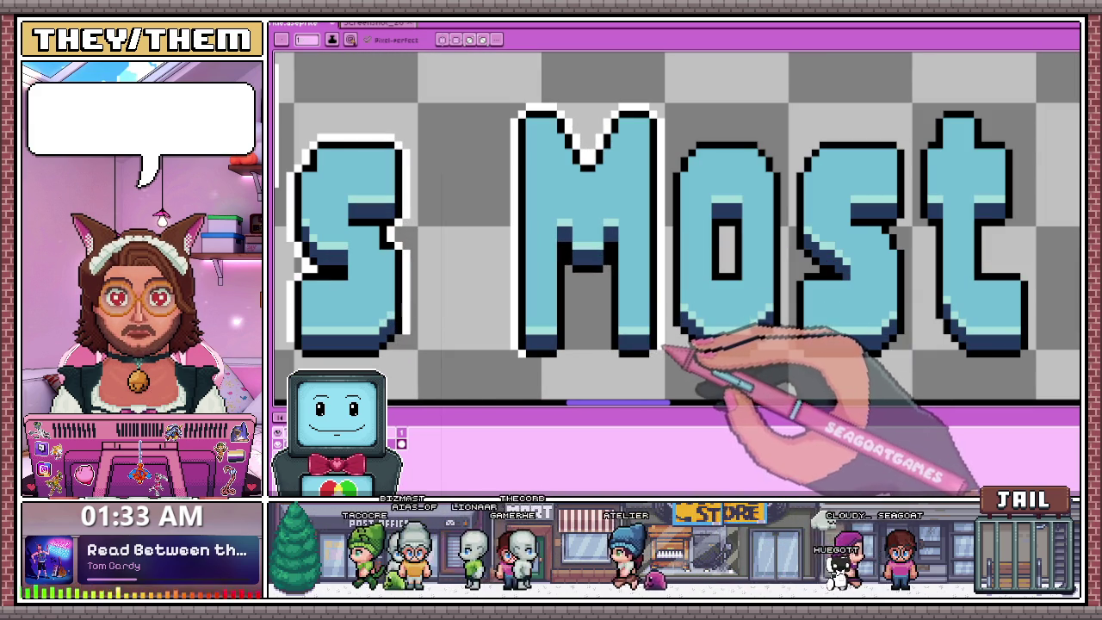
pyautogui.scroll(1, 568, 325)
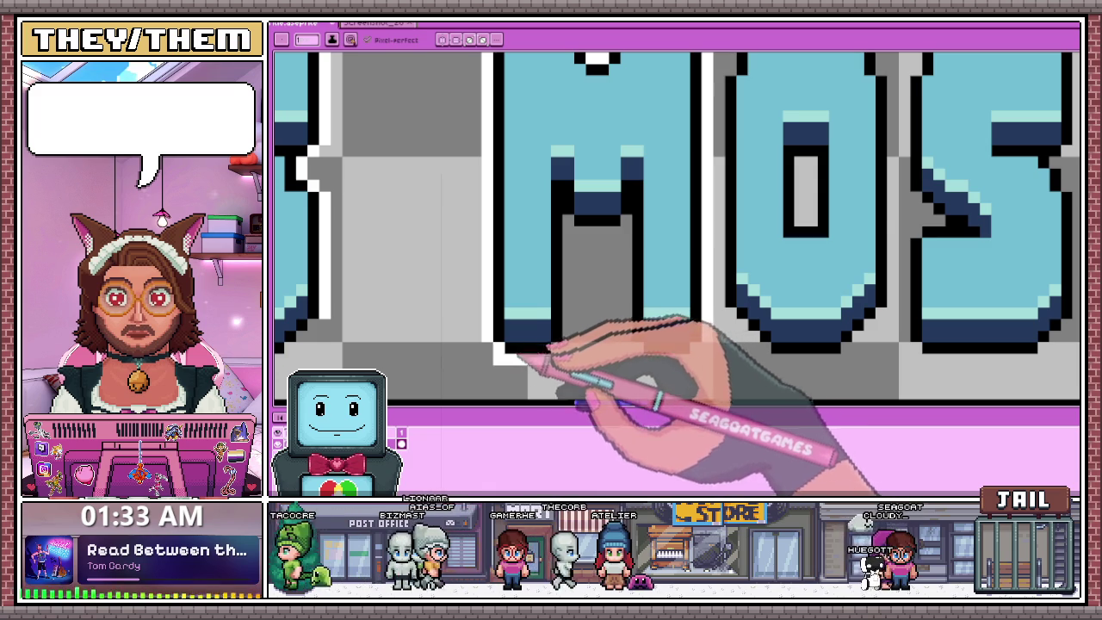
pyautogui.moveTo(532, 359)
pyautogui.mouseDown()
pyautogui.moveTo(565, 351)
pyautogui.moveTo(571, 231)
pyautogui.mouseUp()
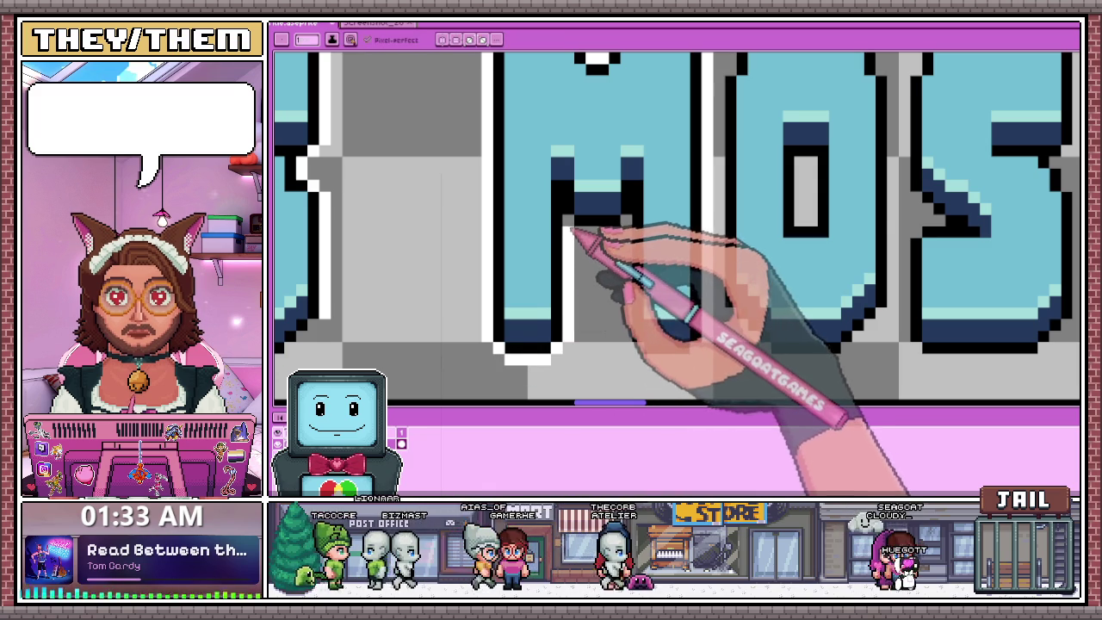
pyautogui.moveTo(633, 262); pyautogui.dragTo(629, 339)
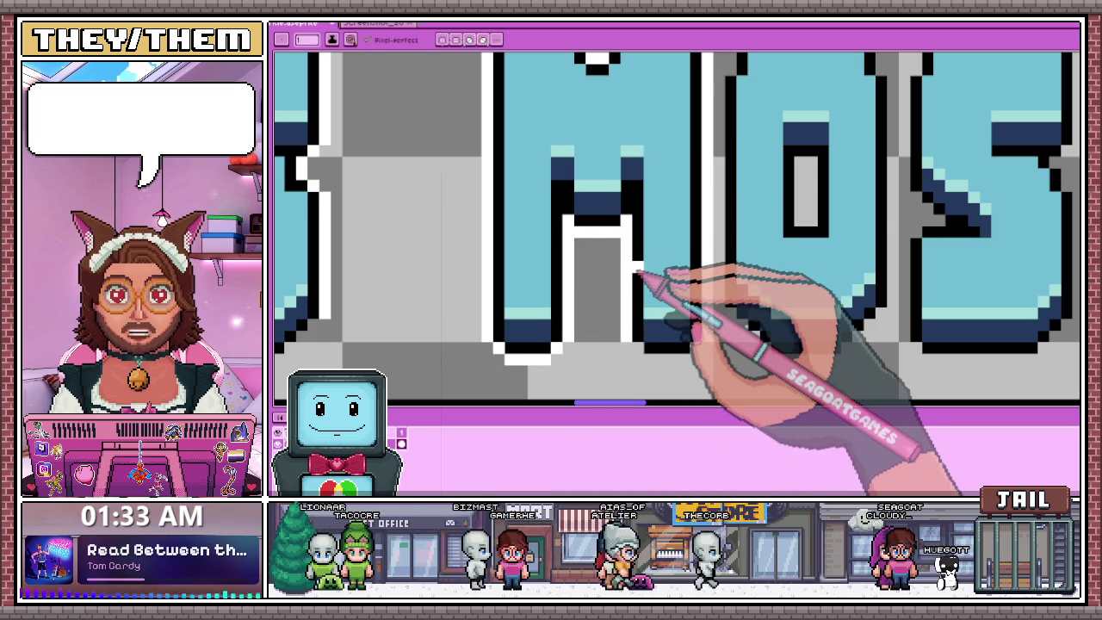
pyautogui.scroll(-2, 637, 274)
pyautogui.scroll(1, 614, 246)
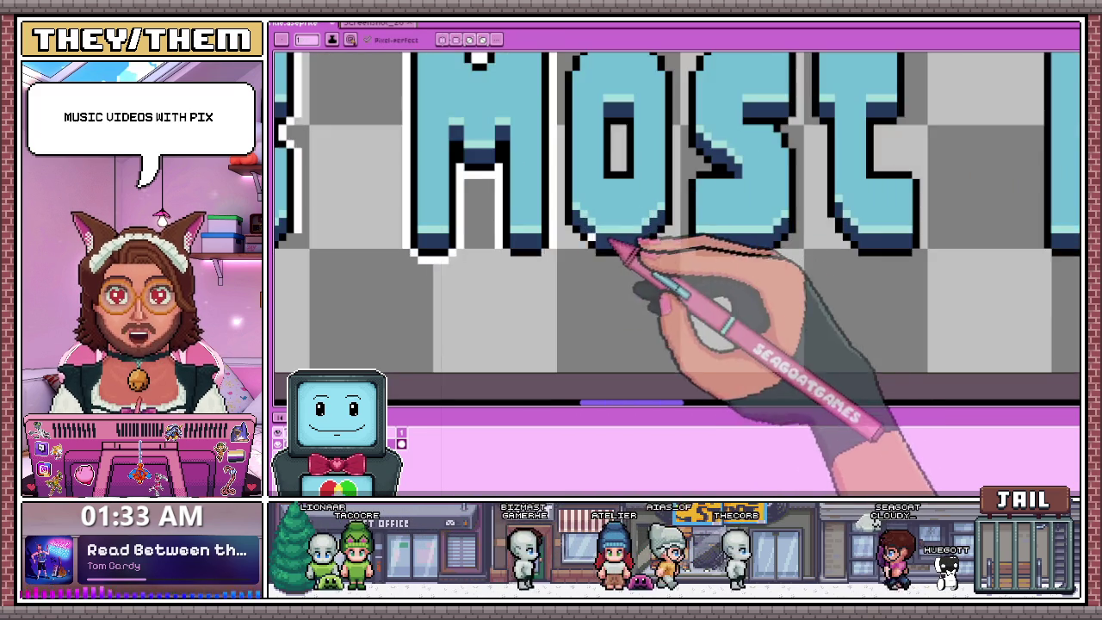
pyautogui.scroll(1, 541, 253)
pyautogui.scroll(-1, 585, 274)
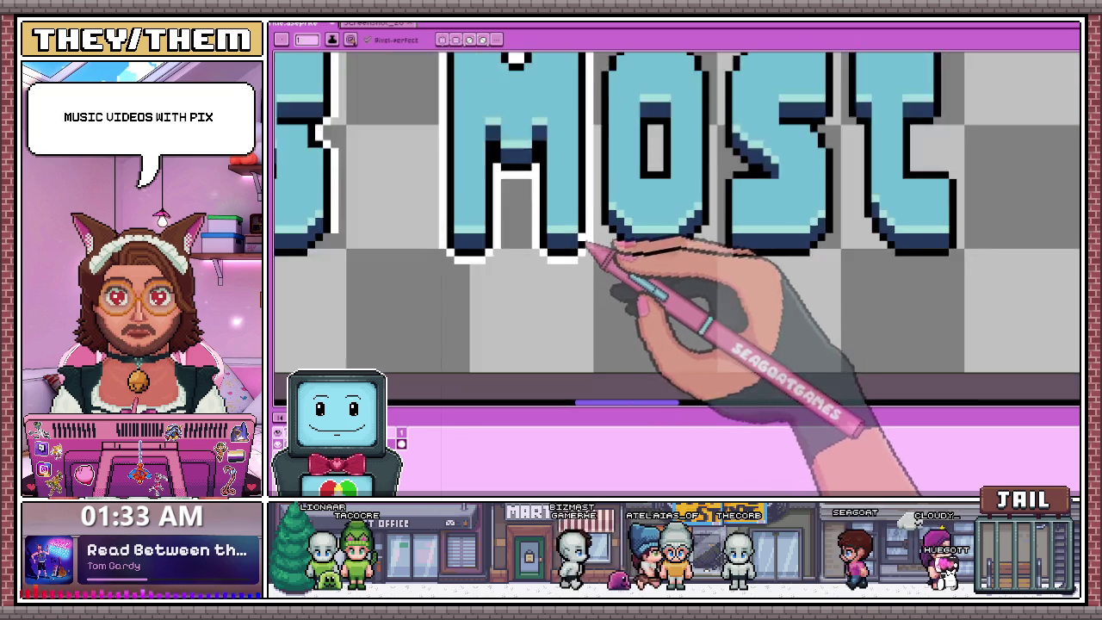
pyautogui.scroll(-1, 568, 254)
pyautogui.press('m')
pyautogui.scroll(-2, 577, 223)
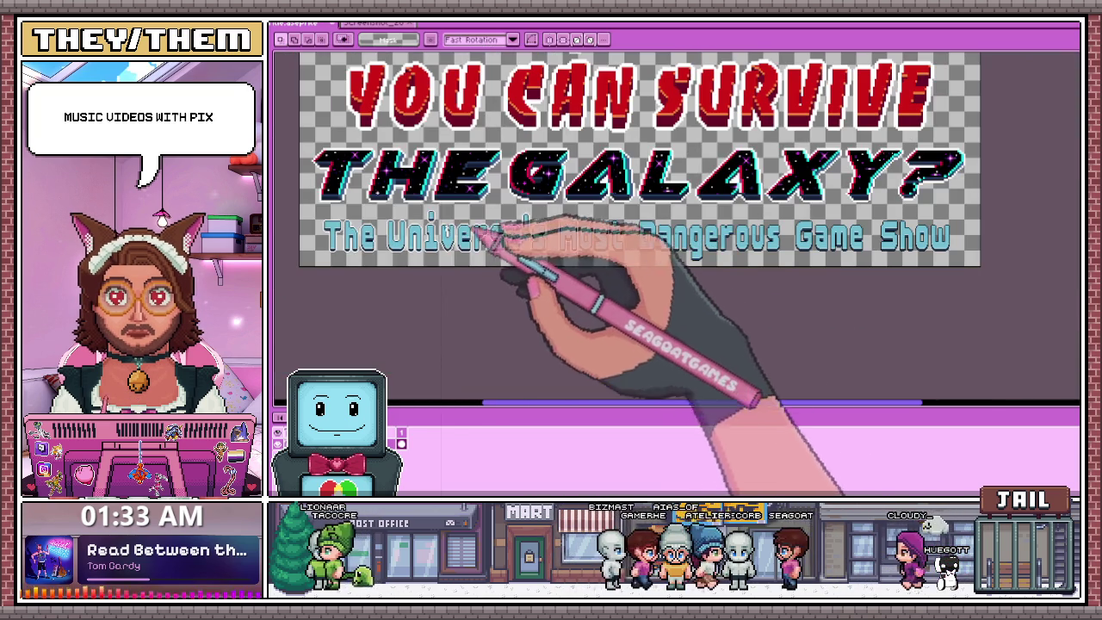
# Try marquee selections over 'Most', then 'st', then 't', clearing each selection afterward.
pyautogui.moveTo(542, 280); pyautogui.dragTo(634, 267)
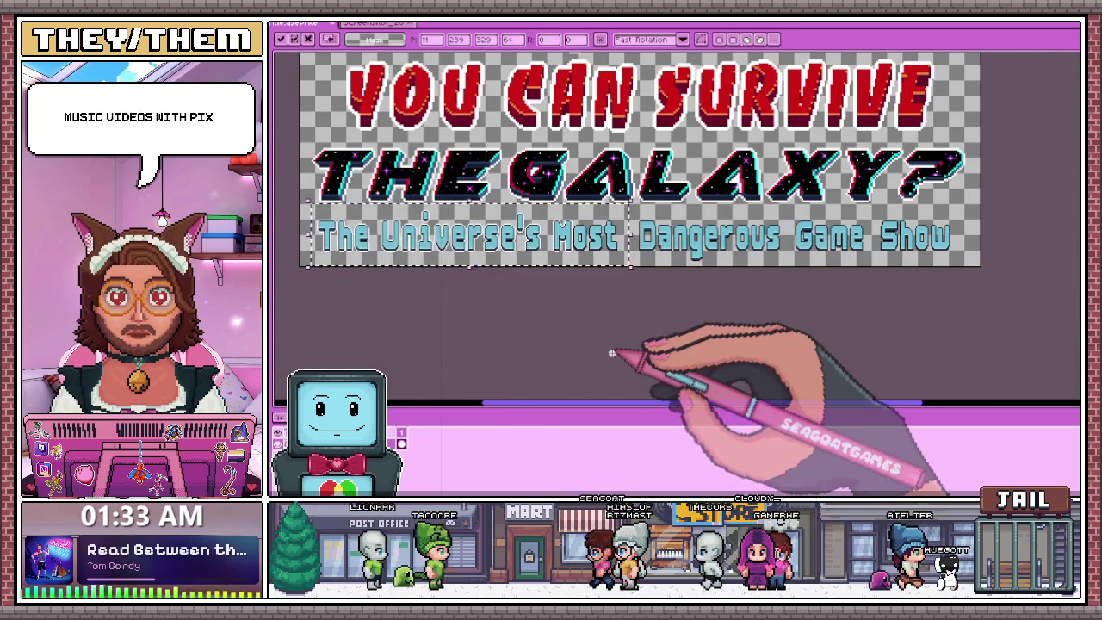
pyautogui.scroll(2, 628, 327)
pyautogui.scroll(1, 559, 216)
pyautogui.moveTo(465, 133); pyautogui.dragTo(659, 279)
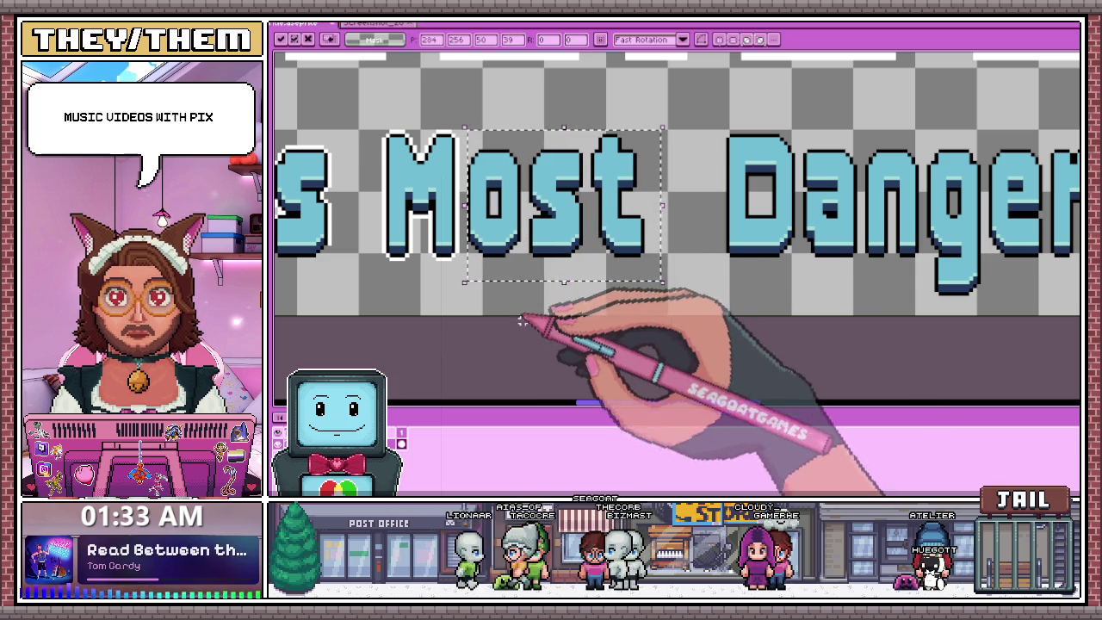
pyautogui.moveTo(519, 125); pyautogui.dragTo(674, 281)
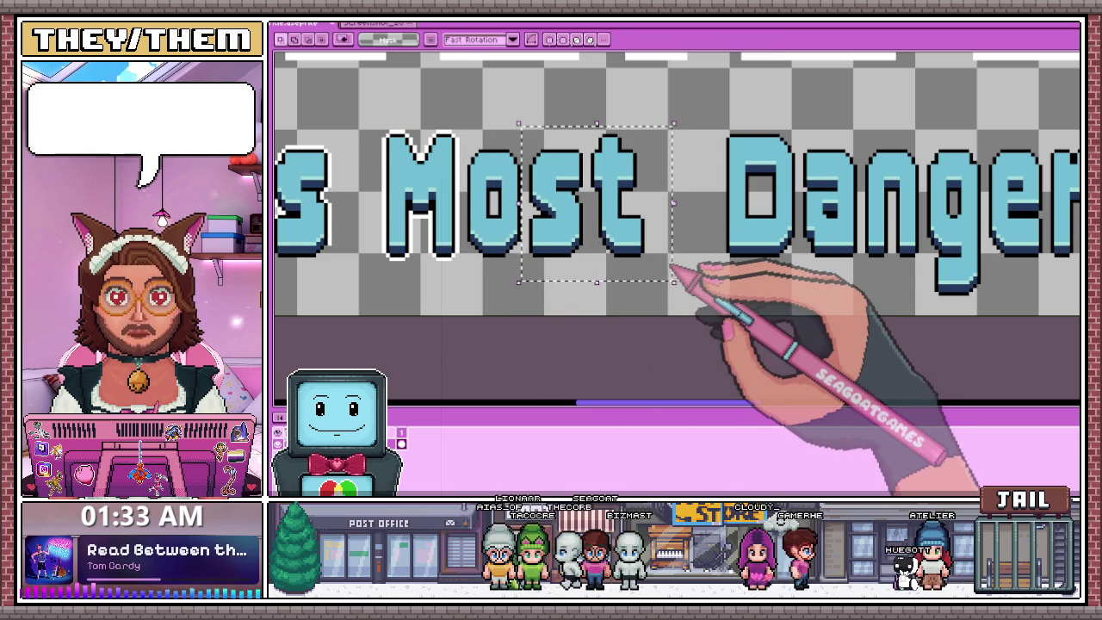
pyautogui.click(566, 348)
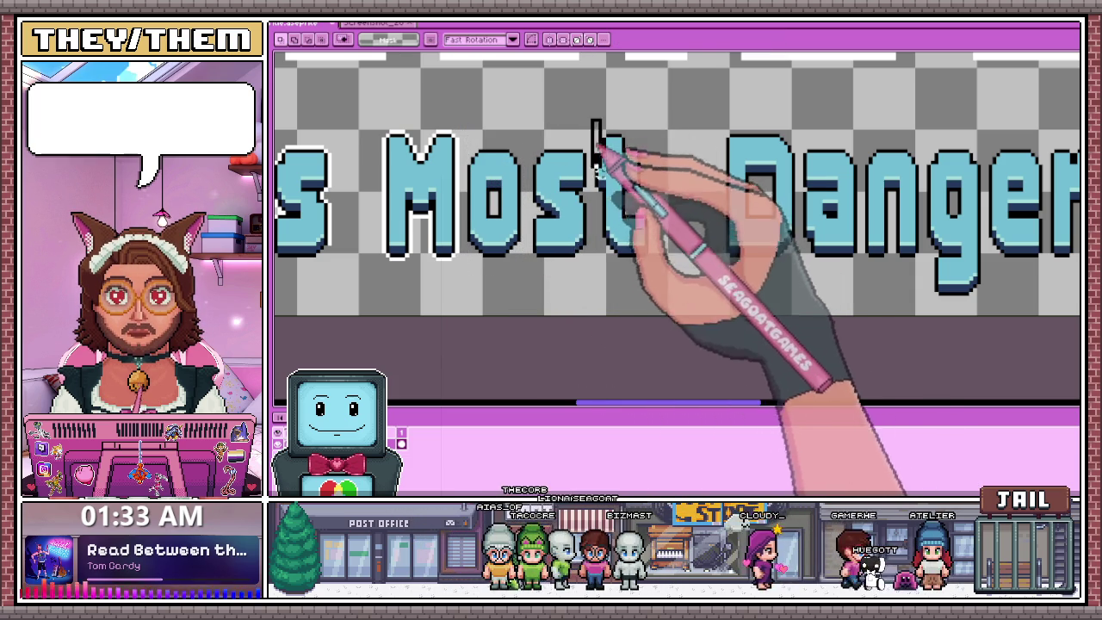
pyautogui.moveTo(588, 117); pyautogui.dragTo(673, 284)
pyautogui.click(592, 372)
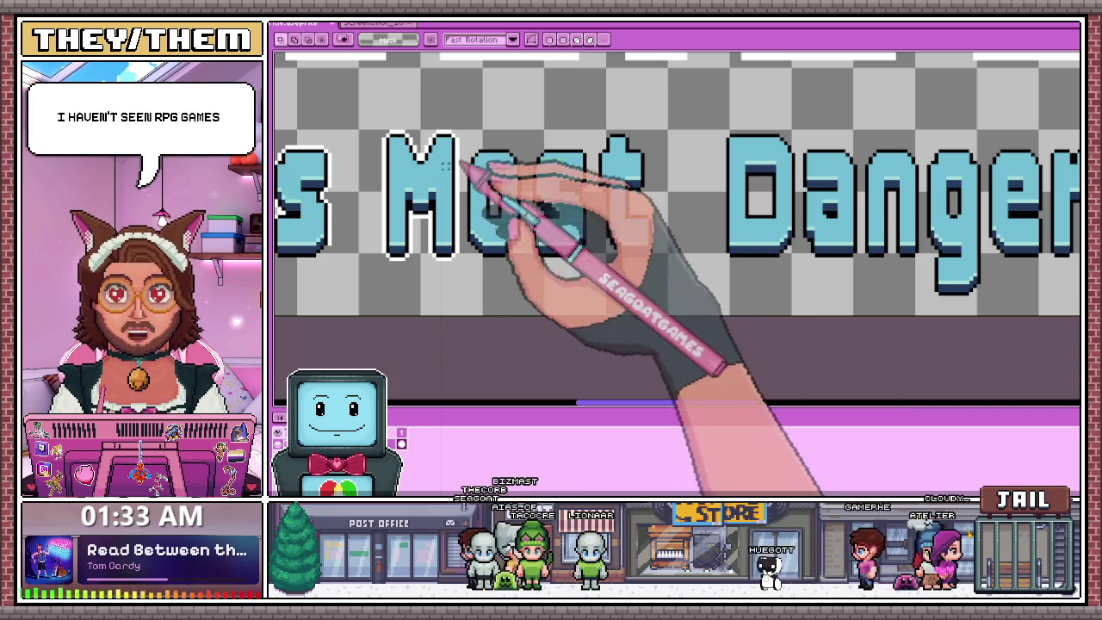
# Outline the o of 'Most' in white along its top-left curve, top, counter and right side.
pyautogui.scroll(1, 478, 185)
pyautogui.press('b')
pyautogui.scroll(1, 486, 222)
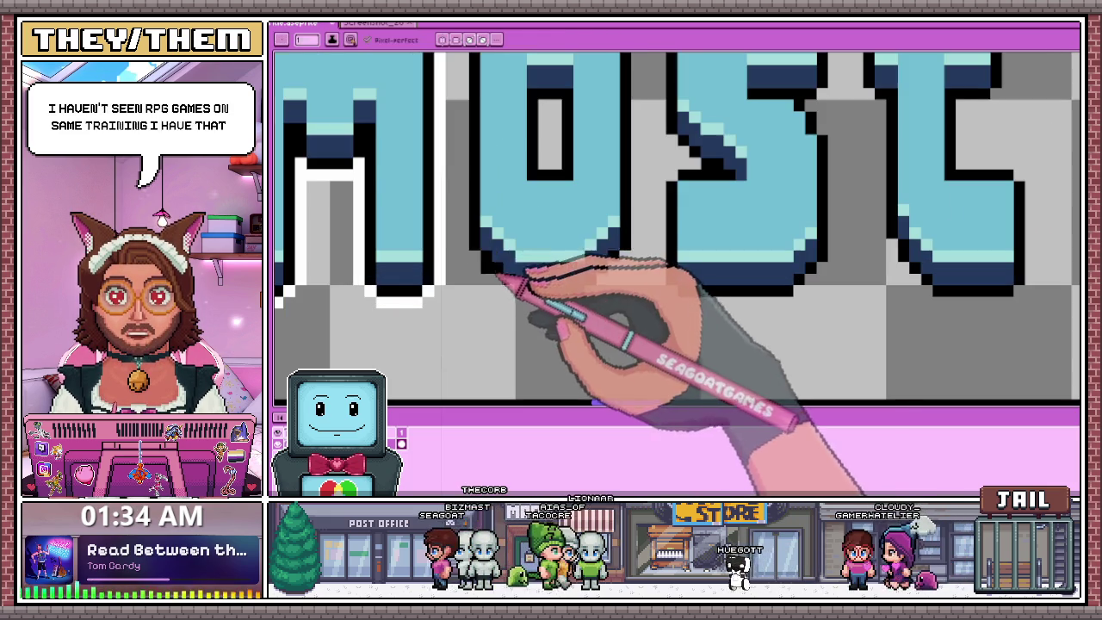
pyautogui.scroll(-1, 469, 251)
pyautogui.scroll(1, 466, 247)
pyautogui.scroll(1, 479, 116)
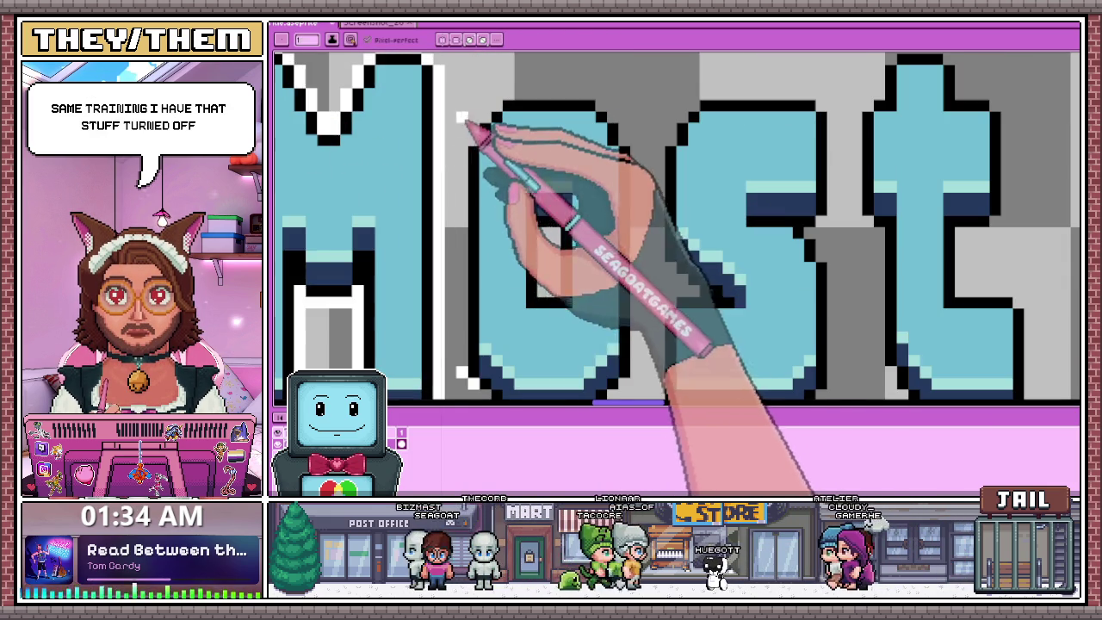
pyautogui.moveTo(472, 139); pyautogui.dragTo(534, 93)
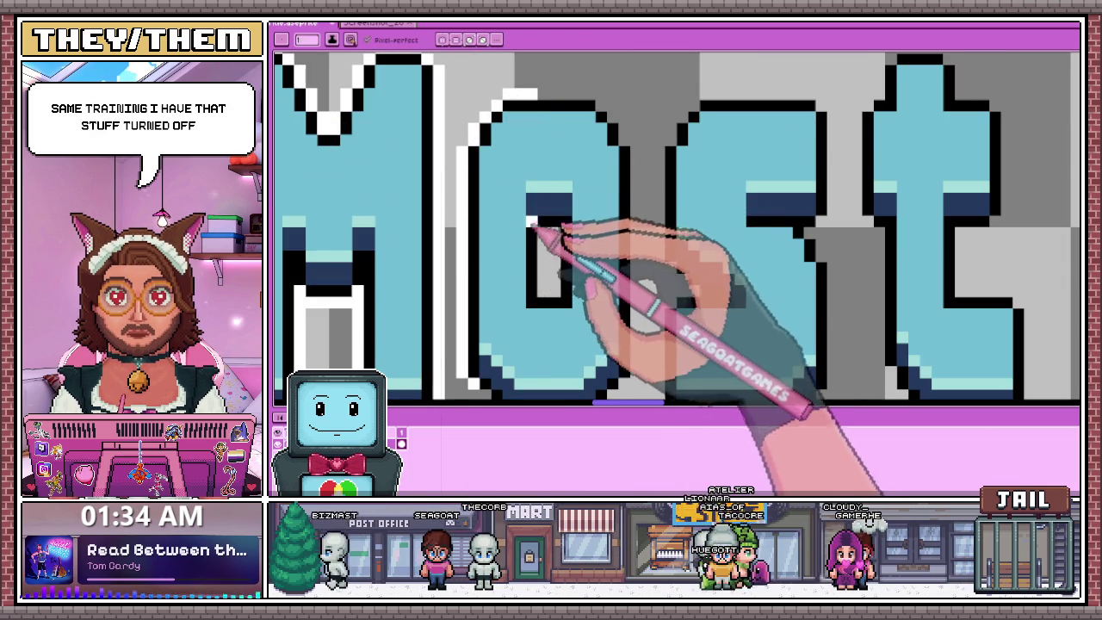
pyautogui.moveTo(569, 109); pyautogui.dragTo(623, 131)
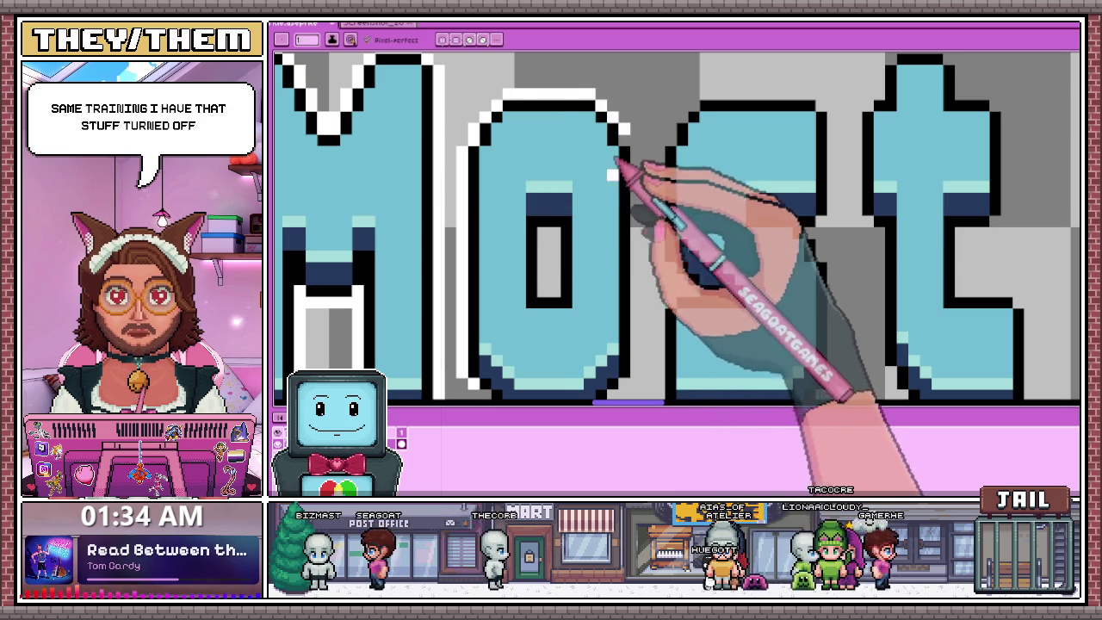
pyautogui.moveTo(543, 229); pyautogui.dragTo(547, 286)
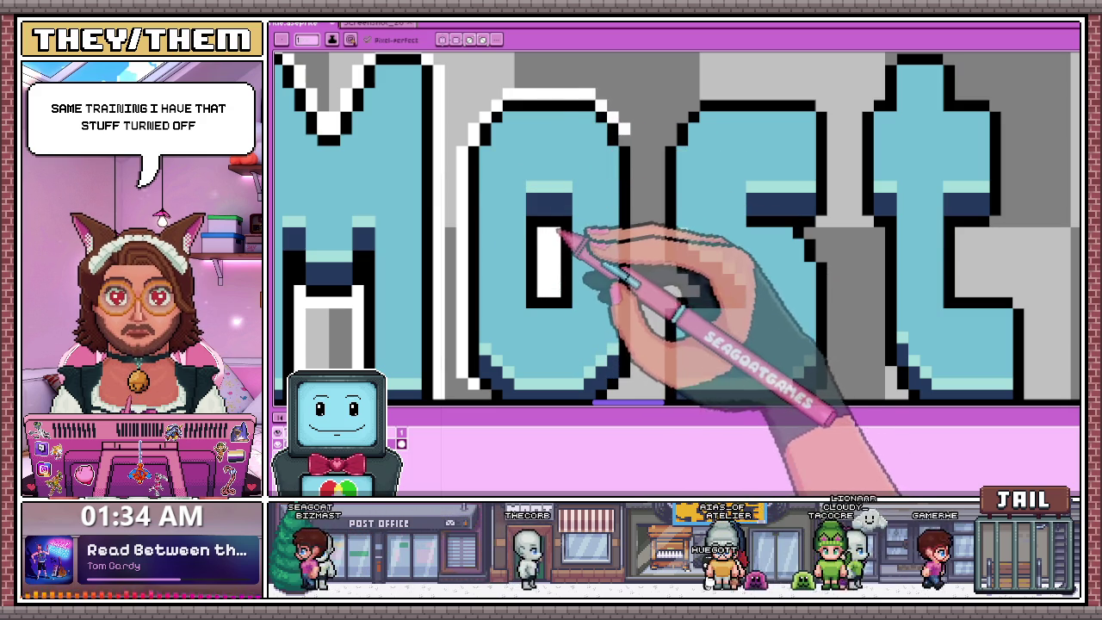
pyautogui.moveTo(640, 155); pyautogui.dragTo(639, 377)
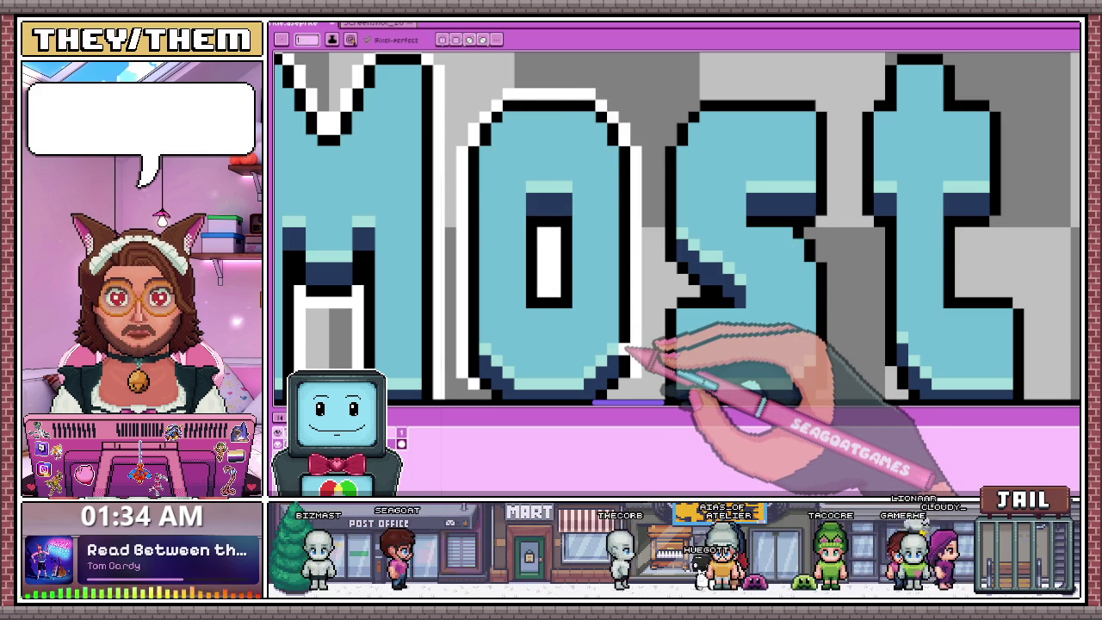
pyautogui.scroll(-2, 628, 353)
pyautogui.scroll(2, 521, 288)
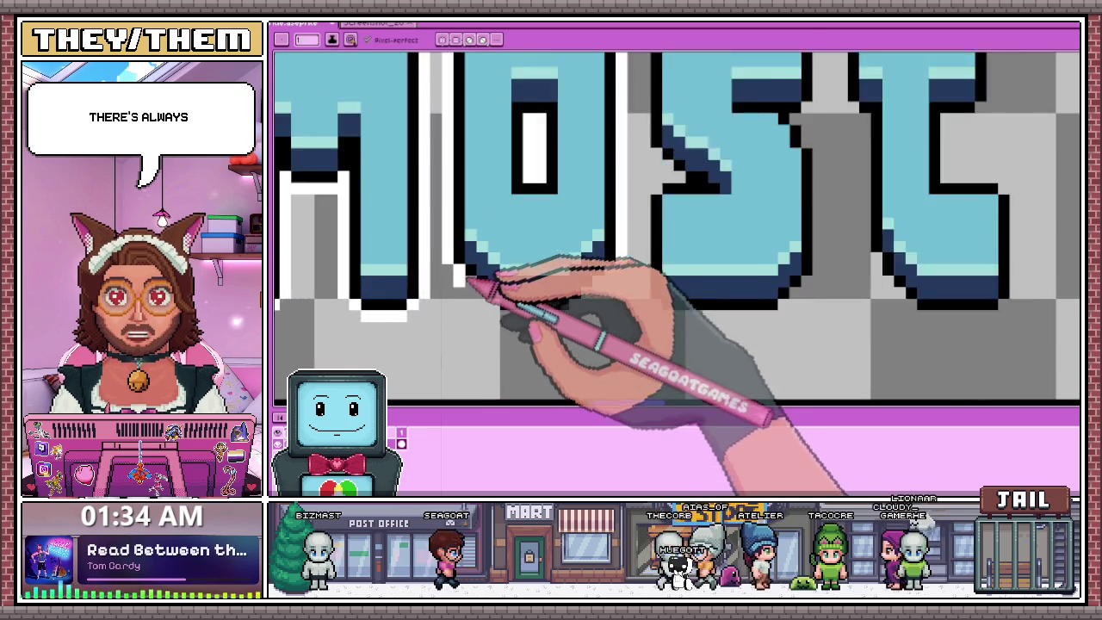
pyautogui.scroll(1, 472, 281)
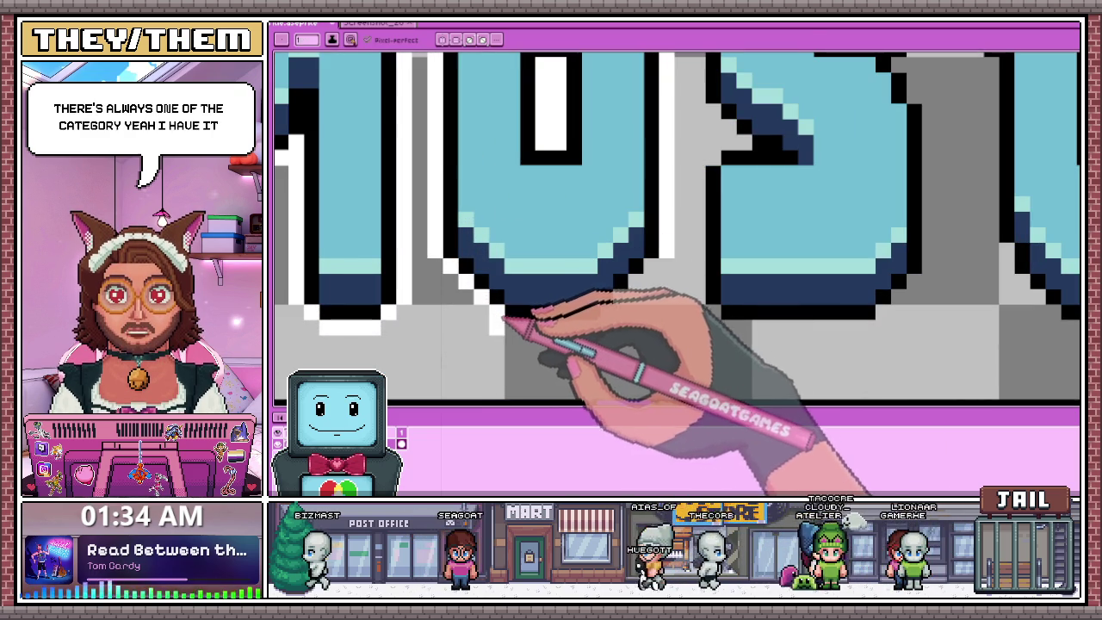
# Line the bottom of the o and the diagonal edges of the s with white pixels.
pyautogui.moveTo(503, 320); pyautogui.dragTo(596, 328)
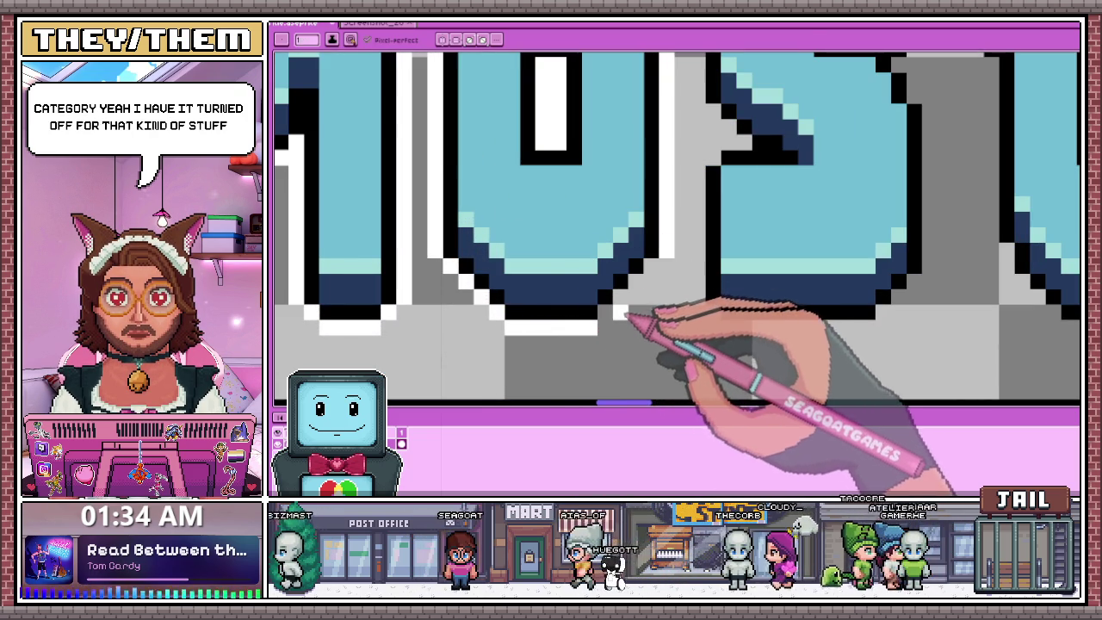
pyautogui.moveTo(636, 305); pyautogui.dragTo(656, 271)
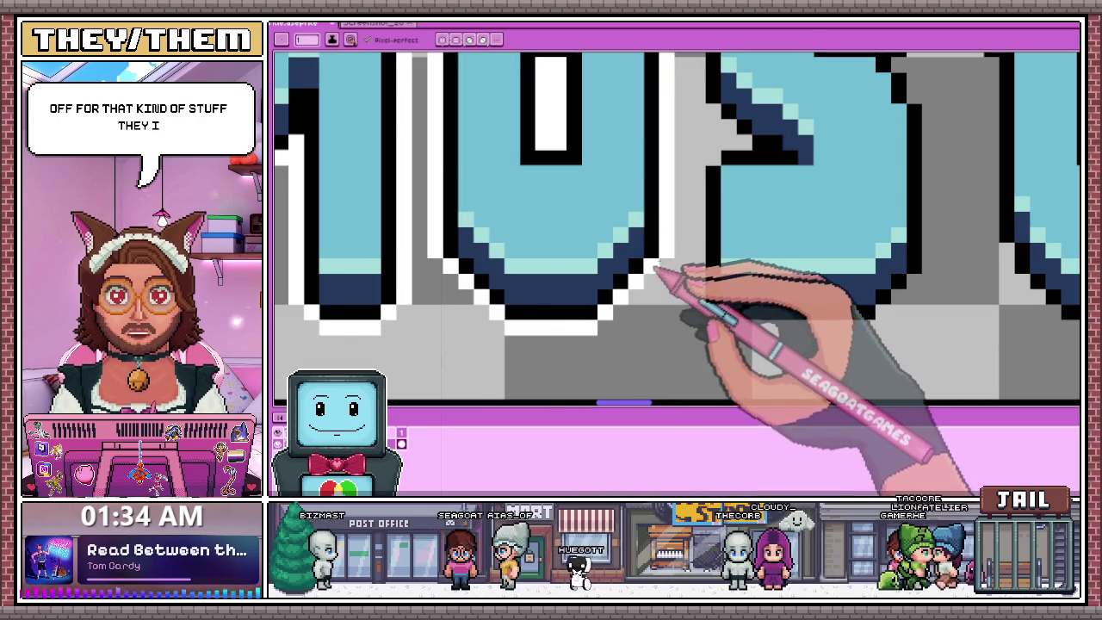
pyautogui.press('b')
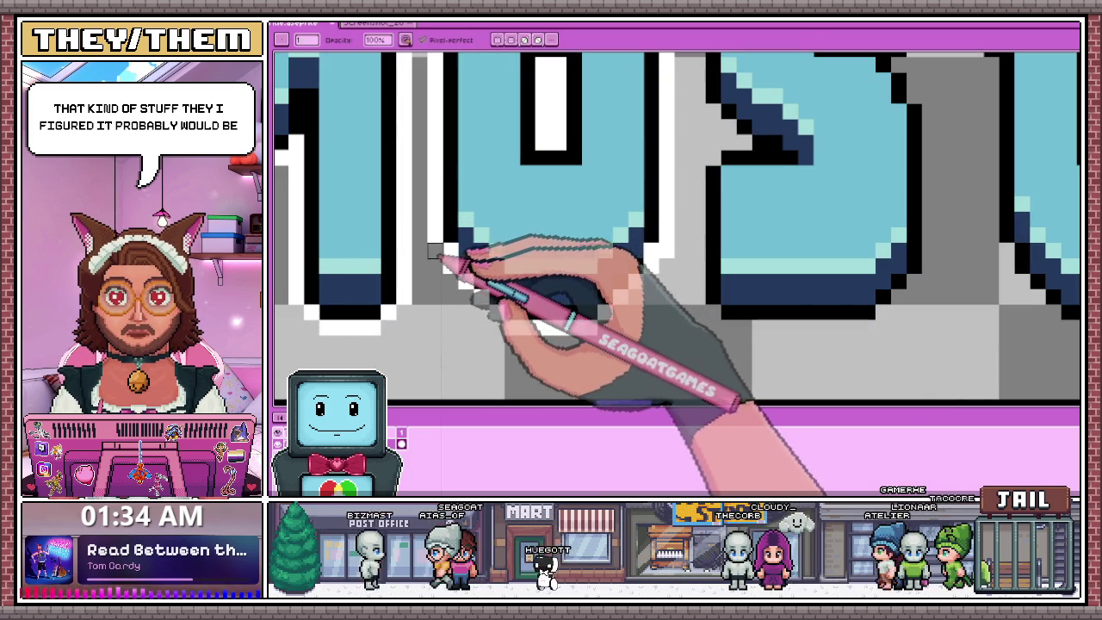
pyautogui.moveTo(434, 249); pyautogui.dragTo(499, 310)
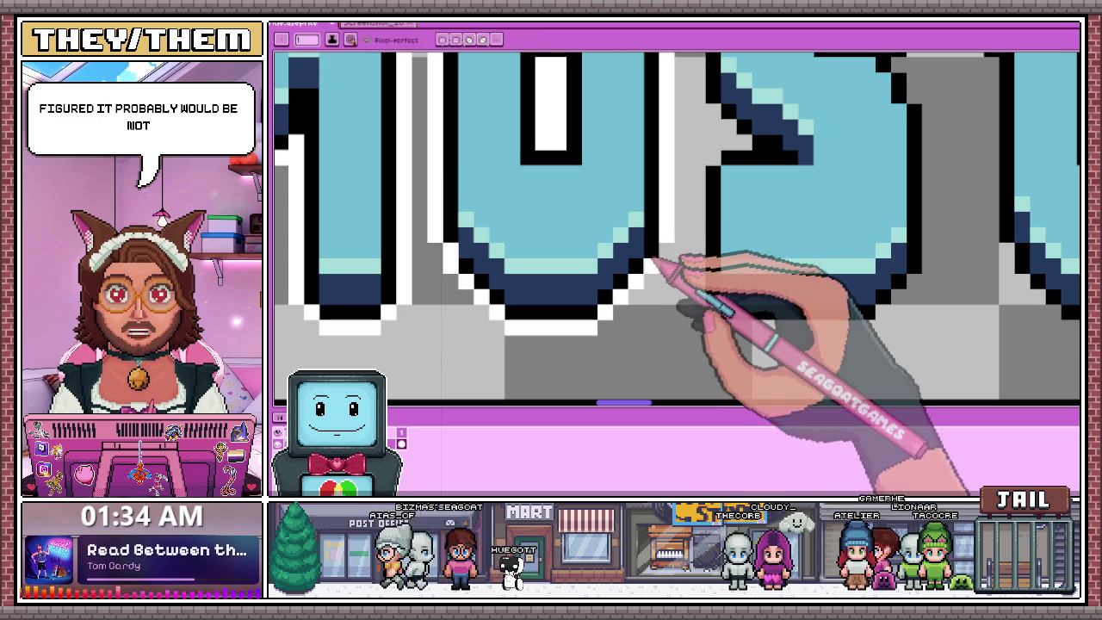
pyautogui.scroll(-1, 482, 254)
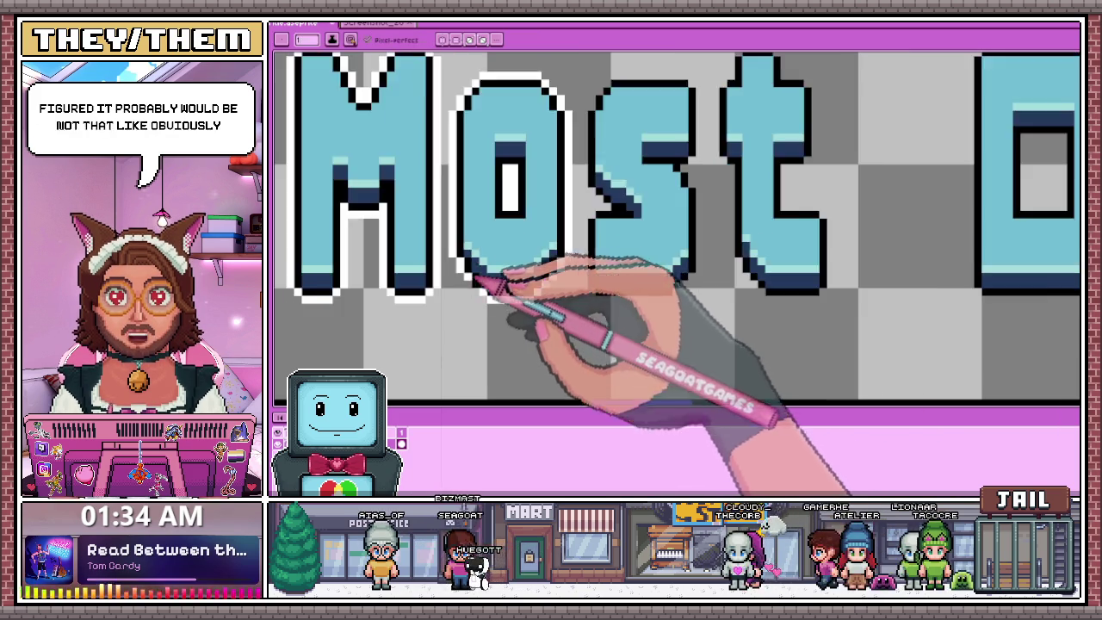
pyautogui.scroll(-2, 498, 263)
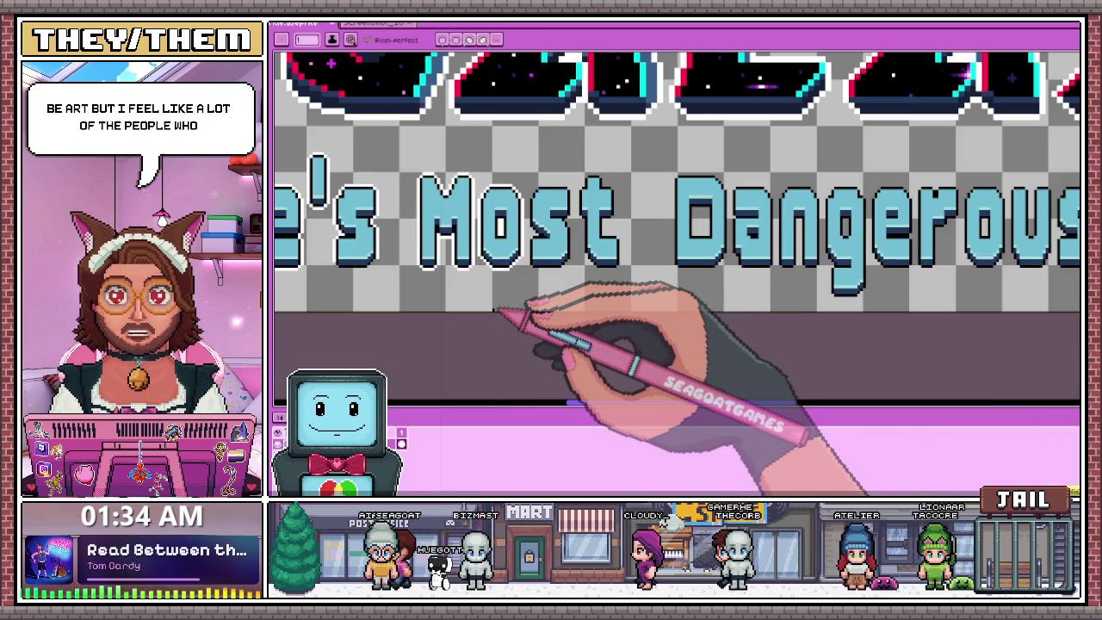
pyautogui.scroll(1, 542, 241)
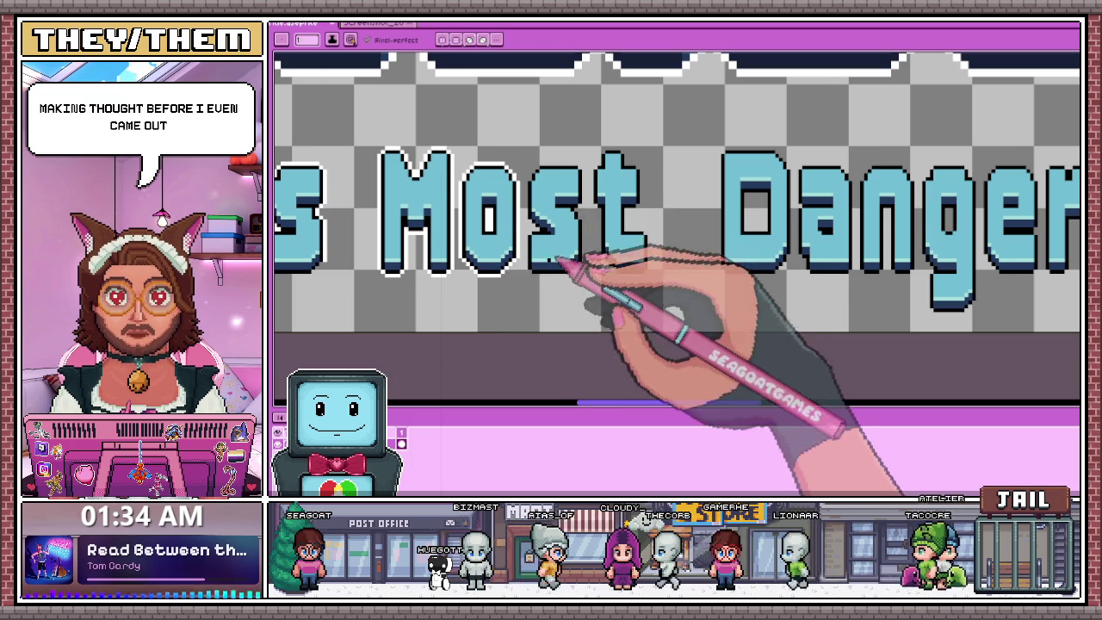
pyautogui.scroll(1, 524, 258)
pyautogui.scroll(2, 534, 232)
pyautogui.scroll(2, 542, 211)
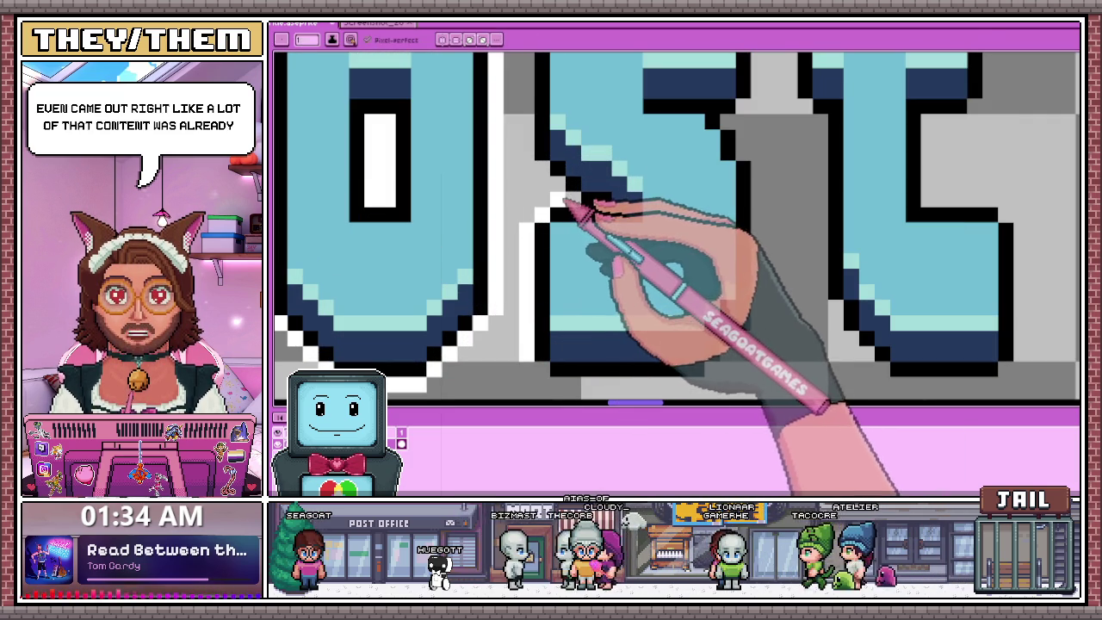
pyautogui.scroll(-2, 543, 202)
pyautogui.scroll(2, 529, 177)
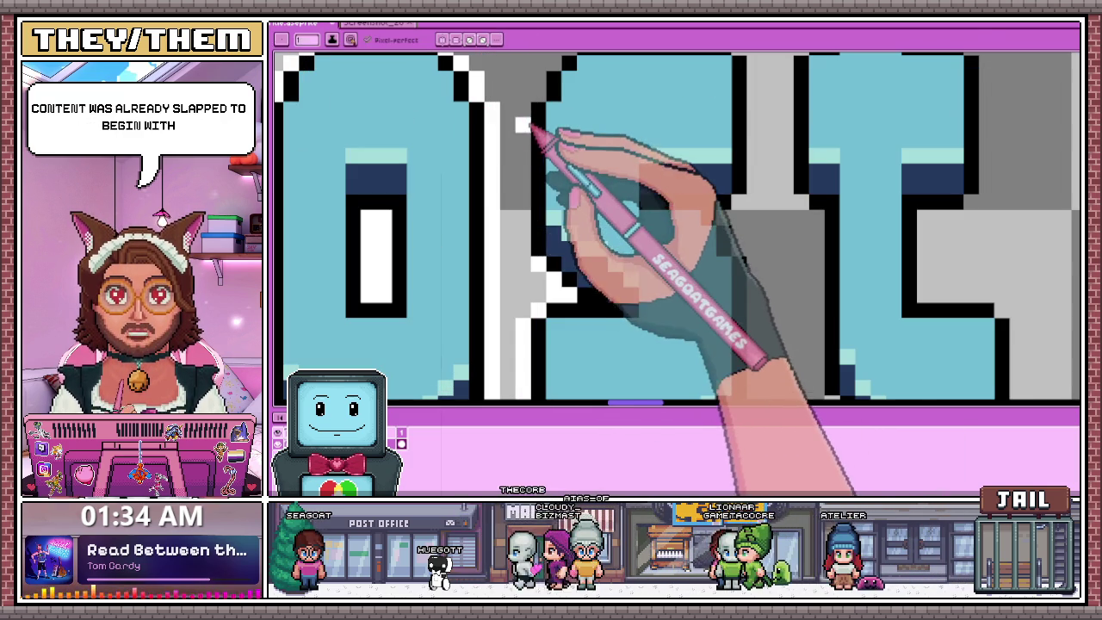
pyautogui.scroll(-2, 521, 245)
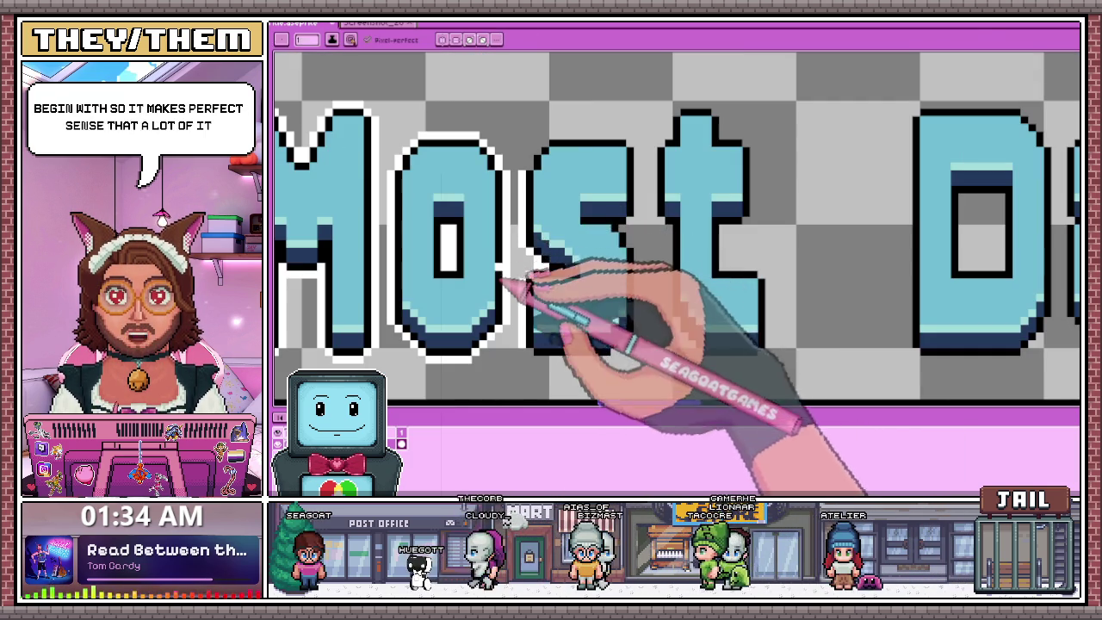
# Zoom in and draw a white outline along the bottom edge of the 's'.
pyautogui.scroll(2, 542, 163)
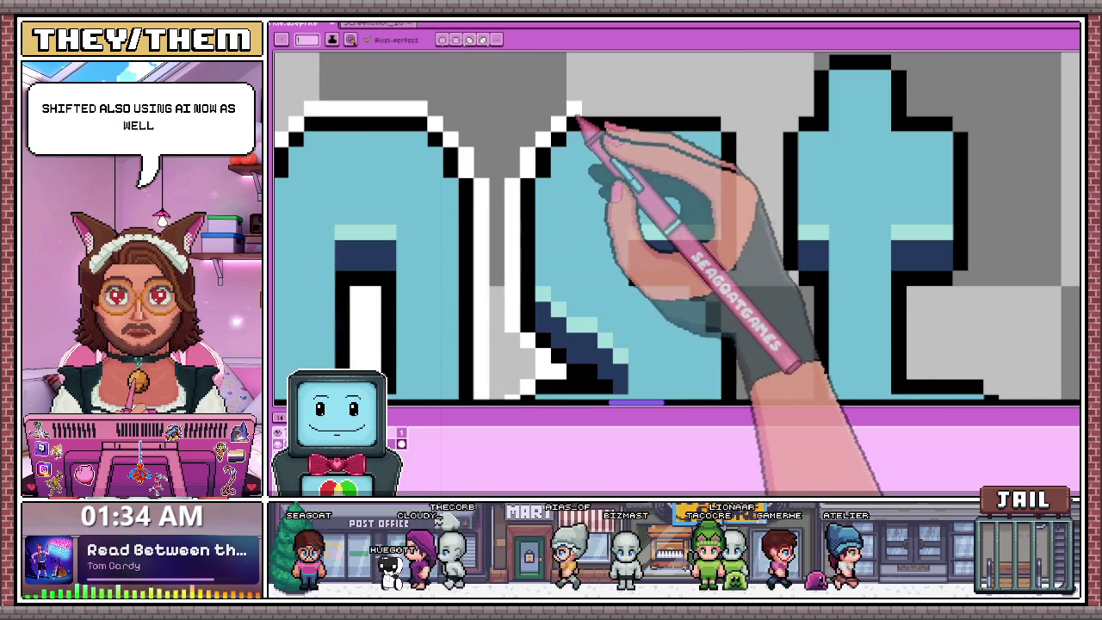
pyautogui.scroll(-1, 693, 116)
pyautogui.scroll(-1, 671, 172)
pyautogui.scroll(2, 603, 172)
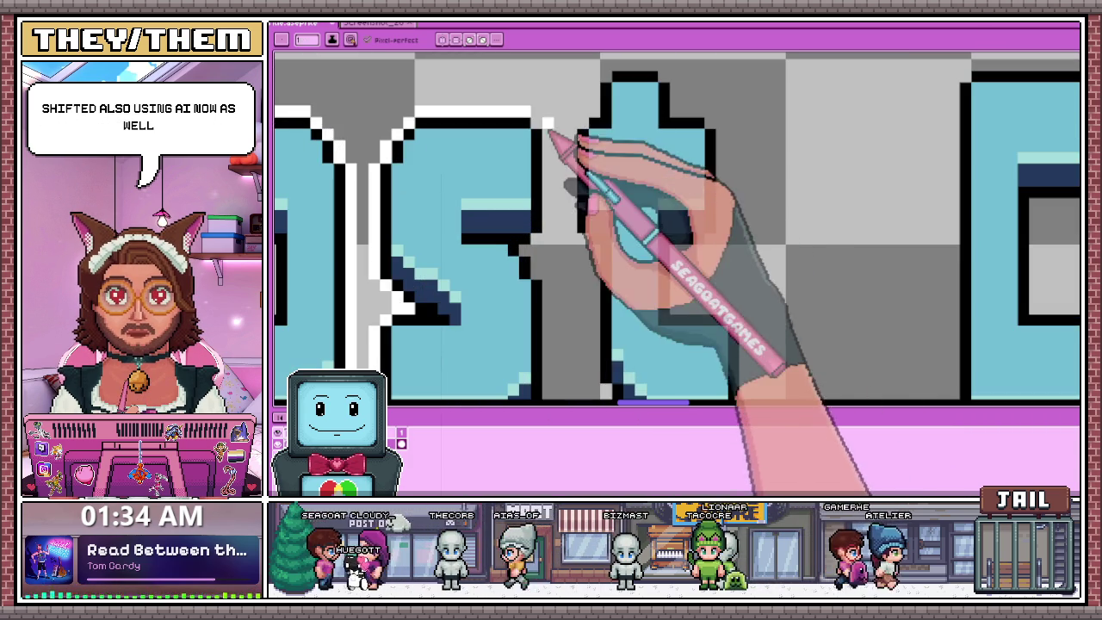
pyautogui.scroll(1, 546, 142)
pyautogui.scroll(-1, 538, 261)
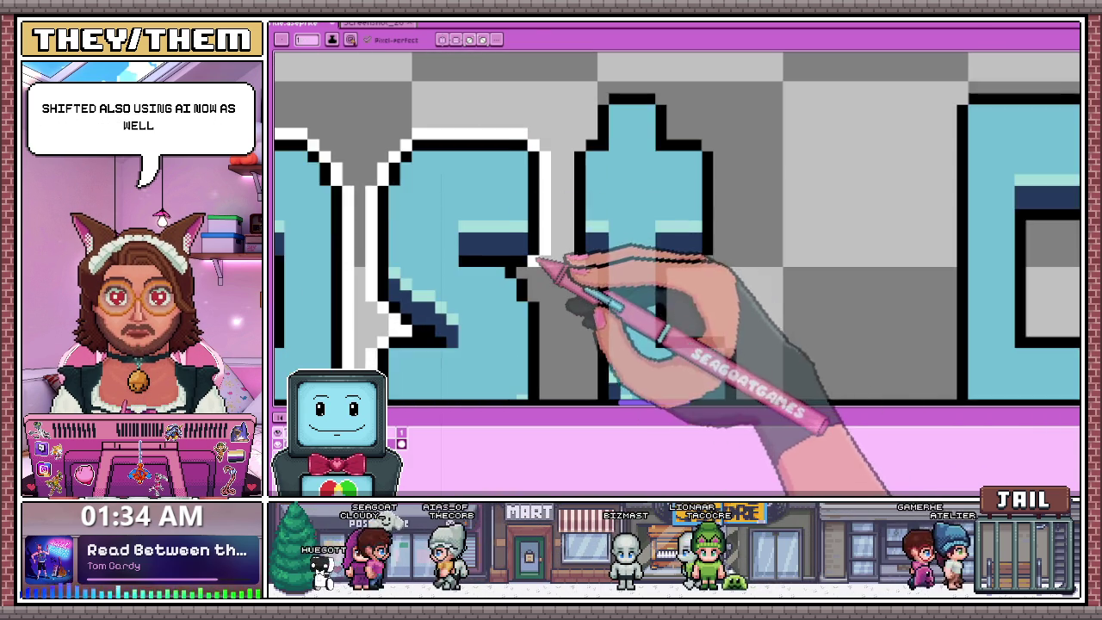
pyautogui.scroll(2, 529, 259)
pyautogui.scroll(-2, 544, 248)
pyautogui.scroll(1, 546, 240)
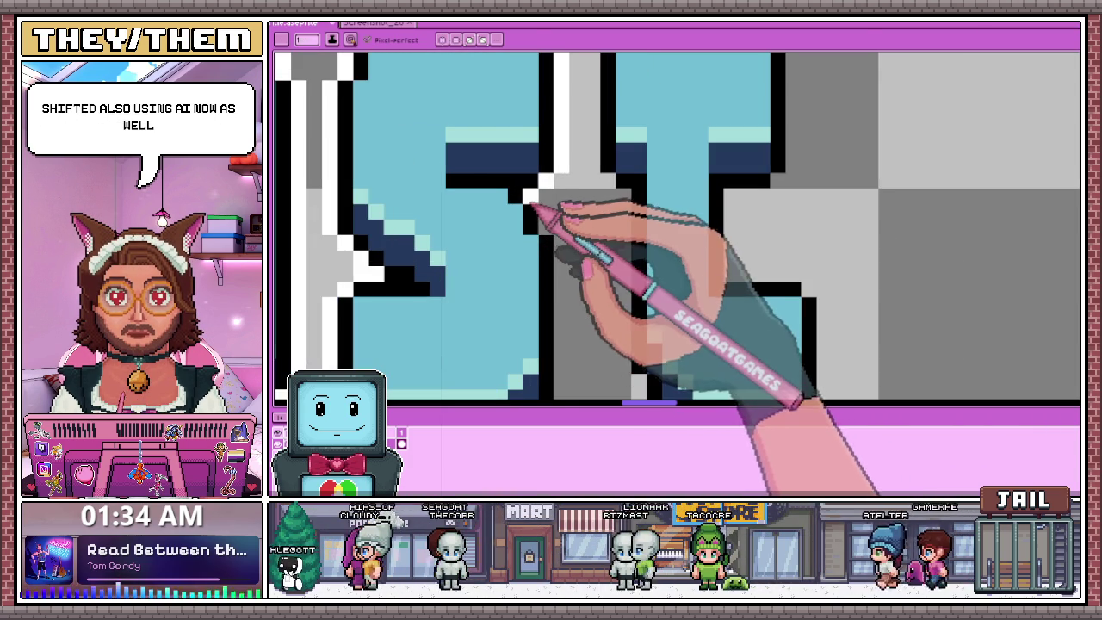
pyautogui.scroll(-1, 551, 233)
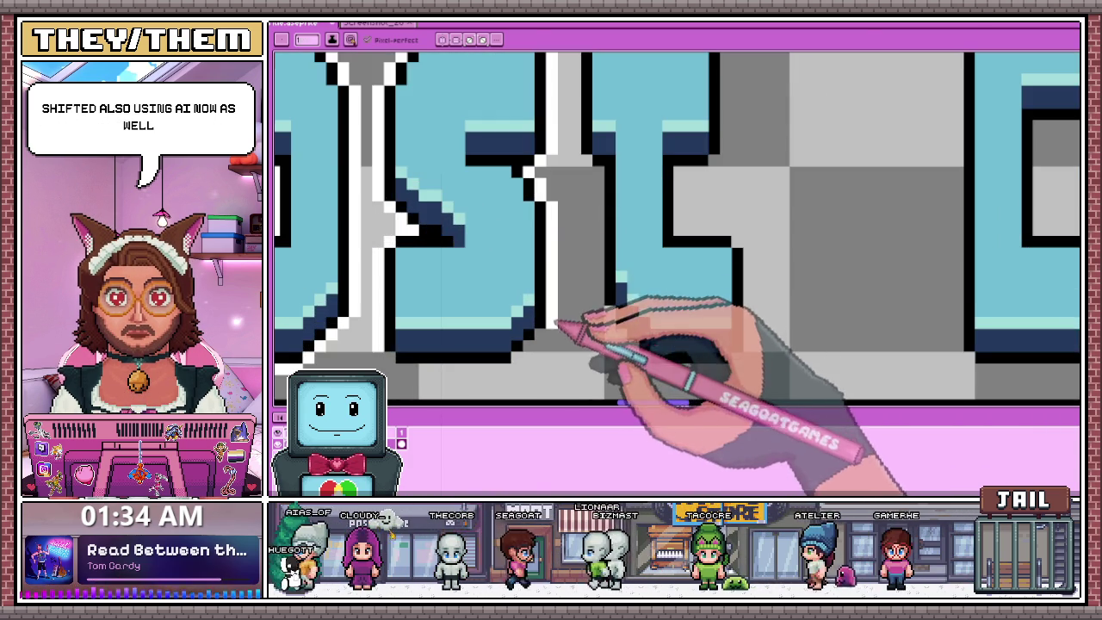
pyautogui.scroll(-2, 534, 336)
pyautogui.scroll(1, 505, 322)
pyautogui.moveTo(509, 300); pyautogui.dragTo(594, 302)
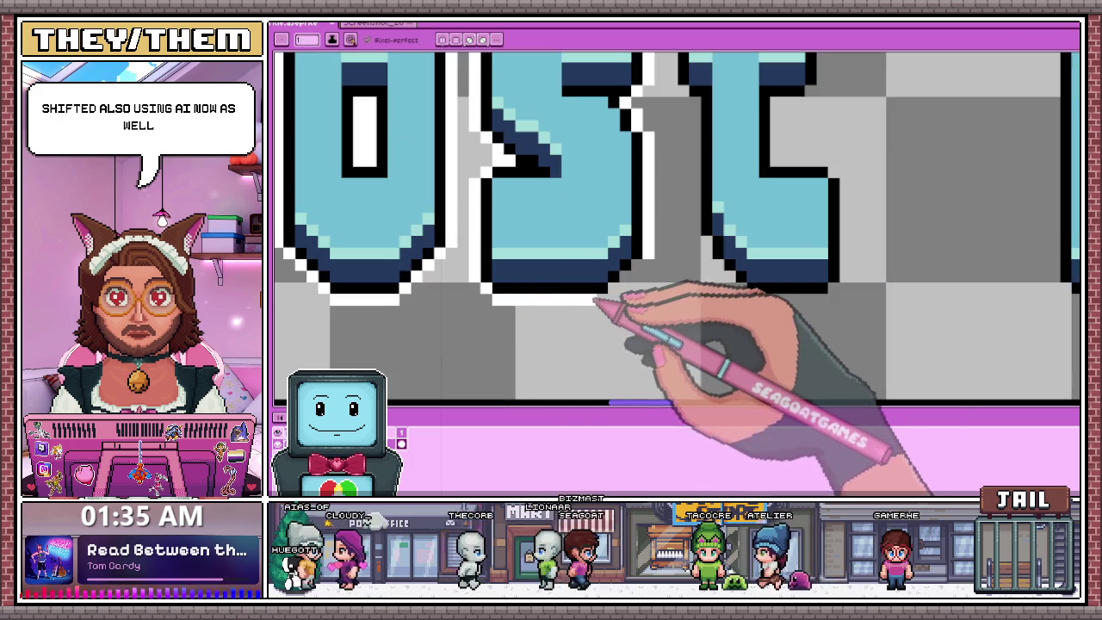
# Outline the left, top and upper right of the 't' in white pixels.
pyautogui.scroll(-2, 634, 276)
pyautogui.scroll(1, 628, 222)
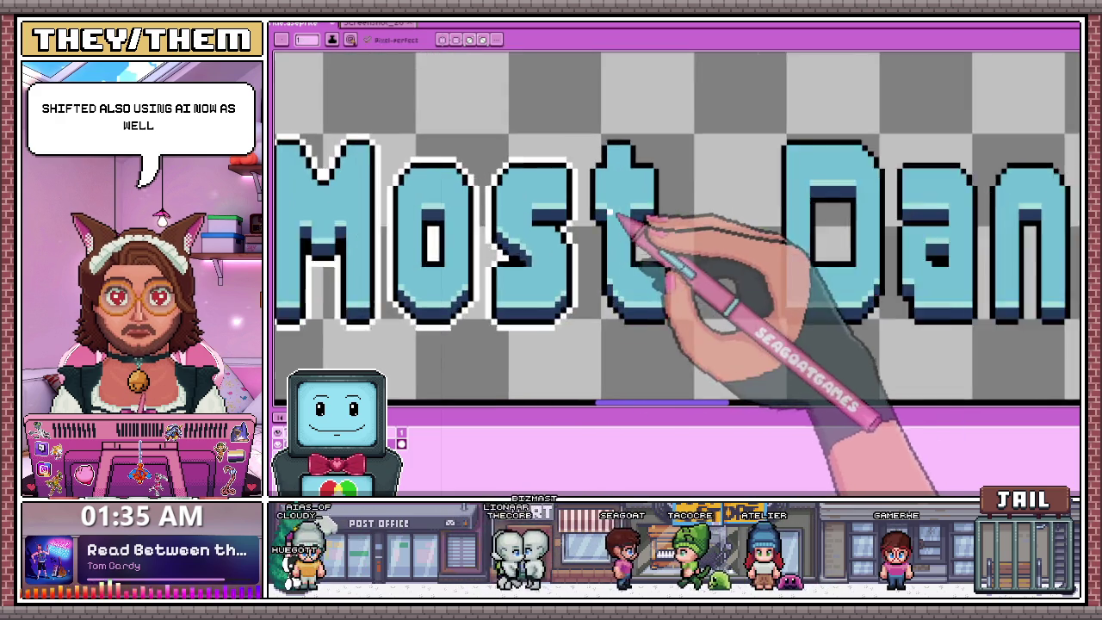
pyautogui.scroll(1, 598, 226)
pyautogui.scroll(-1, 583, 143)
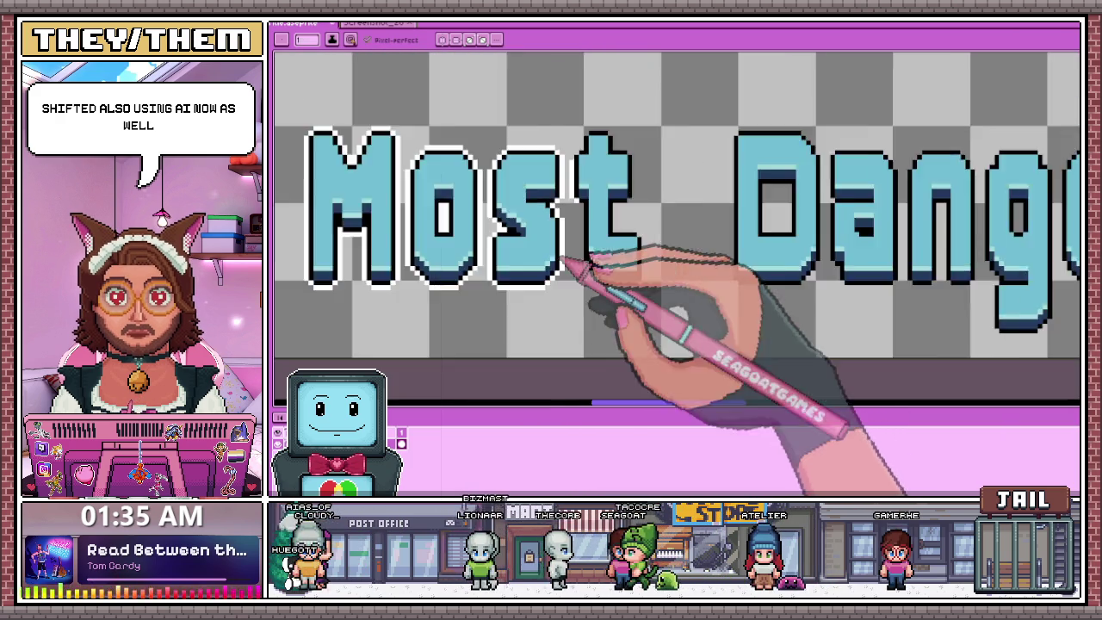
pyautogui.scroll(-1, 570, 258)
pyautogui.scroll(2, 580, 192)
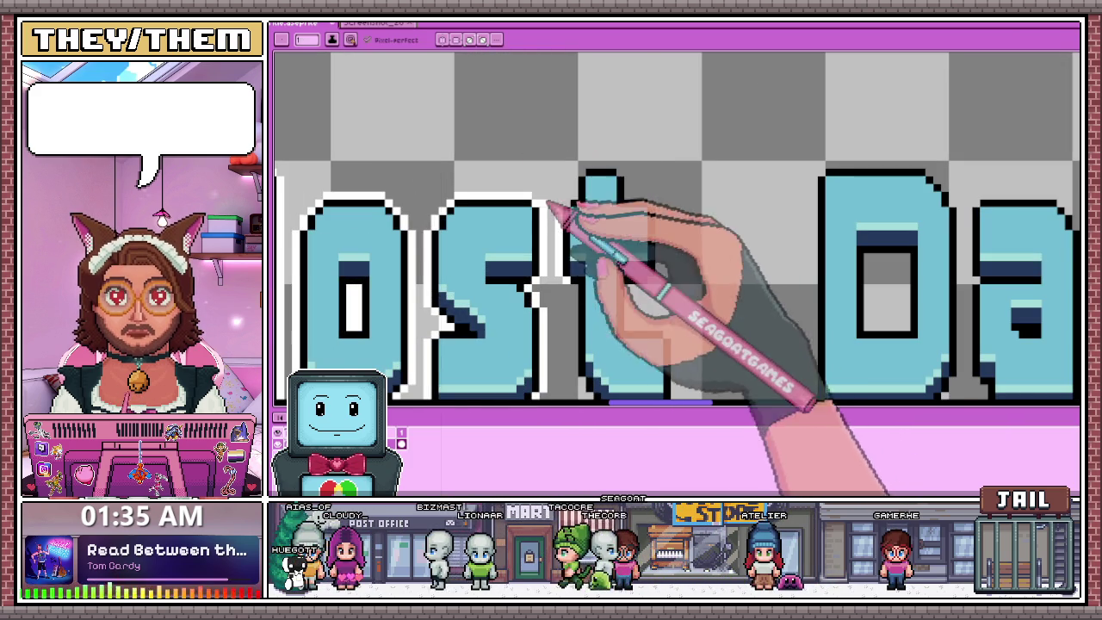
pyautogui.scroll(1, 568, 196)
pyautogui.moveTo(590, 187)
pyautogui.mouseDown()
pyautogui.moveTo(597, 153)
pyautogui.moveTo(628, 128)
pyautogui.moveTo(697, 151)
pyautogui.mouseUp()
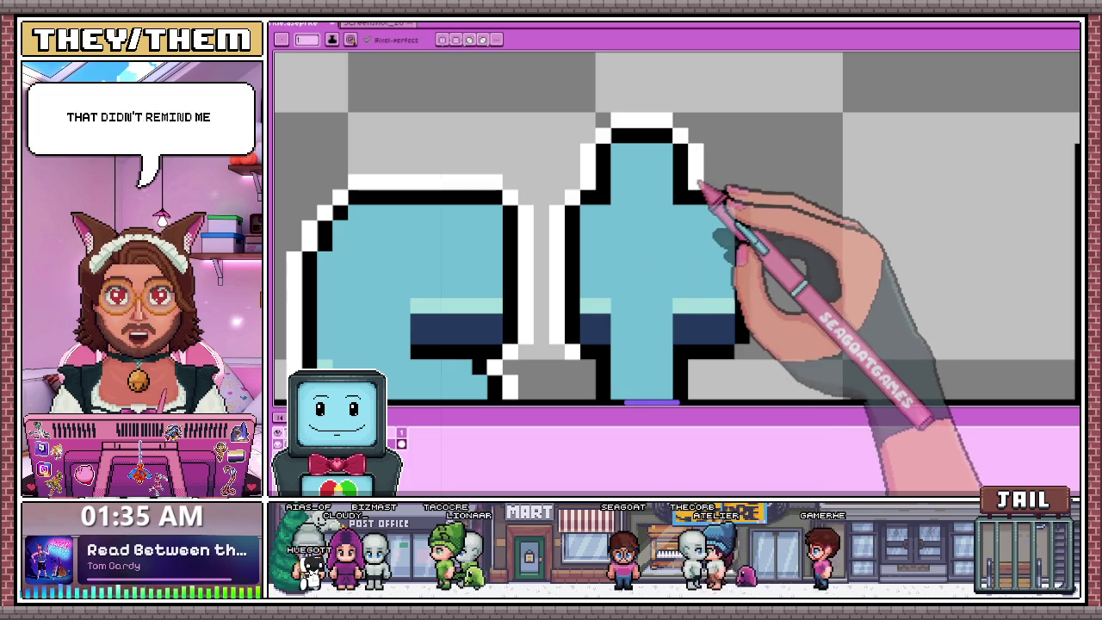
pyautogui.scroll(-1, 672, 180)
pyautogui.scroll(1, 618, 191)
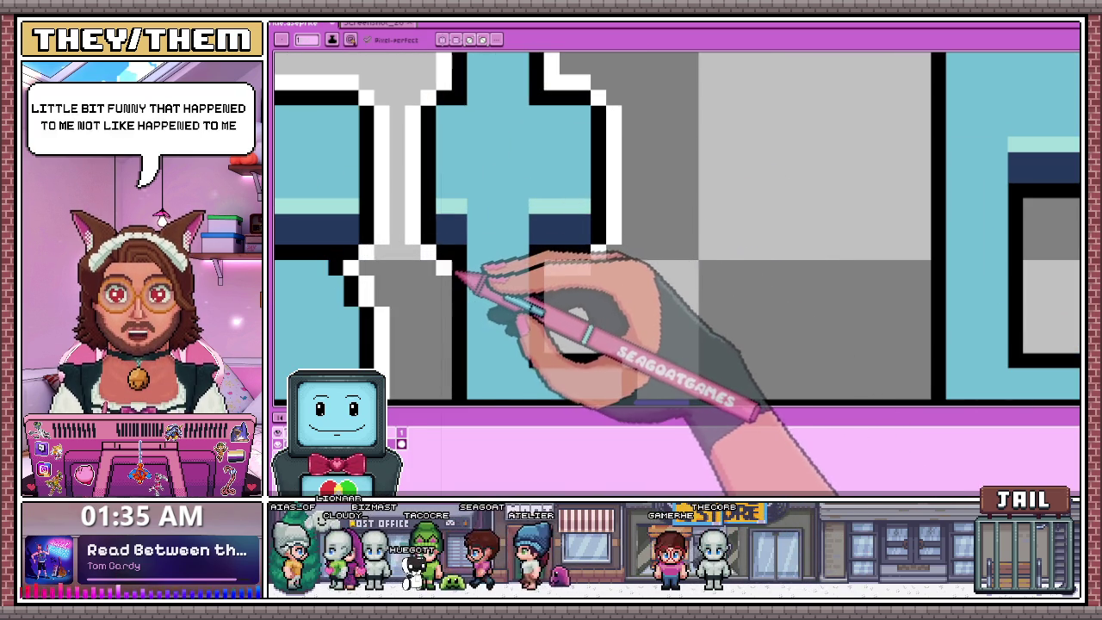
pyautogui.click(458, 236)
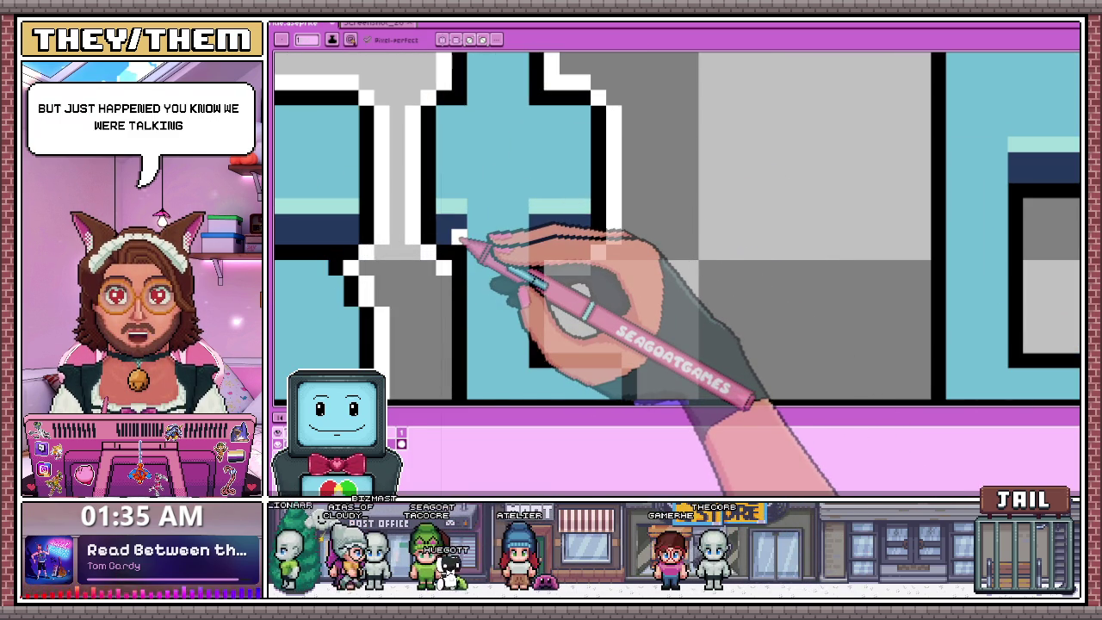
# Add white outline pixels down the letter edge, along its bottom and right side, and inner left edge.
pyautogui.scroll(-1, 482, 243)
pyautogui.scroll(1, 482, 241)
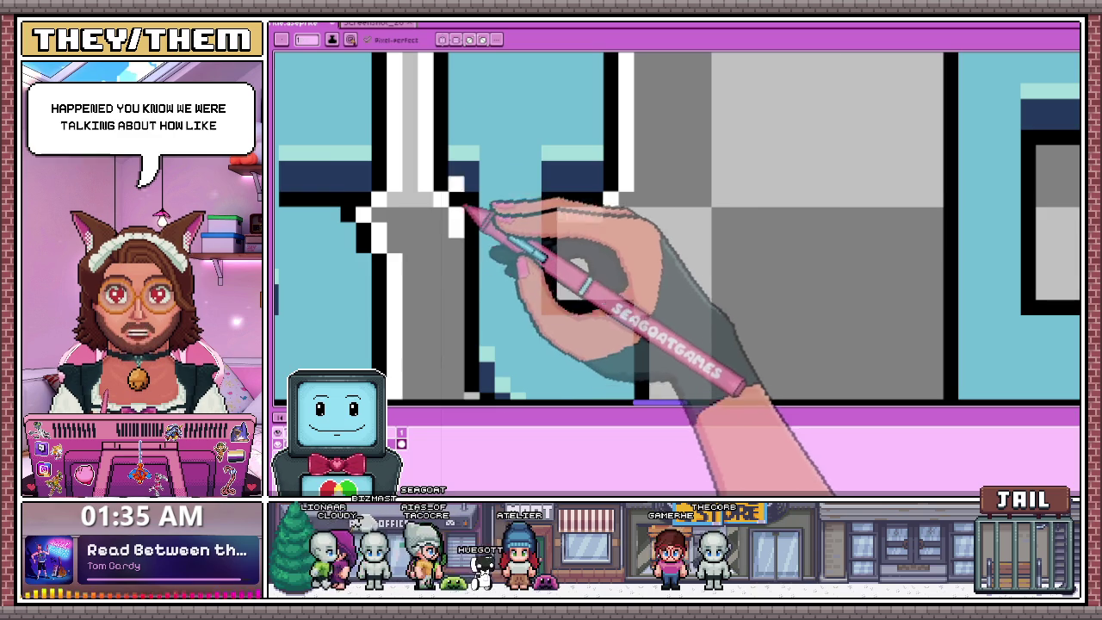
pyautogui.scroll(-2, 463, 230)
pyautogui.scroll(1, 462, 187)
pyautogui.scroll(1, 469, 179)
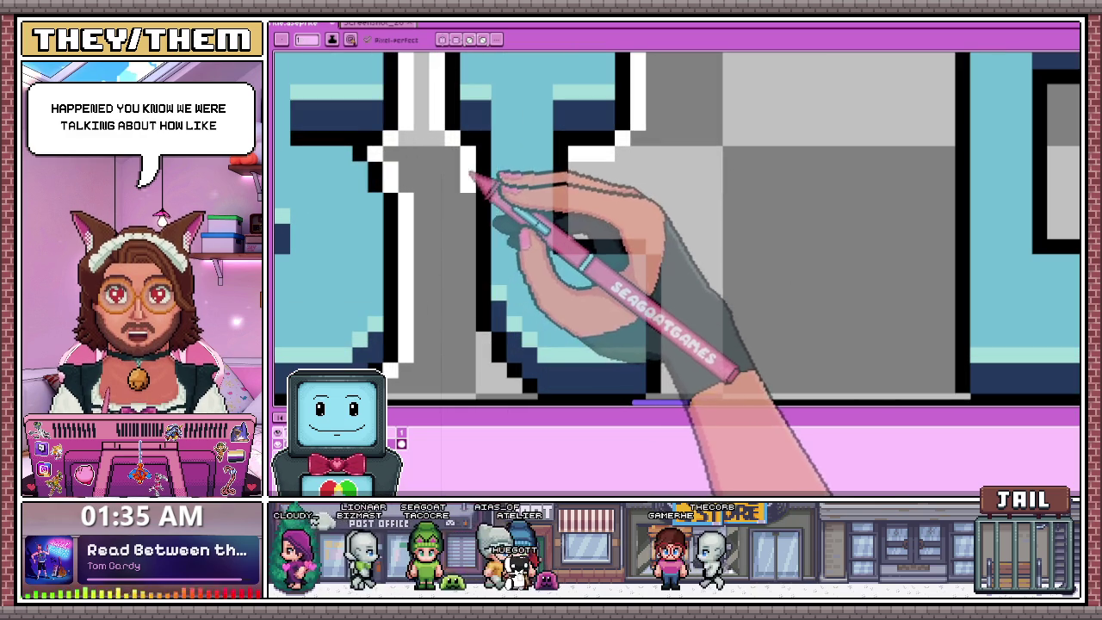
pyautogui.moveTo(469, 172); pyautogui.dragTo(469, 318)
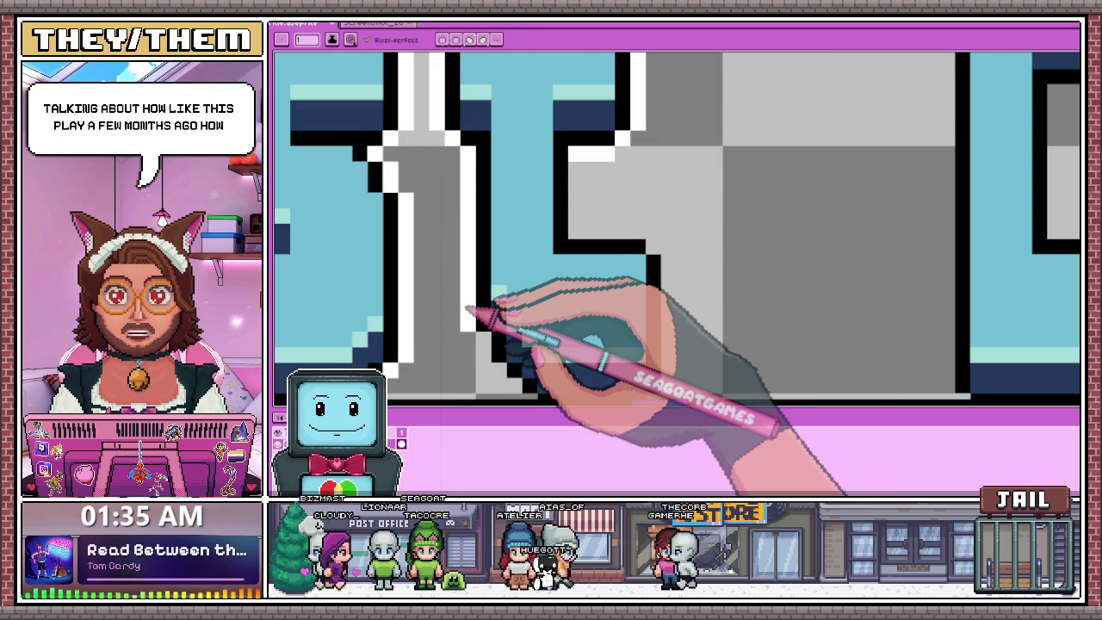
pyautogui.scroll(-1, 457, 215)
pyautogui.scroll(2, 482, 258)
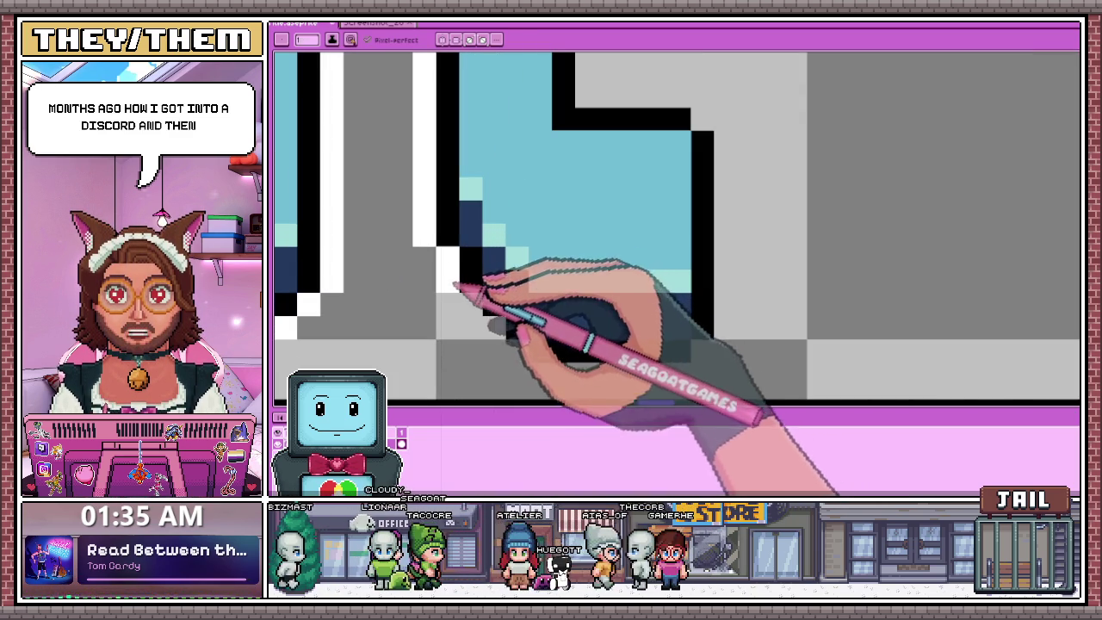
pyautogui.scroll(-2, 512, 332)
pyautogui.scroll(1, 490, 215)
pyautogui.moveTo(515, 284)
pyautogui.mouseDown()
pyautogui.moveTo(623, 288)
pyautogui.moveTo(644, 266)
pyautogui.moveTo(641, 136)
pyautogui.mouseUp()
pyautogui.scroll(-1, 540, 192)
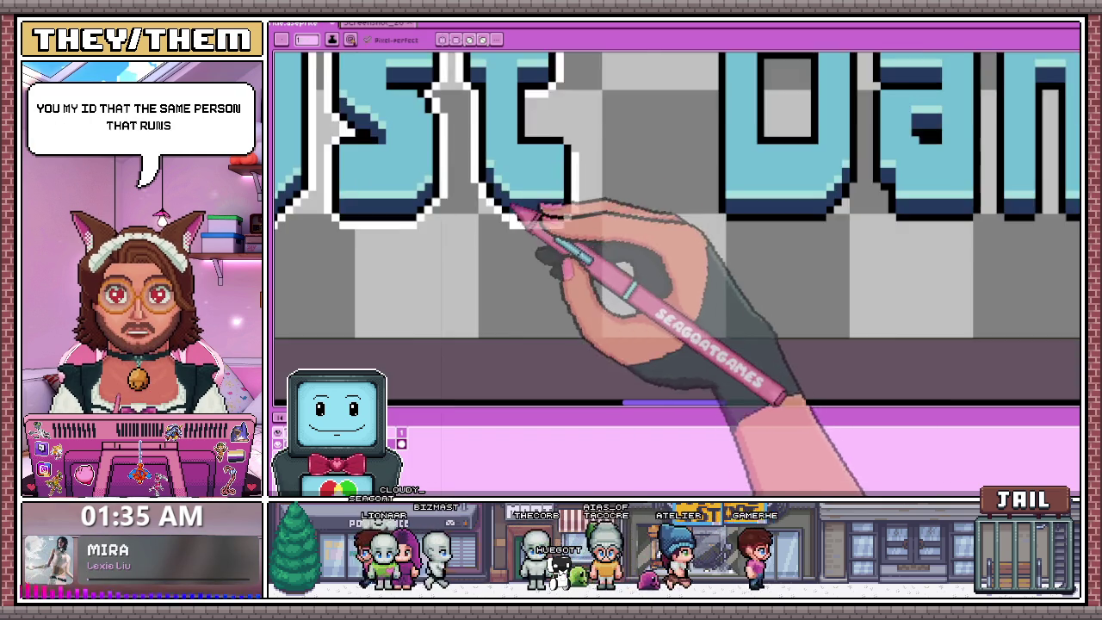
pyautogui.scroll(-1, 570, 167)
pyautogui.scroll(2, 540, 198)
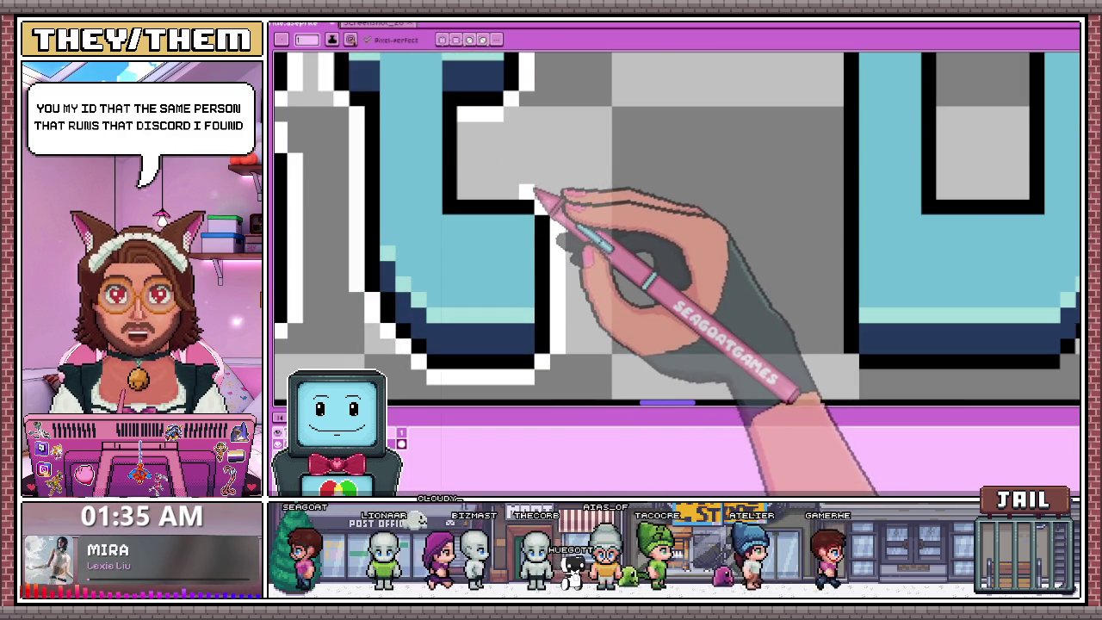
pyautogui.moveTo(481, 197); pyautogui.dragTo(474, 138)
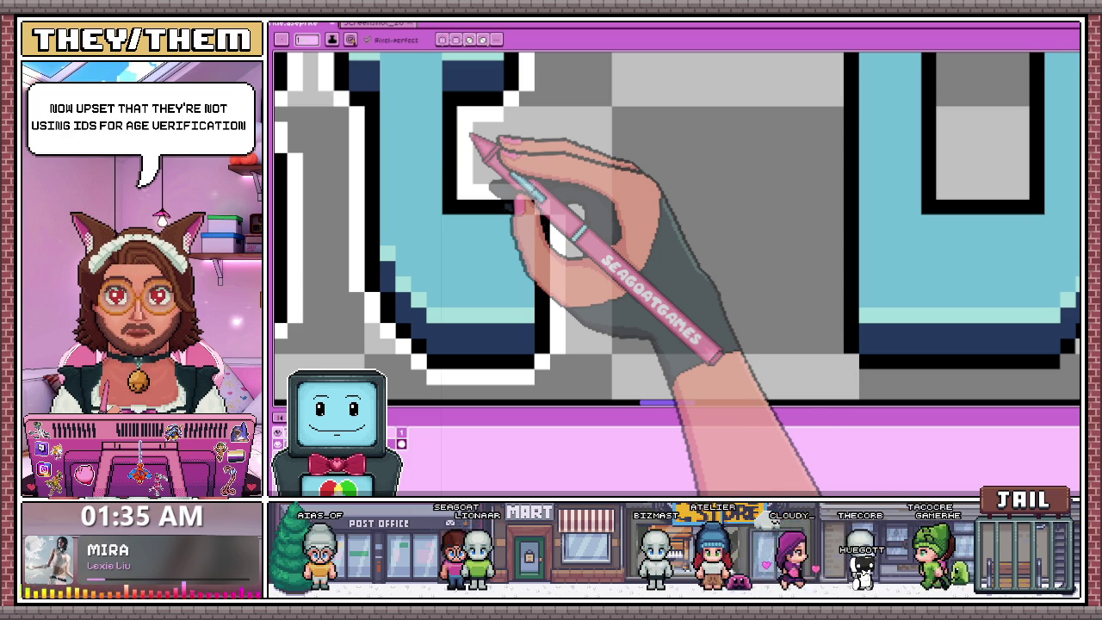
pyautogui.scroll(-2, 472, 135)
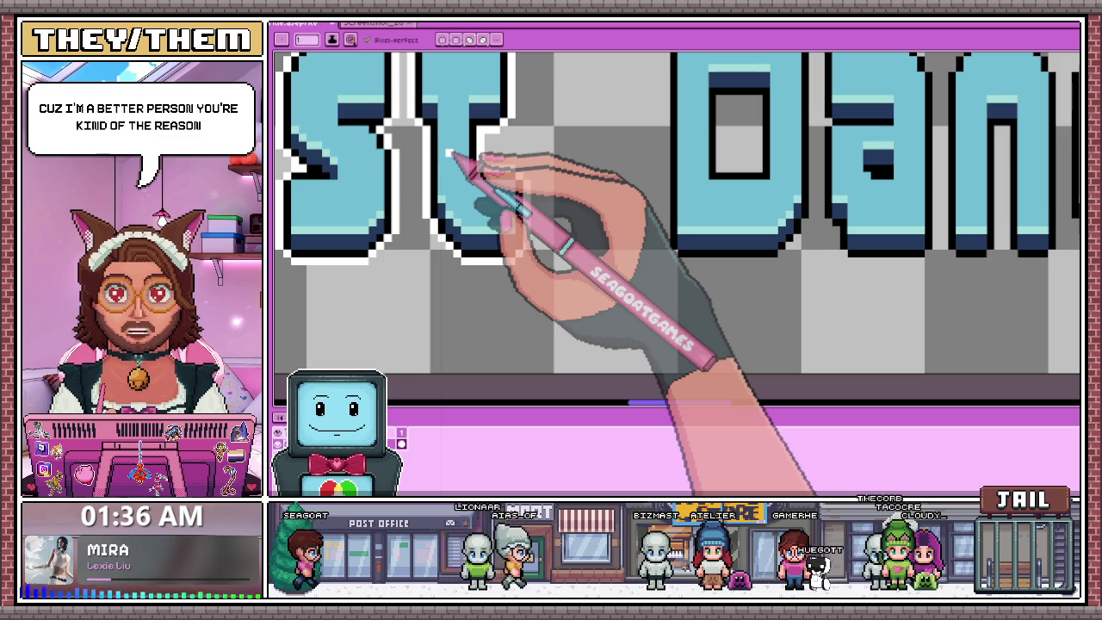
pyautogui.scroll(-1, 528, 197)
pyautogui.scroll(-2, 517, 167)
pyautogui.scroll(1, 602, 227)
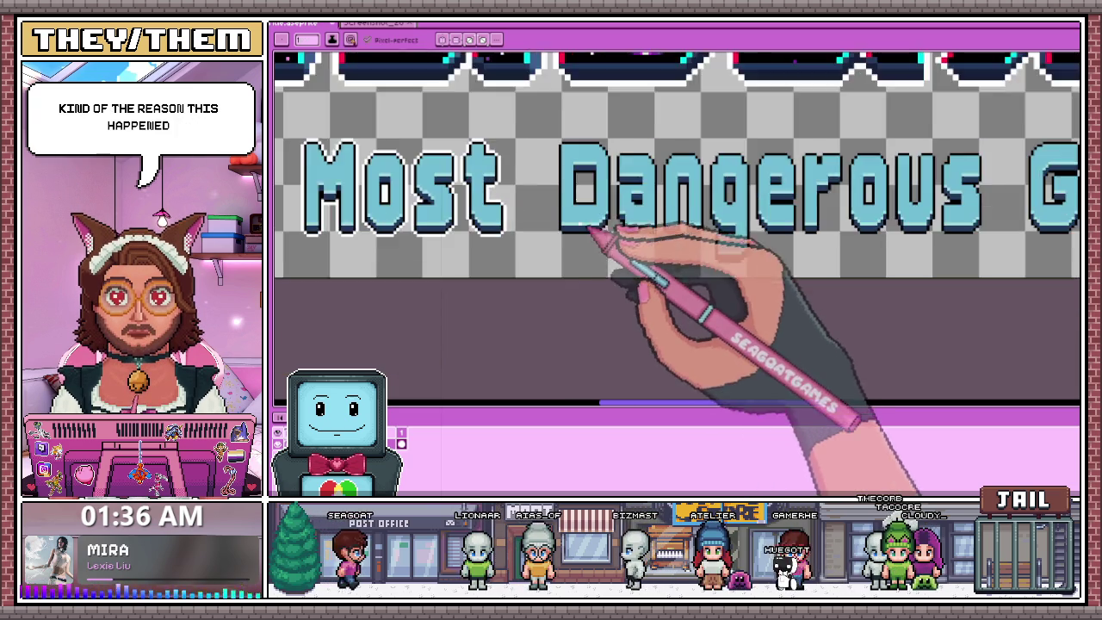
# Draw a white outline along the top edge of the 'D' and around its corner.
pyautogui.scroll(1, 567, 119)
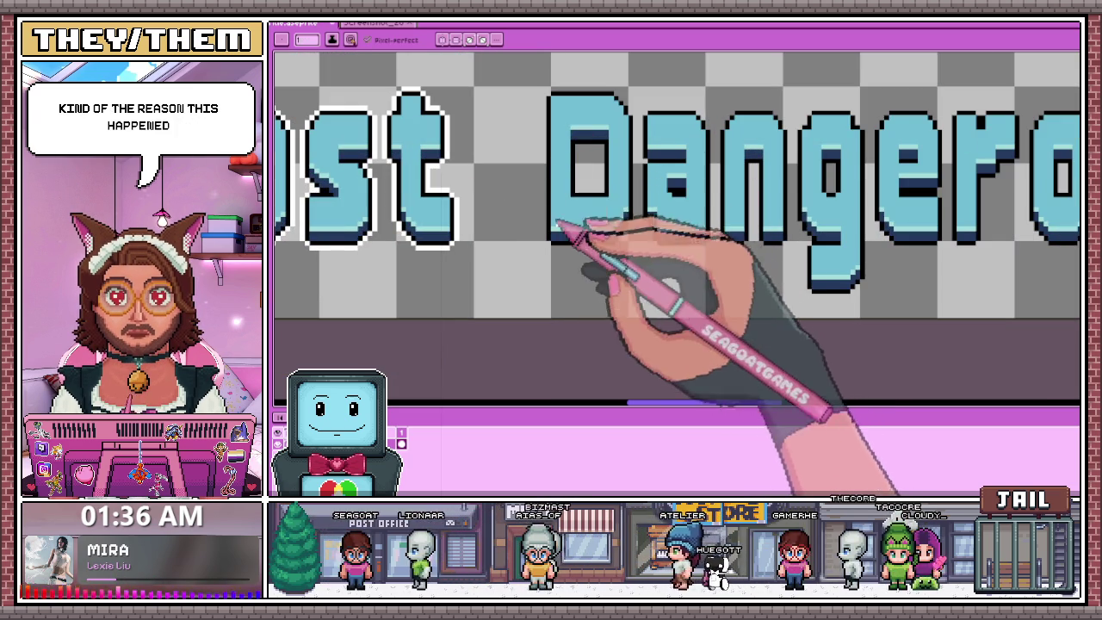
pyautogui.scroll(1, 558, 244)
pyautogui.scroll(1, 560, 251)
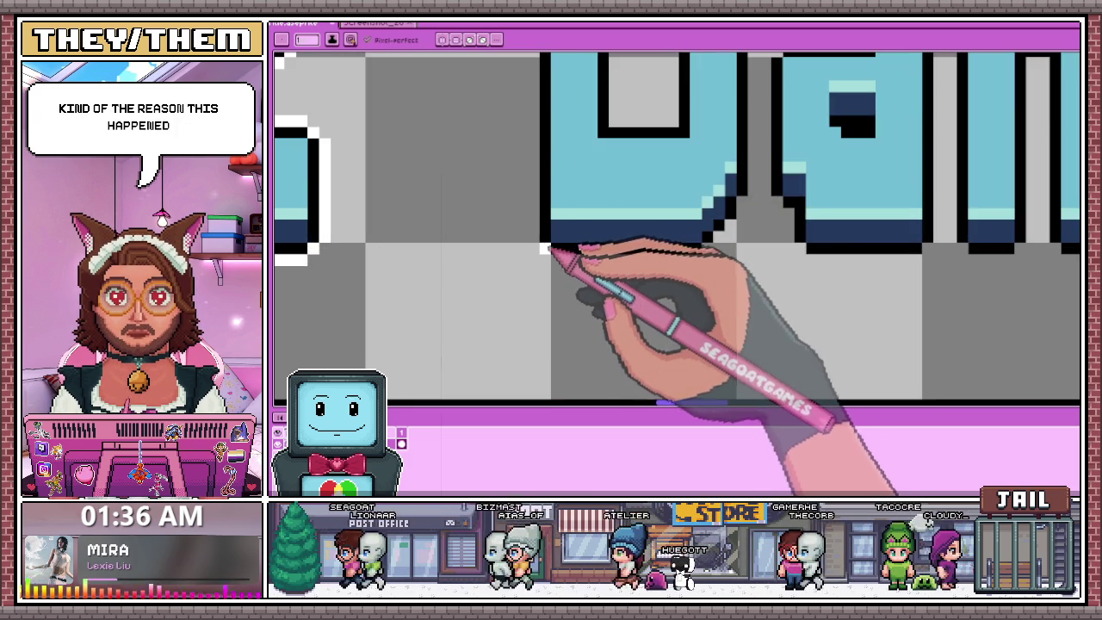
pyautogui.scroll(-1, 555, 248)
pyautogui.scroll(-2, 551, 224)
pyautogui.scroll(1, 547, 211)
pyautogui.scroll(1, 541, 177)
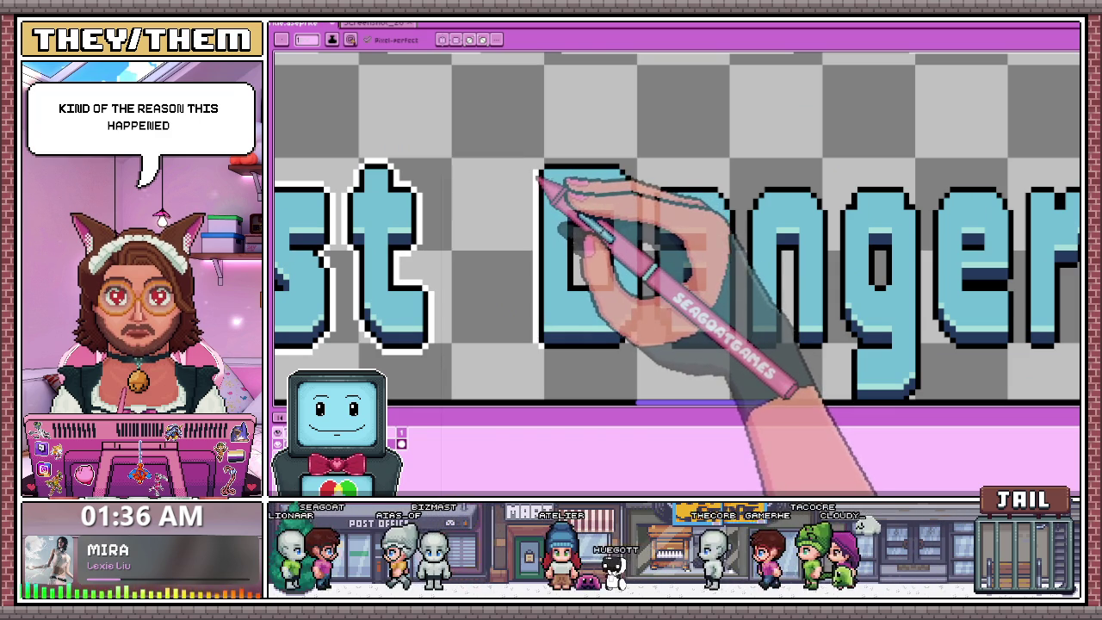
pyautogui.scroll(1, 553, 142)
pyautogui.moveTo(543, 159)
pyautogui.mouseDown()
pyautogui.moveTo(683, 165)
pyautogui.moveTo(659, 152)
pyautogui.mouseUp()
pyautogui.scroll(-1, 603, 184)
pyautogui.scroll(1, 546, 147)
pyautogui.moveTo(543, 147); pyautogui.dragTo(556, 159)
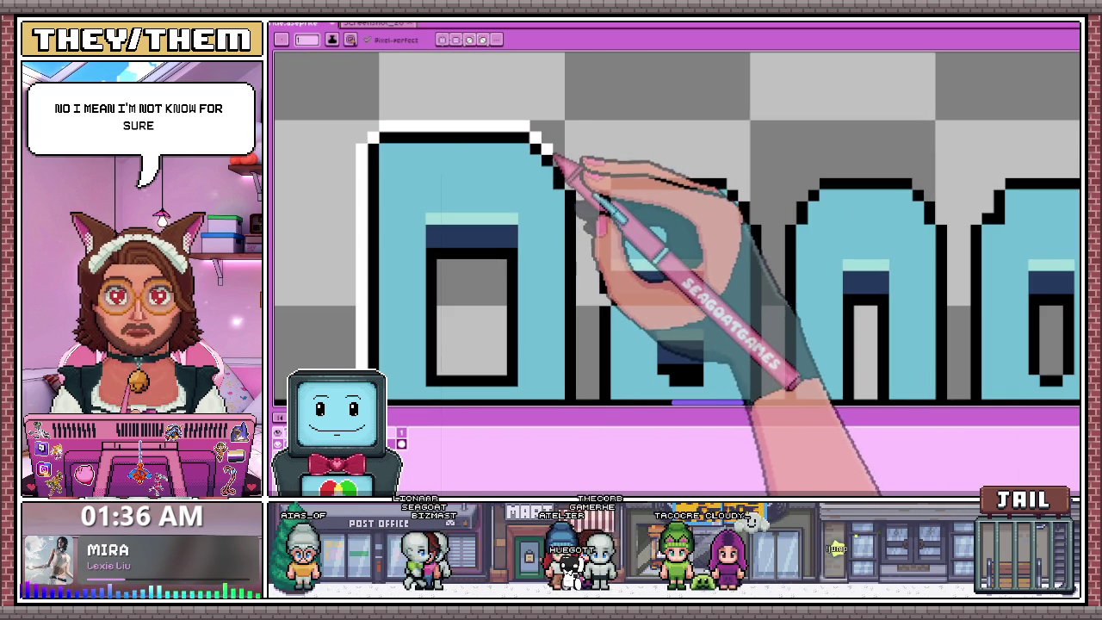
# Continue the D's white outline down and along the bottom, then inside its counter.
pyautogui.scroll(-1, 579, 177)
pyautogui.scroll(1, 576, 177)
pyautogui.scroll(-1, 575, 155)
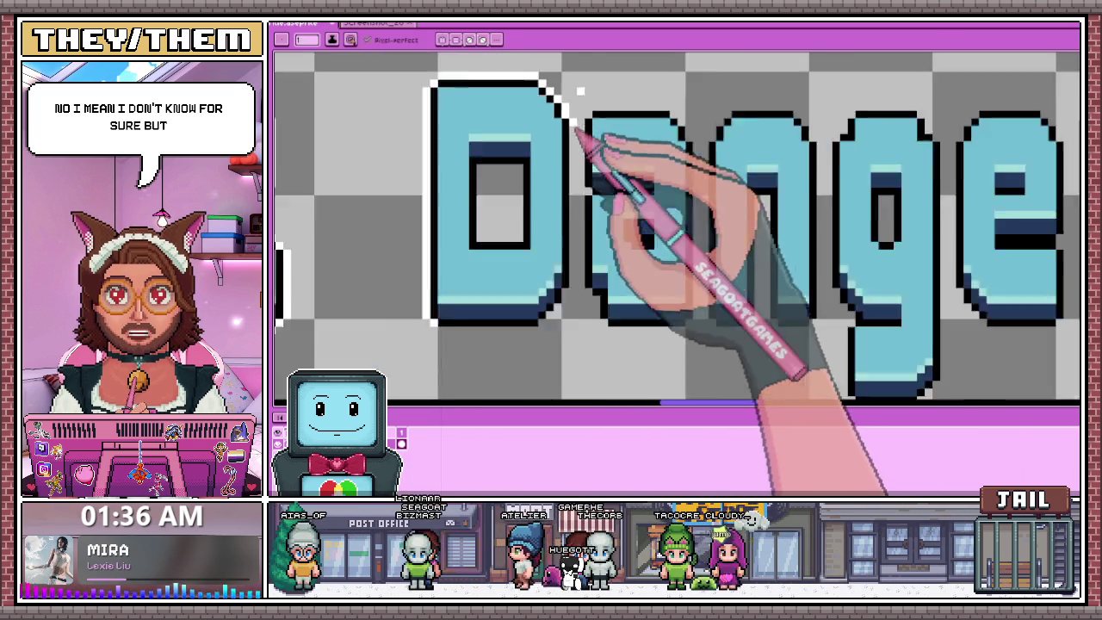
pyautogui.scroll(1, 575, 230)
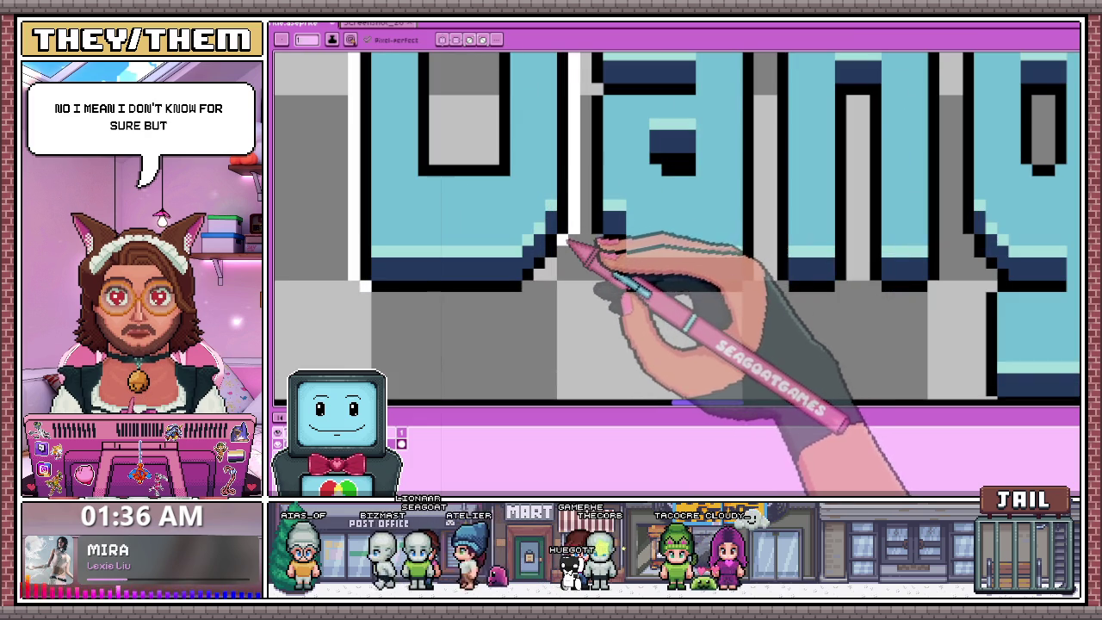
pyautogui.scroll(-2, 564, 241)
pyautogui.scroll(3, 572, 214)
pyautogui.moveTo(585, 183)
pyautogui.mouseDown()
pyautogui.moveTo(468, 227)
pyautogui.moveTo(532, 230)
pyautogui.mouseUp()
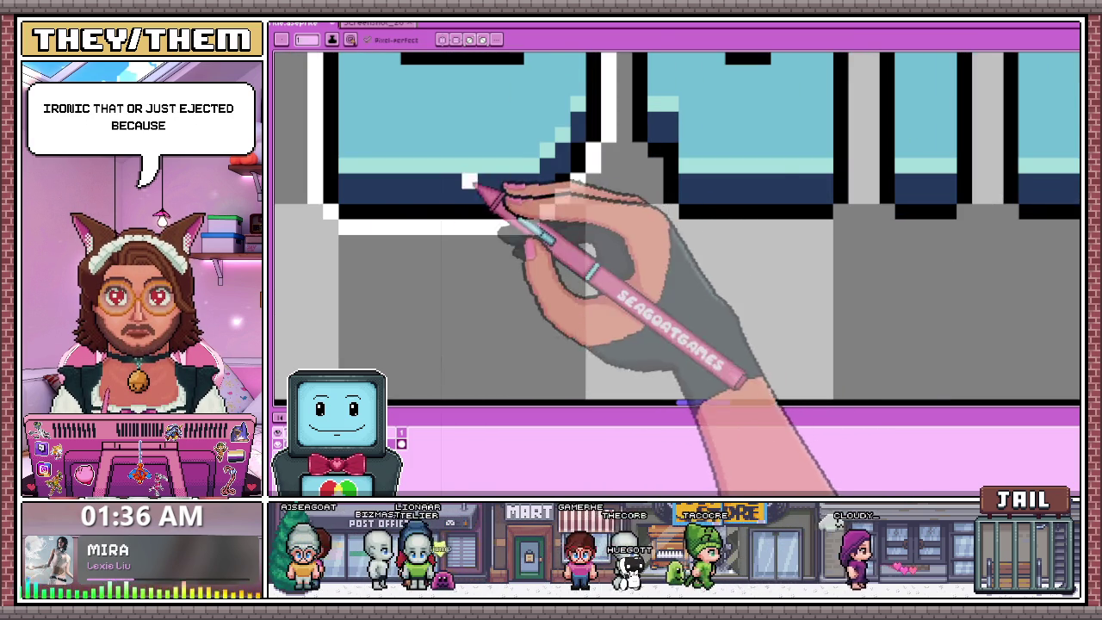
pyautogui.scroll(-2, 465, 182)
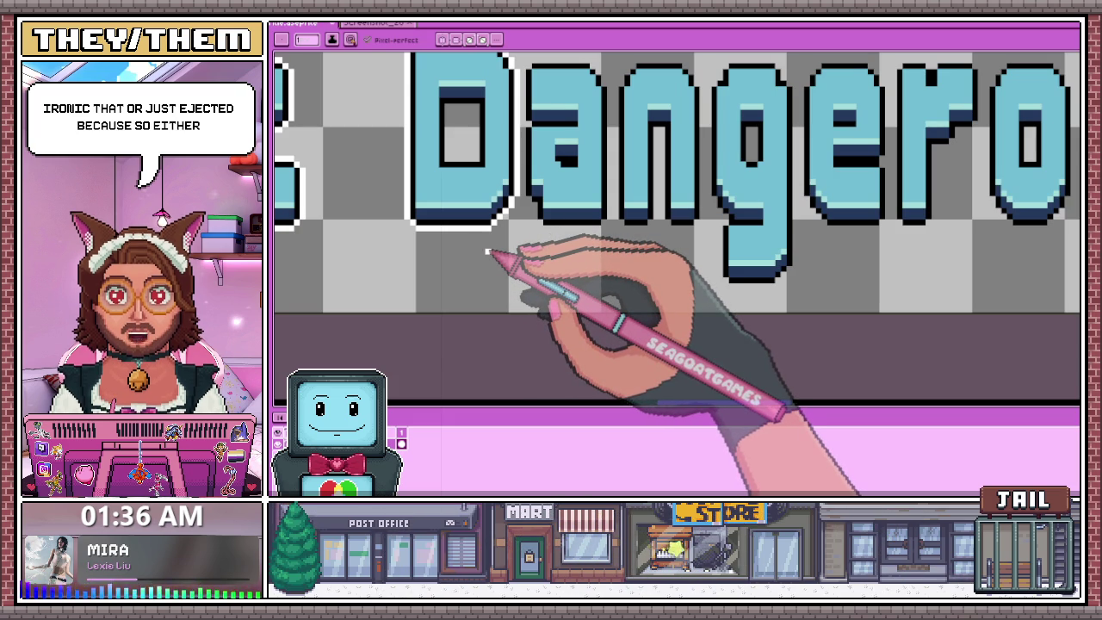
pyautogui.scroll(-1, 487, 251)
pyautogui.scroll(1, 505, 234)
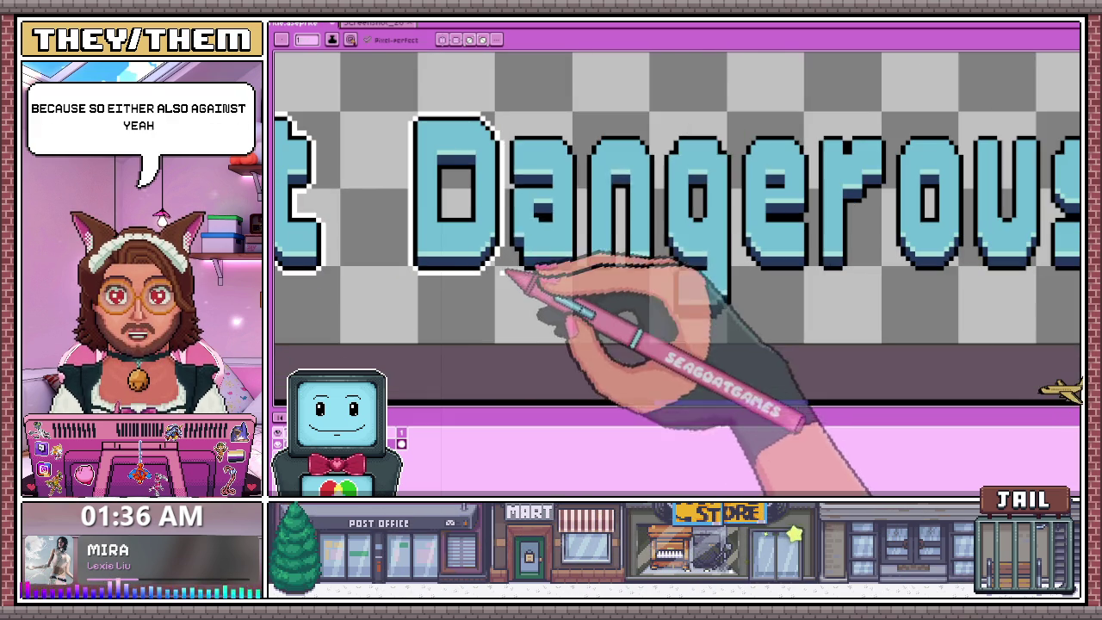
pyautogui.scroll(2, 469, 207)
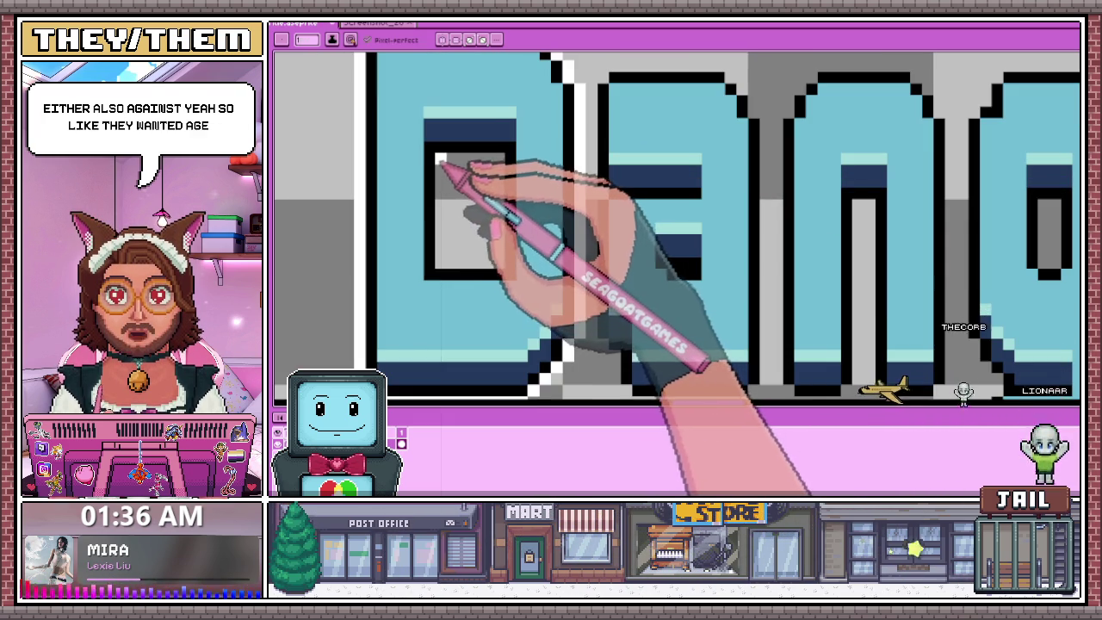
pyautogui.moveTo(495, 163); pyautogui.dragTo(447, 262)
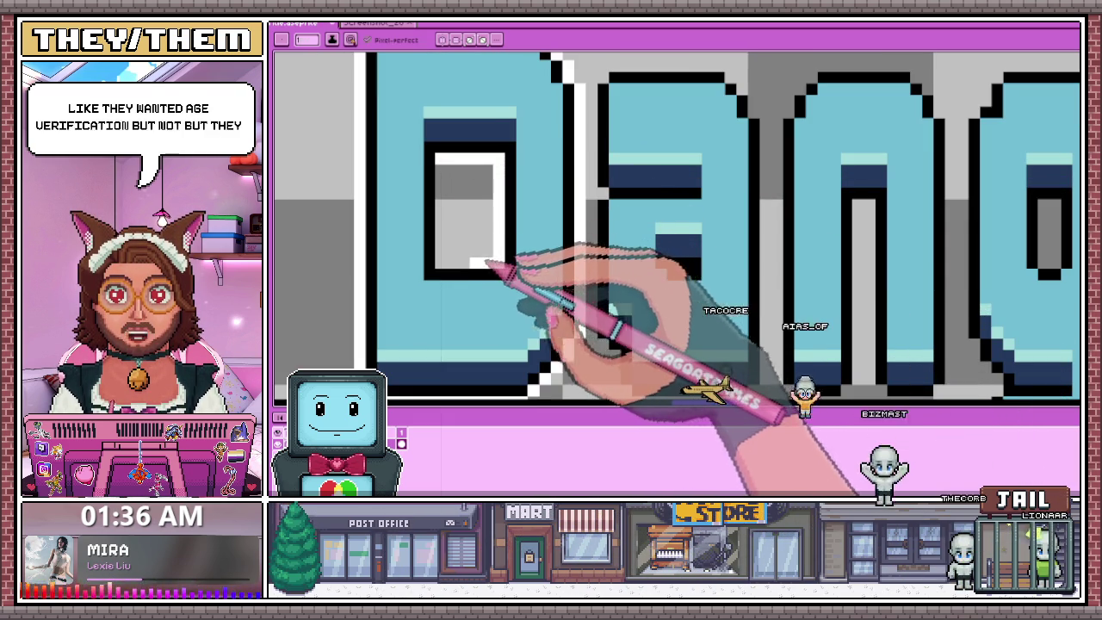
pyautogui.scroll(-2, 465, 267)
pyautogui.scroll(-1, 482, 250)
pyautogui.scroll(2, 811, 284)
pyautogui.scroll(1, 664, 209)
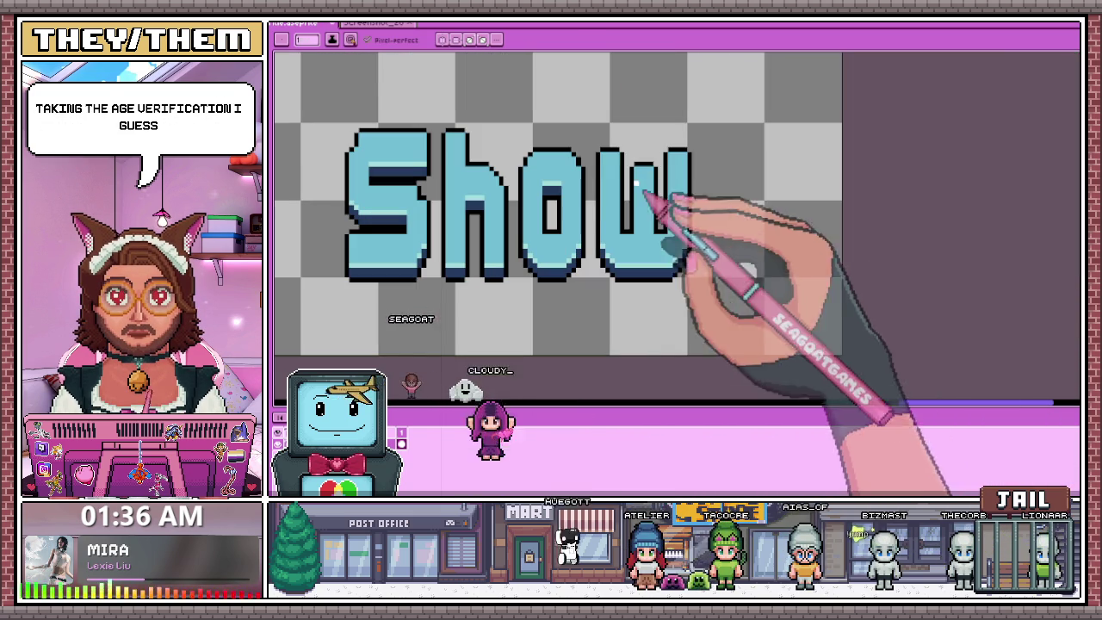
# Select the 'w' of 'Show' with the rectangular marquee and nudge it one pixel right.
pyautogui.press('m')
pyautogui.moveTo(592, 131); pyautogui.dragTo(721, 322)
pyautogui.press('Right')
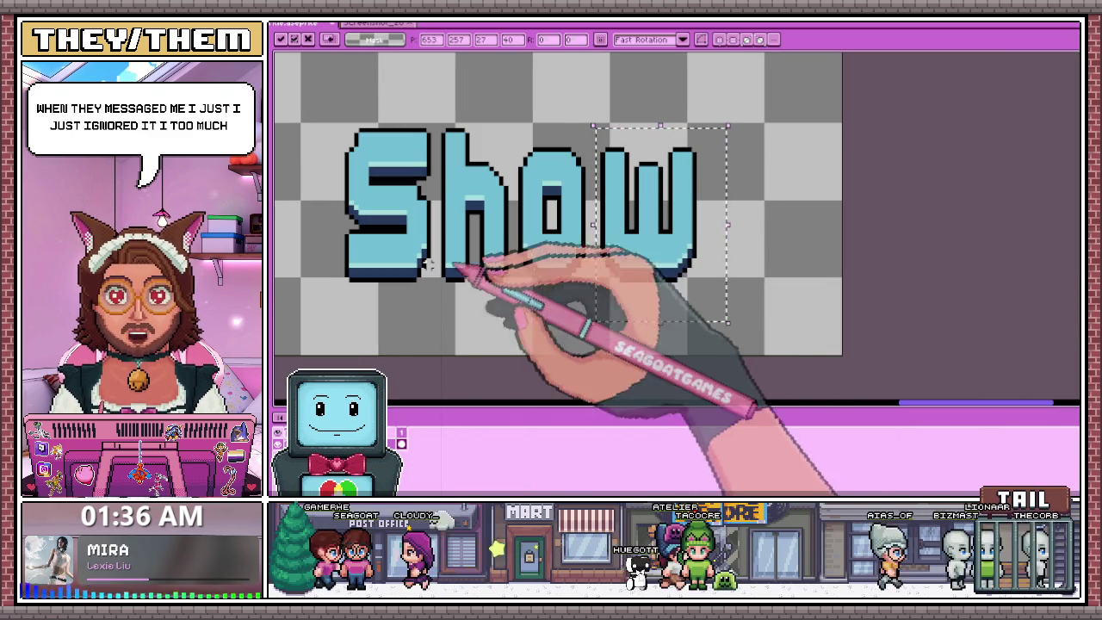
# Select the letters 'how', nudge them one pixel right, and drop the selection with Ctrl+D.
pyautogui.moveTo(514, 114); pyautogui.dragTo(740, 321)
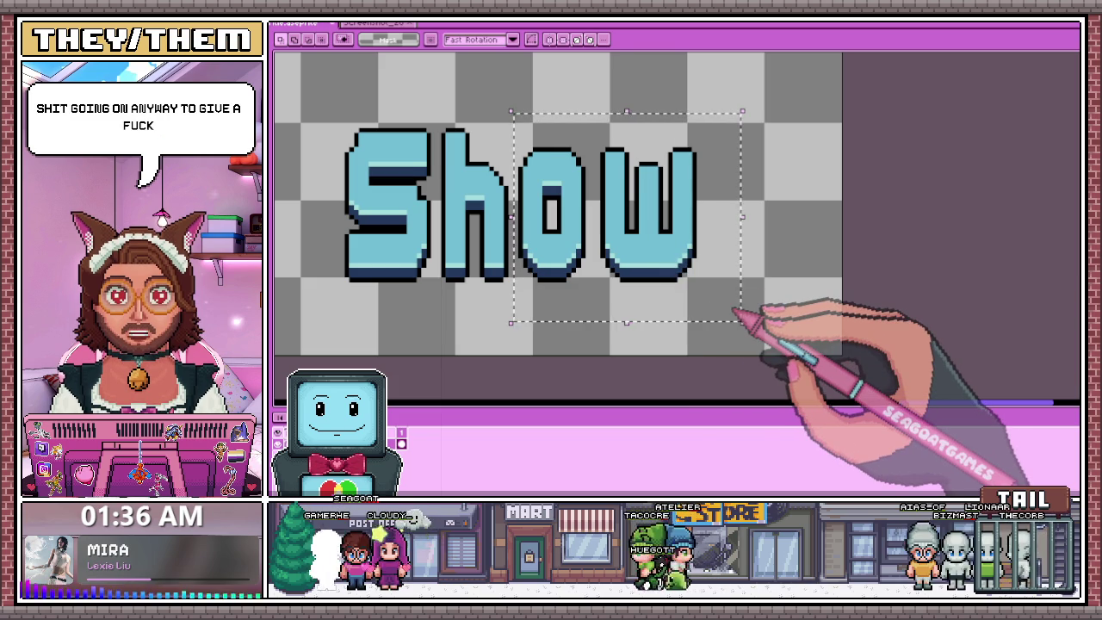
pyautogui.click(438, 105)
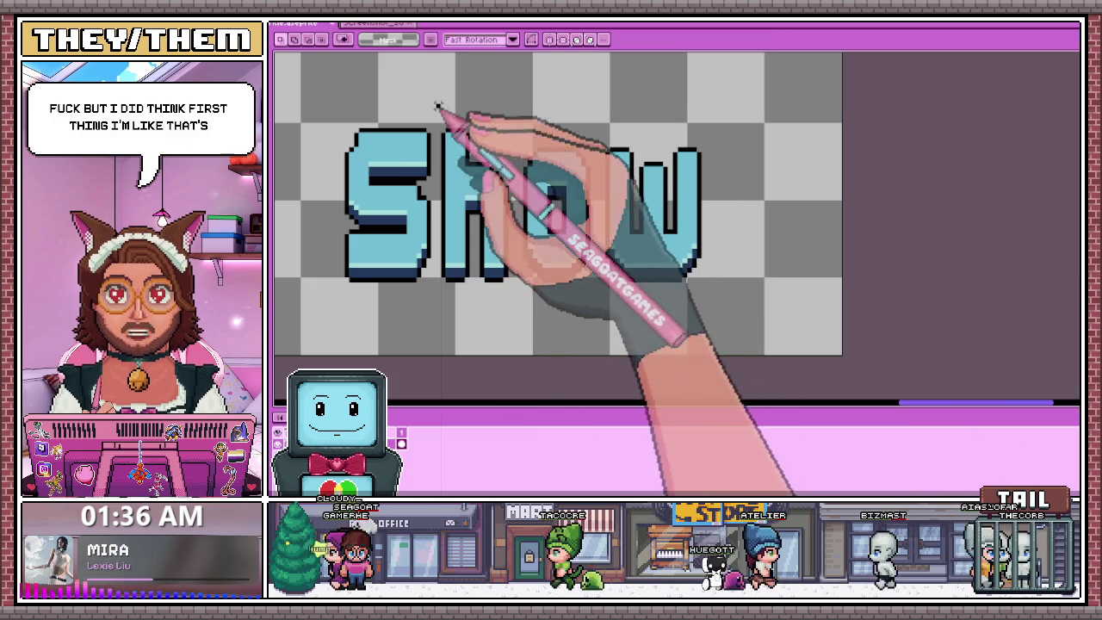
pyautogui.moveTo(436, 104); pyautogui.dragTo(740, 348)
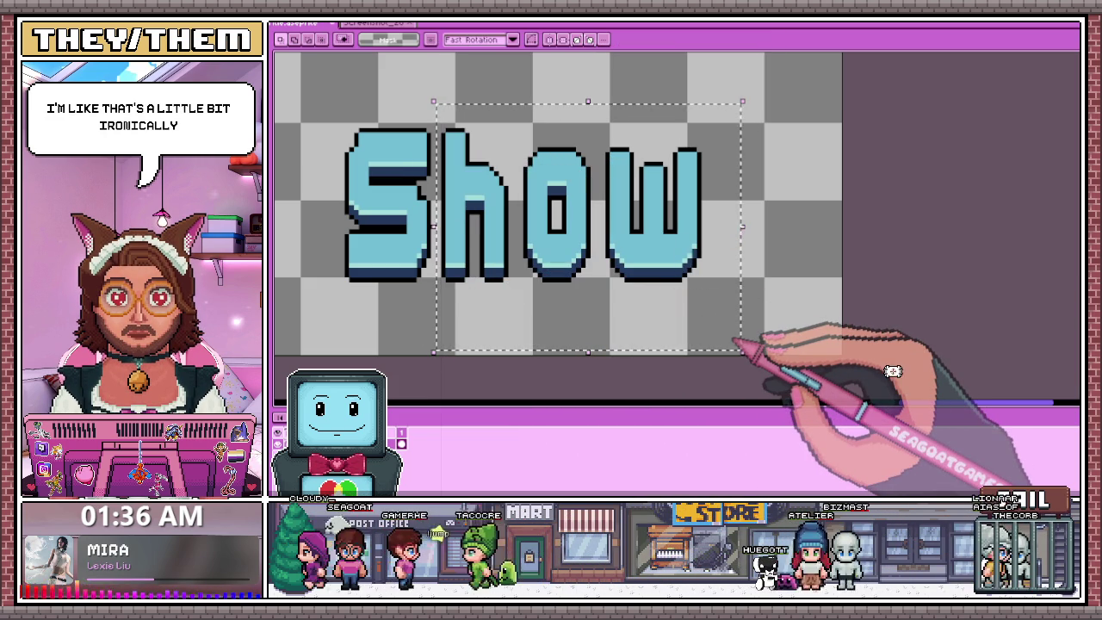
pyautogui.press('Right')
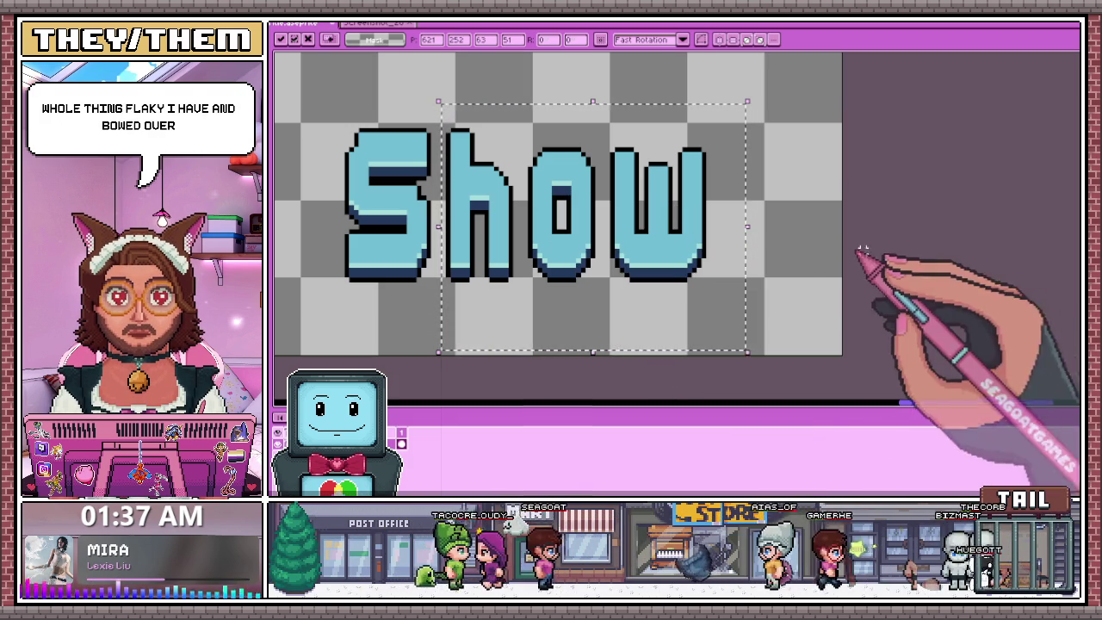
pyautogui.hotkey('ctrl', 'd')
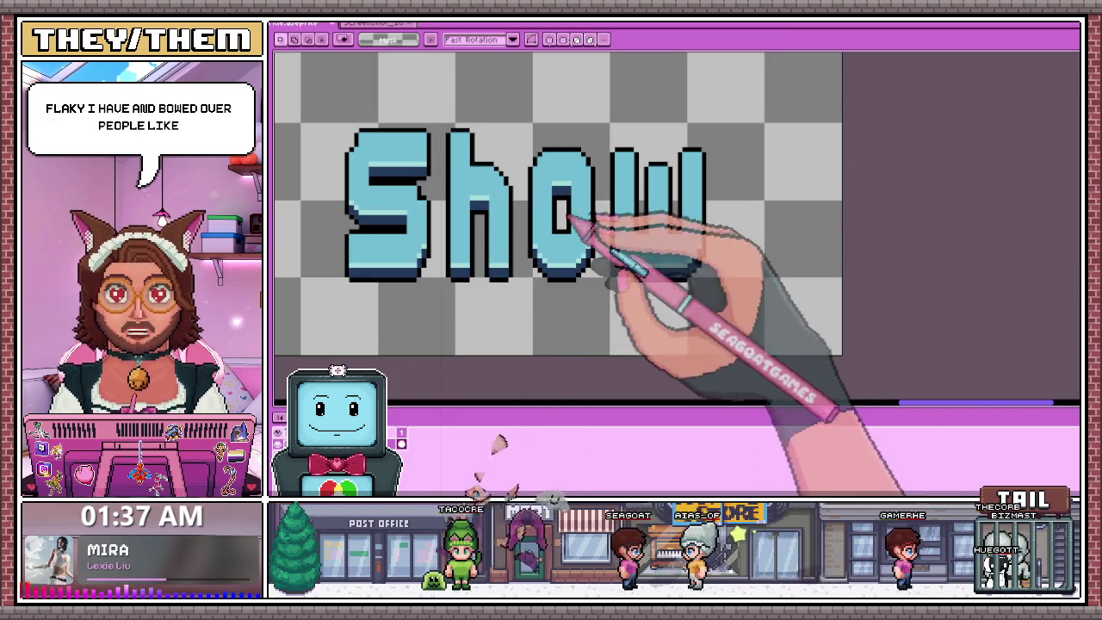
# With the pencil, outline the top, outer edge and inner right stroke of the w in white.
pyautogui.press('b')
pyautogui.scroll(3, 607, 154)
pyautogui.moveTo(607, 154)
pyautogui.mouseDown()
pyautogui.moveTo(633, 134)
pyautogui.moveTo(680, 132)
pyautogui.moveTo(685, 248)
pyautogui.mouseUp()
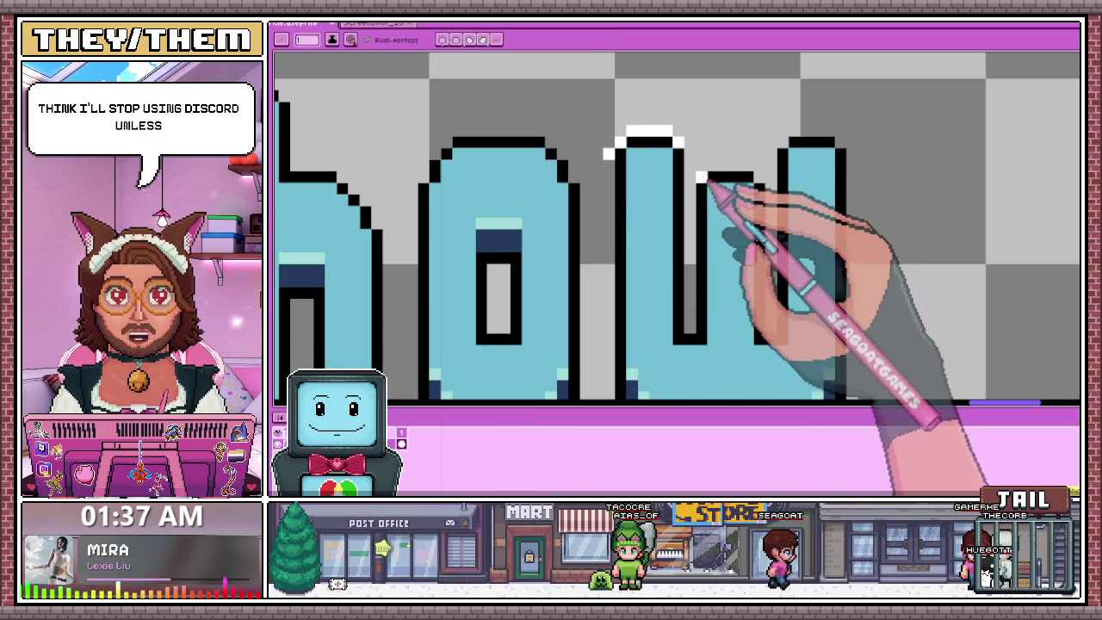
pyautogui.moveTo(688, 172); pyautogui.dragTo(691, 330)
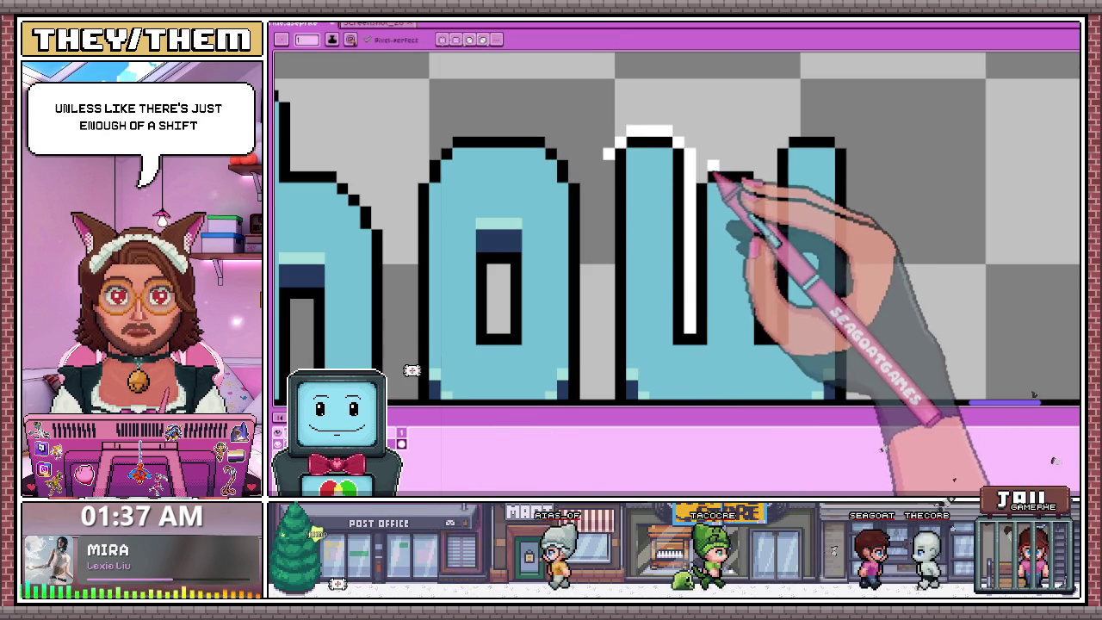
pyautogui.scroll(-2, 740, 172)
pyautogui.scroll(1, 586, 168)
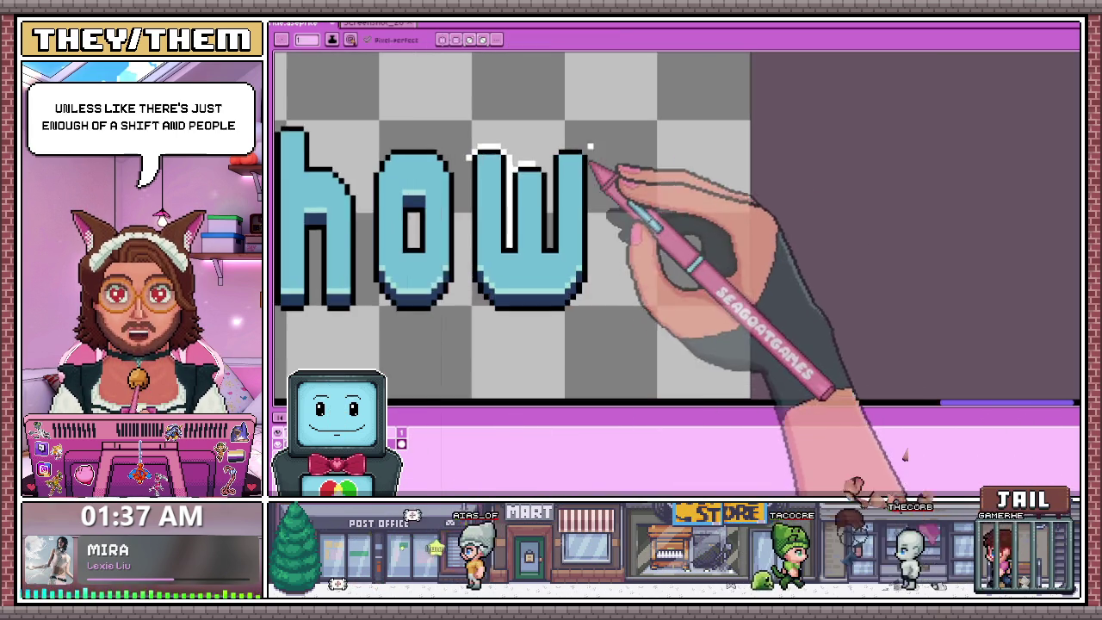
pyautogui.scroll(2, 591, 184)
pyautogui.scroll(1, 491, 192)
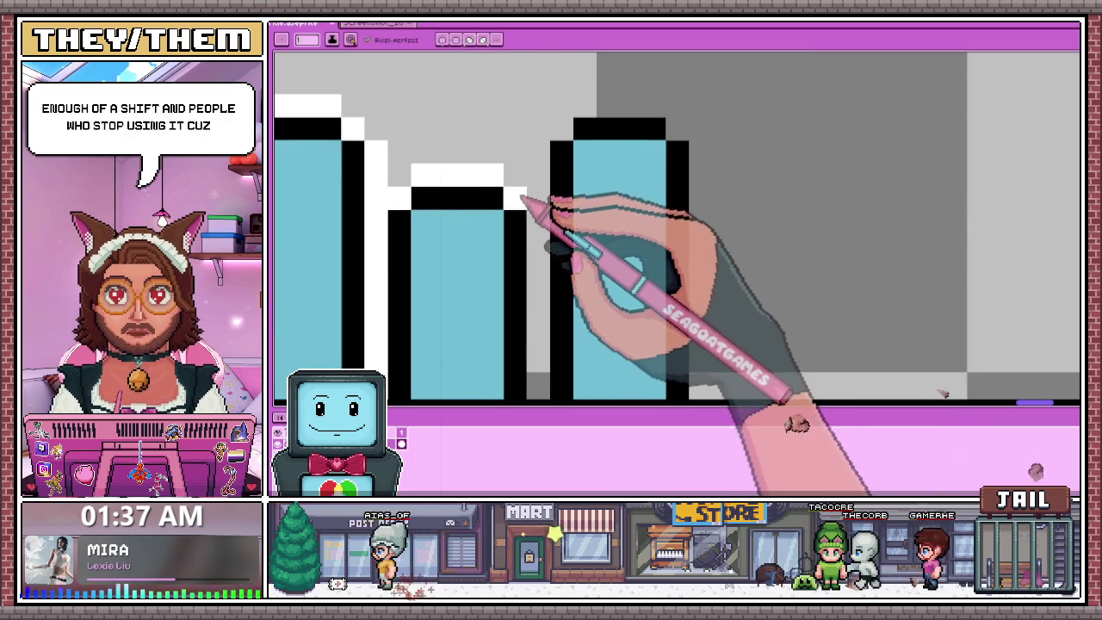
pyautogui.scroll(-1, 534, 172)
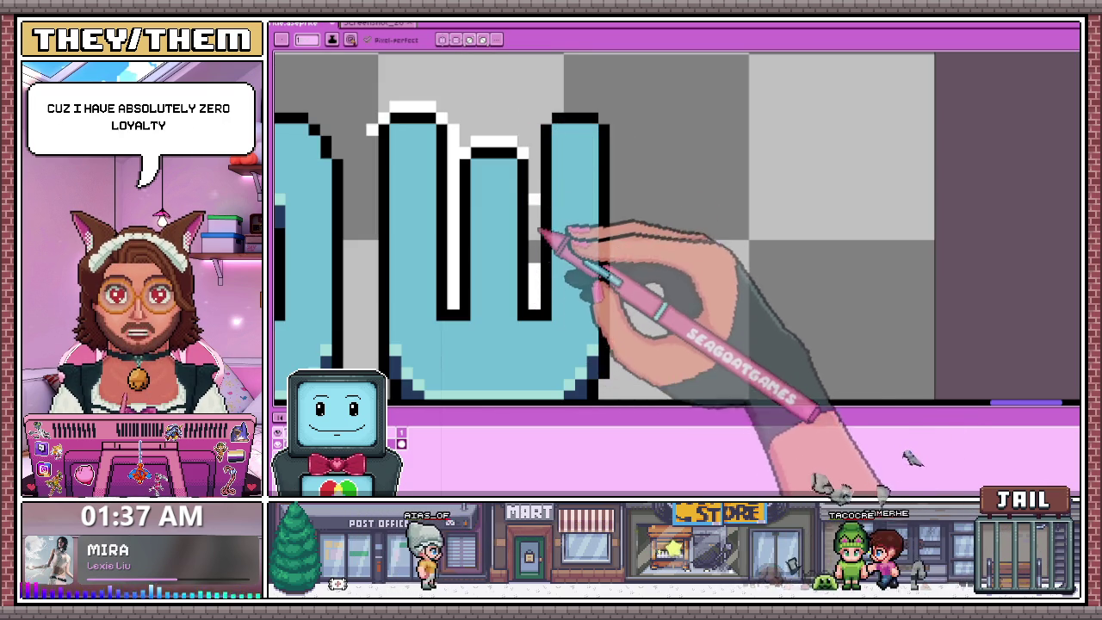
pyautogui.moveTo(534, 303); pyautogui.dragTo(536, 176)
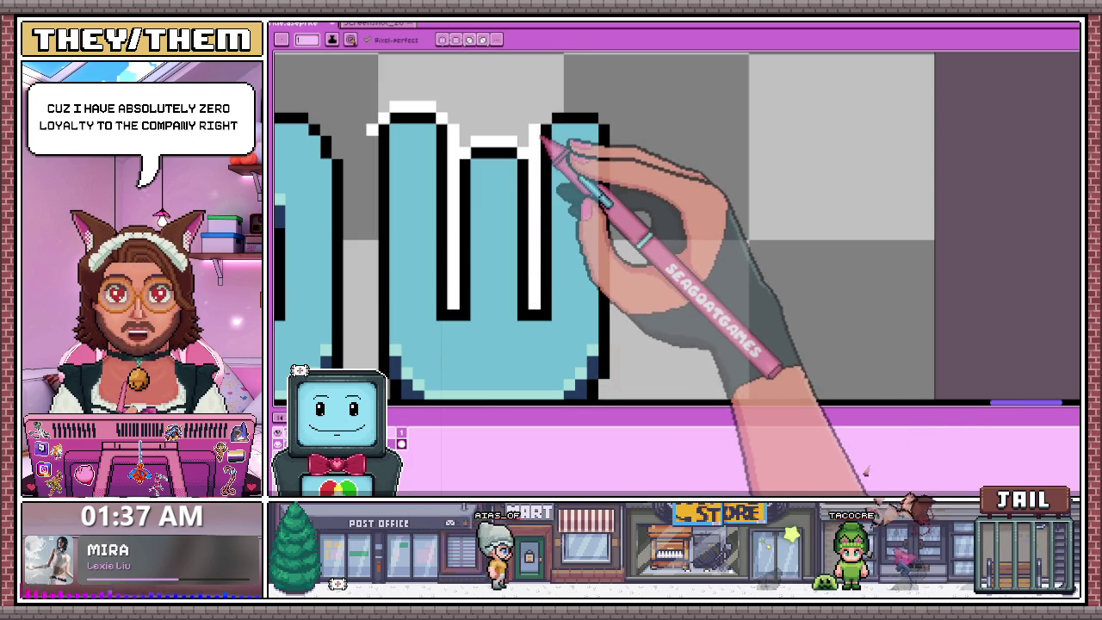
pyautogui.moveTo(552, 109); pyautogui.dragTo(592, 108)
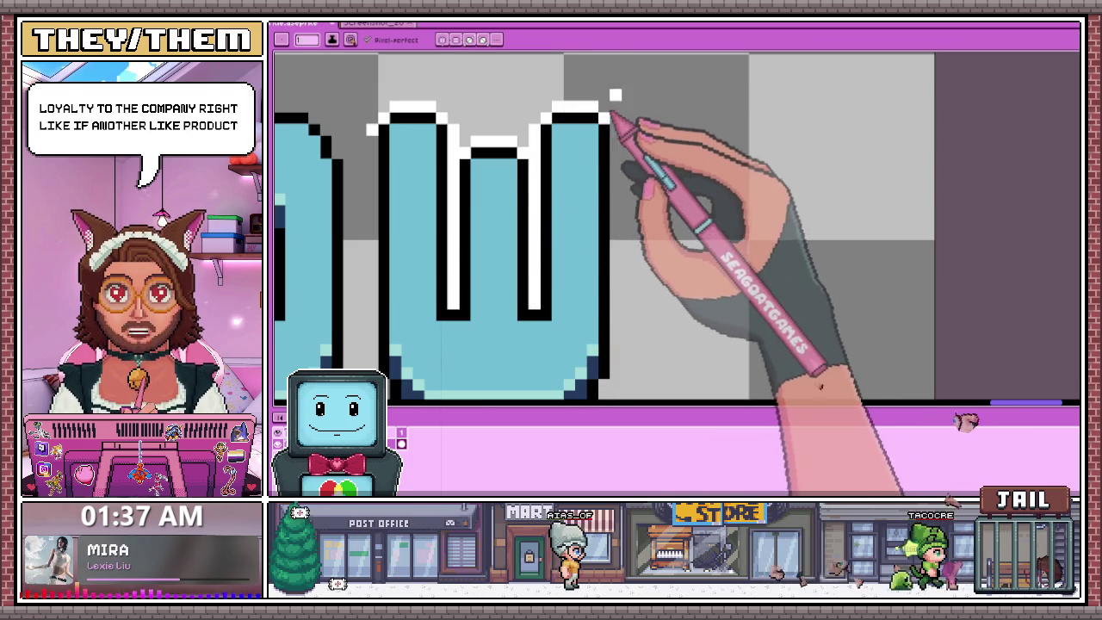
# Add white outline pixels along the right and left edges of the w.
pyautogui.scroll(-2, 620, 103)
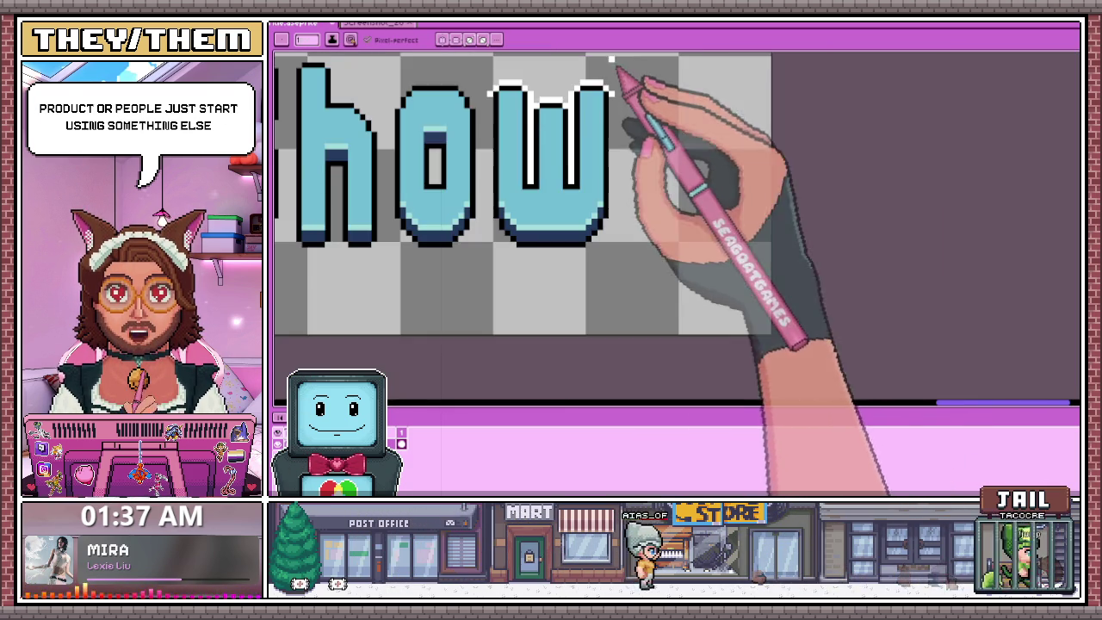
pyautogui.scroll(1, 628, 172)
pyautogui.moveTo(619, 179); pyautogui.dragTo(614, 219)
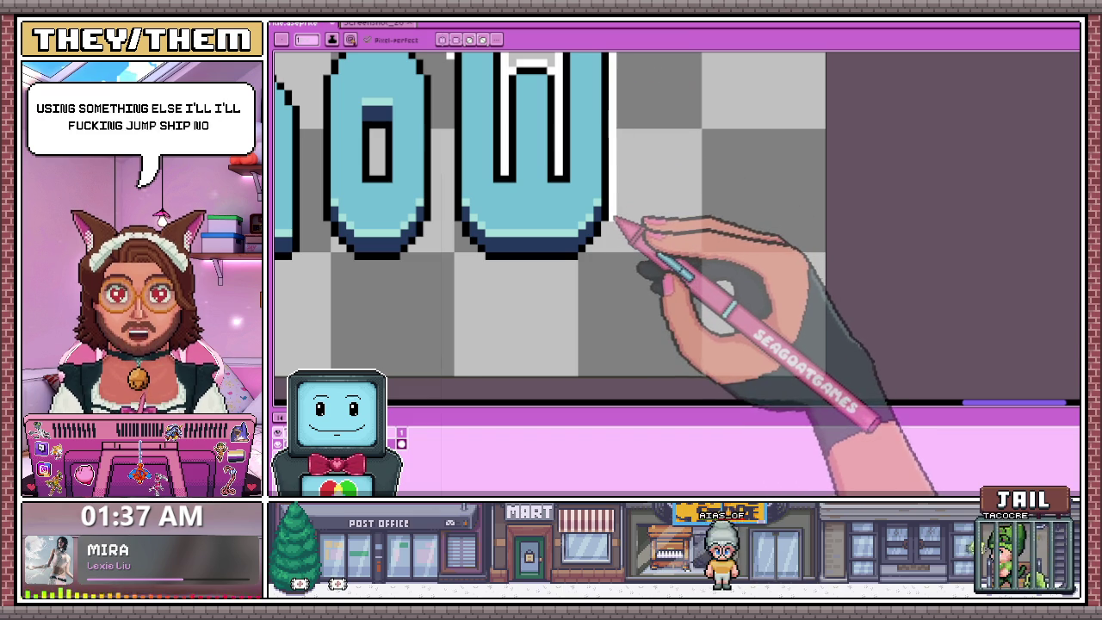
pyautogui.scroll(1, 612, 229)
pyautogui.scroll(1, 603, 241)
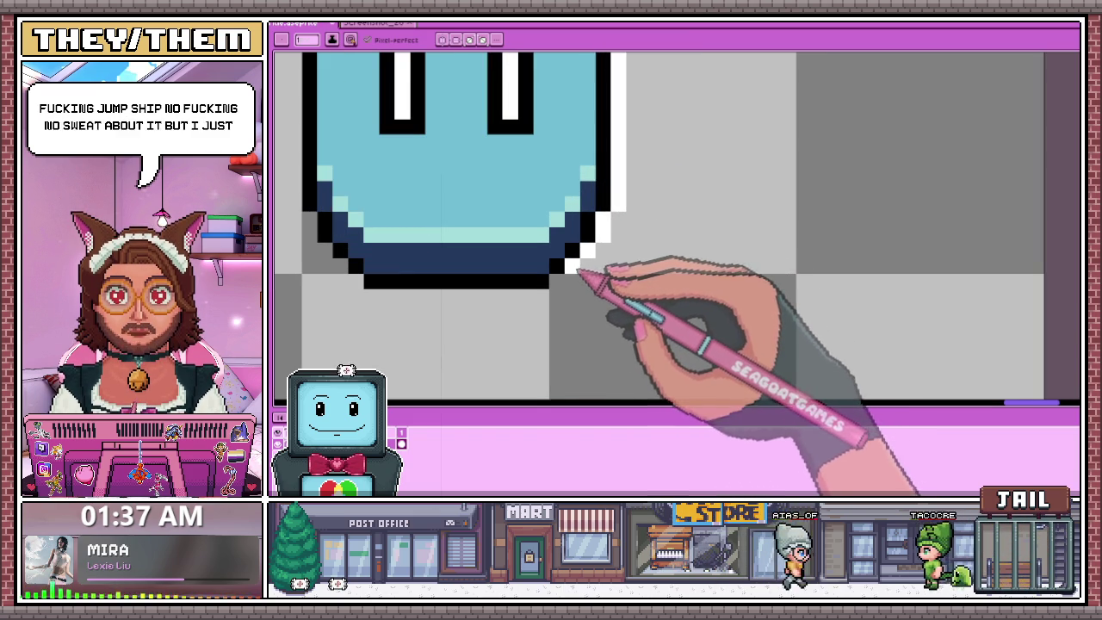
pyautogui.scroll(-1, 296, 233)
pyautogui.scroll(1, 320, 143)
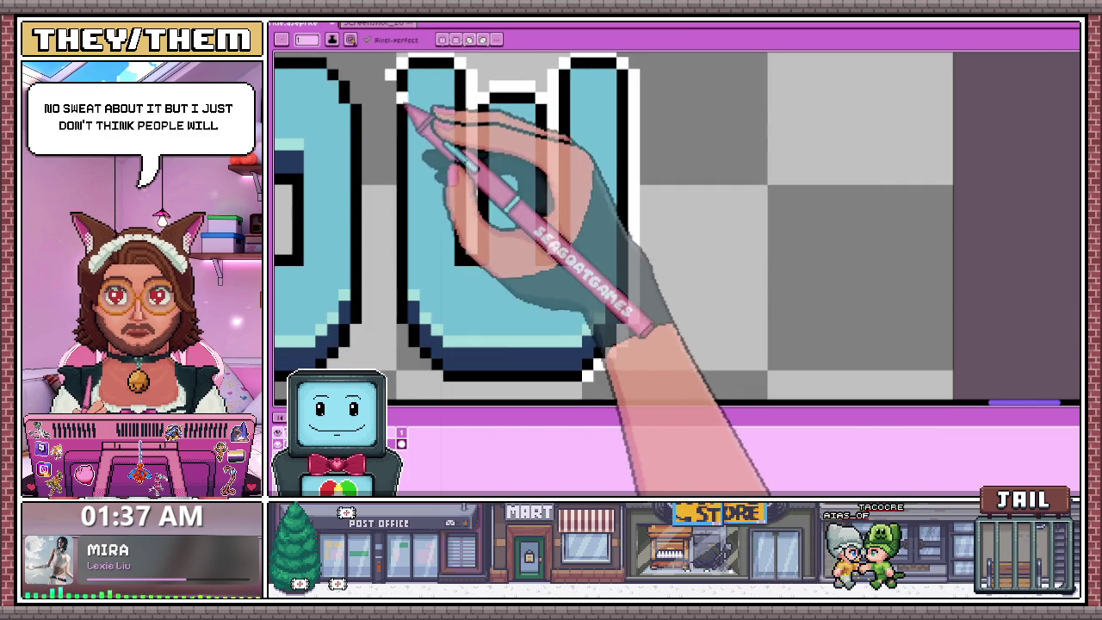
pyautogui.moveTo(396, 95); pyautogui.dragTo(404, 323)
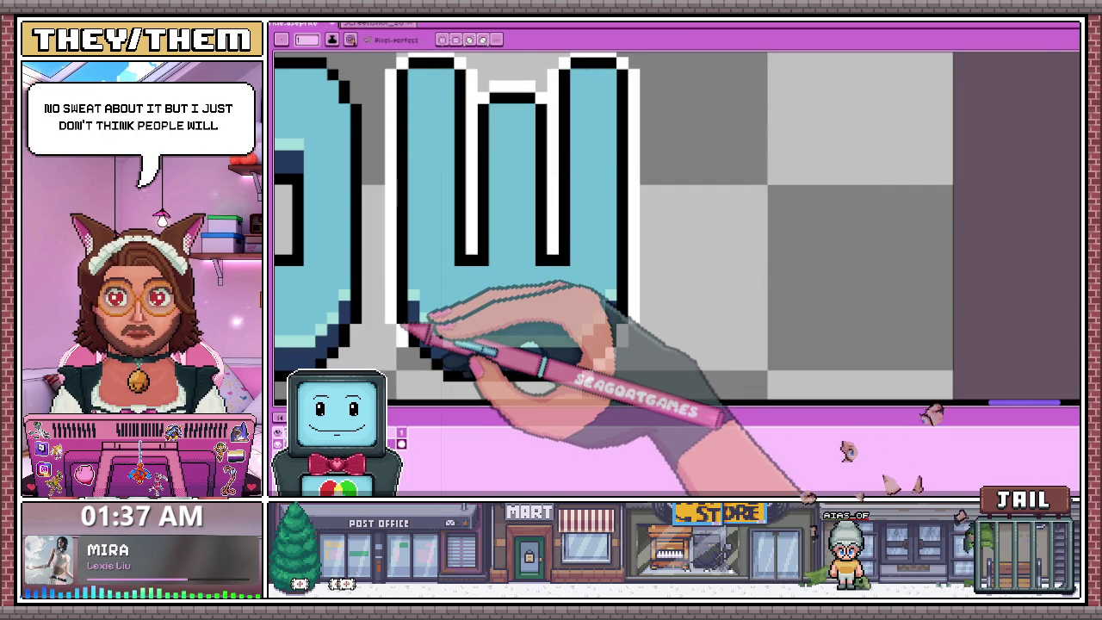
pyautogui.scroll(-1, 422, 318)
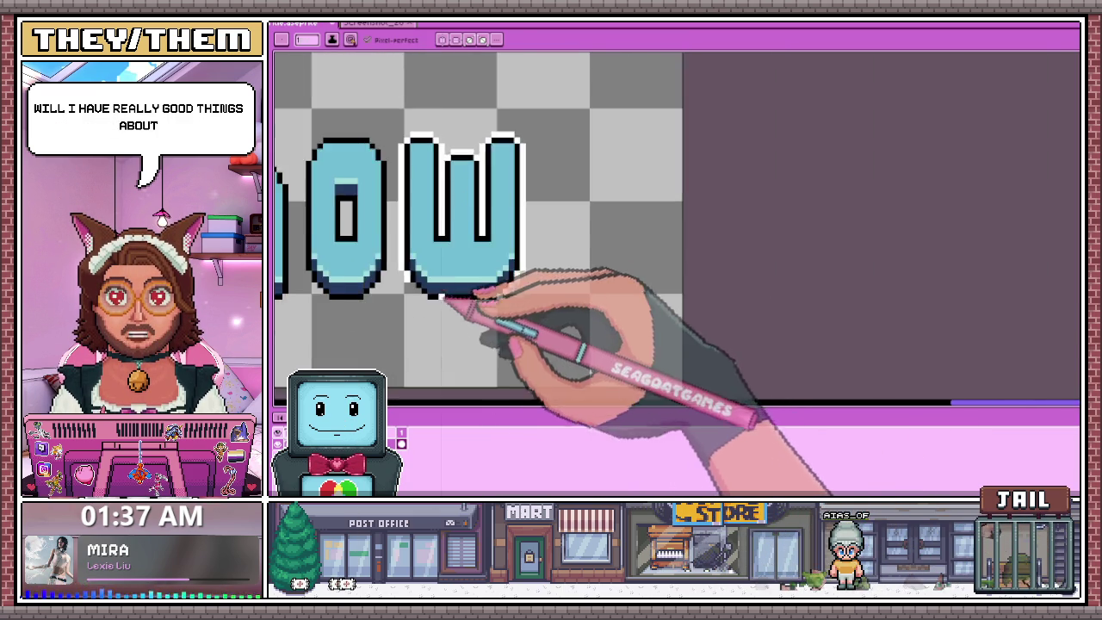
pyautogui.scroll(1, 450, 296)
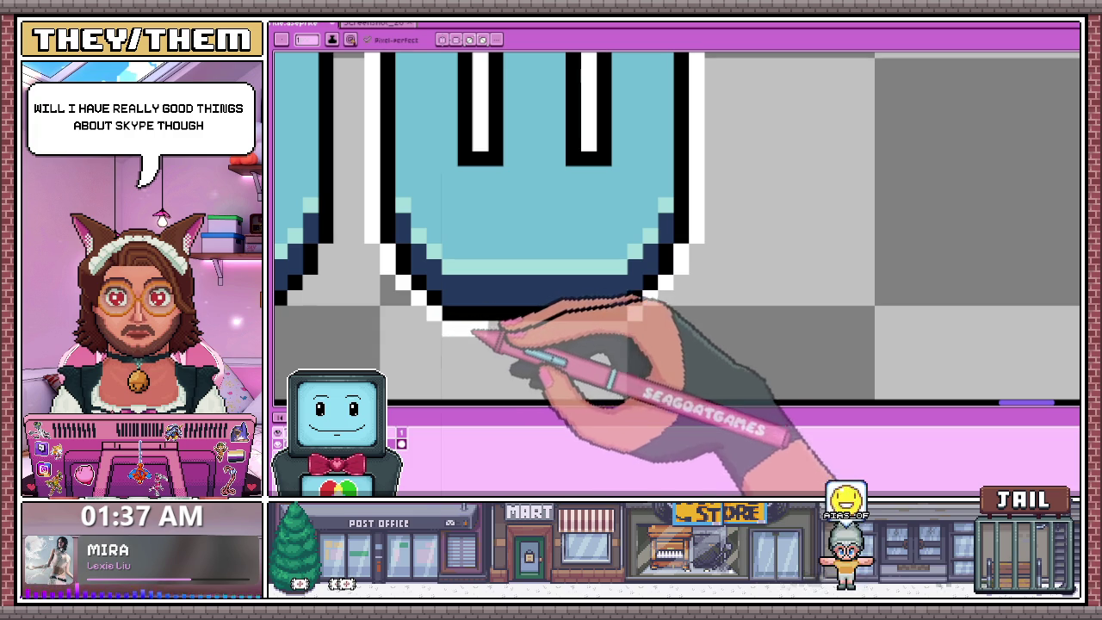
pyautogui.scroll(-2, 603, 309)
pyautogui.scroll(-2, 568, 245)
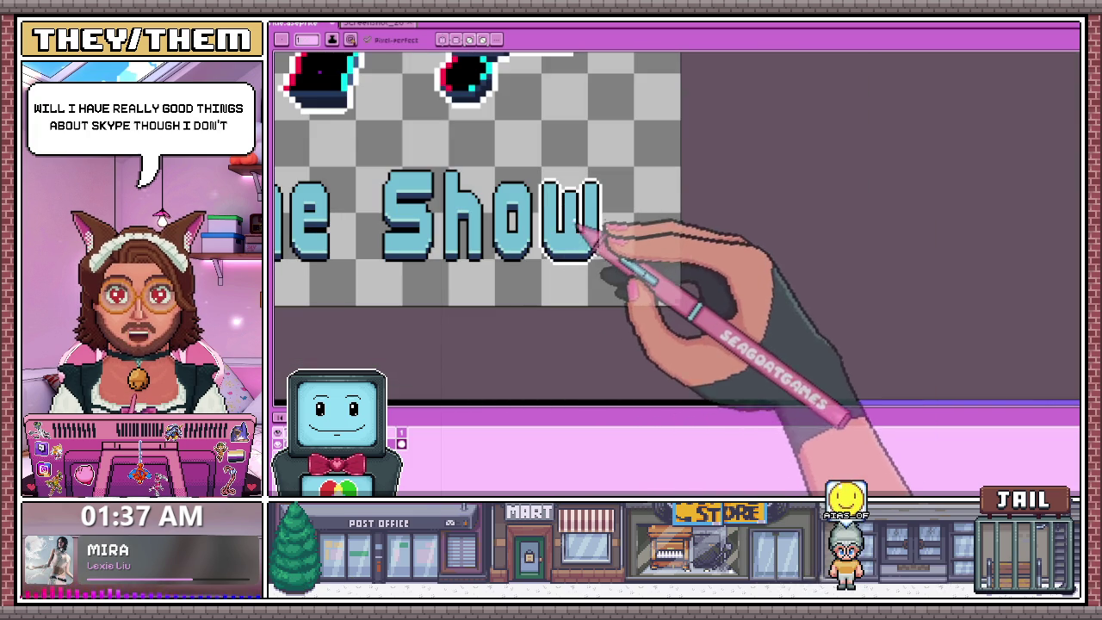
pyautogui.scroll(1, 590, 233)
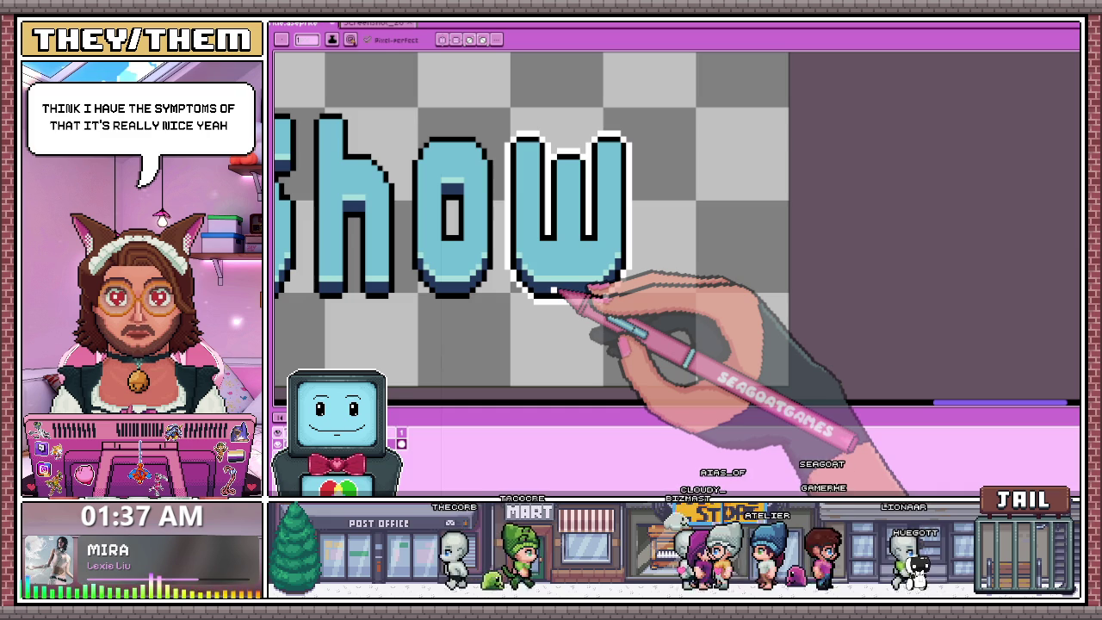
pyautogui.scroll(1, 426, 164)
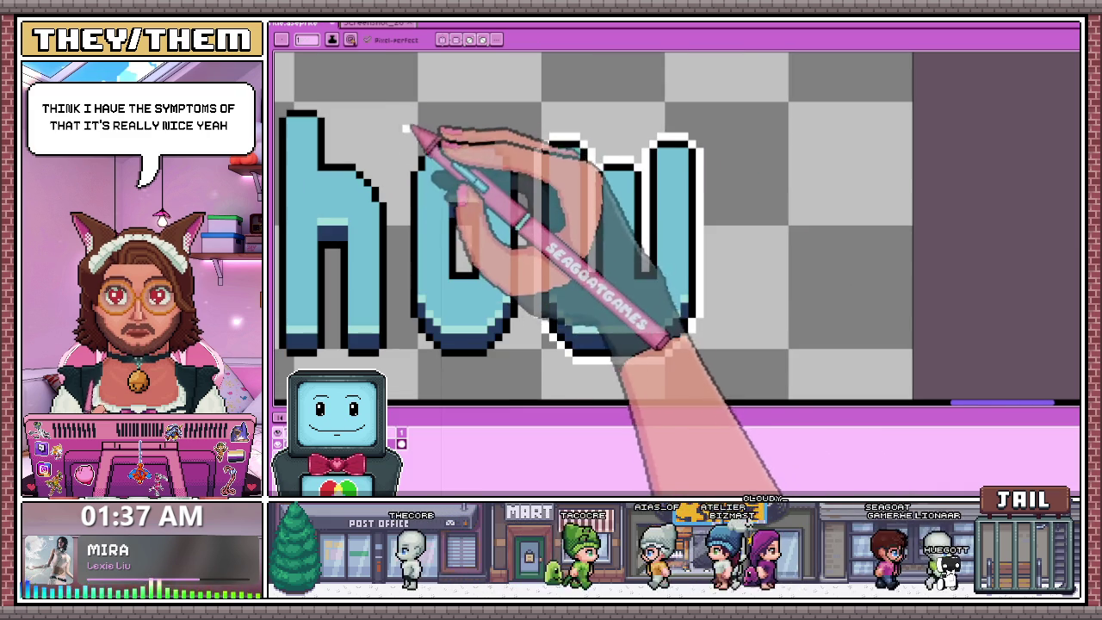
pyautogui.scroll(1, 474, 198)
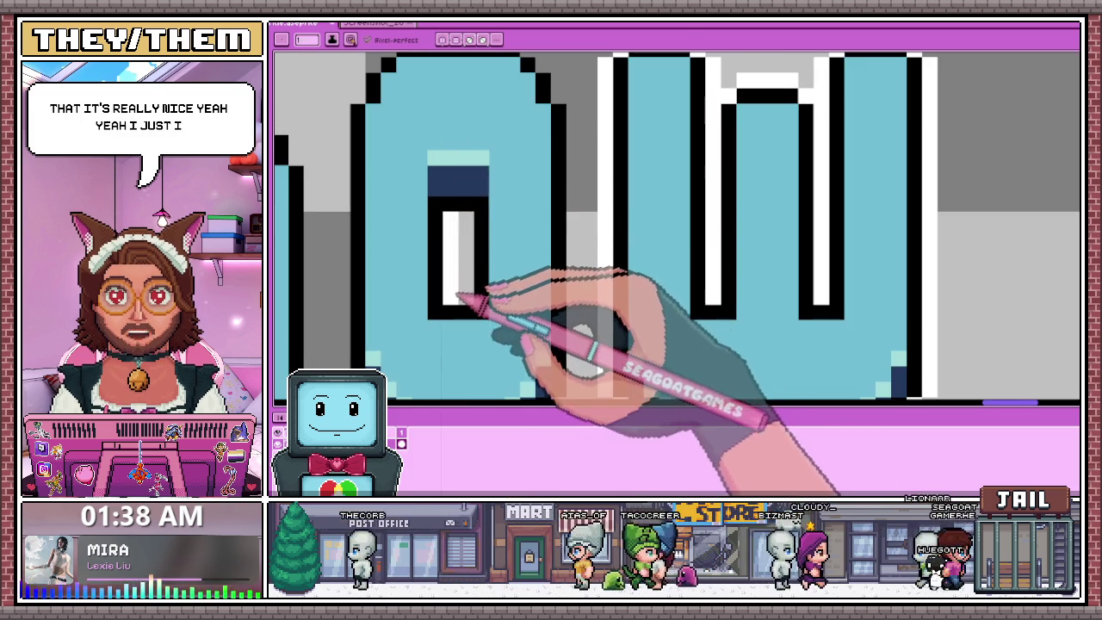
pyautogui.scroll(-1, 461, 237)
pyautogui.scroll(1, 417, 198)
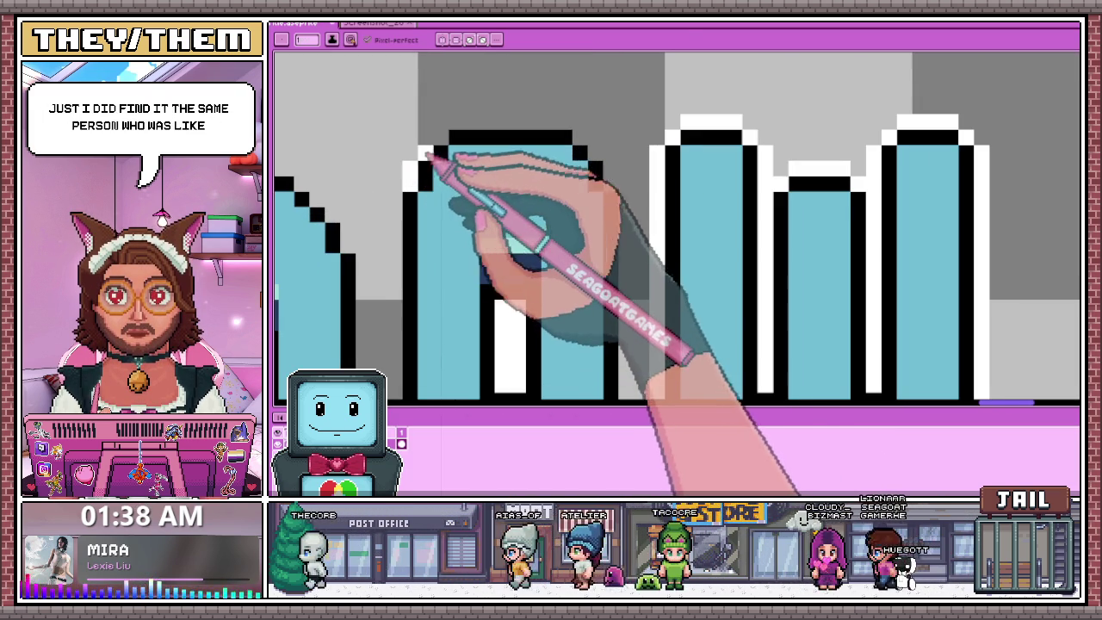
# Outline the upper-left curve and top of the o in white.
pyautogui.moveTo(409, 176)
pyautogui.mouseDown()
pyautogui.moveTo(456, 123)
pyautogui.moveTo(555, 123)
pyautogui.mouseUp()
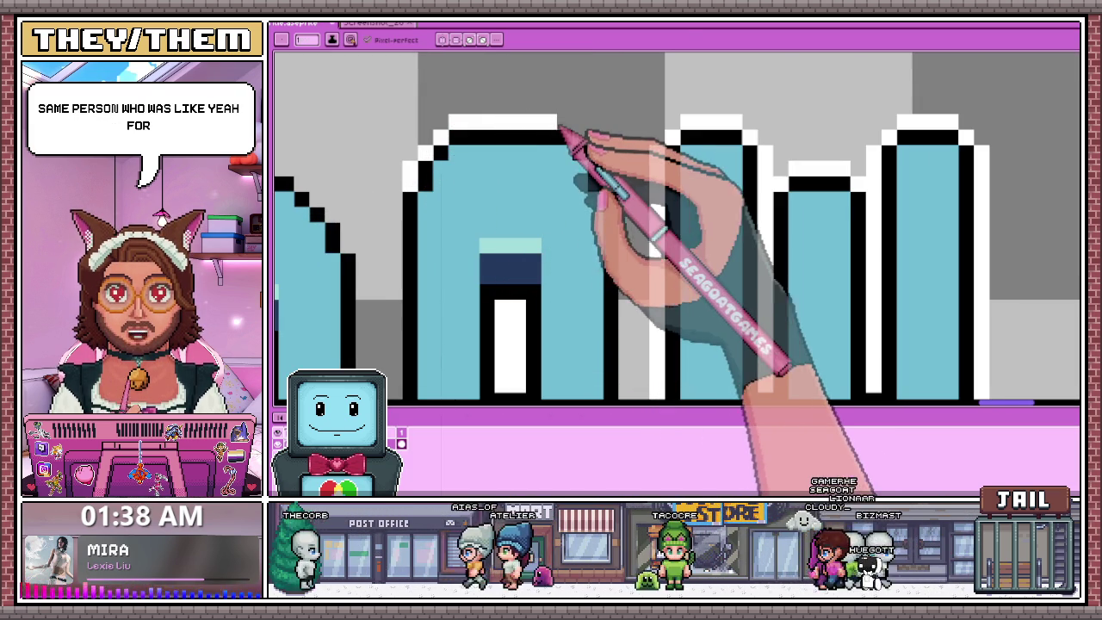
pyautogui.moveTo(551, 123)
pyautogui.mouseDown()
pyautogui.moveTo(573, 123)
pyautogui.moveTo(588, 155)
pyautogui.mouseUp()
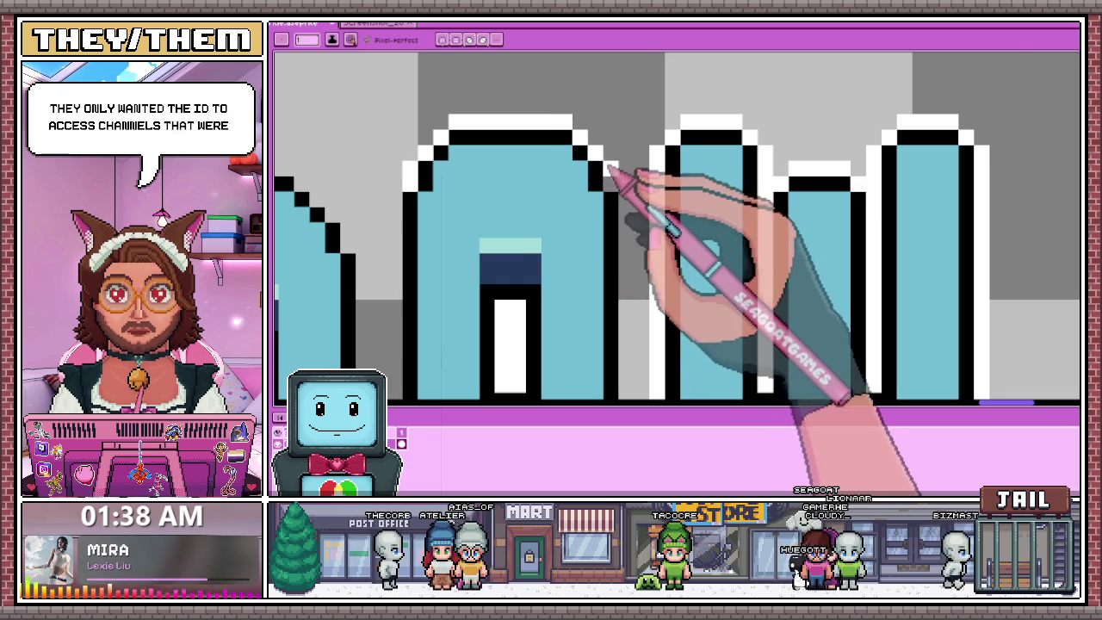
pyautogui.scroll(-2, 613, 177)
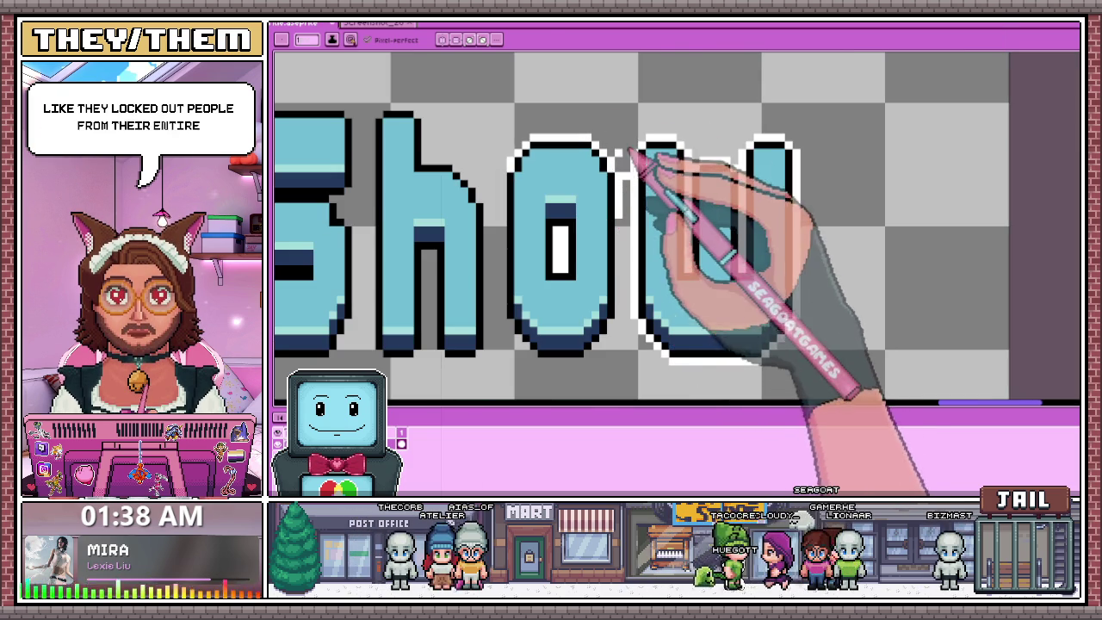
pyautogui.press('b')
pyautogui.press('e')
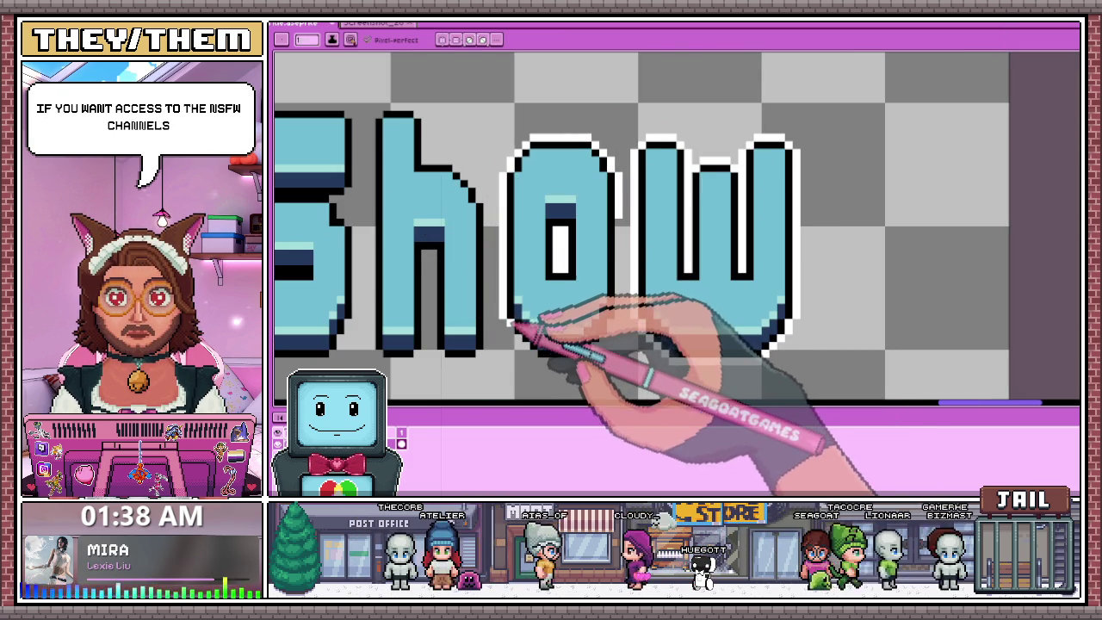
pyautogui.scroll(-2, 514, 327)
pyautogui.scroll(1, 517, 348)
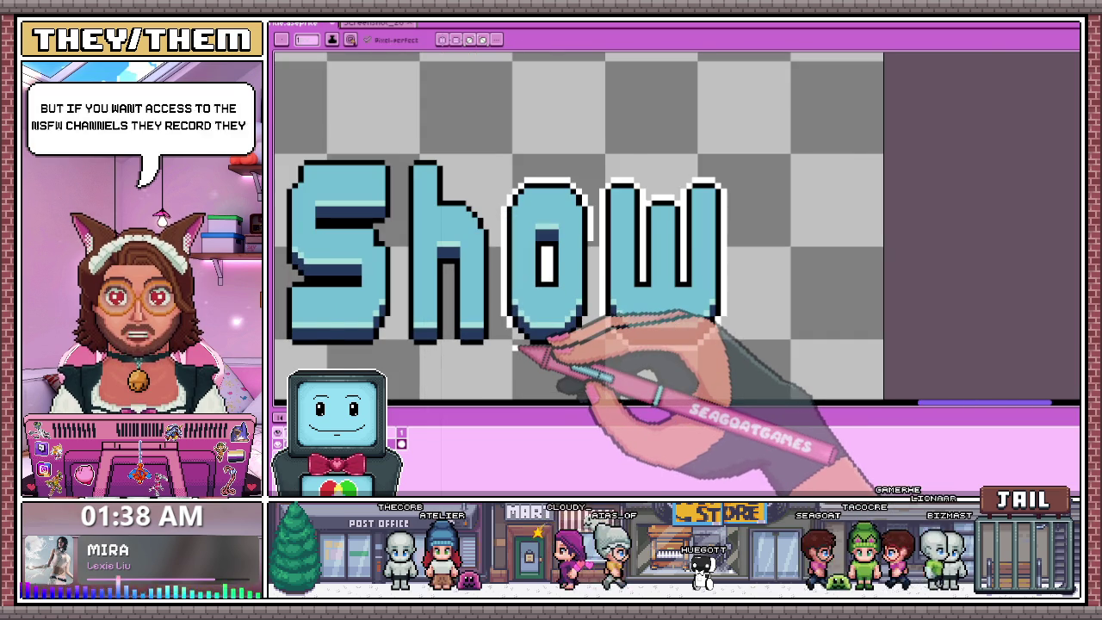
pyautogui.scroll(1, 517, 349)
pyautogui.scroll(1, 534, 362)
pyautogui.scroll(1, 576, 202)
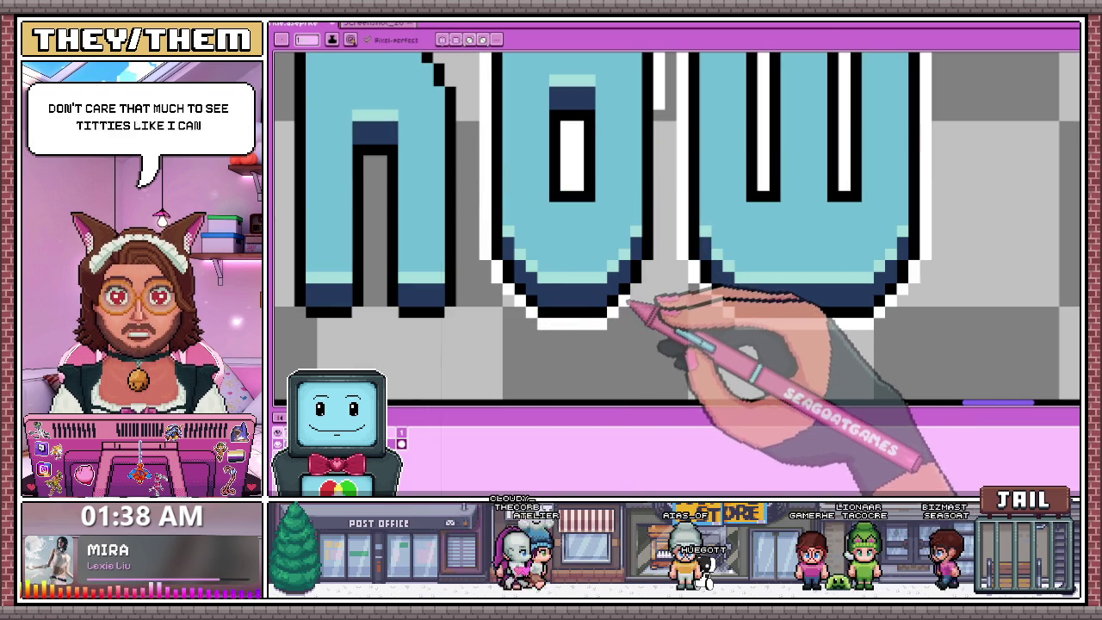
pyautogui.scroll(-2, 654, 310)
pyautogui.scroll(2, 654, 206)
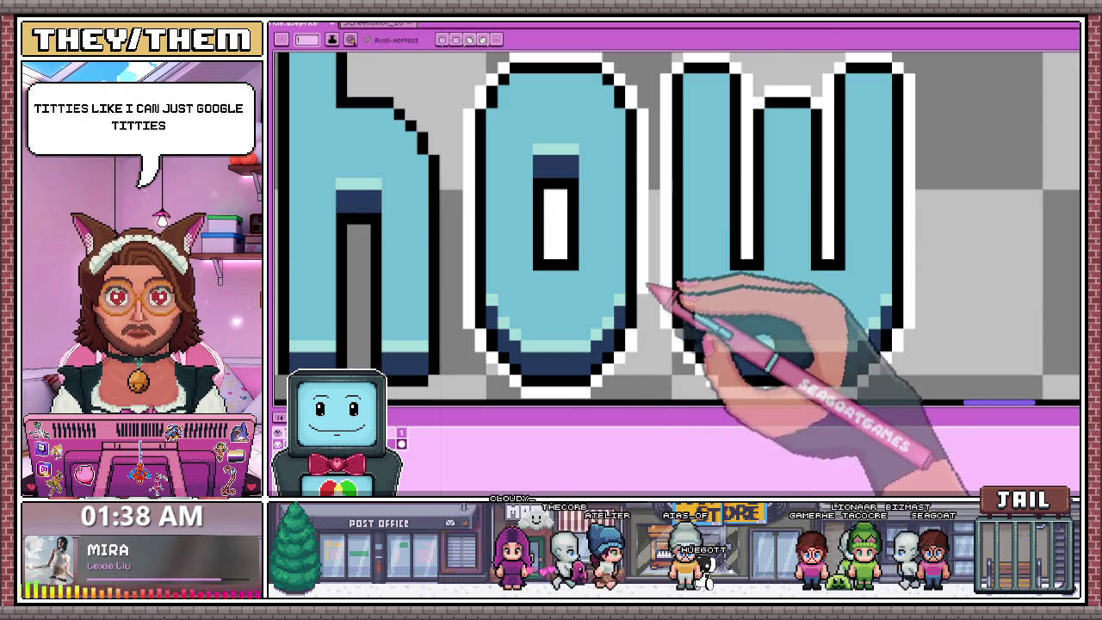
pyautogui.scroll(-1, 655, 231)
pyautogui.scroll(-1, 602, 215)
pyautogui.scroll(2, 482, 155)
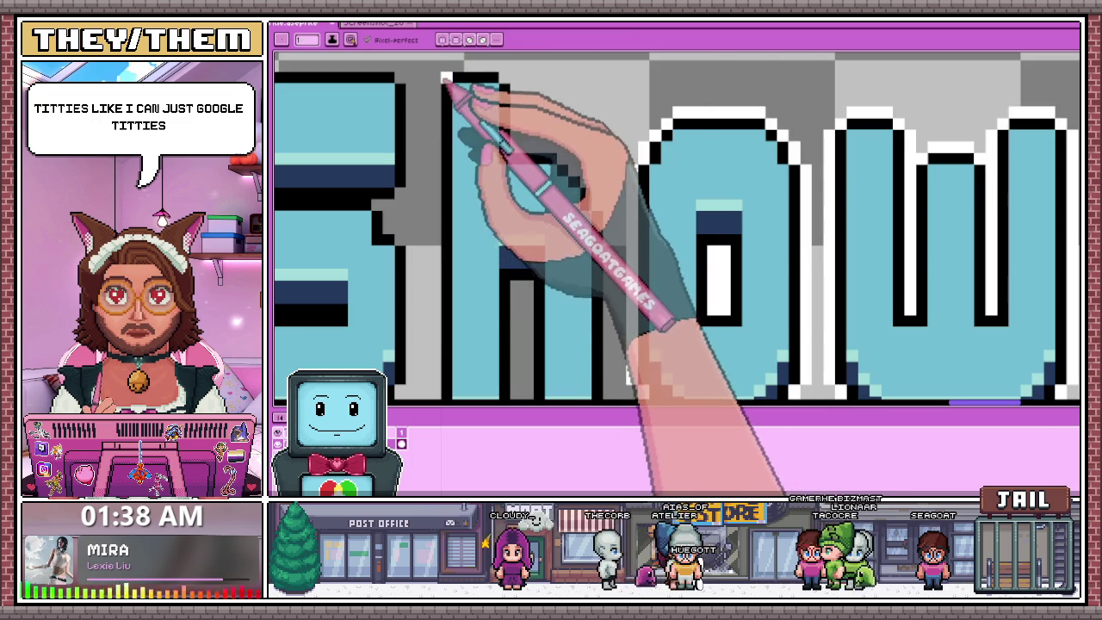
pyautogui.scroll(-1, 485, 234)
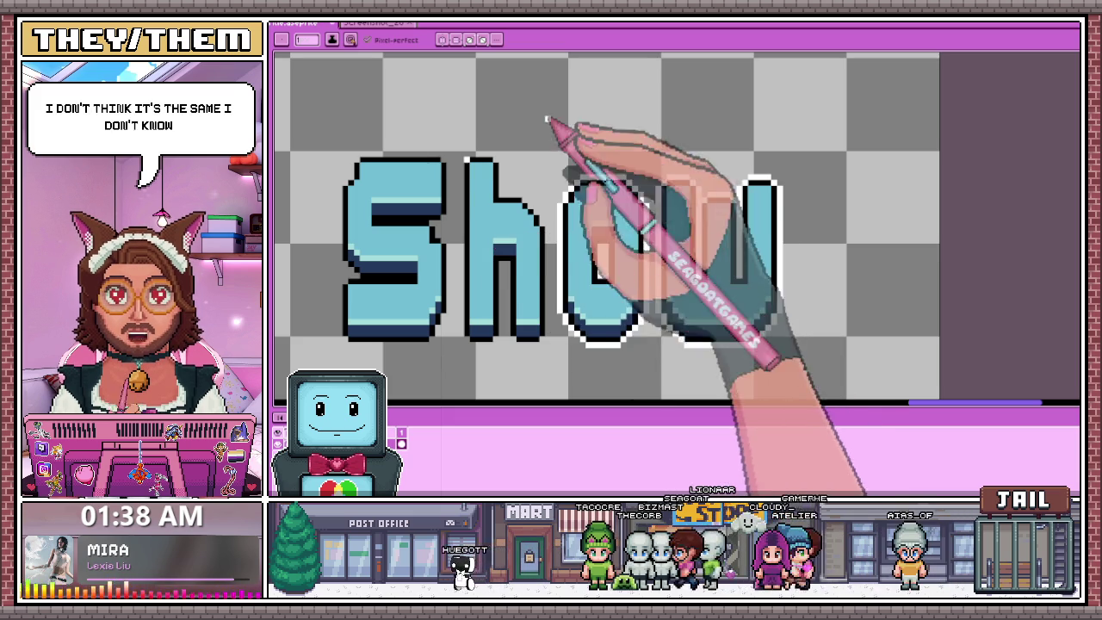
pyautogui.scroll(1, 489, 172)
pyautogui.scroll(1, 491, 167)
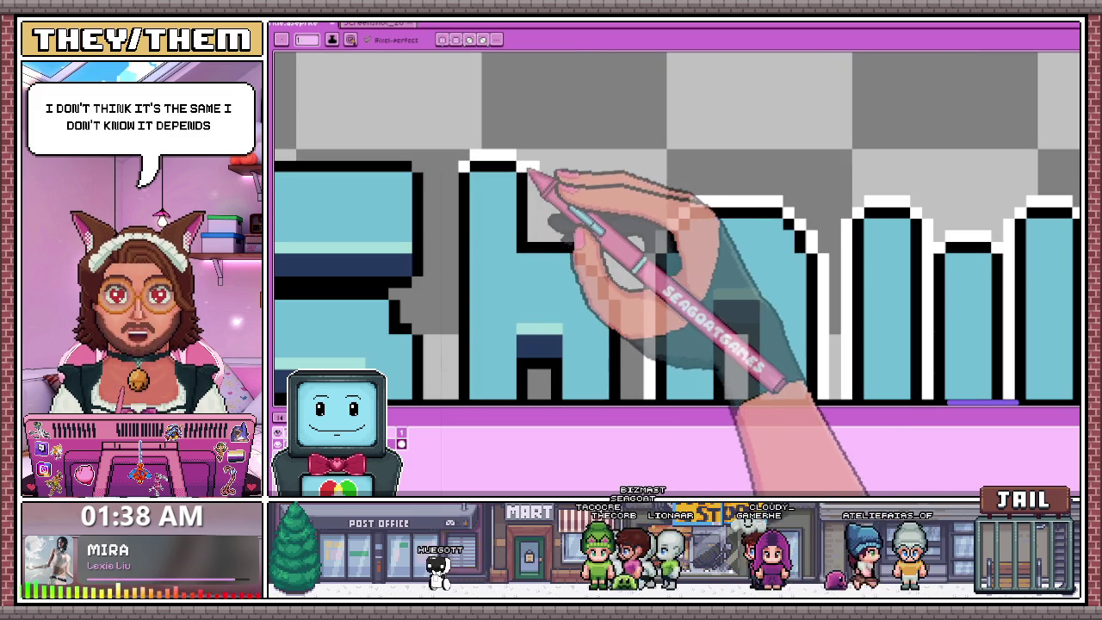
pyautogui.scroll(-1, 568, 239)
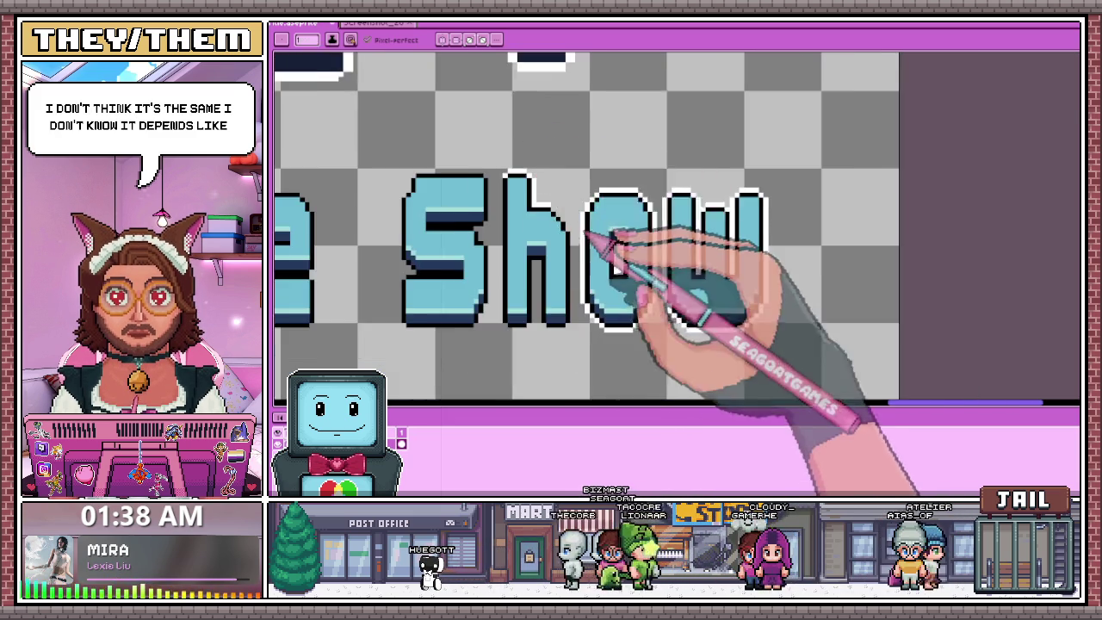
pyautogui.scroll(1, 586, 221)
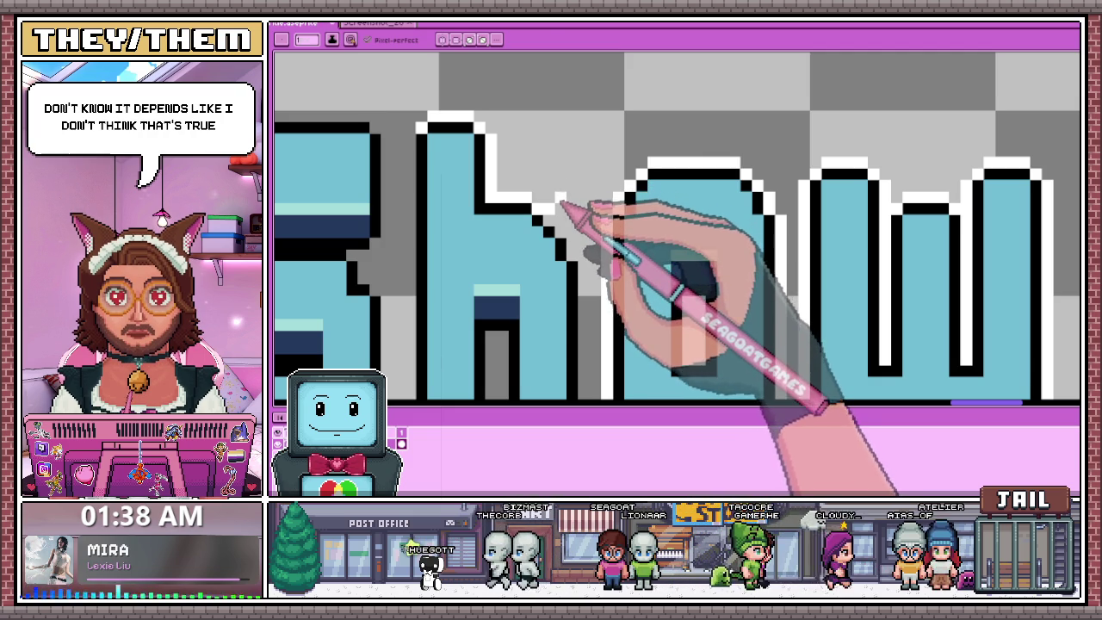
pyautogui.scroll(-1, 557, 225)
pyautogui.scroll(2, 583, 209)
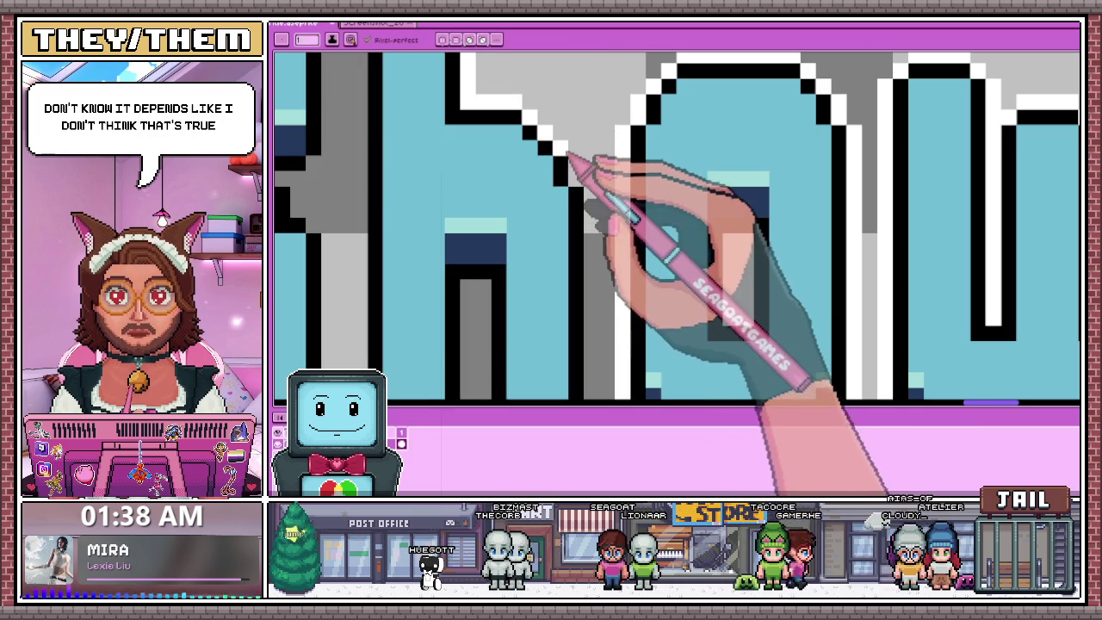
pyautogui.scroll(-2, 579, 163)
pyautogui.scroll(1, 597, 177)
pyautogui.scroll(-1, 591, 192)
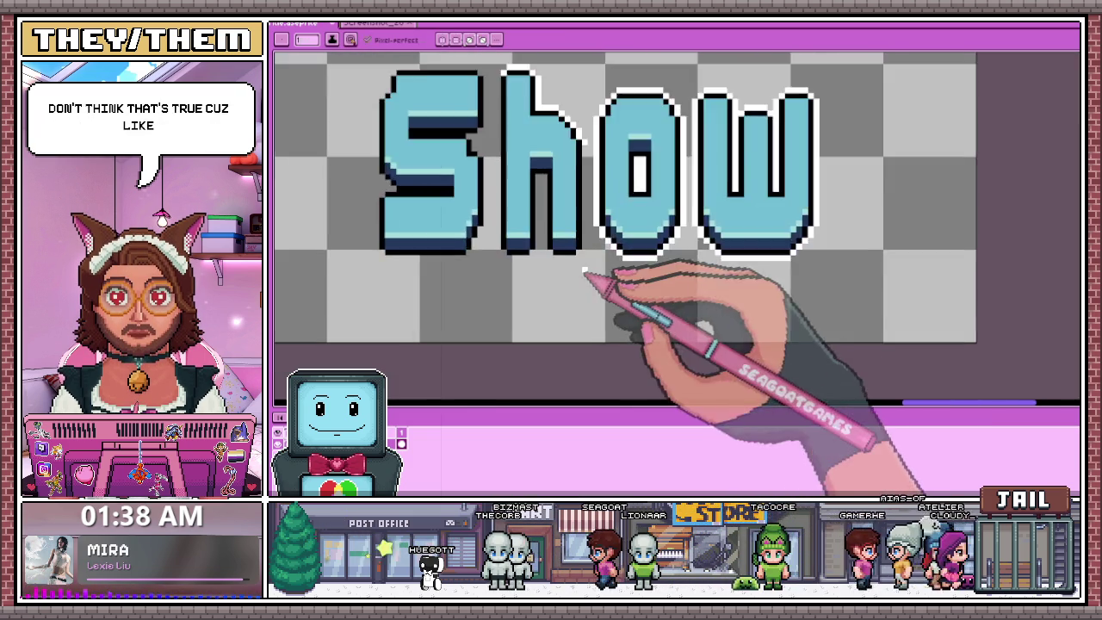
pyautogui.scroll(2, 585, 258)
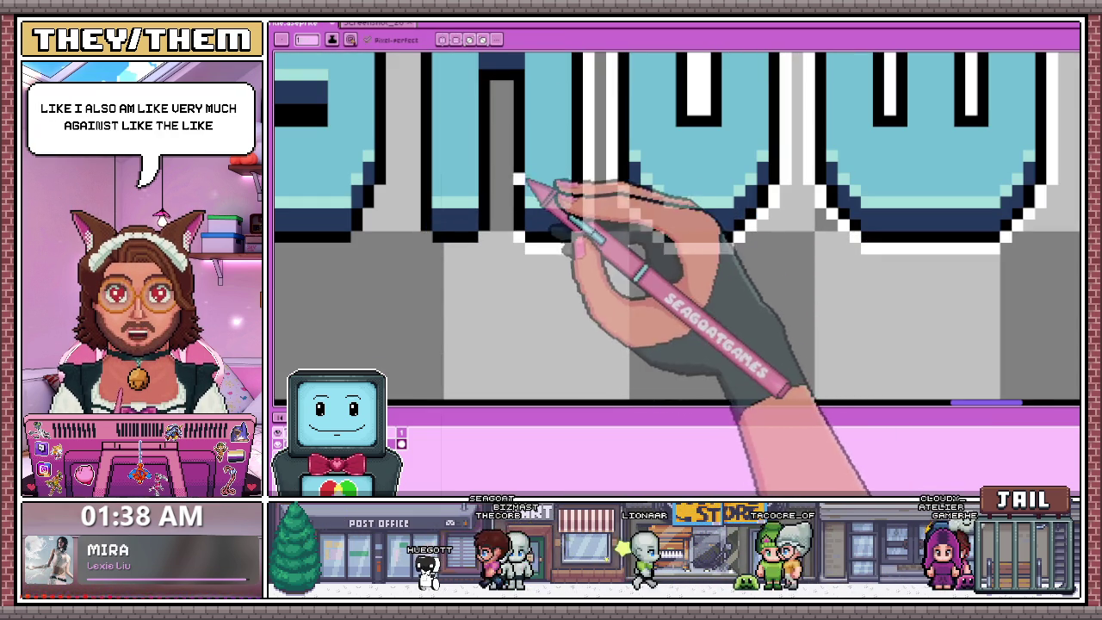
# Paint a vertical run of white outline pixels along a Show letter's edge.
pyautogui.moveTo(507, 86); pyautogui.dragTo(508, 168)
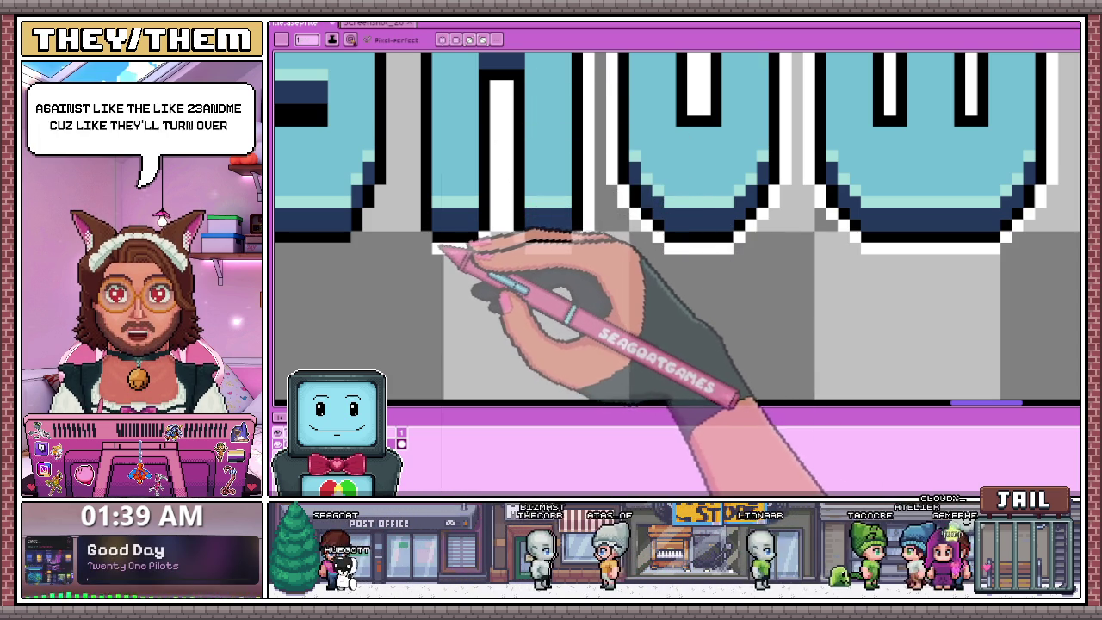
pyautogui.scroll(-1, 430, 243)
pyautogui.scroll(-1, 421, 243)
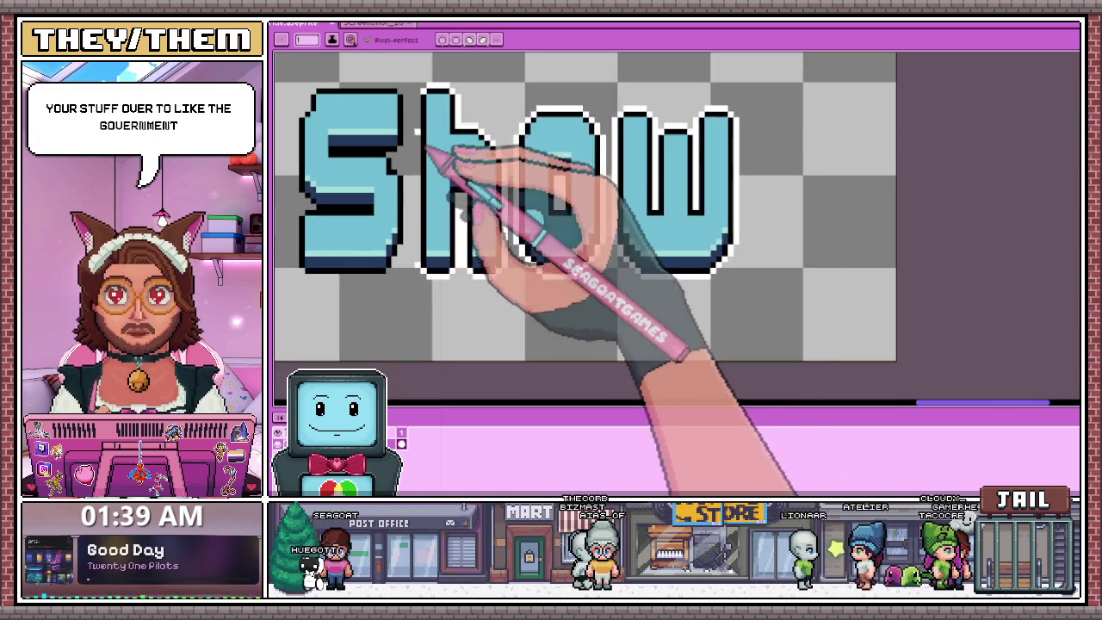
pyautogui.scroll(1, 430, 153)
pyautogui.scroll(-1, 383, 112)
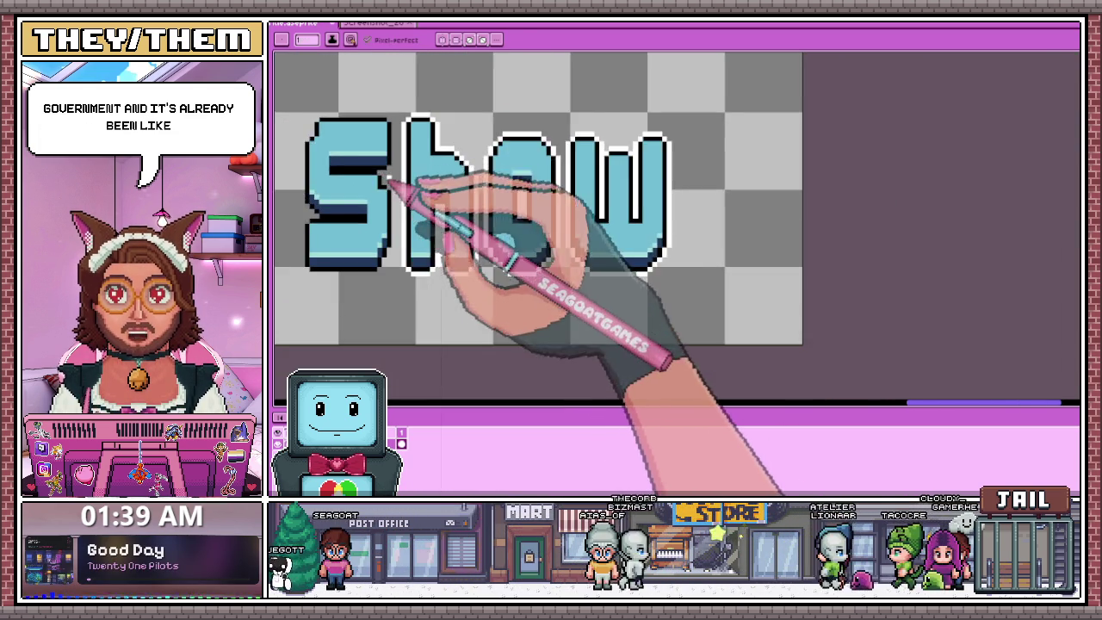
pyautogui.scroll(1, 387, 185)
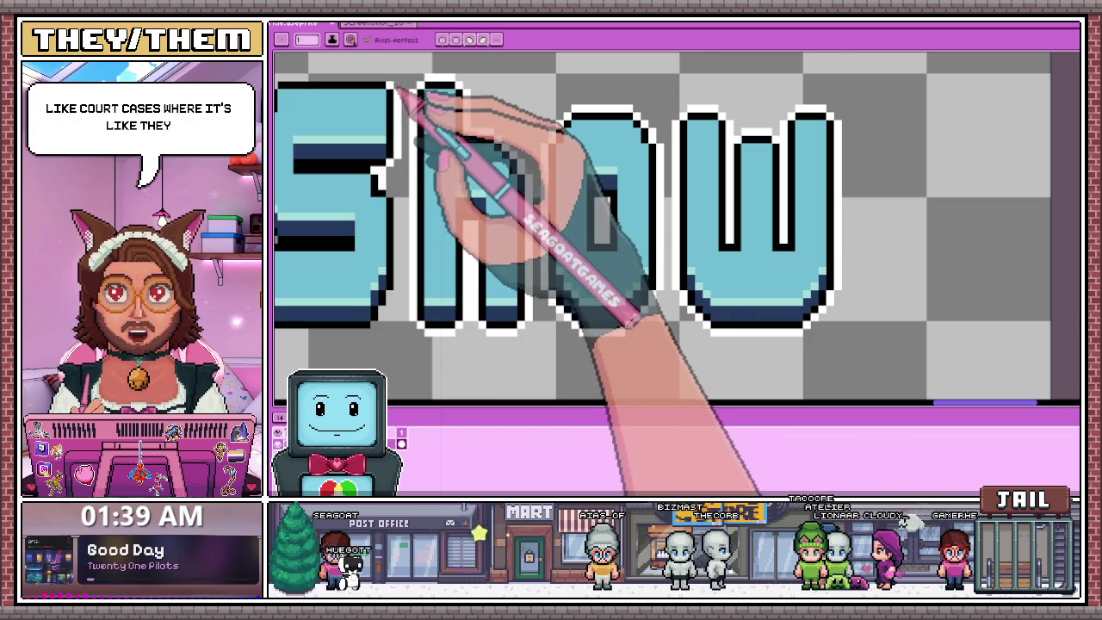
pyautogui.scroll(-1, 391, 99)
pyautogui.scroll(1, 370, 86)
pyautogui.scroll(1, 369, 82)
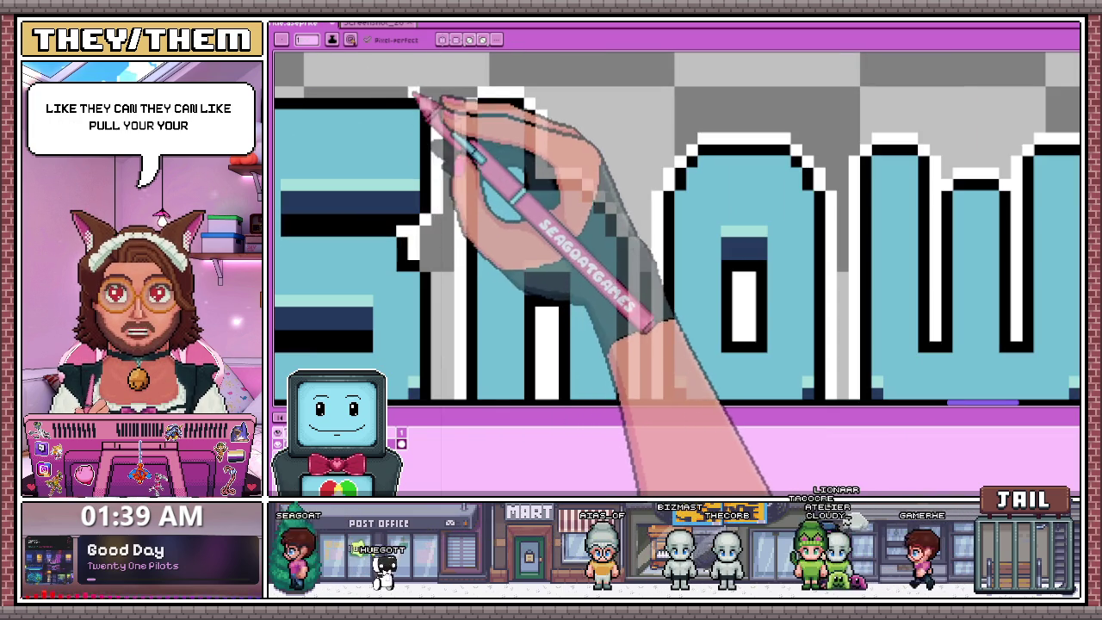
pyautogui.scroll(-1, 413, 93)
pyautogui.scroll(1, 345, 95)
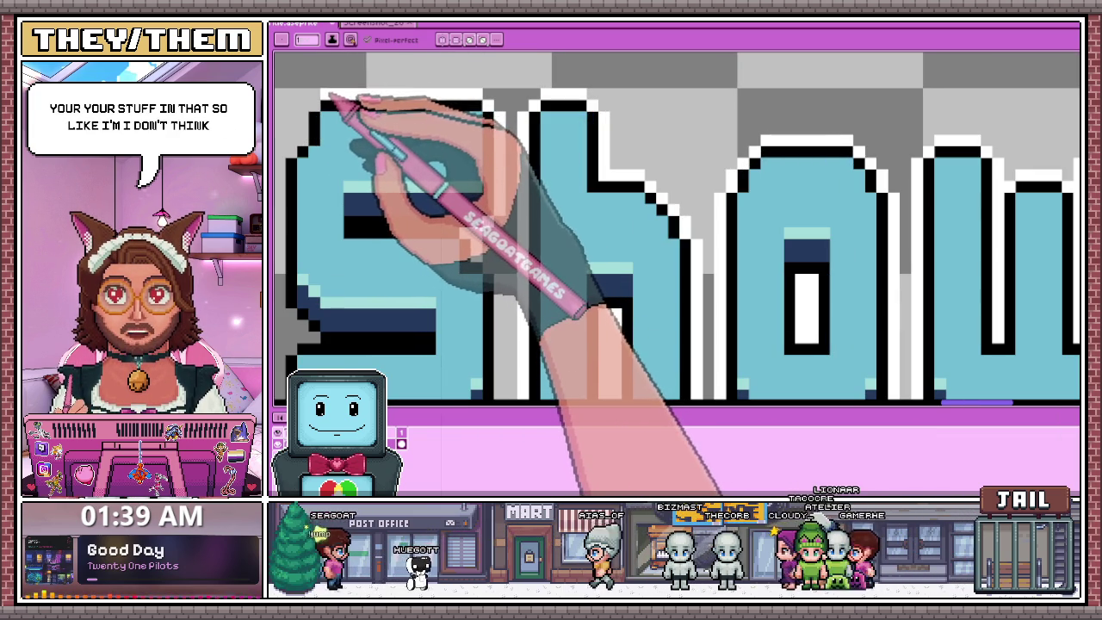
pyautogui.scroll(-1, 327, 105)
pyautogui.scroll(1, 322, 112)
pyautogui.scroll(-1, 345, 112)
pyautogui.scroll(1, 345, 114)
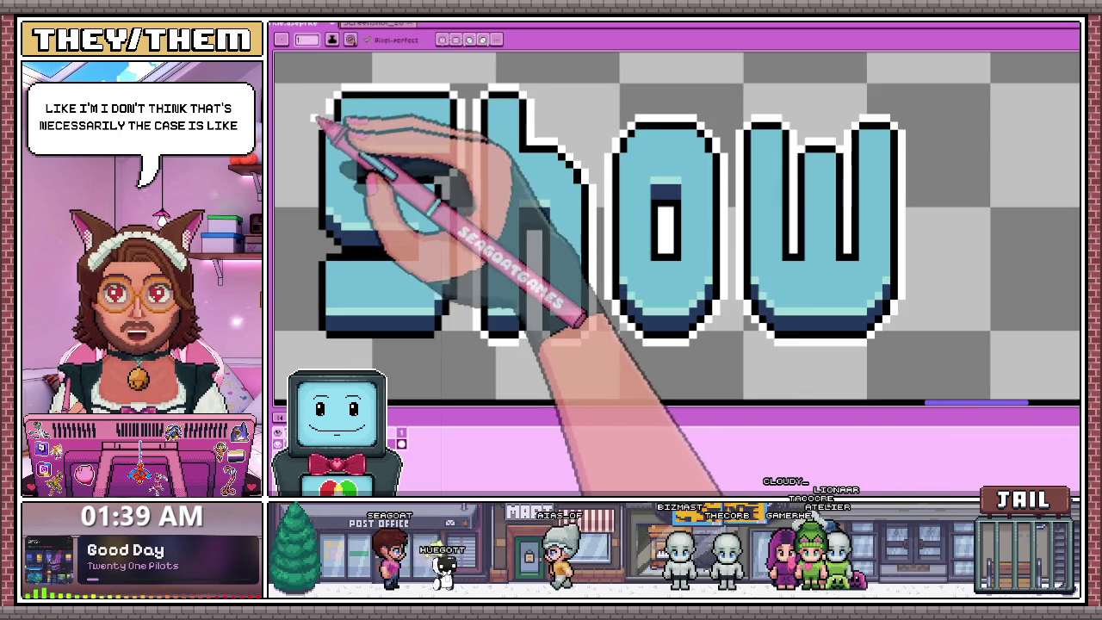
pyautogui.scroll(1, 332, 138)
pyautogui.scroll(-1, 319, 220)
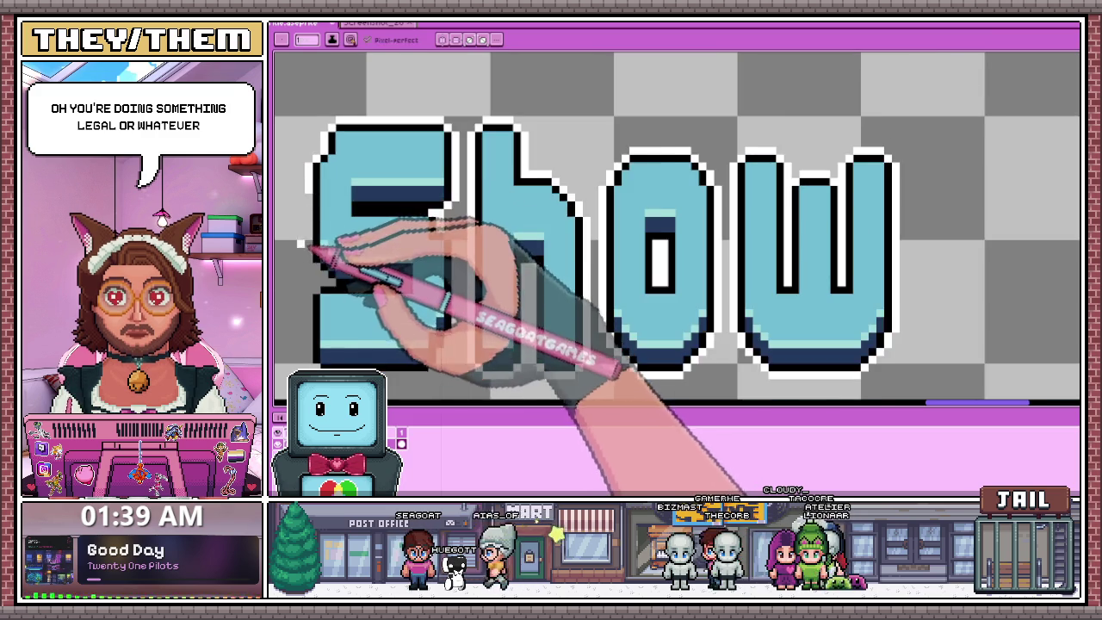
pyautogui.scroll(1, 317, 248)
pyautogui.scroll(-1, 314, 164)
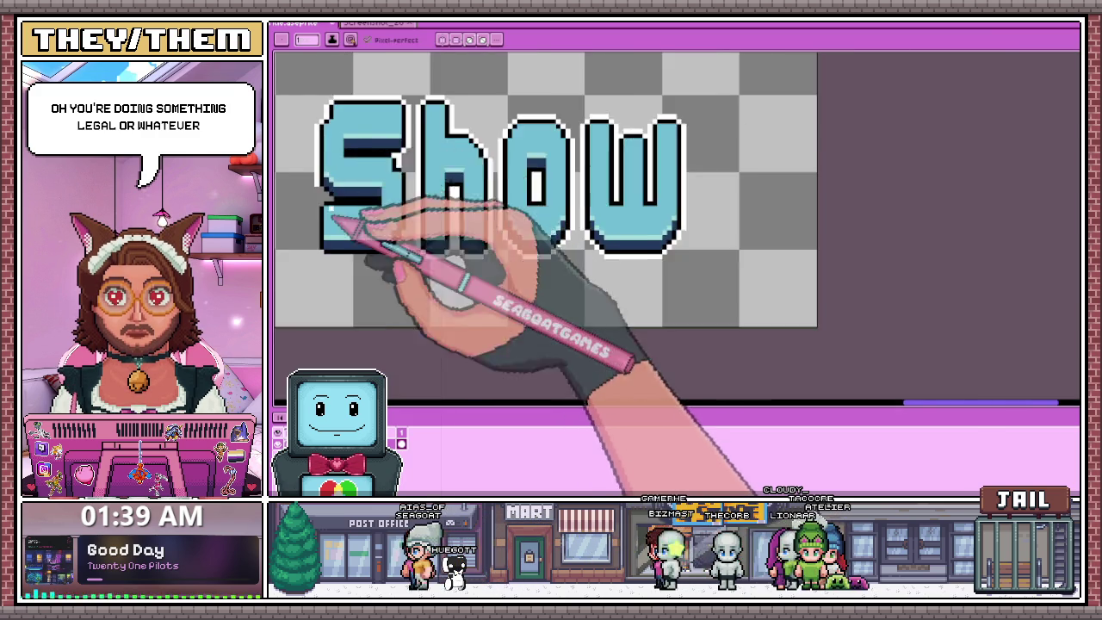
# Place a white outline pixel stepping down the bottom edge of the Show letters.
pyautogui.scroll(1, 344, 221)
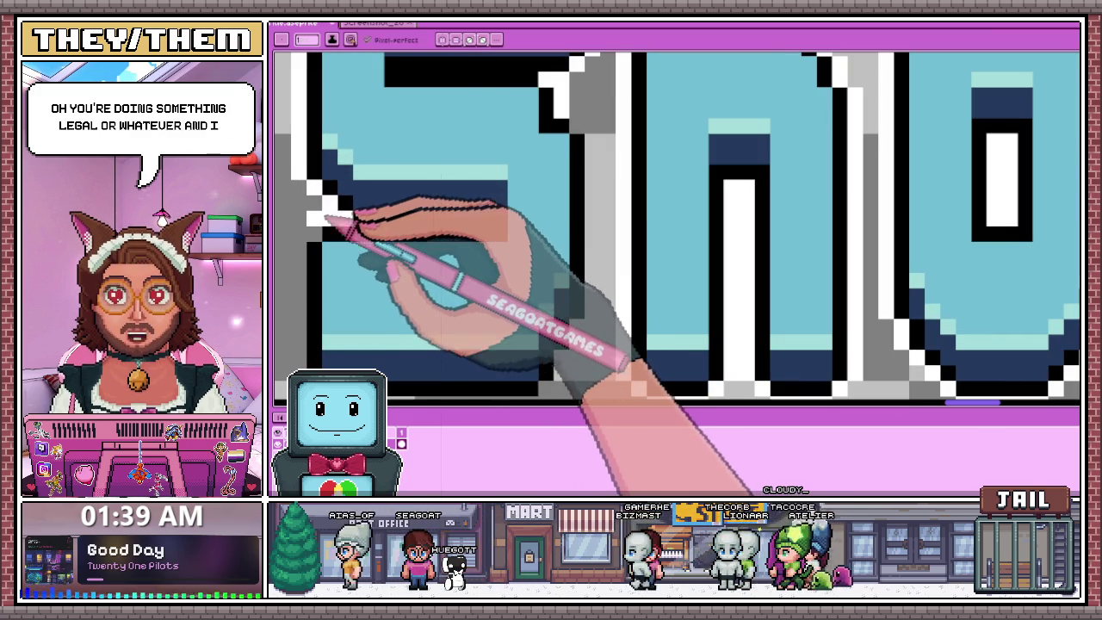
pyautogui.scroll(-1, 413, 193)
pyautogui.scroll(1, 331, 198)
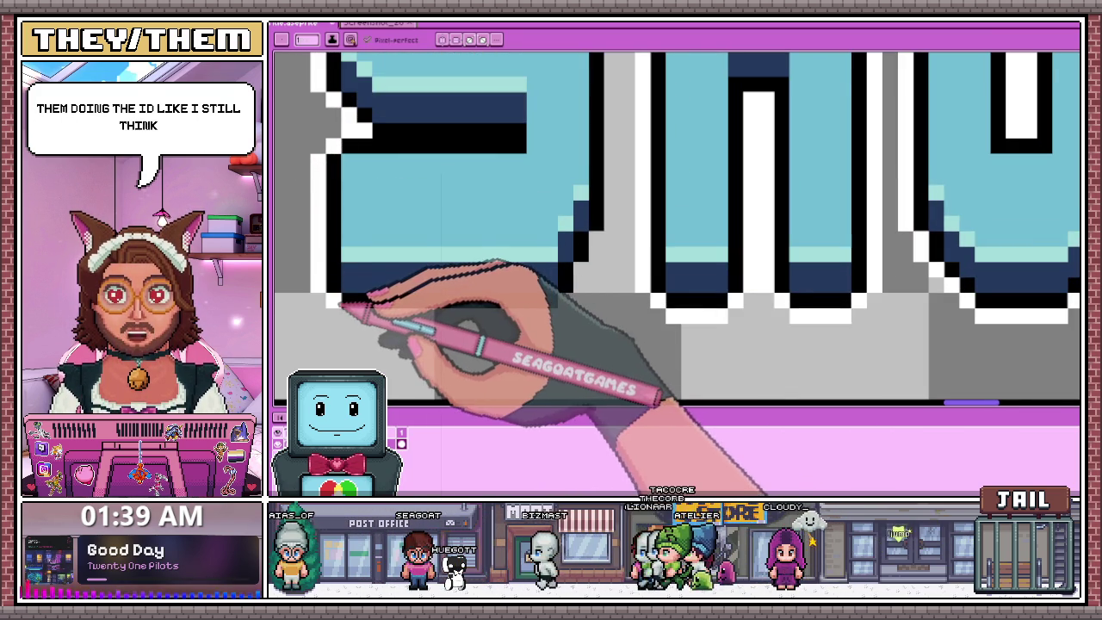
pyautogui.click(465, 331)
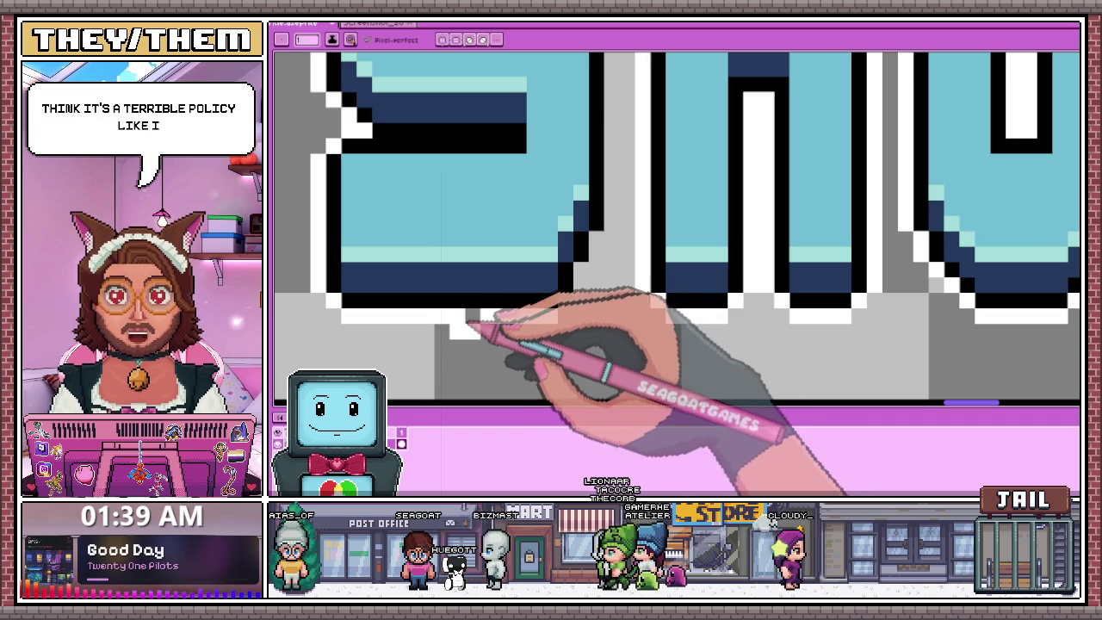
pyautogui.press('b')
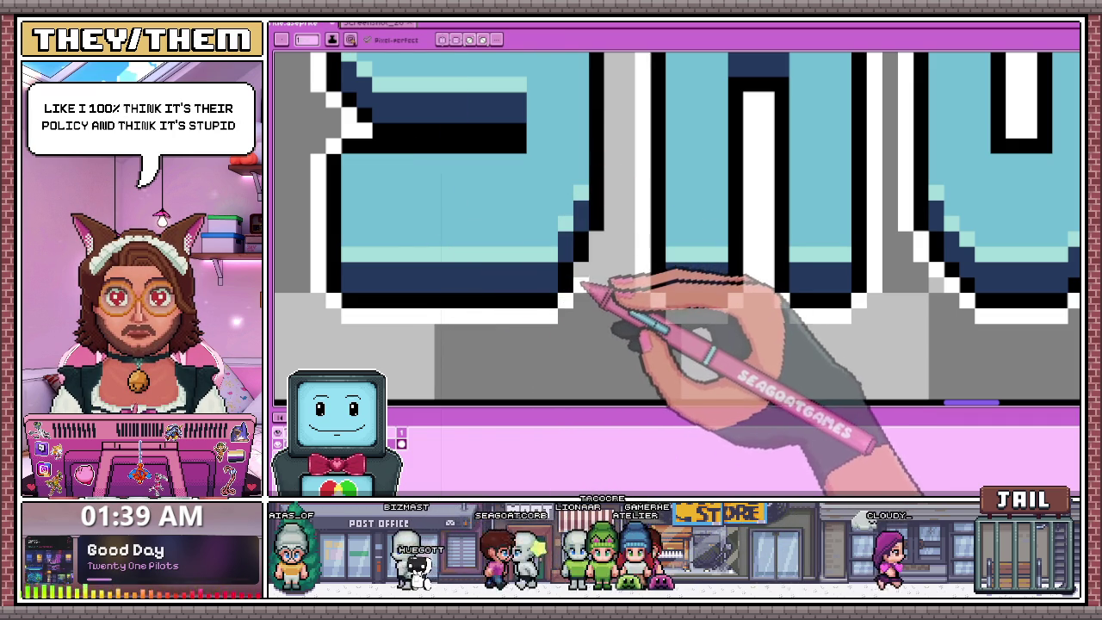
pyautogui.scroll(-3, 577, 276)
pyautogui.scroll(3, 570, 262)
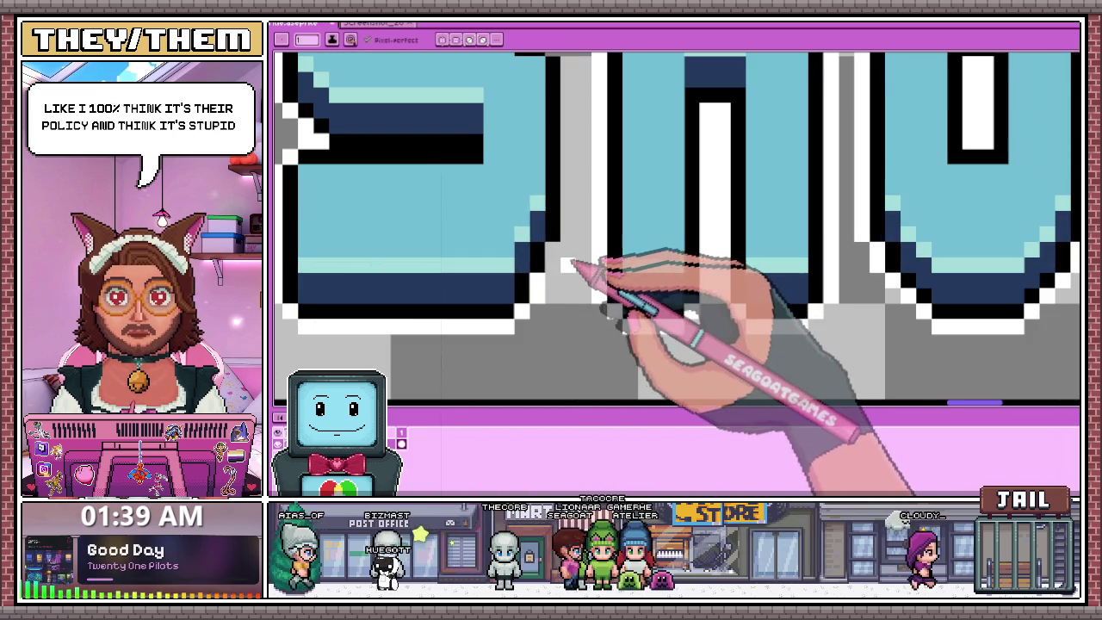
pyautogui.scroll(-2, 571, 228)
pyautogui.scroll(2, 571, 189)
pyautogui.scroll(1, 568, 163)
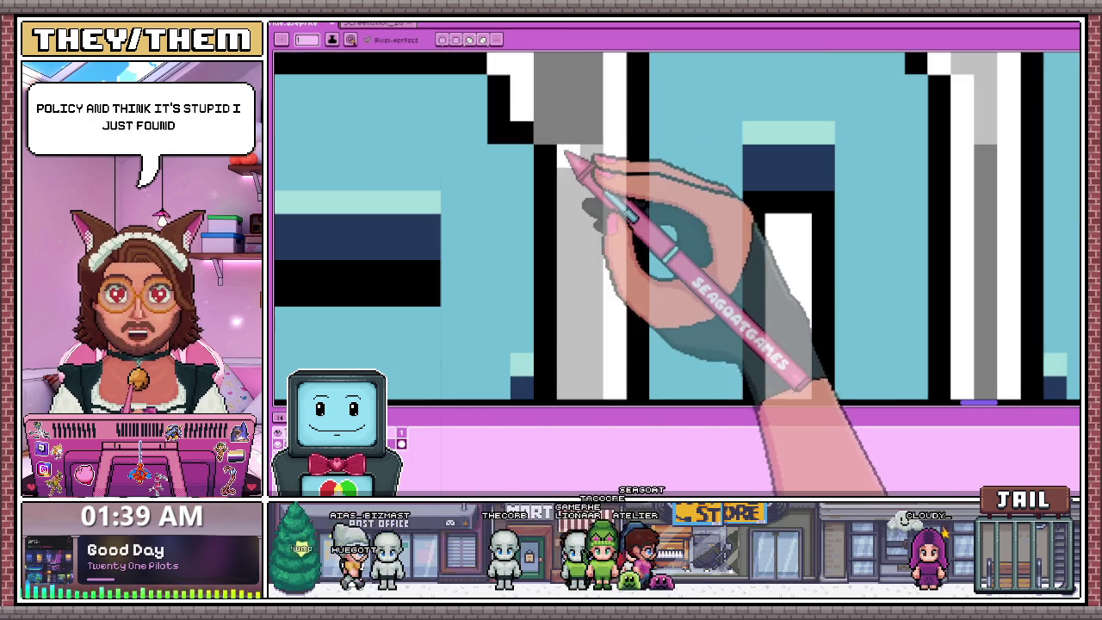
pyautogui.scroll(-2, 568, 151)
pyautogui.scroll(-2, 551, 190)
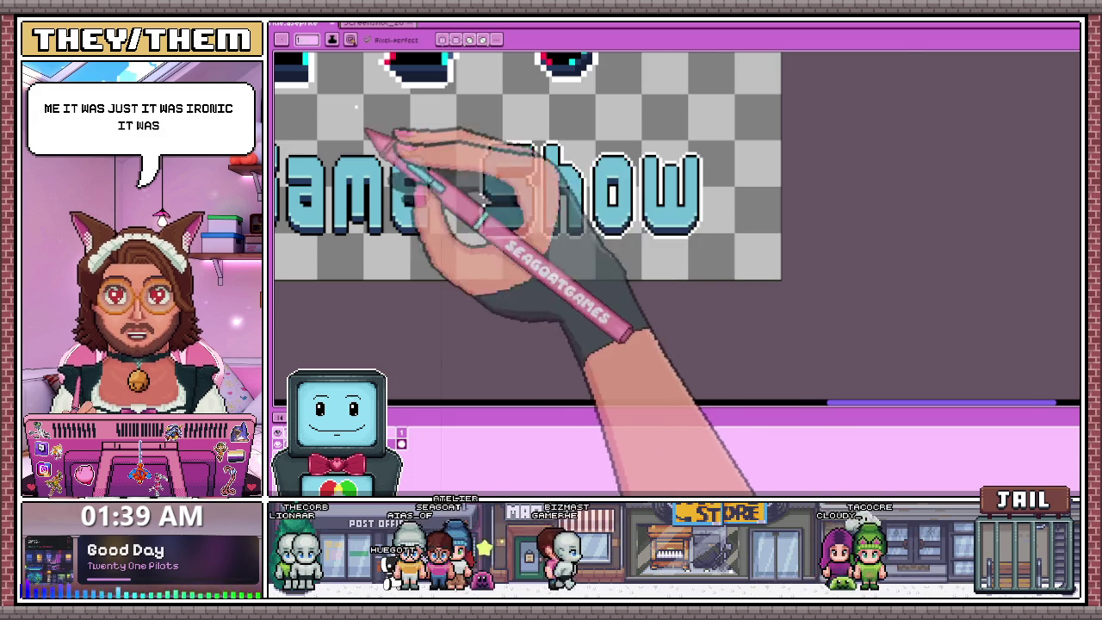
# Zoom in and out to inspect the outlines along the Game letters.
pyautogui.scroll(1, 378, 146)
pyautogui.scroll(1, 400, 177)
pyautogui.scroll(1, 405, 172)
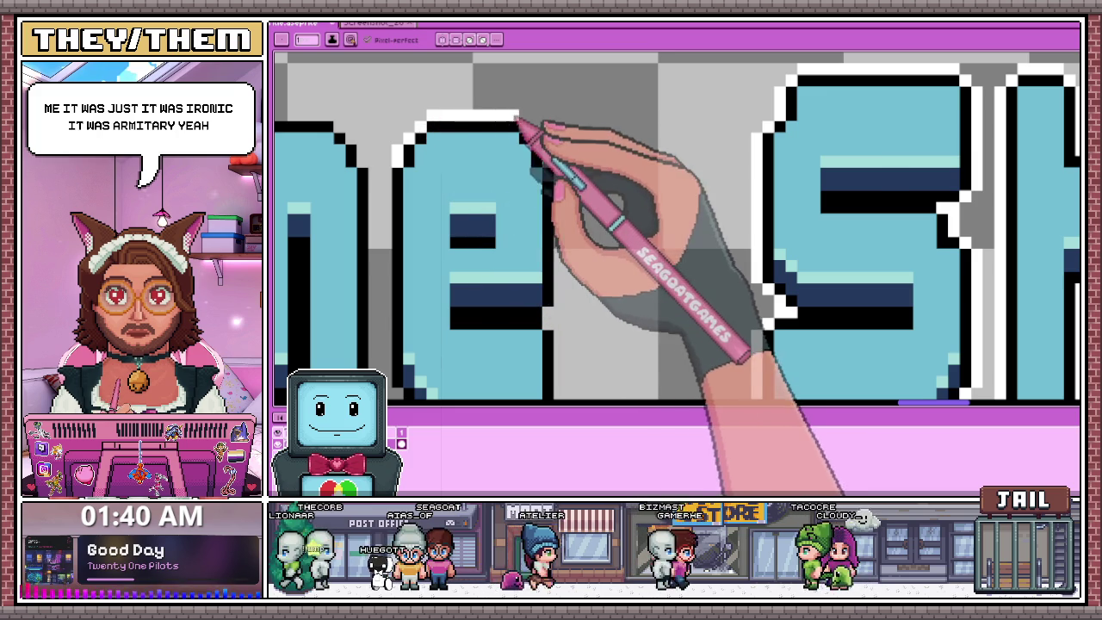
pyautogui.scroll(1, 525, 104)
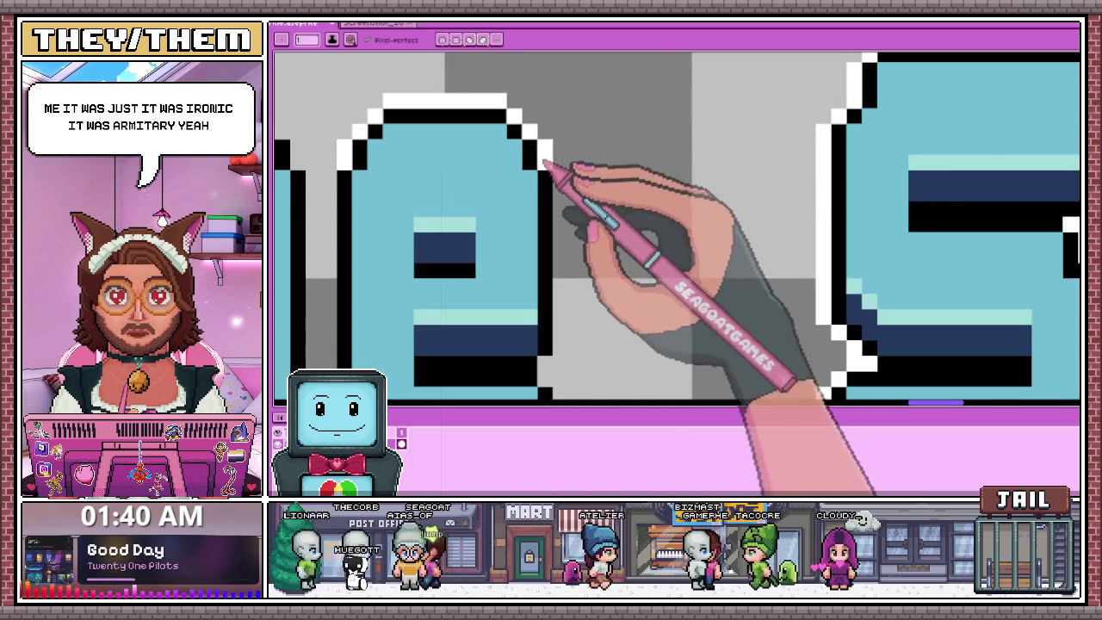
pyautogui.scroll(-3, 555, 216)
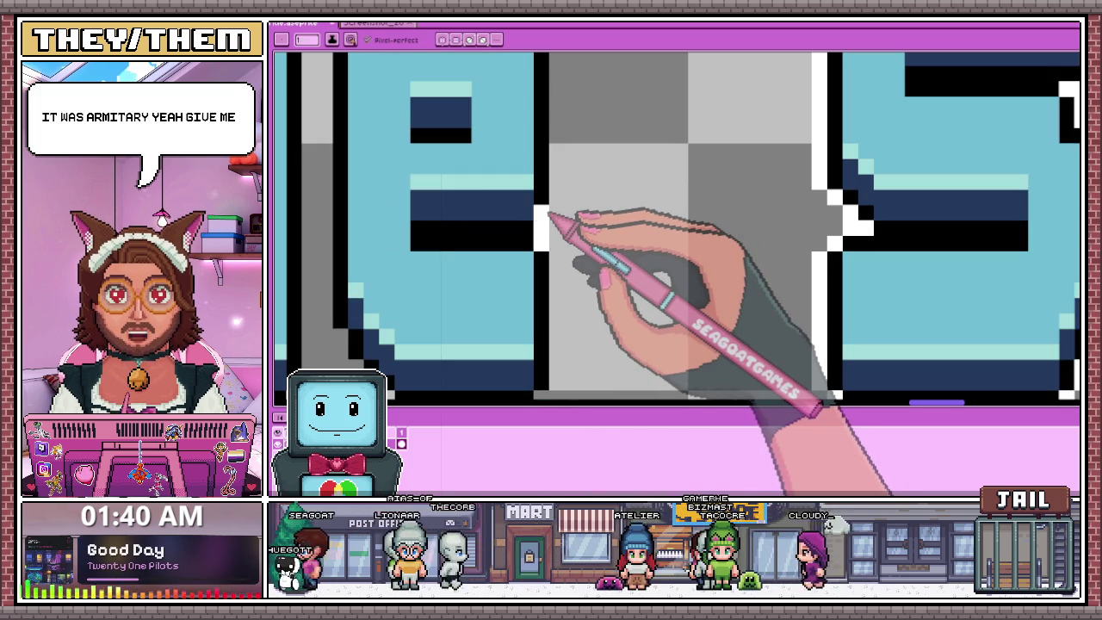
pyautogui.scroll(-3, 553, 133)
pyautogui.scroll(3, 551, 136)
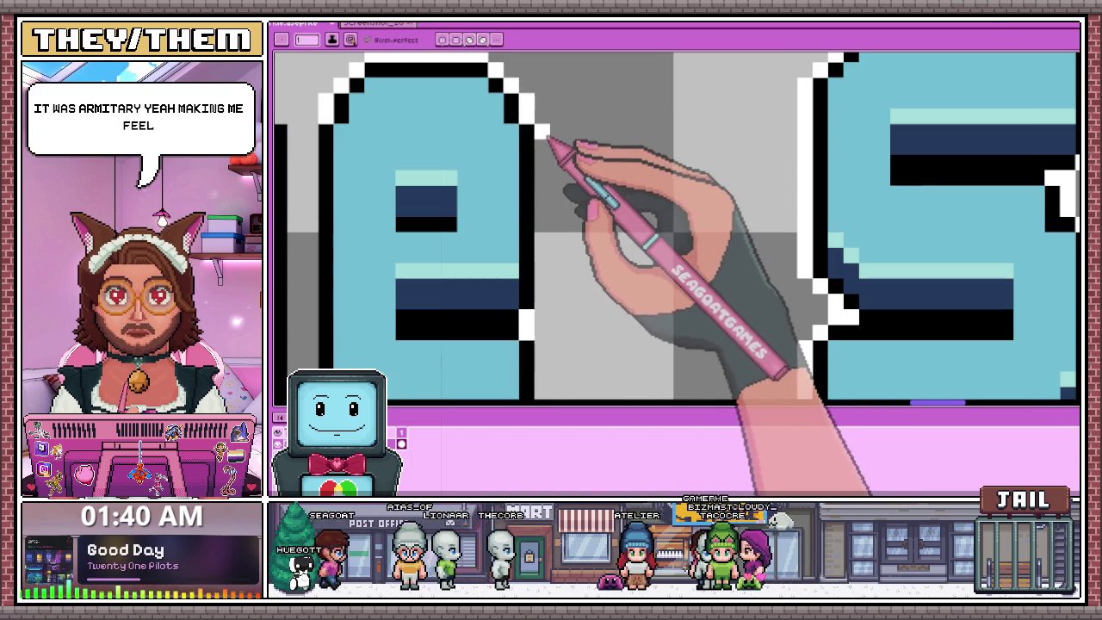
pyautogui.scroll(-3, 568, 258)
pyautogui.scroll(2, 521, 160)
pyautogui.scroll(1, 506, 133)
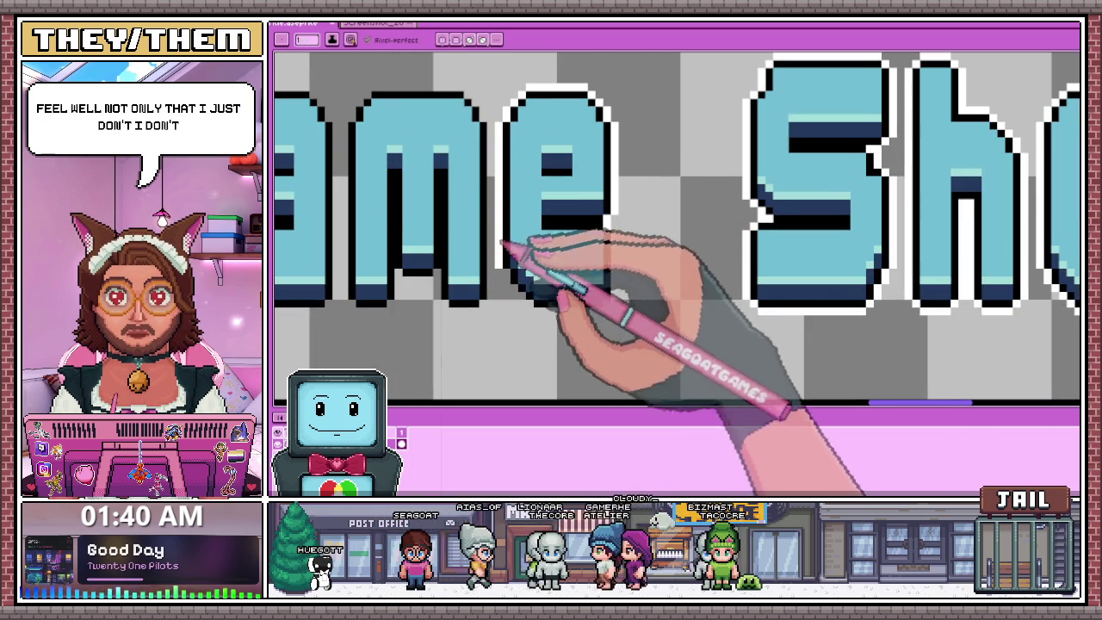
pyautogui.scroll(2, 503, 267)
pyautogui.scroll(-2, 517, 258)
pyautogui.scroll(2, 517, 241)
pyautogui.scroll(-2, 525, 215)
pyautogui.scroll(2, 516, 213)
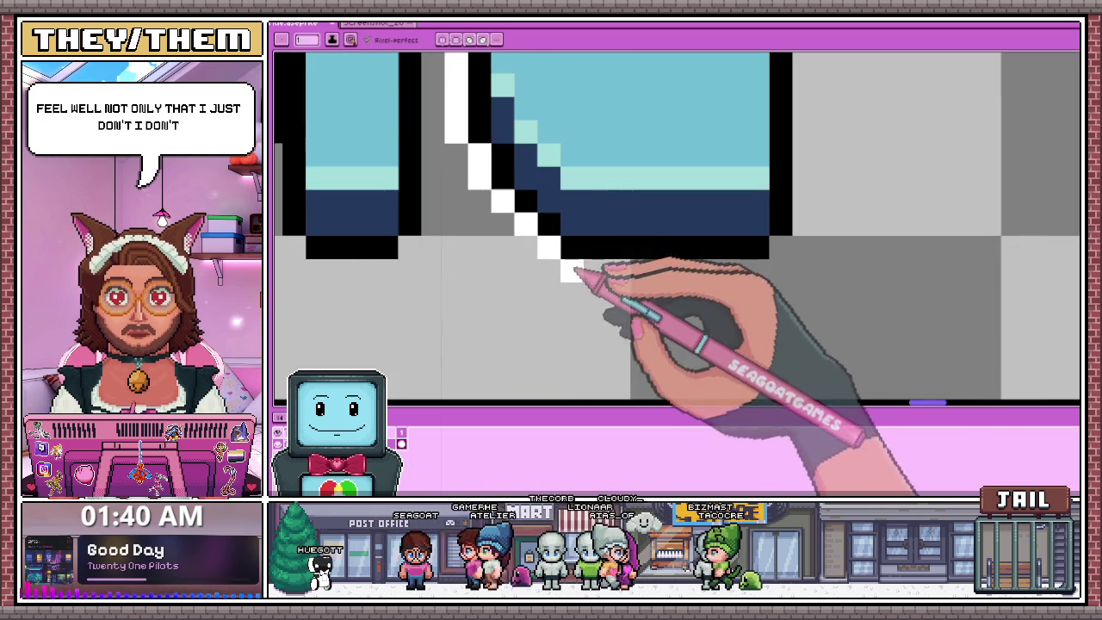
pyautogui.scroll(-1, 689, 267)
pyautogui.scroll(-2, 620, 249)
pyautogui.scroll(1, 568, 259)
pyautogui.scroll(2, 541, 269)
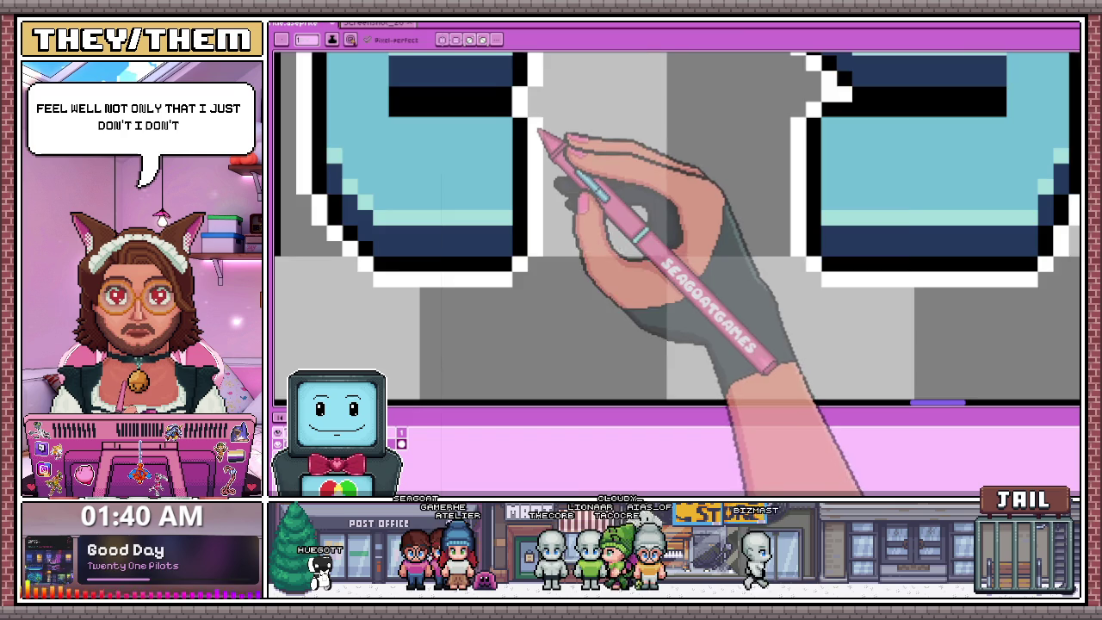
pyautogui.scroll(-3, 538, 131)
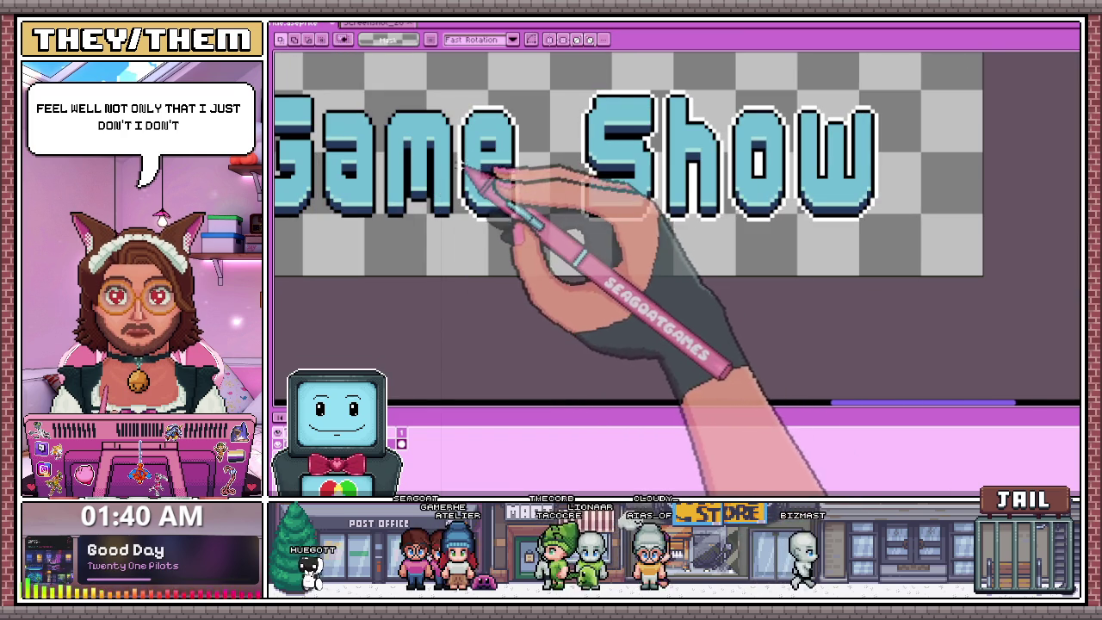
# Select the 'Game Show' subtitle and shift it a few pixels right.
pyautogui.scroll(-1, 465, 168)
pyautogui.scroll(1, 467, 110)
pyautogui.moveTo(455, 118)
pyautogui.mouseDown()
pyautogui.moveTo(516, 246)
pyautogui.moveTo(911, 282)
pyautogui.mouseUp()
pyautogui.hotkey('ctrl', 't')
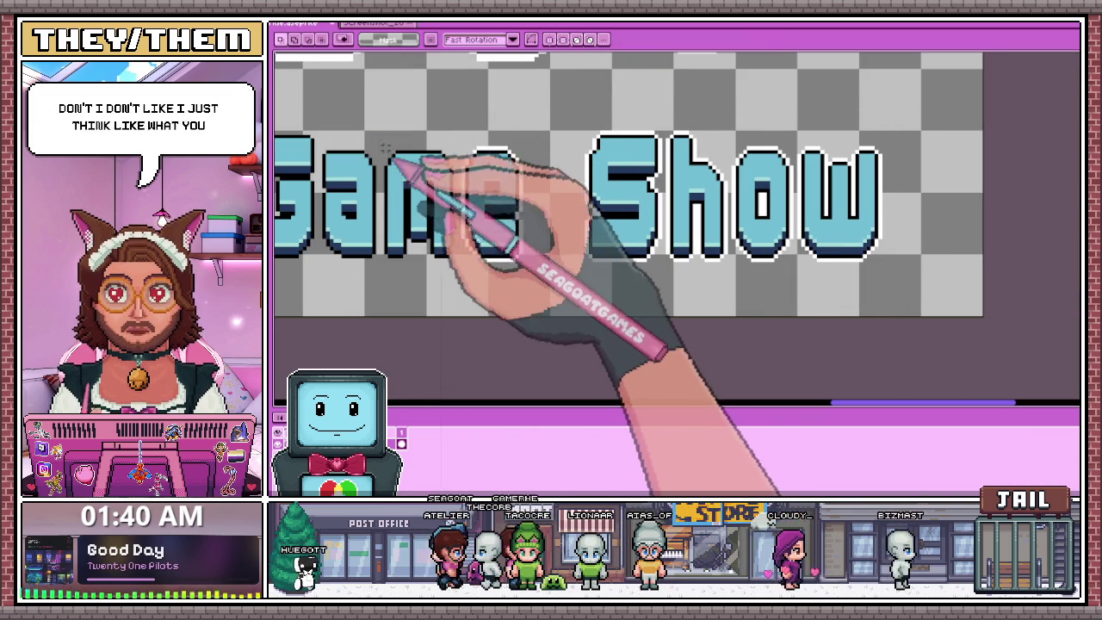
pyautogui.moveTo(377, 122); pyautogui.dragTo(980, 294)
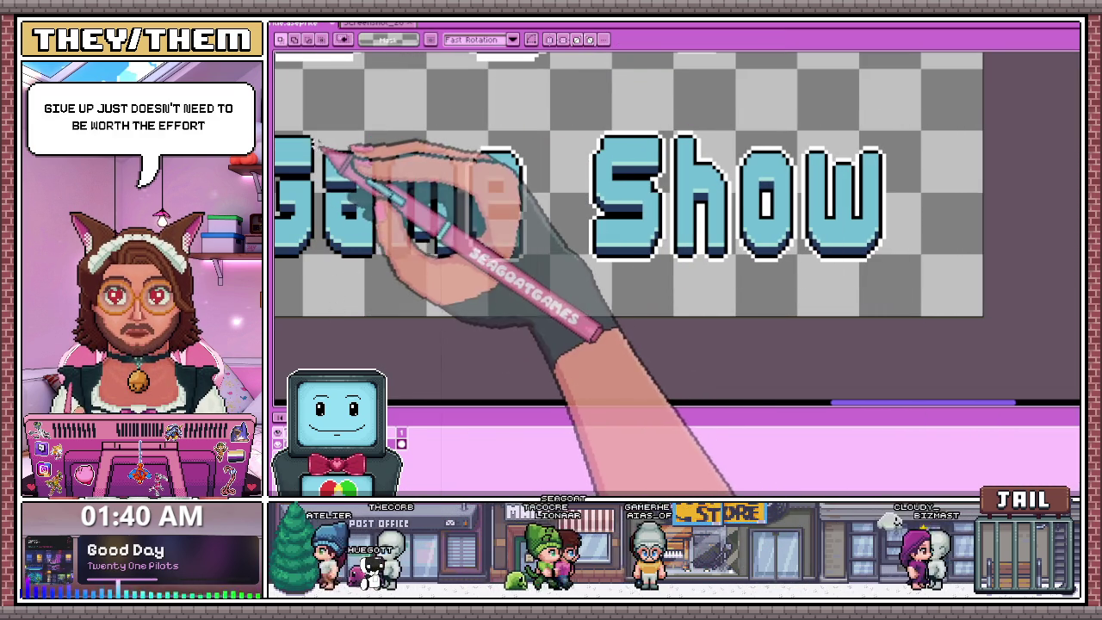
pyautogui.moveTo(311, 122); pyautogui.dragTo(946, 305)
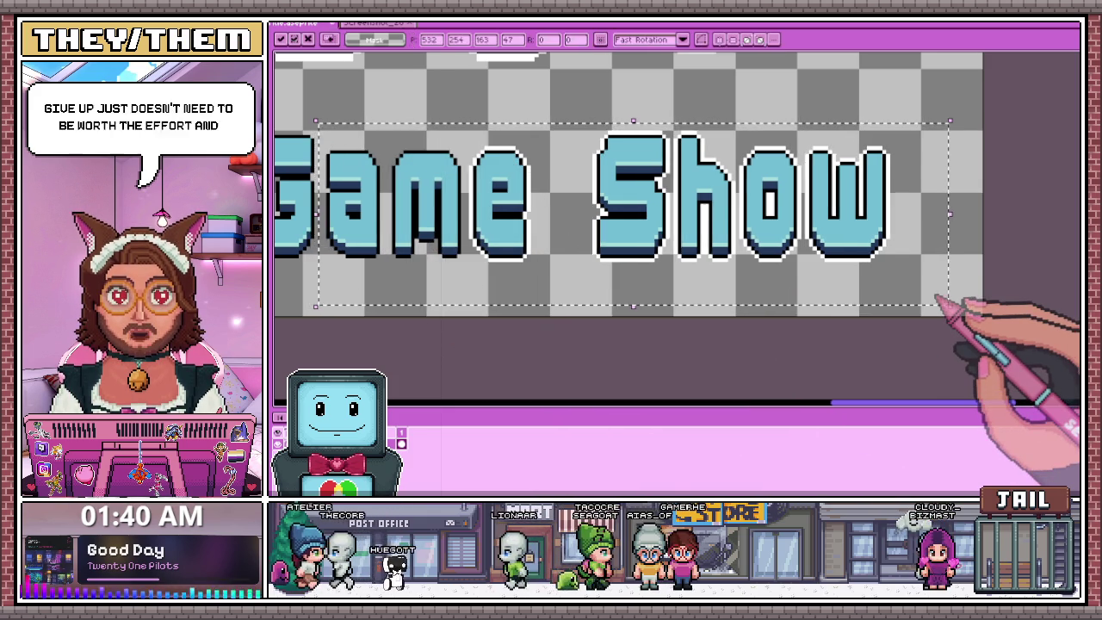
# Switch to the Pencil tool and zoom in on the Game Show letters.
pyautogui.scroll(-1, 943, 305)
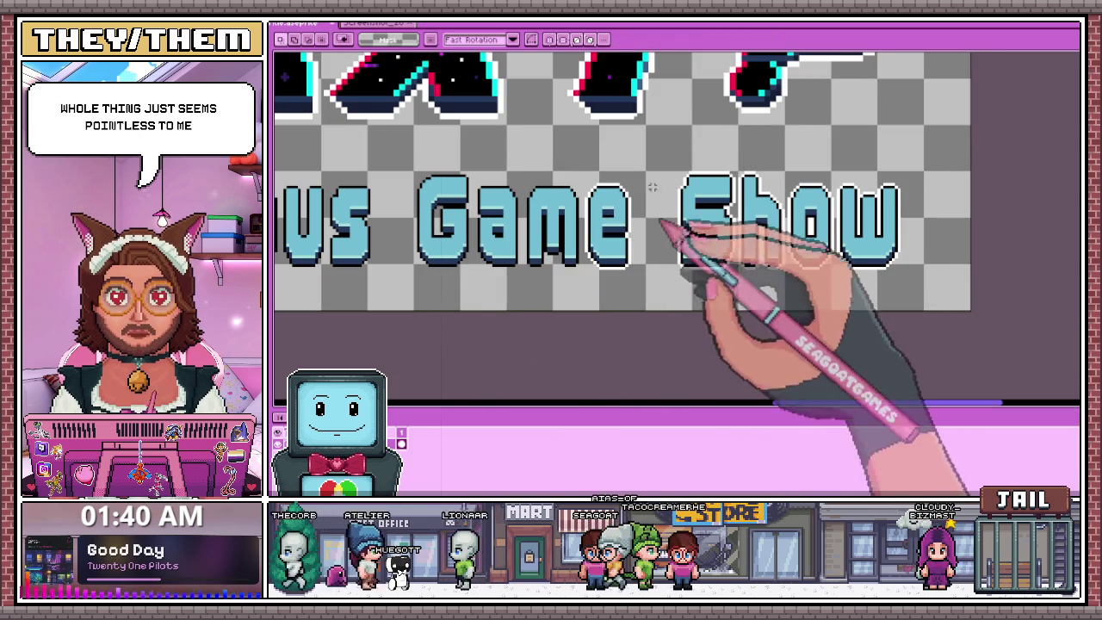
pyautogui.press('b')
pyautogui.scroll(1, 586, 271)
pyautogui.scroll(1, 588, 264)
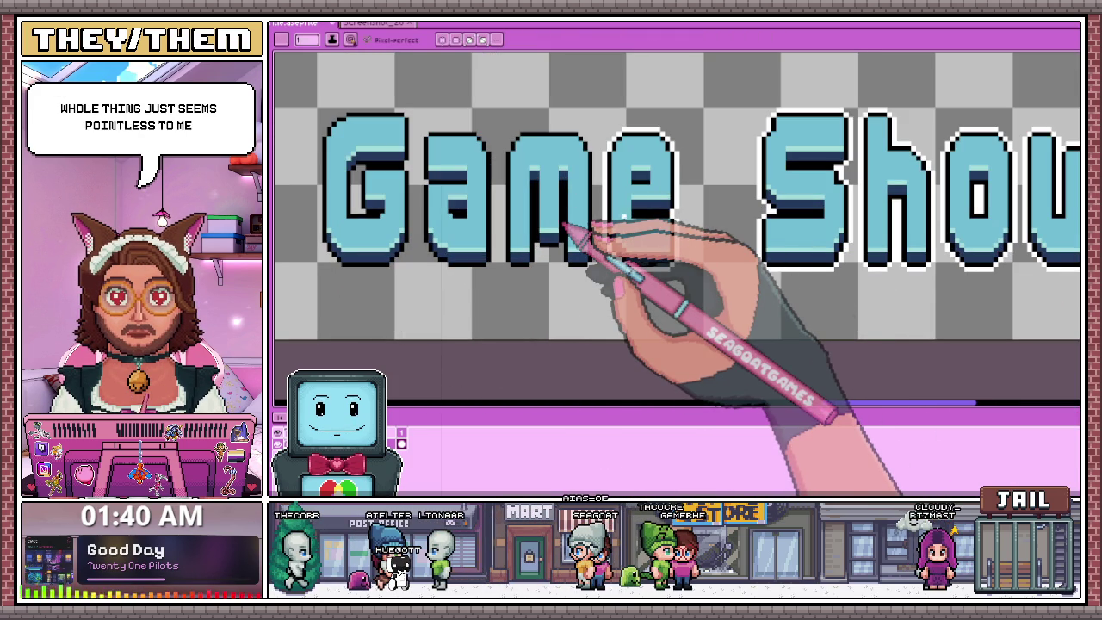
# Draw white outline pixels down the m's left side, along its top and at its top-right corner.
pyautogui.scroll(1, 534, 250)
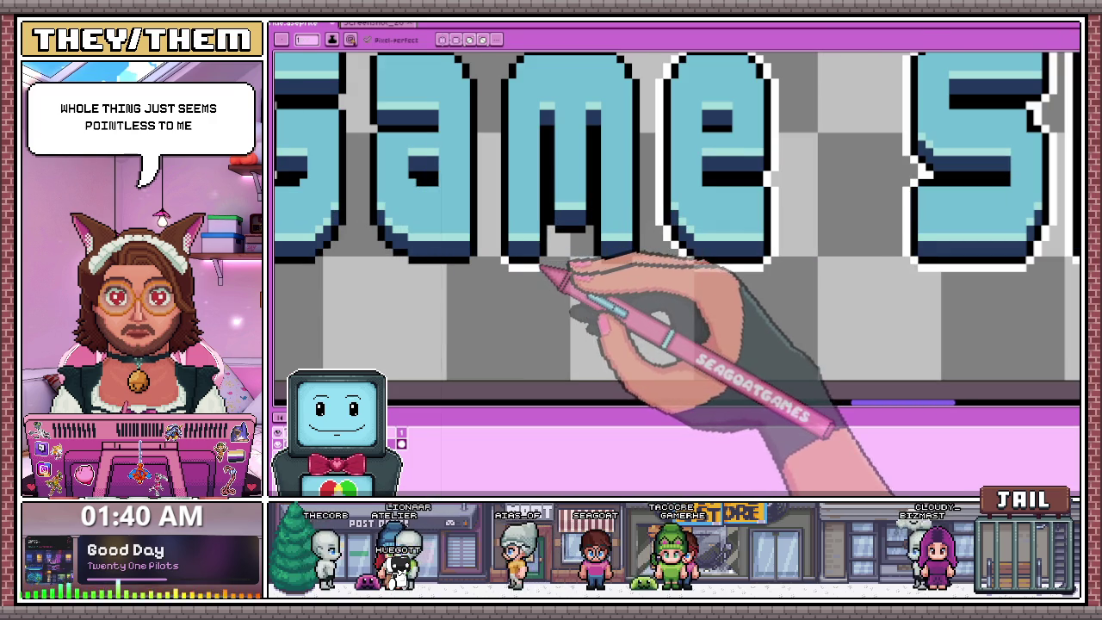
pyautogui.scroll(1, 542, 263)
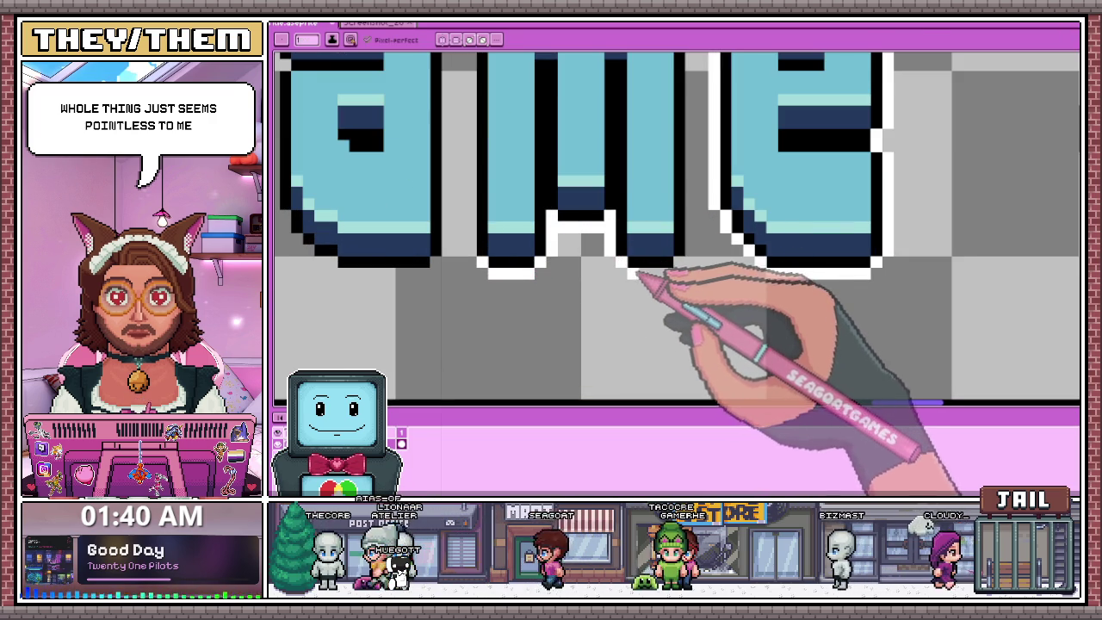
pyautogui.scroll(-2, 671, 278)
pyautogui.scroll(1, 680, 336)
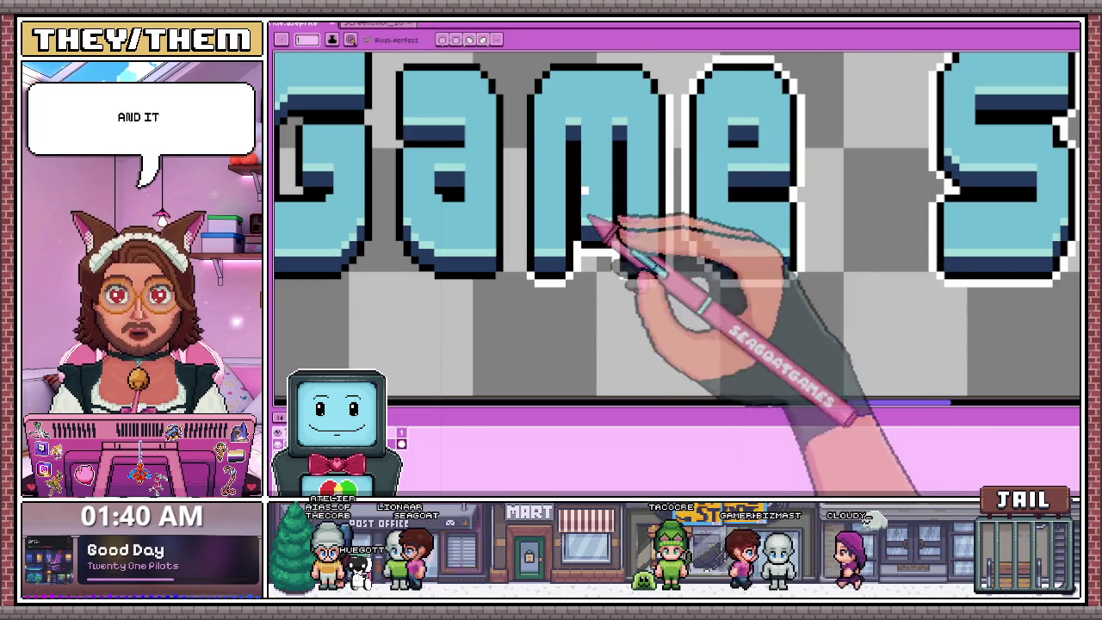
pyautogui.scroll(-1, 527, 226)
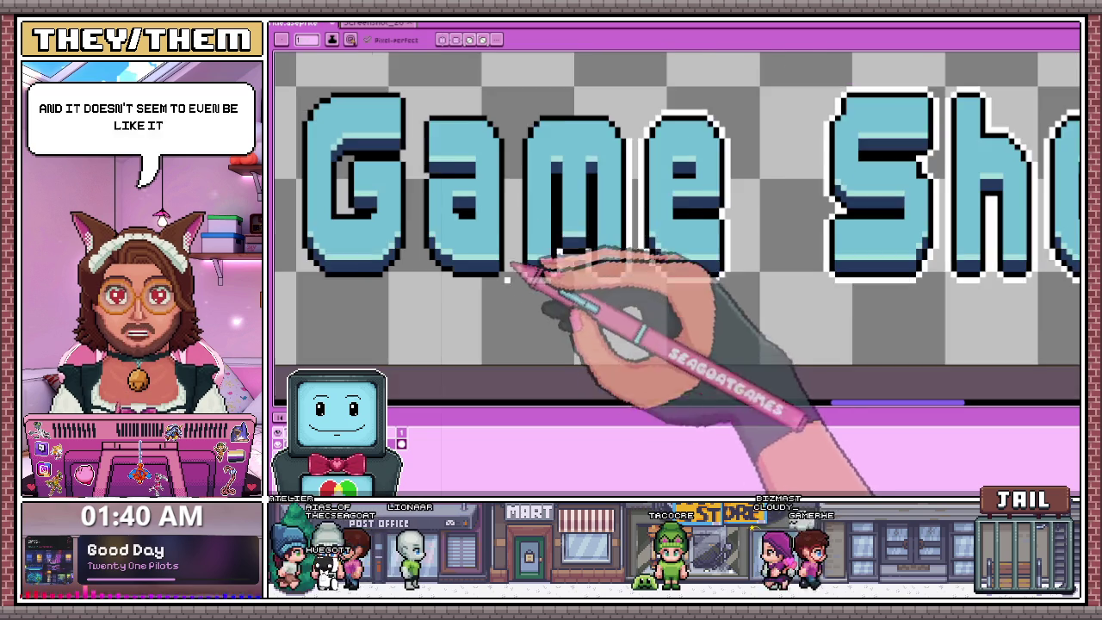
pyautogui.scroll(2, 525, 153)
pyautogui.keyDown('shift'); pyautogui.click(526, 155); pyautogui.keyUp('shift')
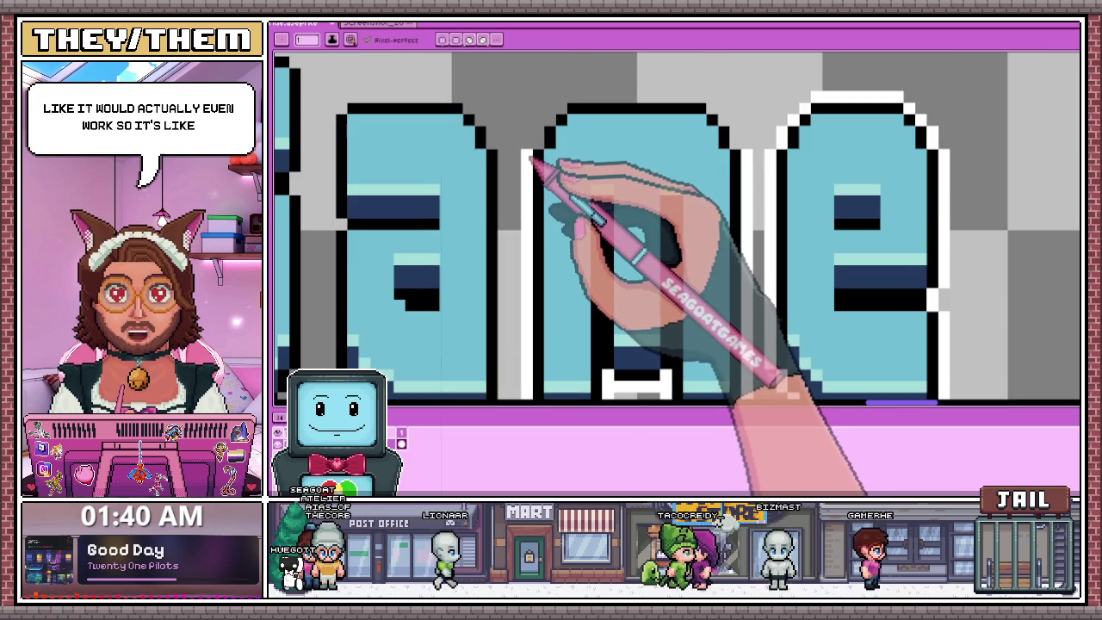
pyautogui.moveTo(555, 127); pyautogui.dragTo(701, 105)
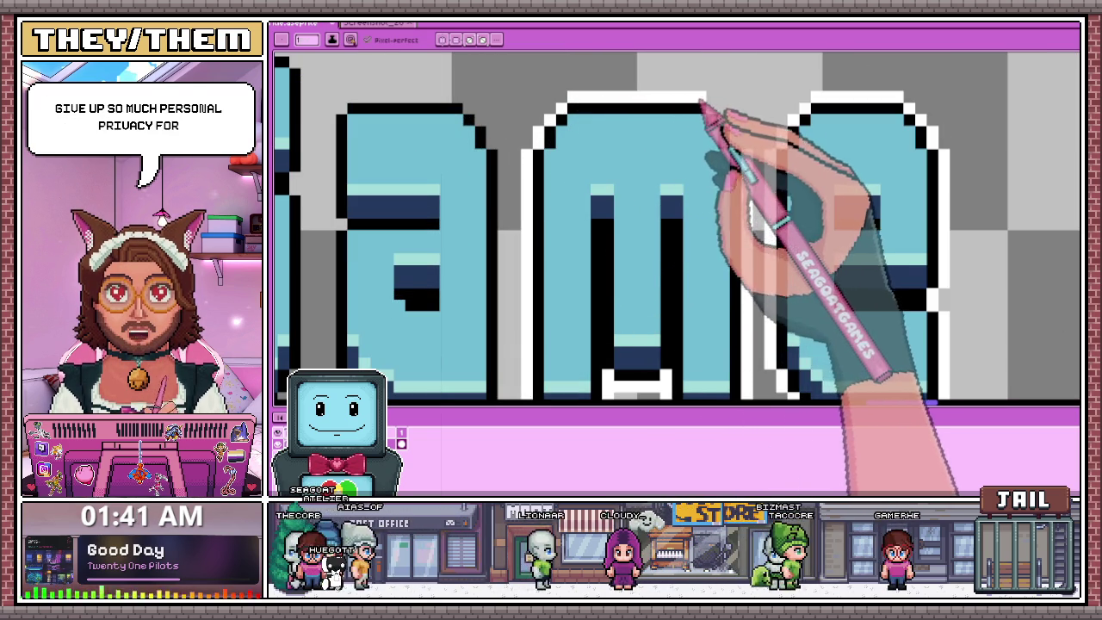
pyautogui.click(721, 119)
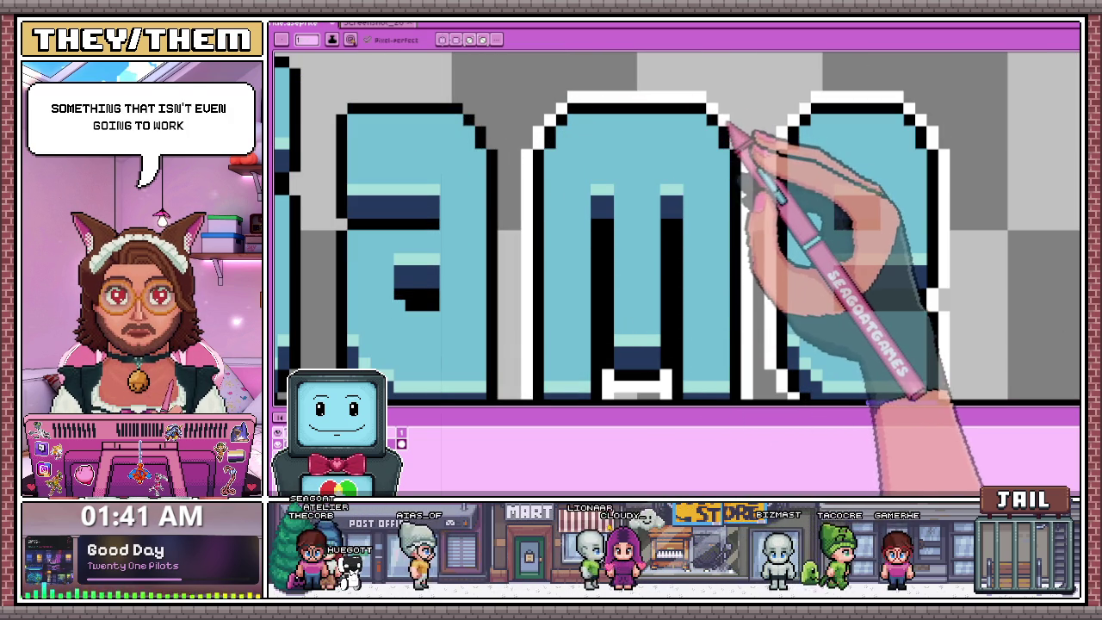
# Outline the a in white up its left side, across its top and around its top-right corner.
pyautogui.scroll(-1, 738, 147)
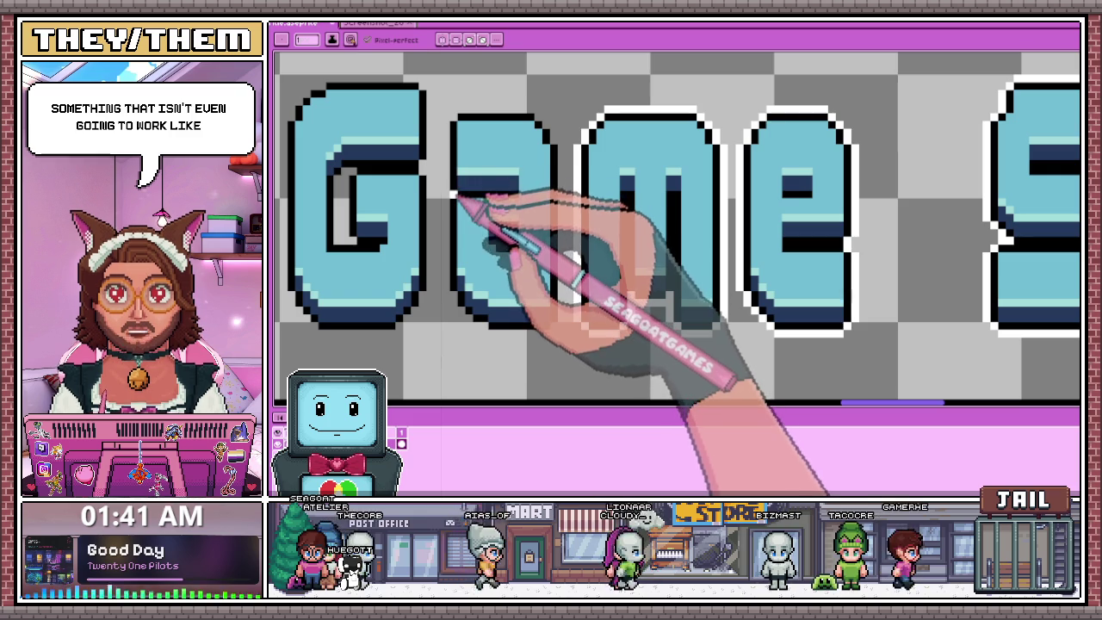
pyautogui.moveTo(452, 194); pyautogui.dragTo(449, 129)
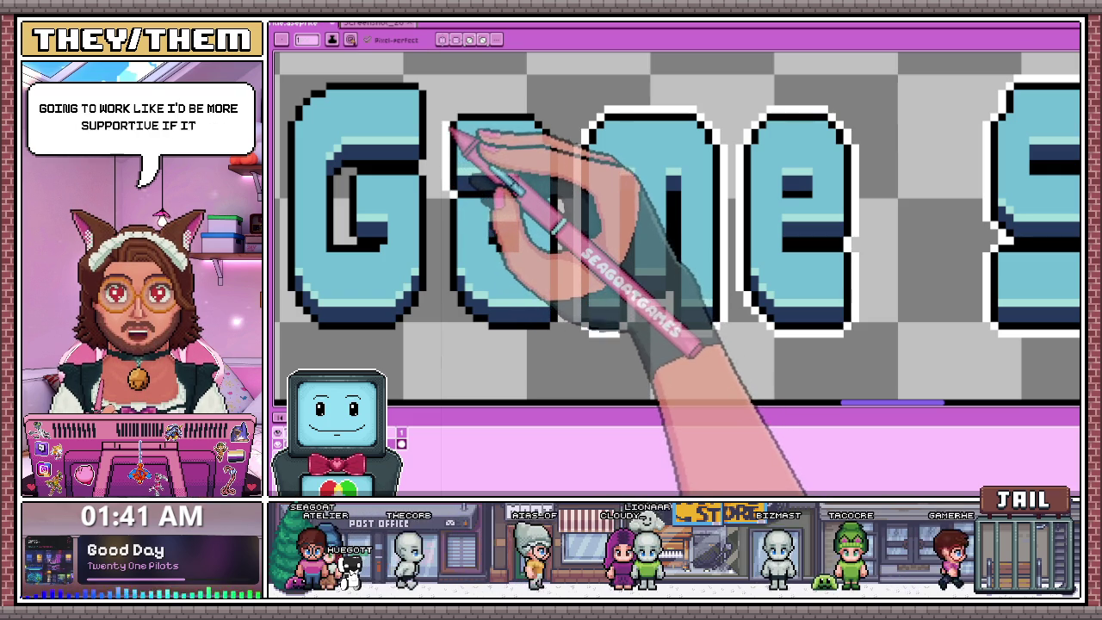
pyautogui.scroll(1, 456, 120)
pyautogui.moveTo(555, 107); pyautogui.dragTo(609, 108)
pyautogui.click(546, 135)
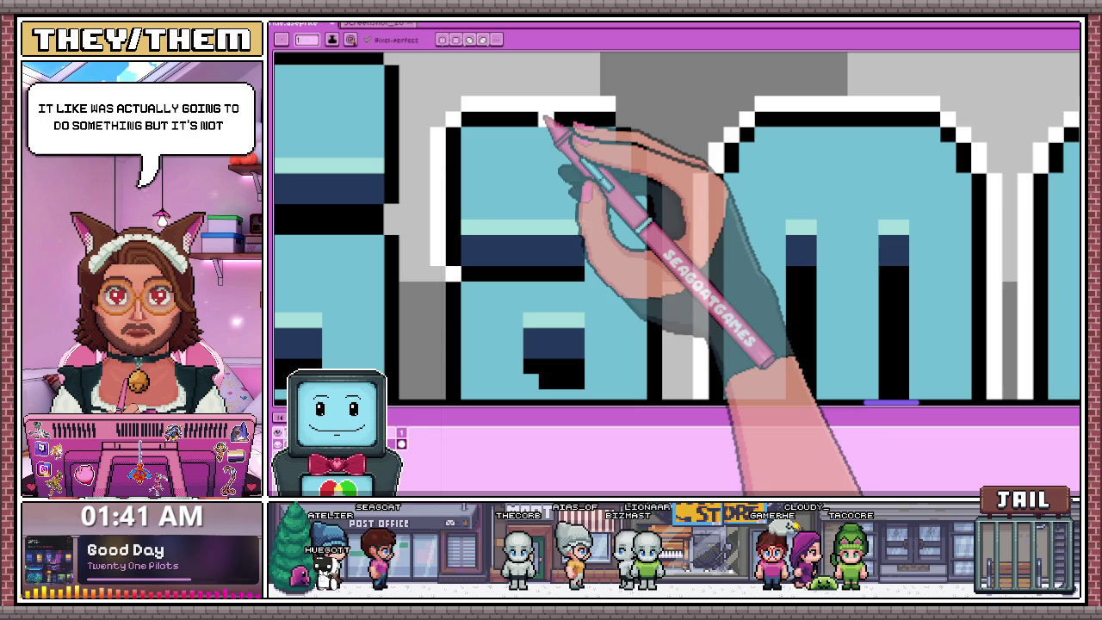
pyautogui.moveTo(616, 119); pyautogui.dragTo(650, 140)
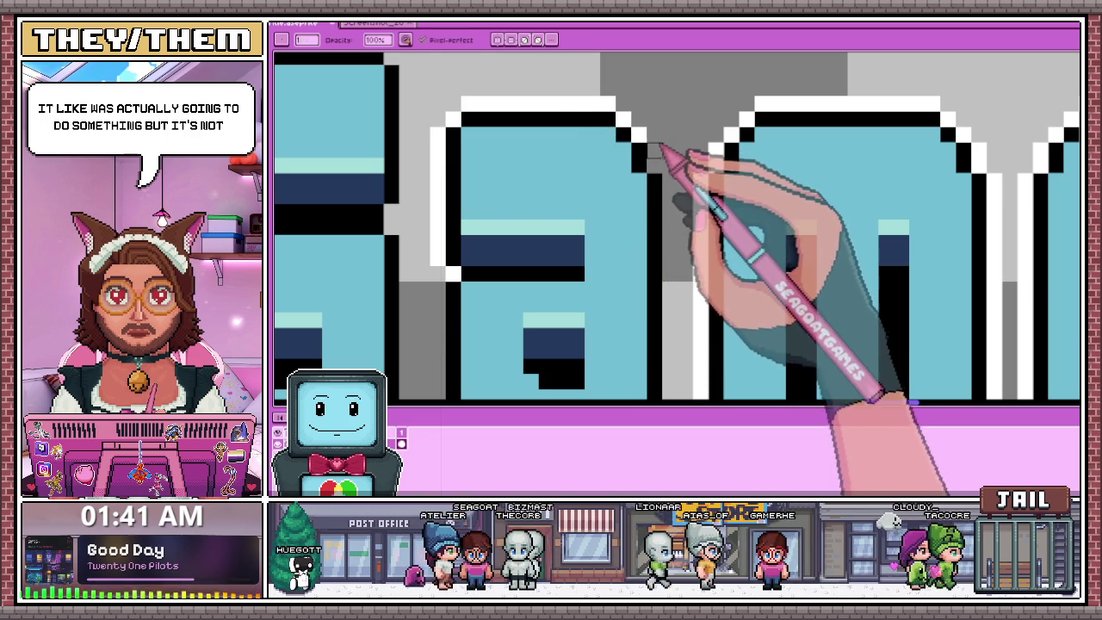
# Sample a colour from the canvas and turn the G's grey left edge white.
pyautogui.scroll(-2, 660, 155)
pyautogui.scroll(1, 669, 187)
pyautogui.scroll(-2, 669, 167)
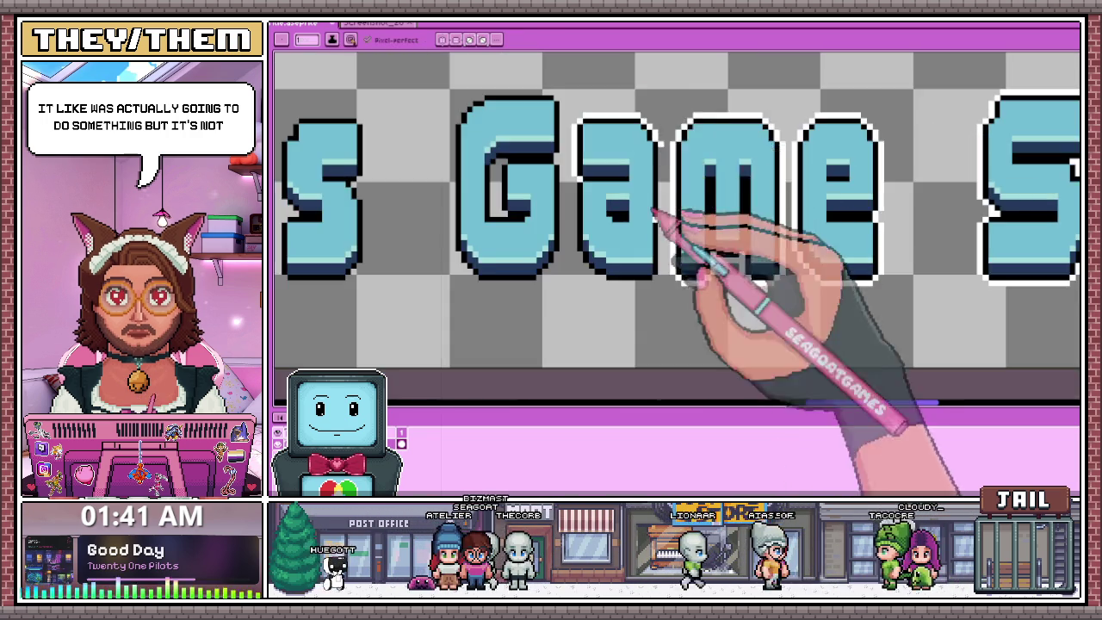
pyautogui.scroll(3, 659, 216)
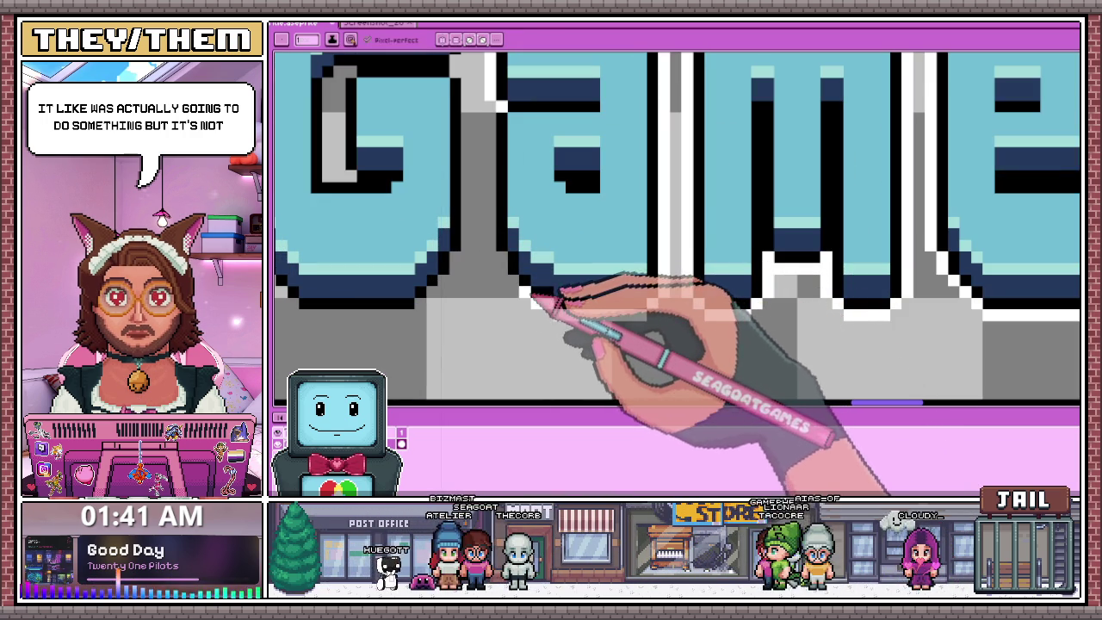
pyautogui.press('i')
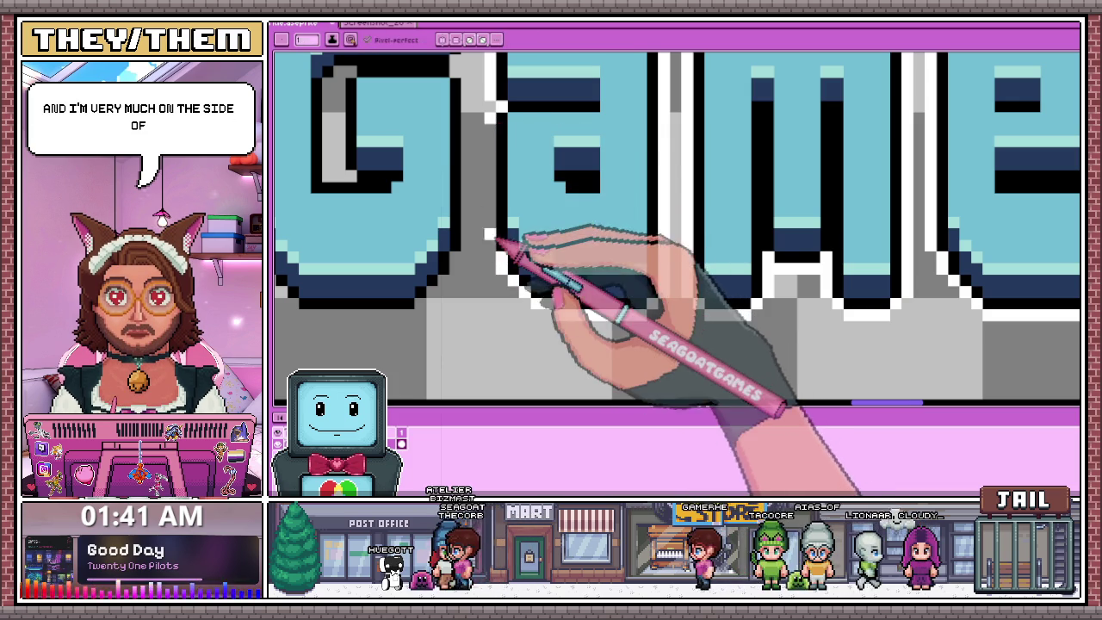
pyautogui.scroll(-2, 469, 232)
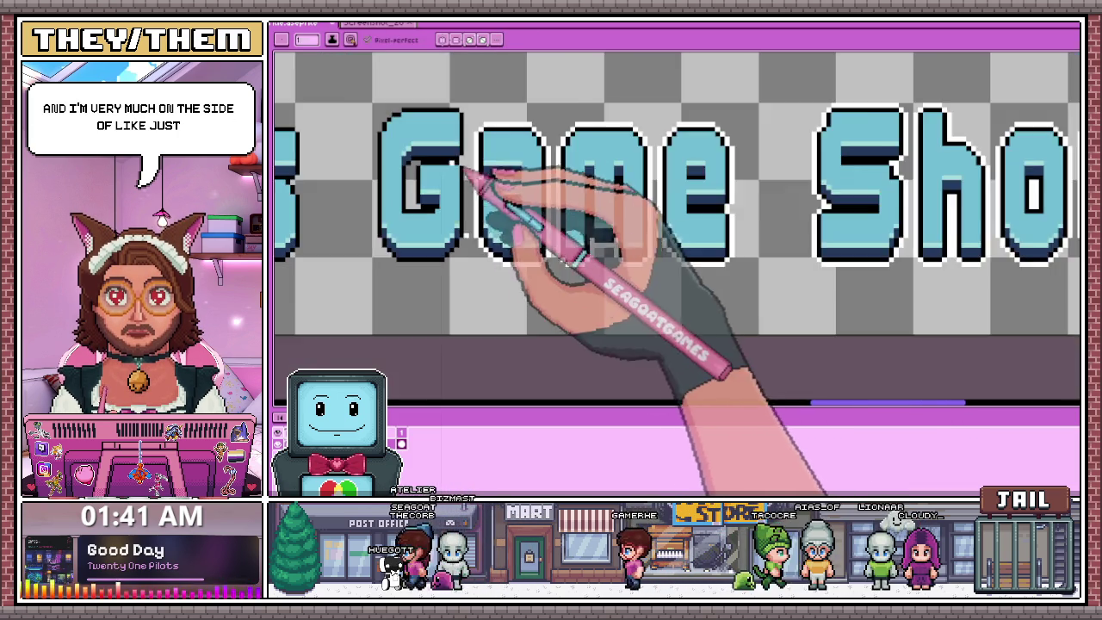
pyautogui.scroll(3, 469, 185)
pyautogui.scroll(-1, 456, 153)
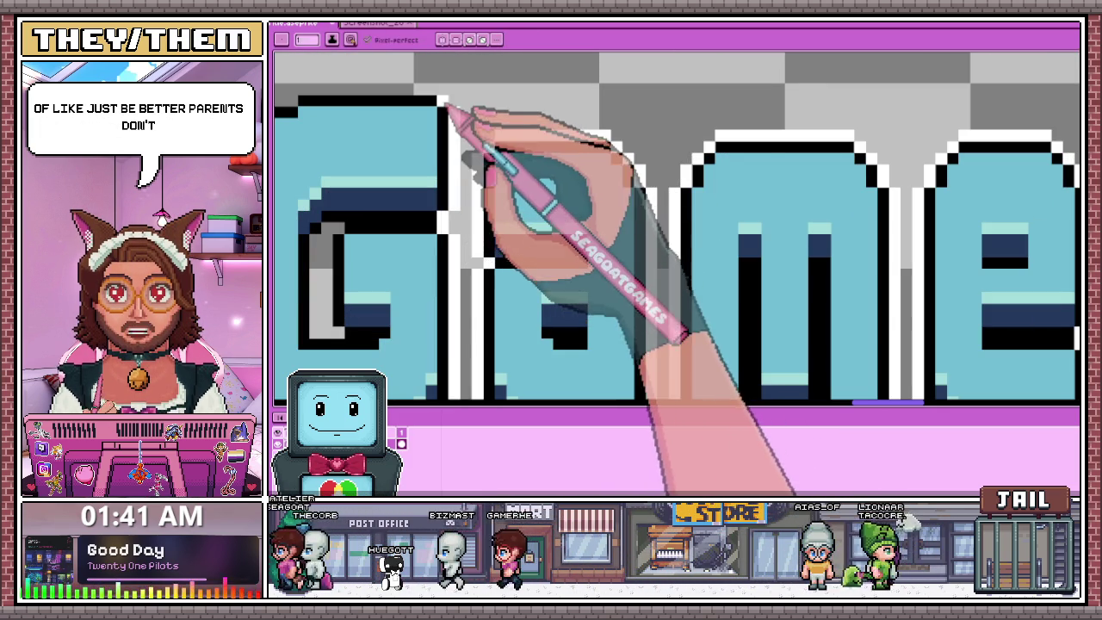
pyautogui.scroll(-2, 443, 102)
pyautogui.scroll(1, 449, 97)
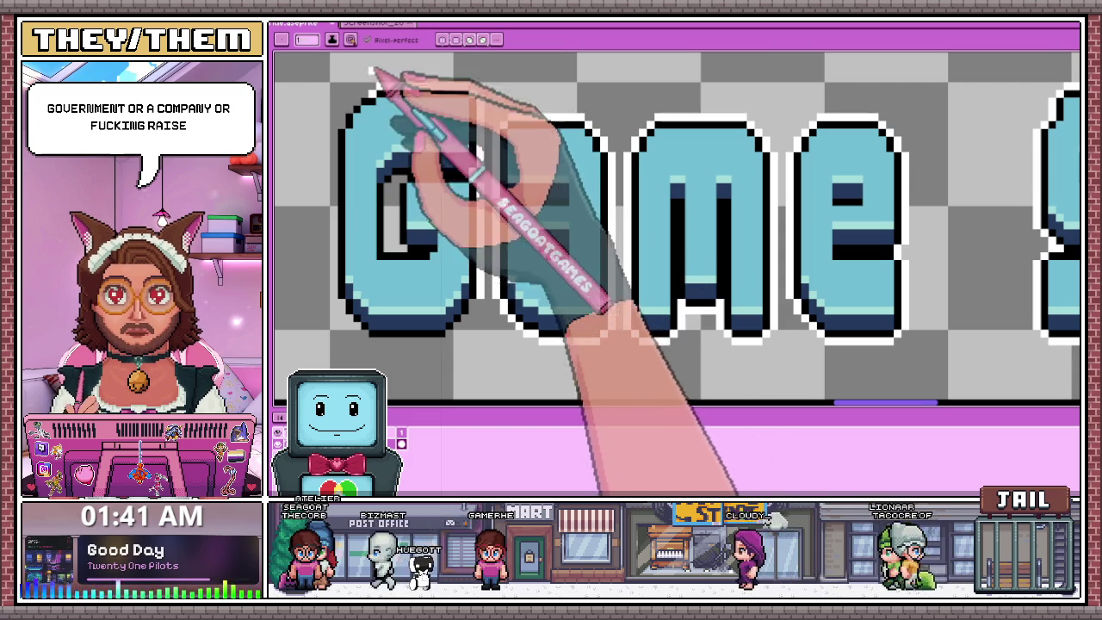
pyautogui.scroll(2, 370, 107)
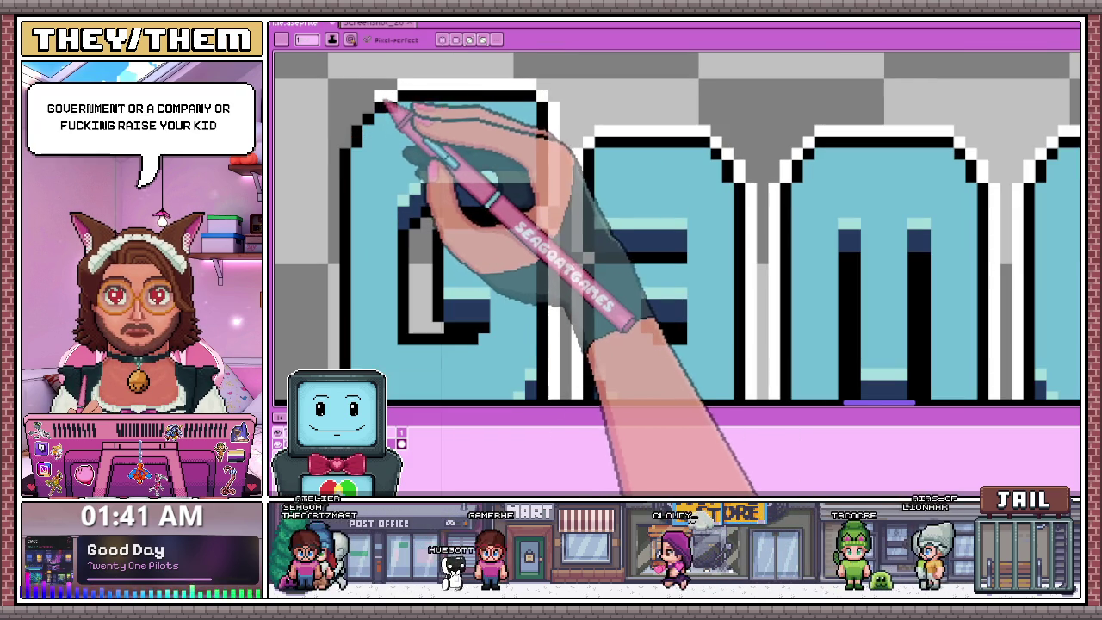
pyautogui.scroll(-2, 368, 140)
pyautogui.scroll(3, 356, 152)
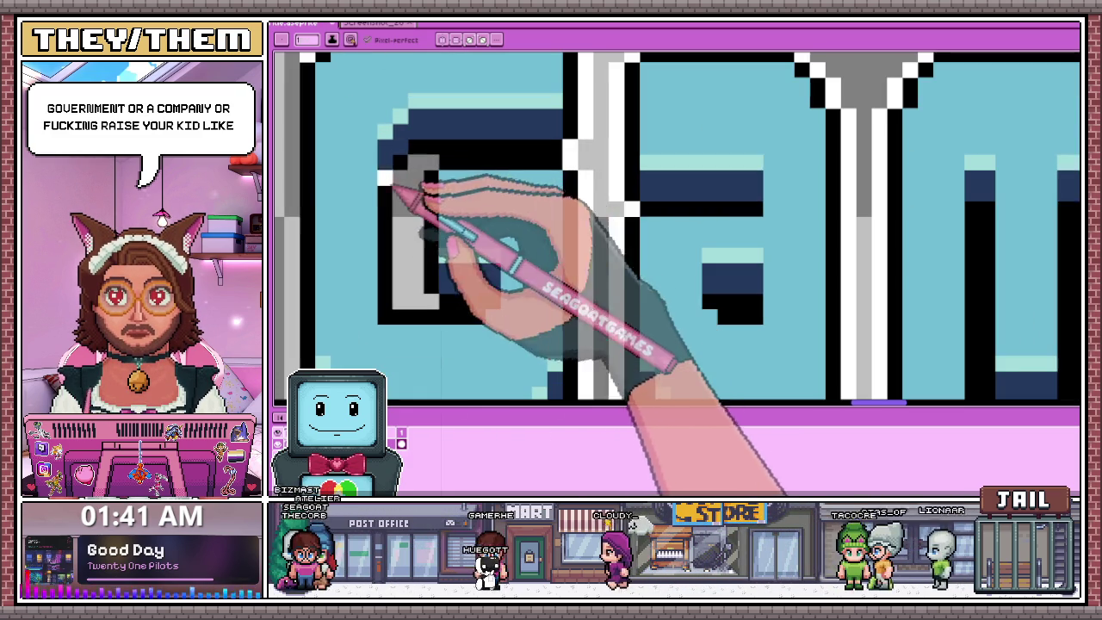
pyautogui.moveTo(401, 184); pyautogui.dragTo(399, 303)
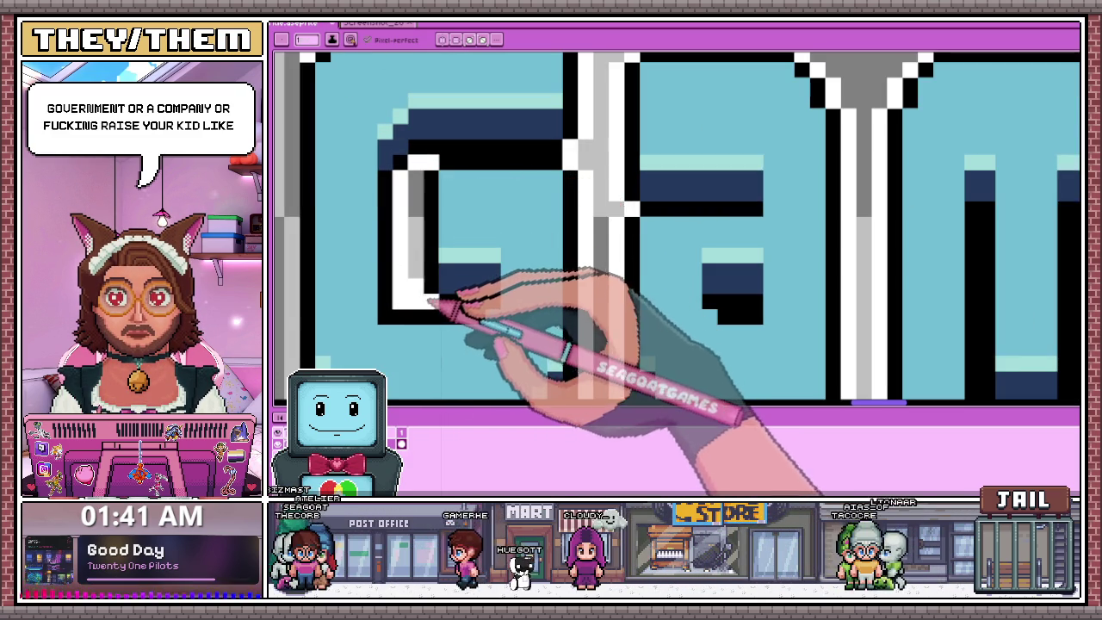
pyautogui.scroll(-2, 417, 202)
pyautogui.scroll(1, 372, 148)
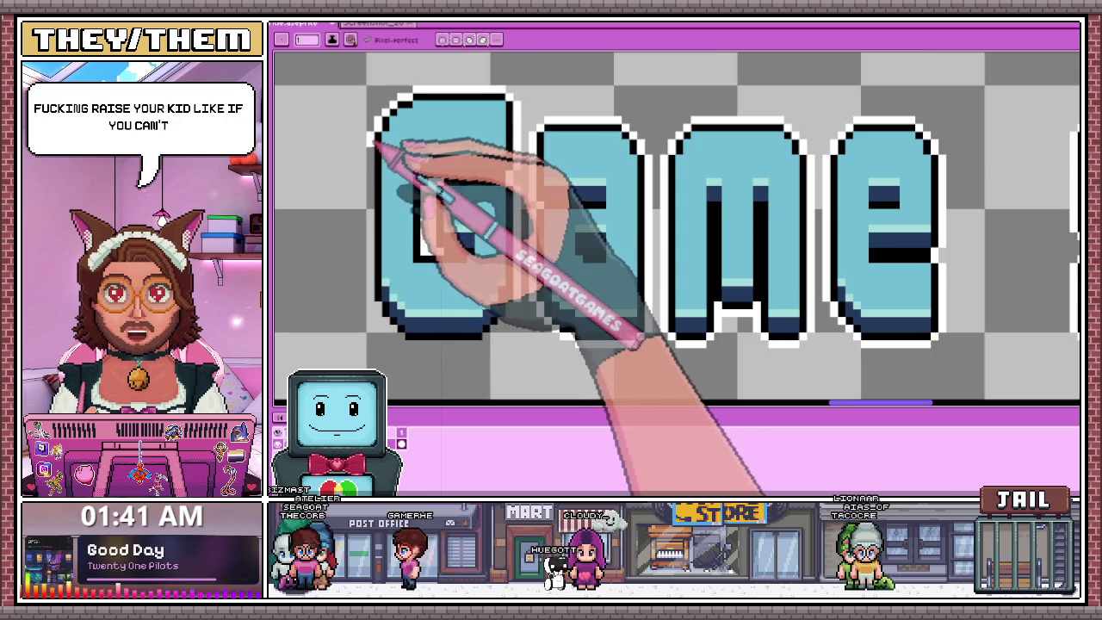
pyautogui.scroll(1, 378, 142)
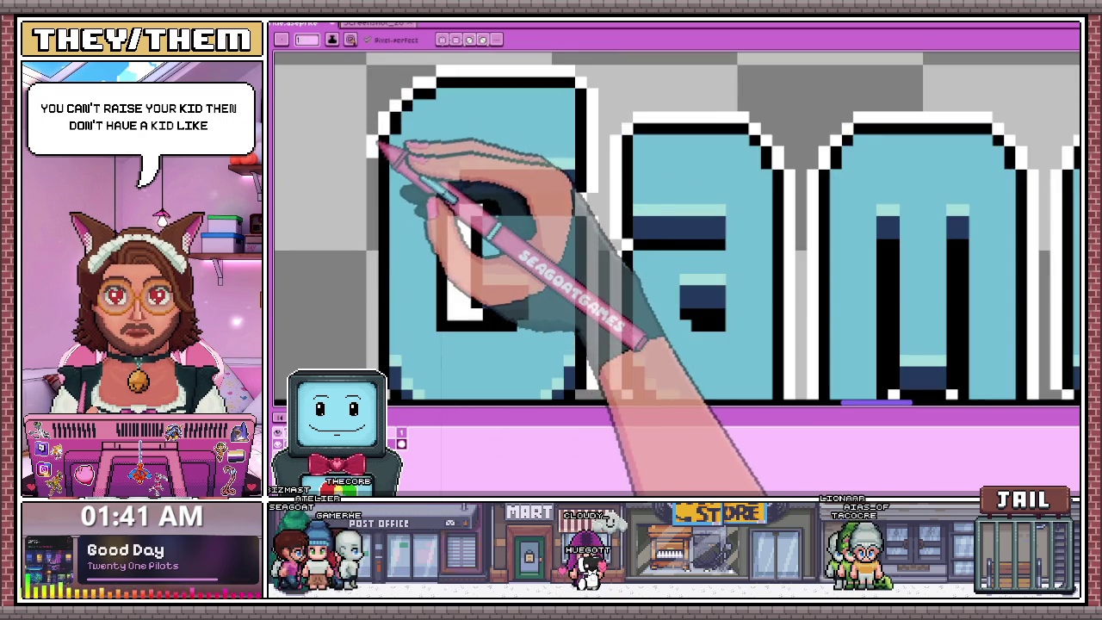
pyautogui.scroll(-2, 387, 206)
pyautogui.scroll(3, 392, 249)
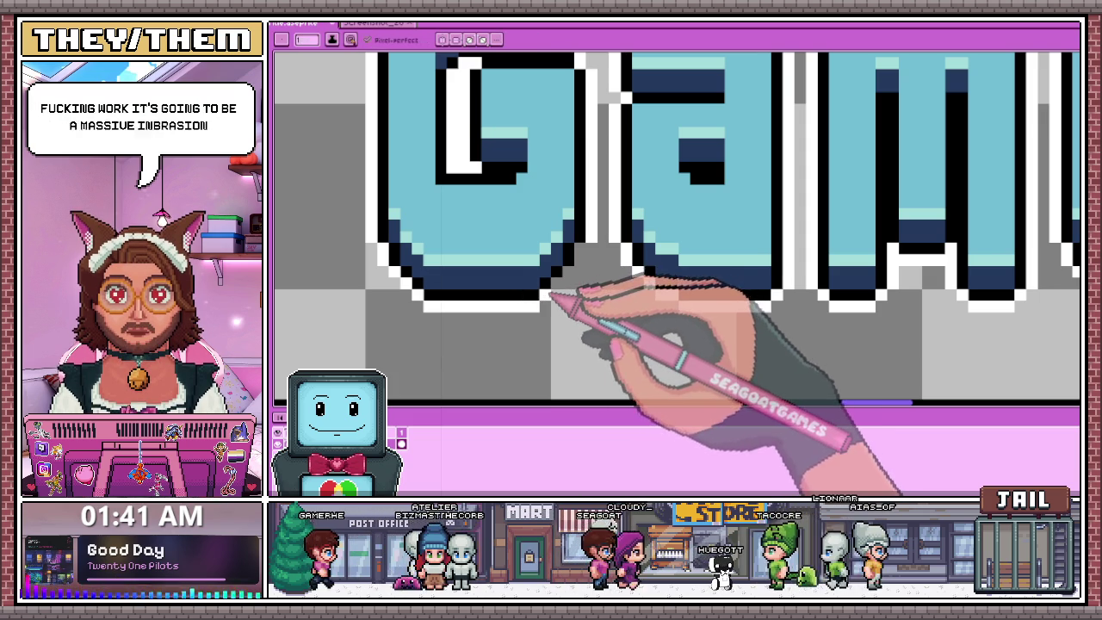
pyautogui.scroll(-1, 594, 262)
pyautogui.scroll(-2, 551, 254)
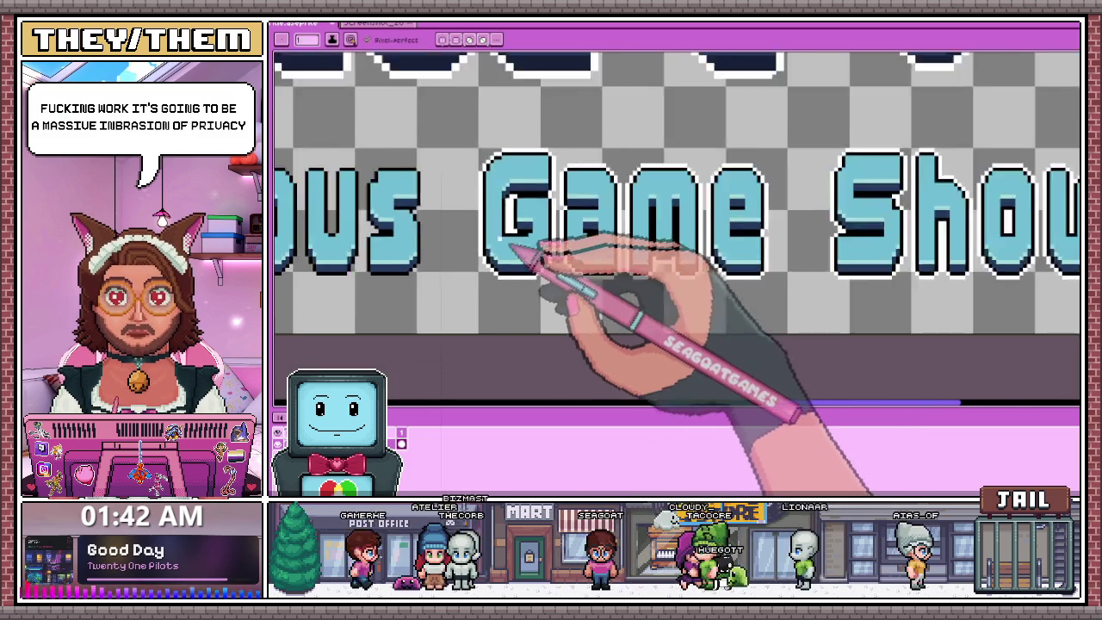
pyautogui.scroll(-2, 494, 258)
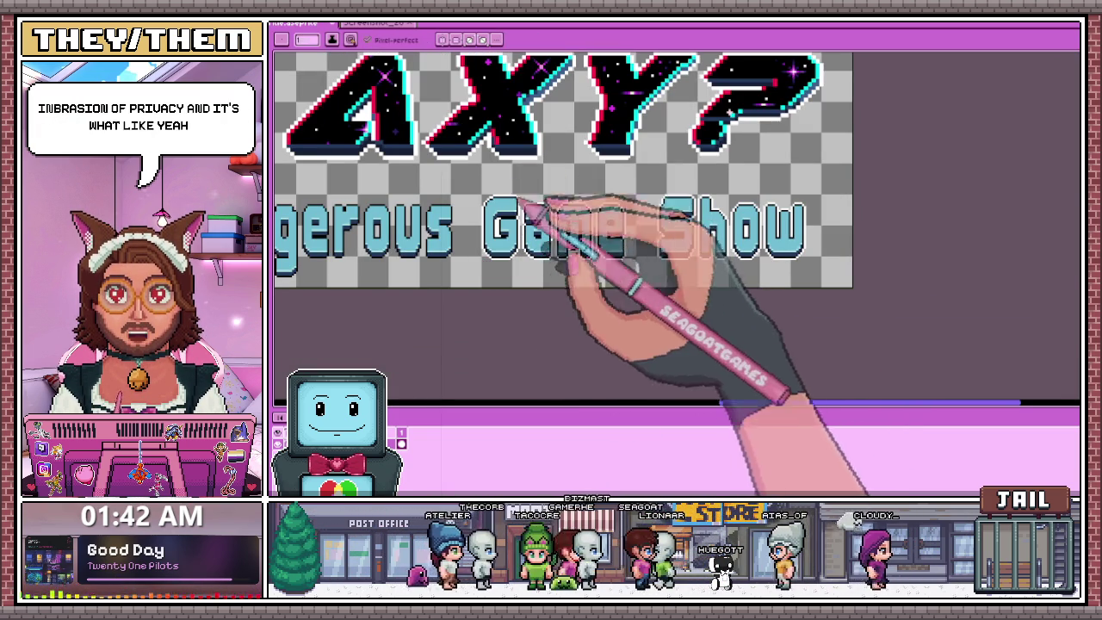
pyautogui.scroll(1, 515, 234)
pyautogui.scroll(1, 517, 241)
pyautogui.scroll(1, 508, 254)
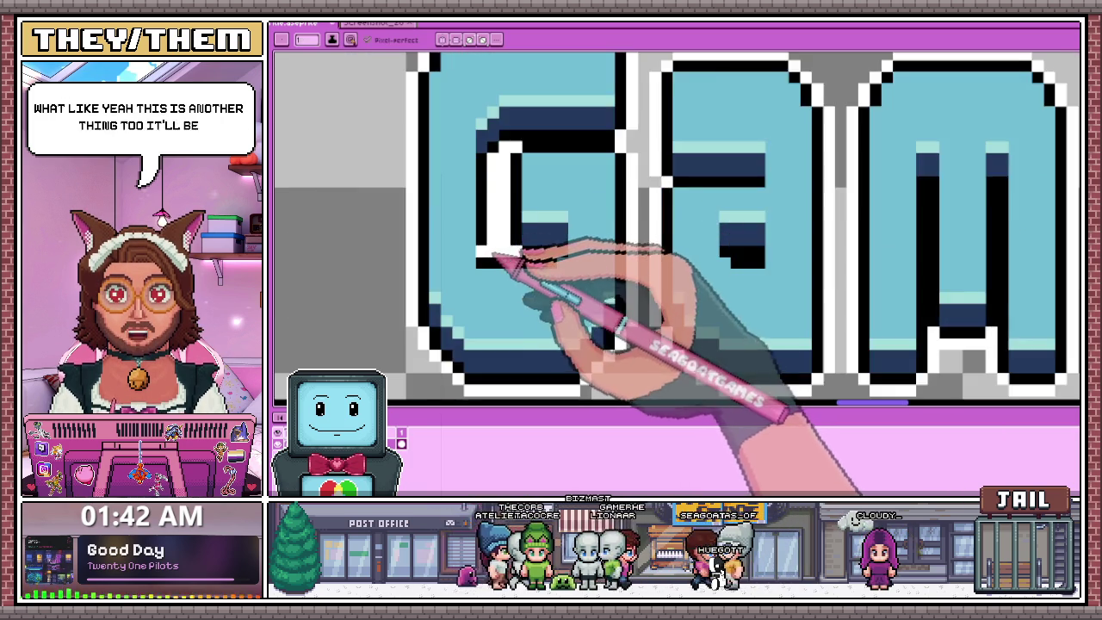
pyautogui.scroll(-1, 491, 232)
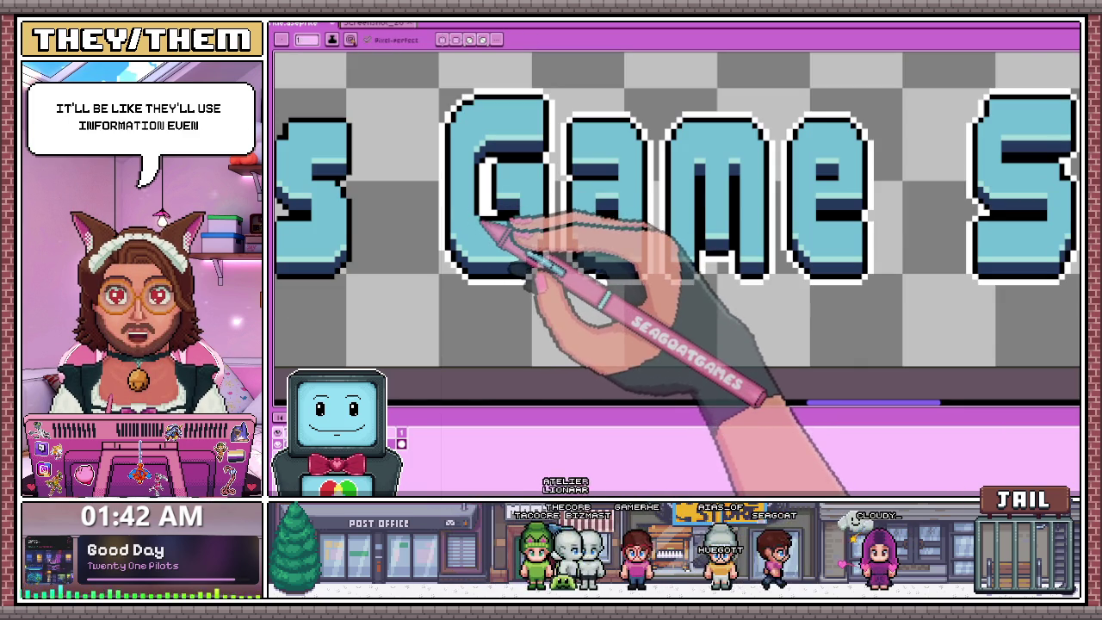
pyautogui.scroll(-1, 508, 189)
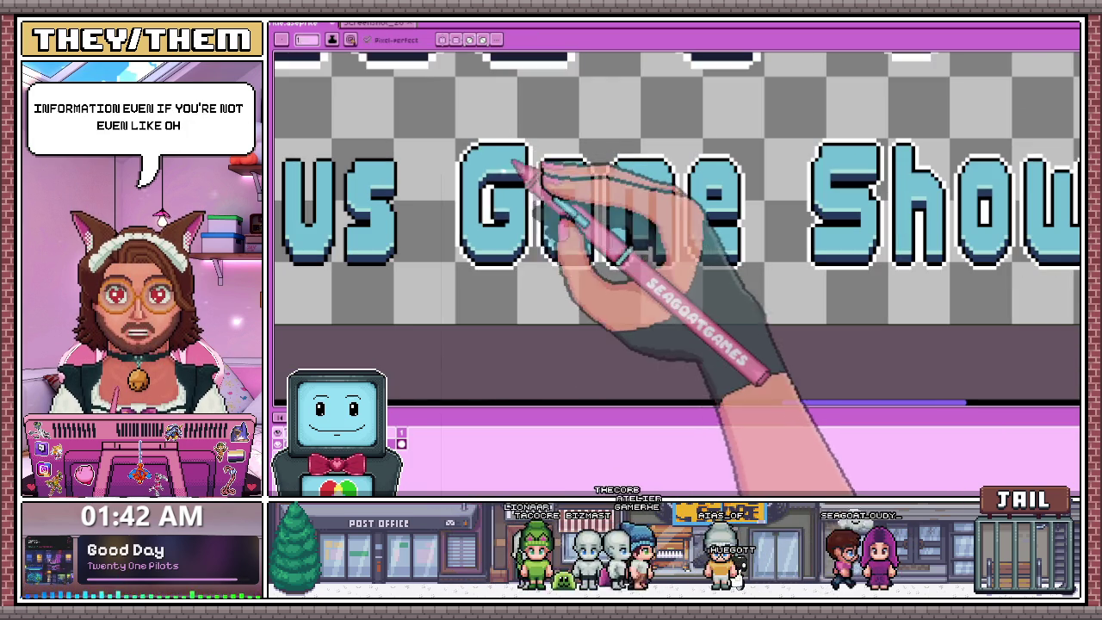
pyautogui.scroll(1, 374, 219)
pyautogui.scroll(2, 357, 225)
# Draw white outline pixels up the S's left edge and across its top.
pyautogui.moveTo(363, 231)
pyautogui.mouseDown()
pyautogui.moveTo(345, 189)
pyautogui.moveTo(339, 110)
pyautogui.moveTo(334, 135)
pyautogui.mouseUp()
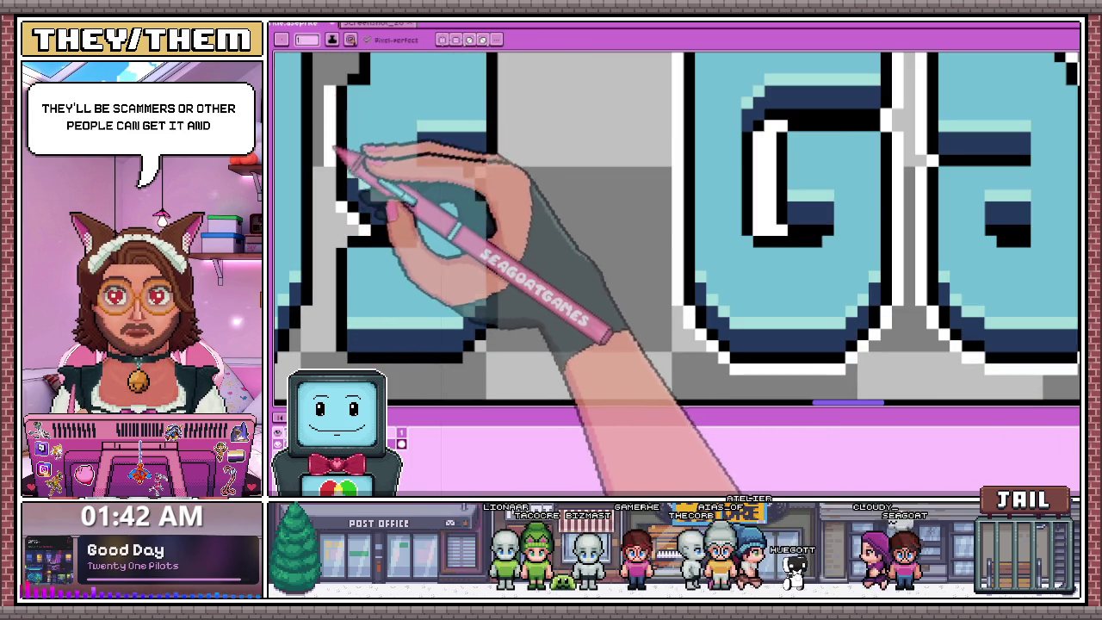
pyautogui.scroll(-2, 340, 172)
pyautogui.scroll(-1, 379, 185)
pyautogui.scroll(3, 370, 181)
pyautogui.moveTo(340, 180)
pyautogui.mouseDown()
pyautogui.moveTo(388, 118)
pyautogui.moveTo(603, 111)
pyautogui.mouseUp()
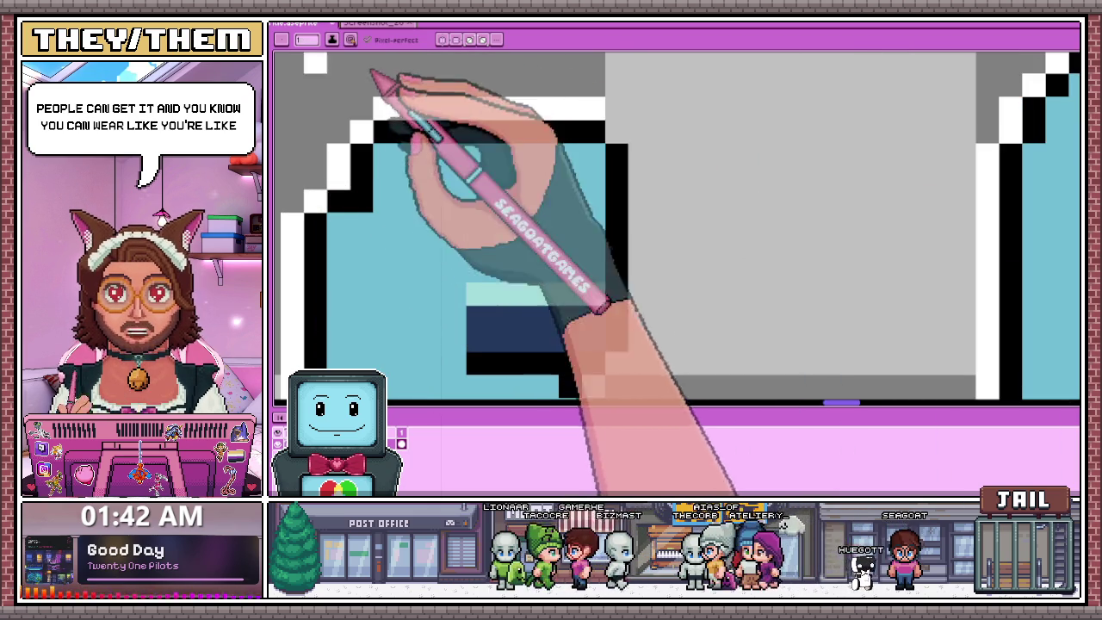
pyautogui.scroll(-2, 644, 140)
pyautogui.scroll(2, 635, 153)
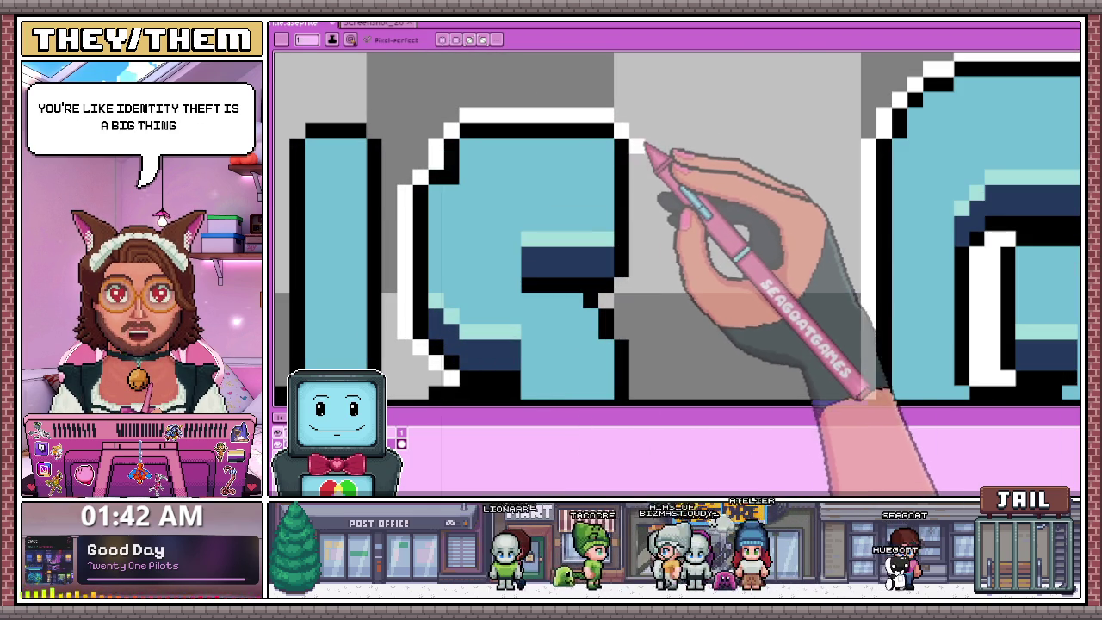
pyautogui.scroll(-2, 637, 215)
pyautogui.scroll(2, 623, 224)
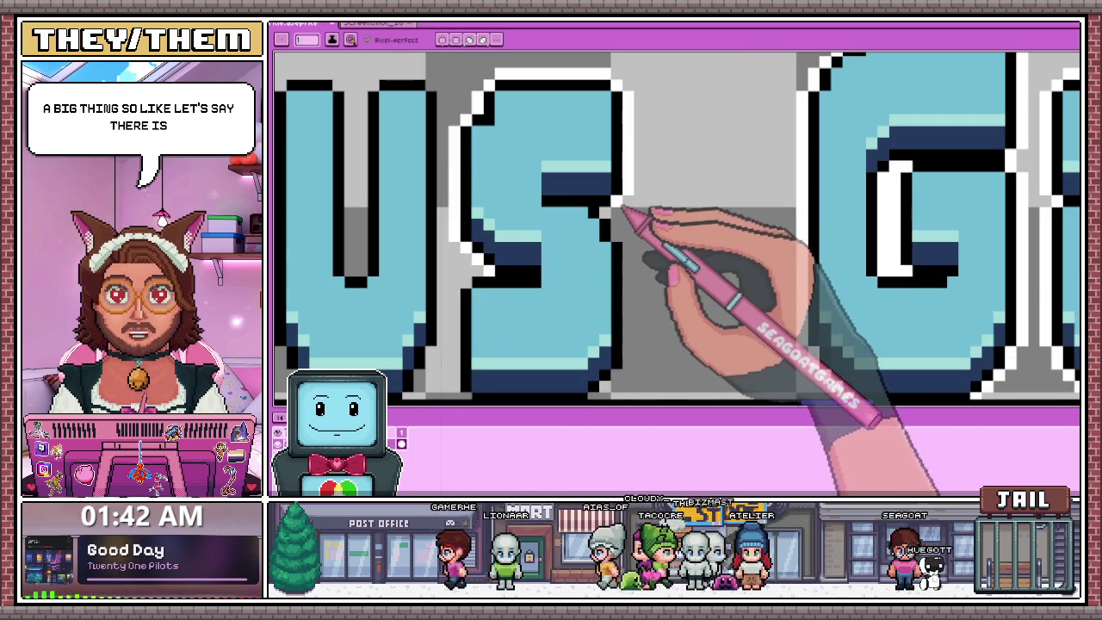
pyautogui.scroll(2, 621, 205)
pyautogui.scroll(-2, 592, 226)
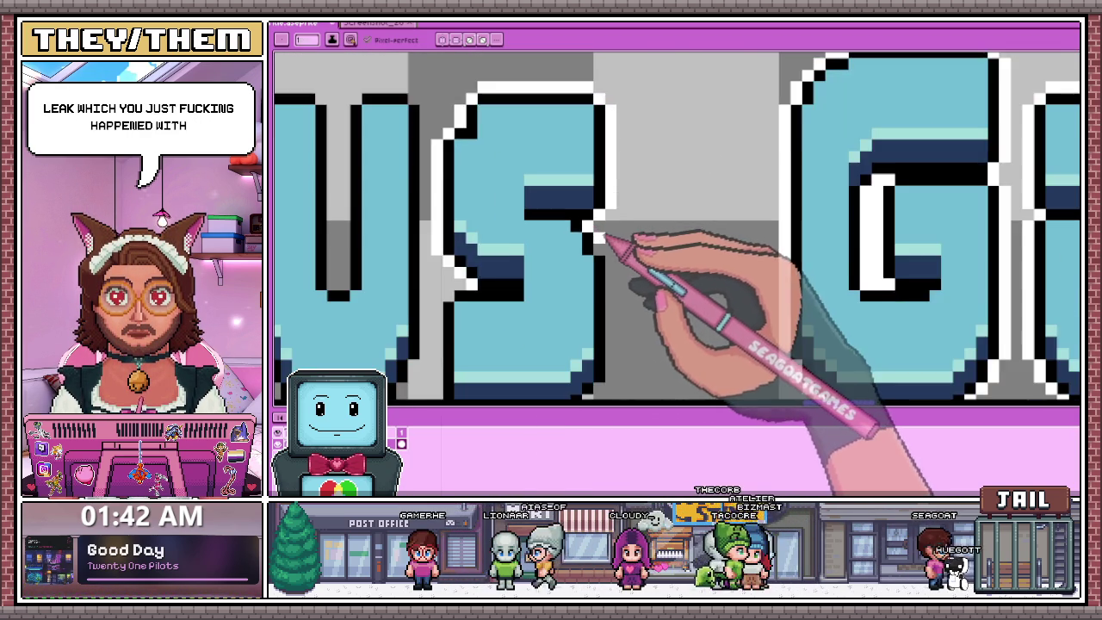
pyautogui.scroll(-1, 615, 246)
pyautogui.scroll(1, 620, 251)
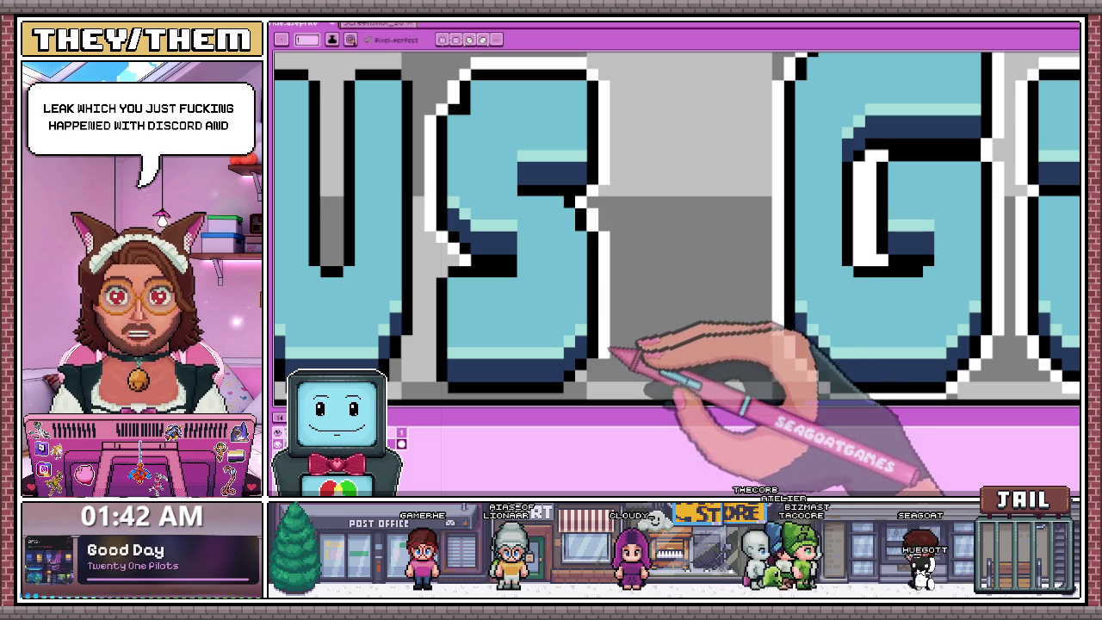
pyautogui.scroll(-2, 620, 339)
pyautogui.scroll(3, 525, 301)
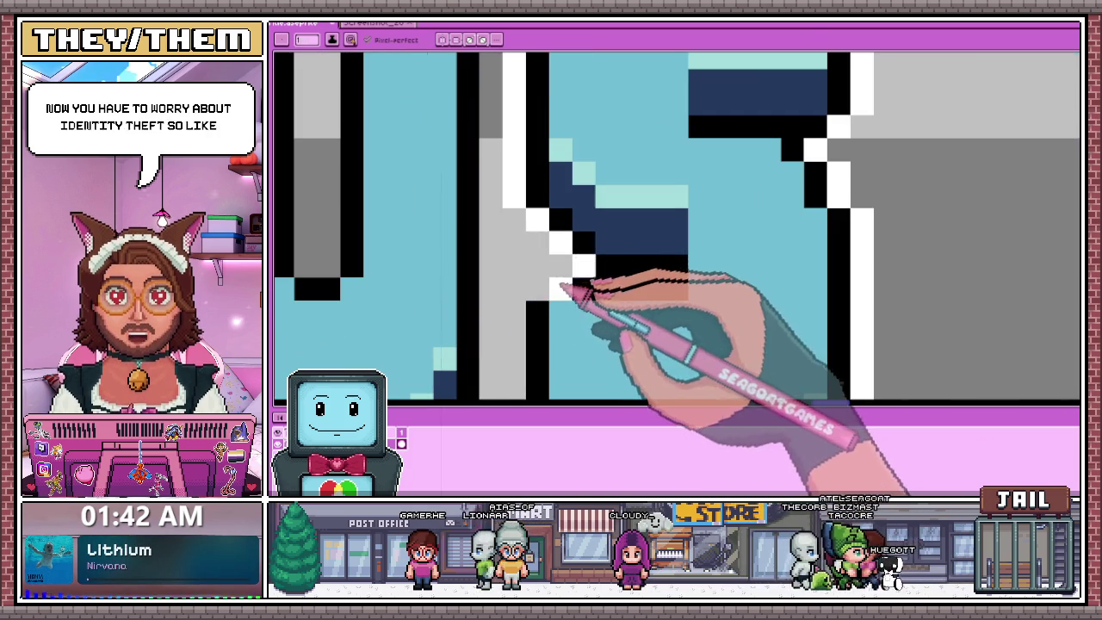
pyautogui.scroll(-2, 564, 270)
pyautogui.scroll(-1, 536, 254)
pyautogui.scroll(1, 524, 258)
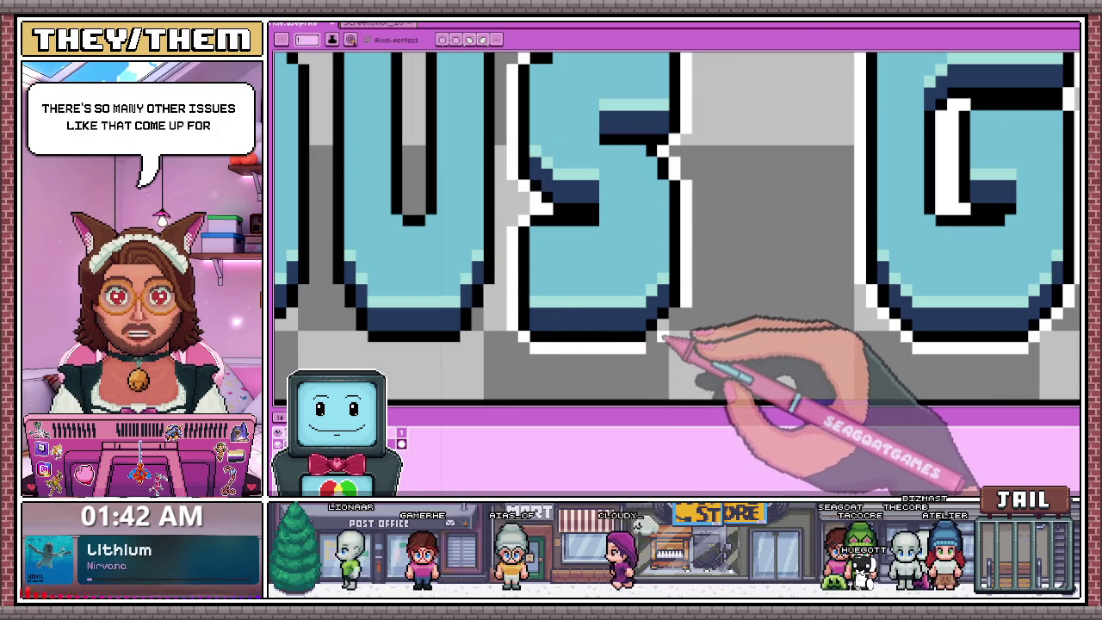
pyautogui.scroll(-2, 662, 336)
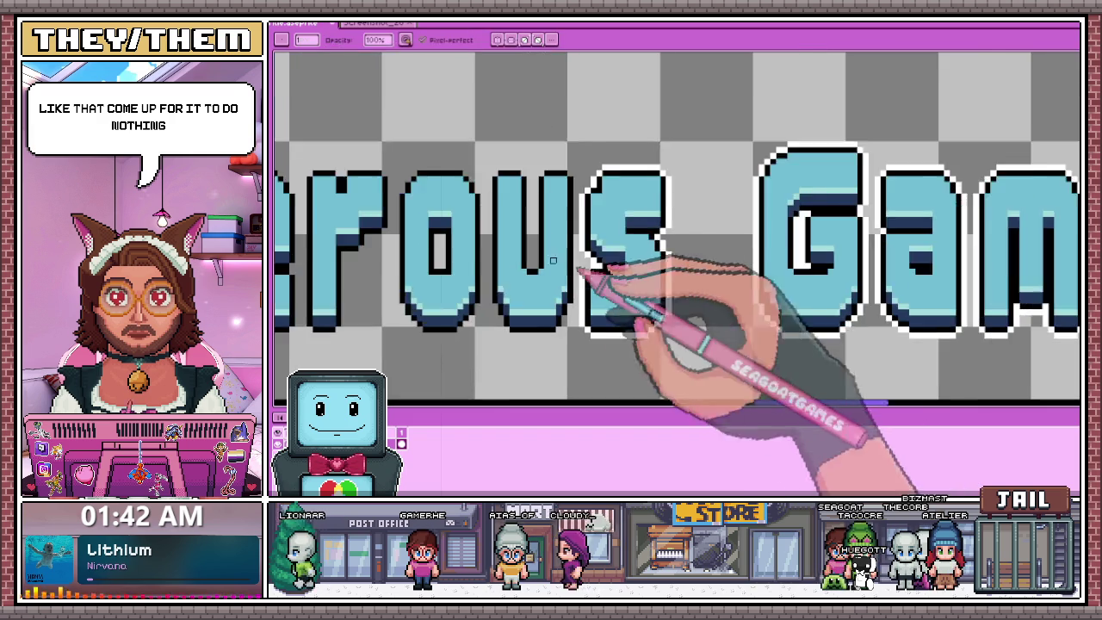
pyautogui.scroll(-1, 591, 283)
pyautogui.scroll(1, 566, 290)
pyautogui.scroll(2, 491, 177)
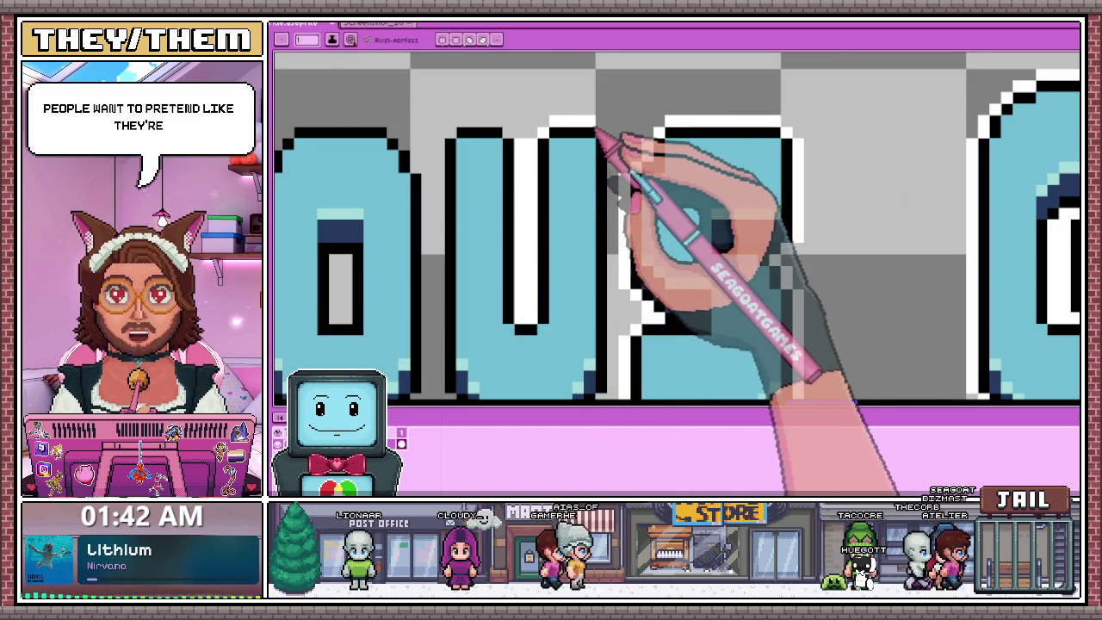
pyautogui.scroll(-2, 568, 155)
pyautogui.scroll(2, 534, 164)
pyautogui.scroll(-2, 564, 133)
pyautogui.scroll(2, 508, 112)
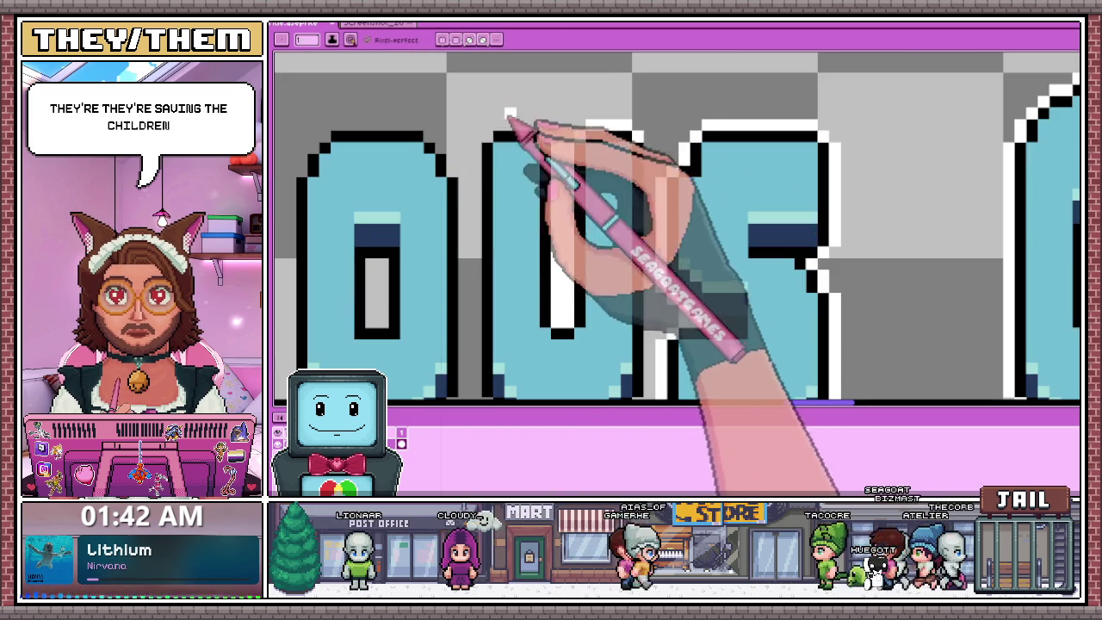
# Outline the U's top edge and left side with white pixels.
pyautogui.moveTo(538, 127); pyautogui.dragTo(499, 127)
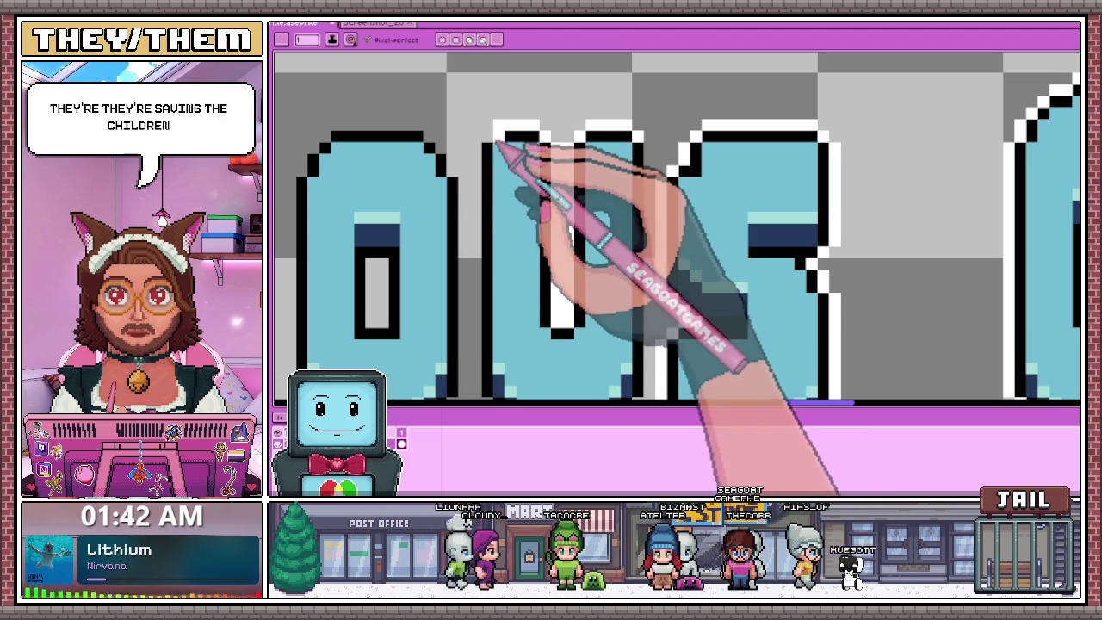
pyautogui.moveTo(478, 145); pyautogui.dragTo(478, 203)
pyautogui.scroll(-1, 480, 203)
pyautogui.scroll(1, 487, 253)
pyautogui.moveTo(485, 147)
pyautogui.mouseDown()
pyautogui.moveTo(492, 308)
pyautogui.moveTo(516, 287)
pyautogui.moveTo(517, 323)
pyautogui.moveTo(546, 334)
pyautogui.moveTo(644, 336)
pyautogui.moveTo(659, 317)
pyautogui.mouseUp()
pyautogui.scroll(-1, 491, 301)
pyautogui.scroll(1, 505, 234)
pyautogui.scroll(-2, 714, 283)
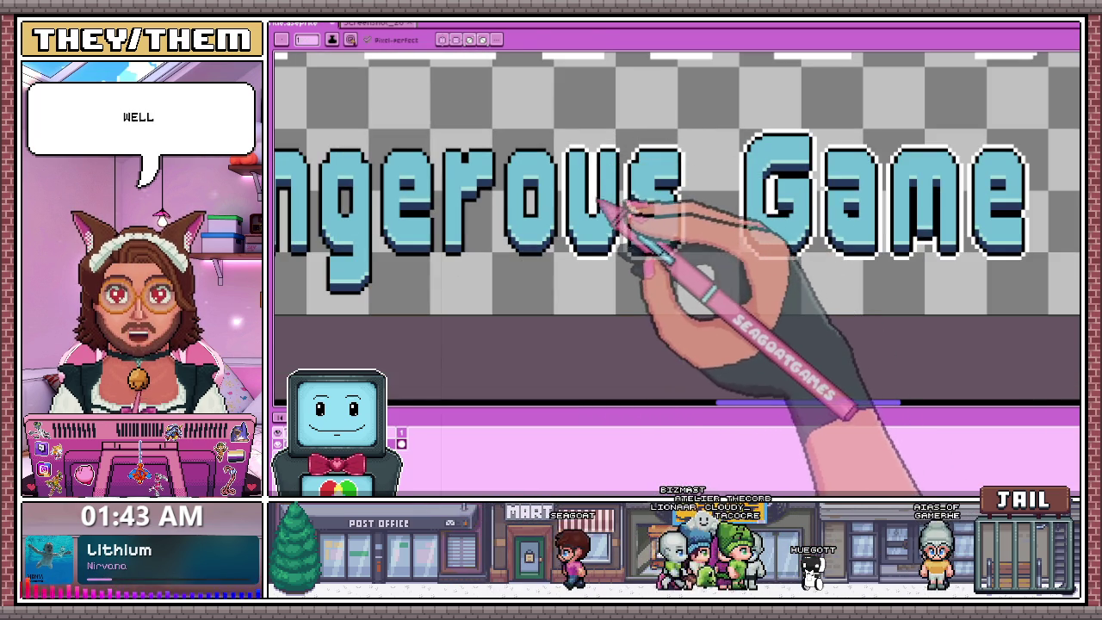
# Select the 's Game' lettering with the Rectangular Marquee and nudge it one pixel right.
pyautogui.press('m')
pyautogui.moveTo(618, 118)
pyautogui.mouseDown()
pyautogui.moveTo(671, 258)
pyautogui.moveTo(996, 275)
pyautogui.moveTo(1038, 290)
pyautogui.mouseUp()
pyautogui.press('Right')
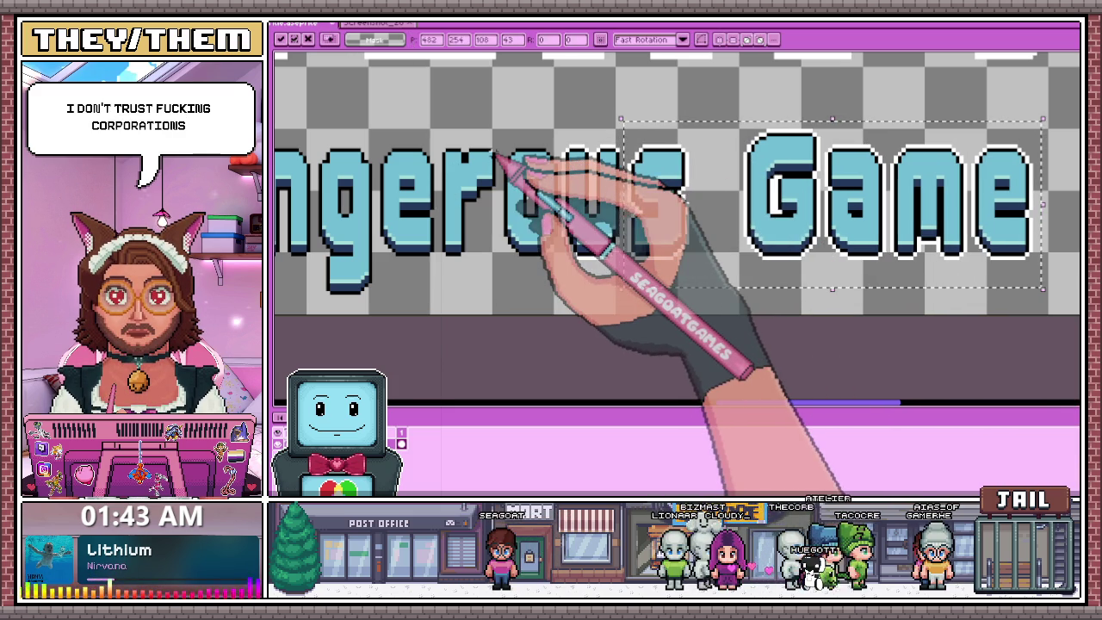
pyautogui.press('b')
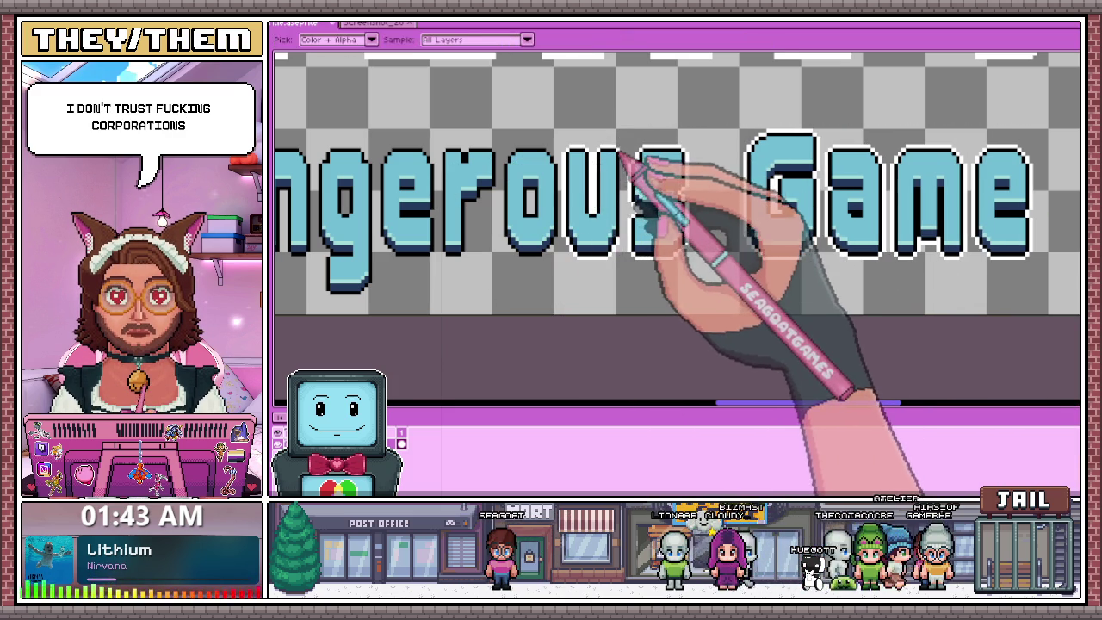
pyautogui.scroll(2, 645, 180)
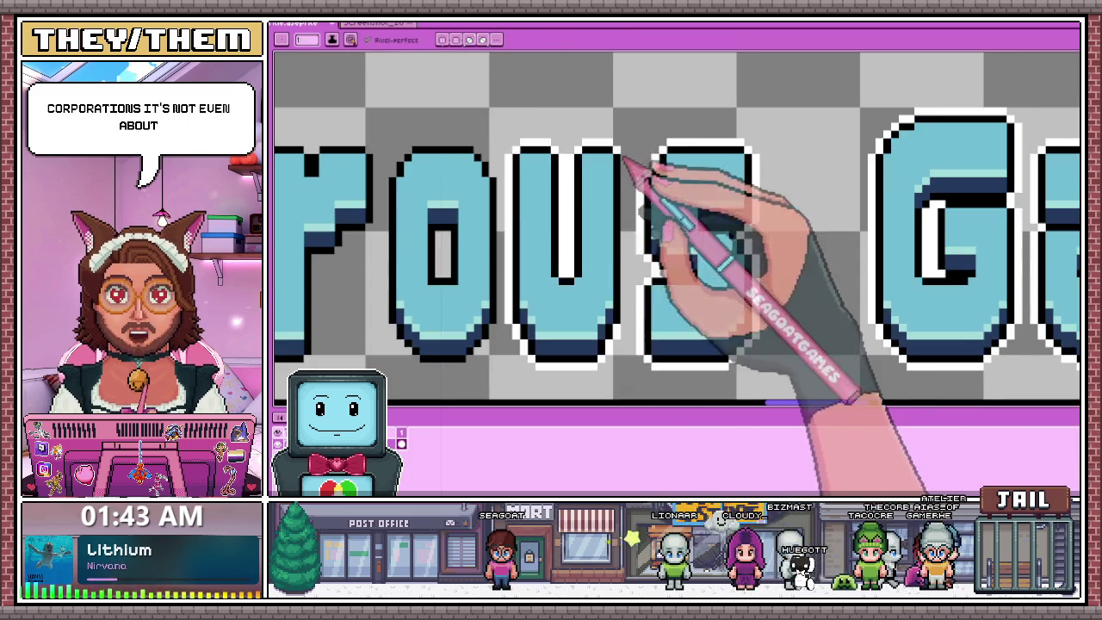
pyautogui.scroll(-1, 536, 115)
pyautogui.scroll(1, 603, 151)
pyautogui.scroll(1, 555, 112)
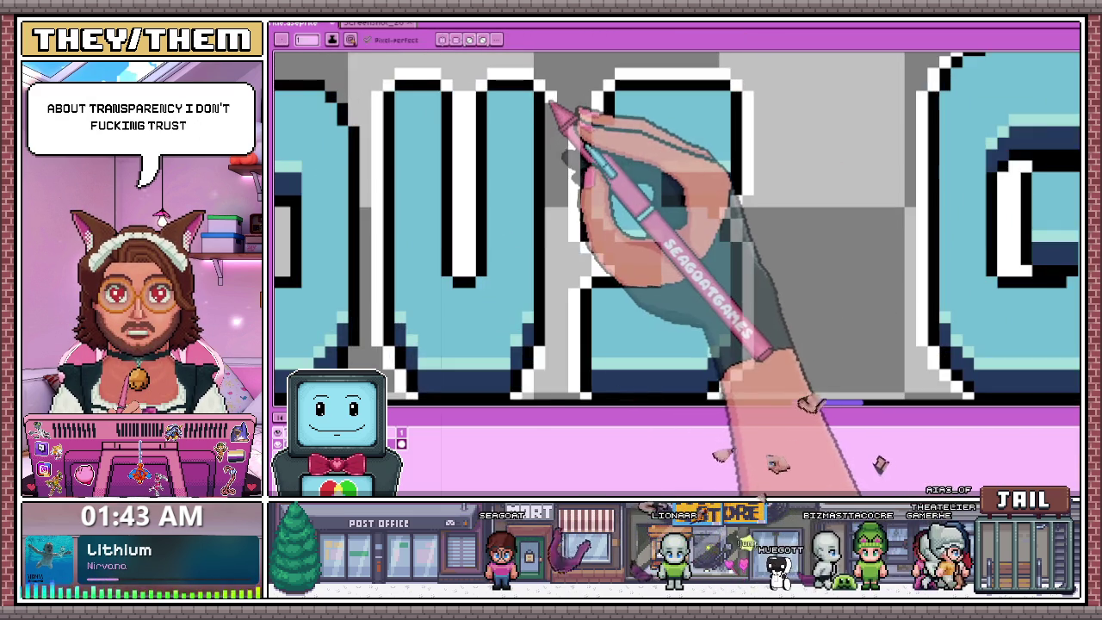
pyautogui.scroll(-1, 560, 233)
pyautogui.scroll(1, 555, 233)
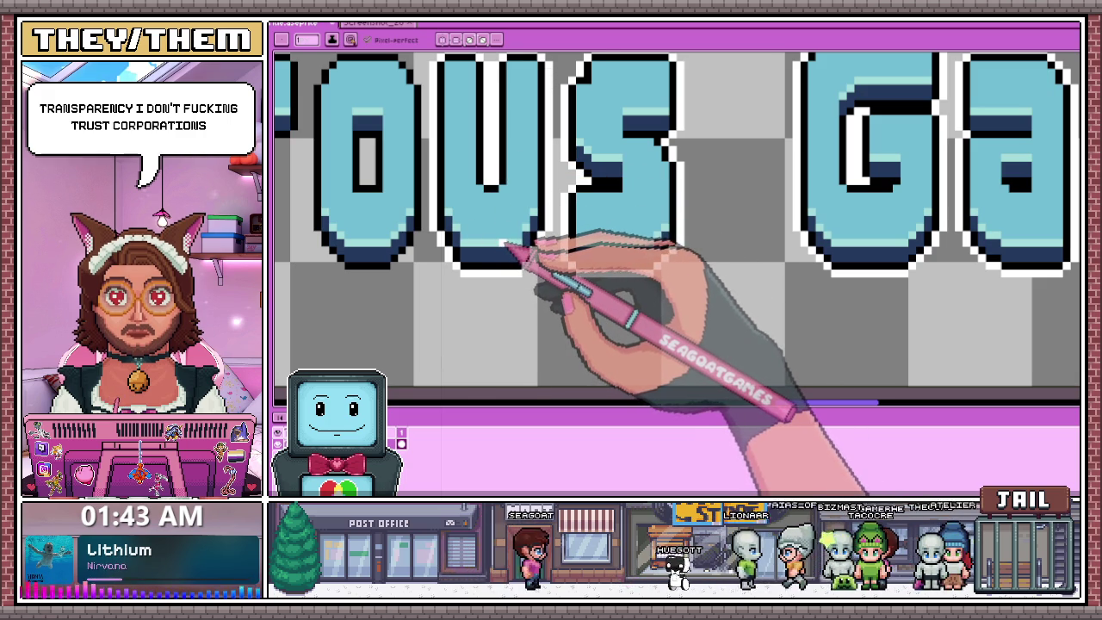
pyautogui.scroll(-1, 504, 247)
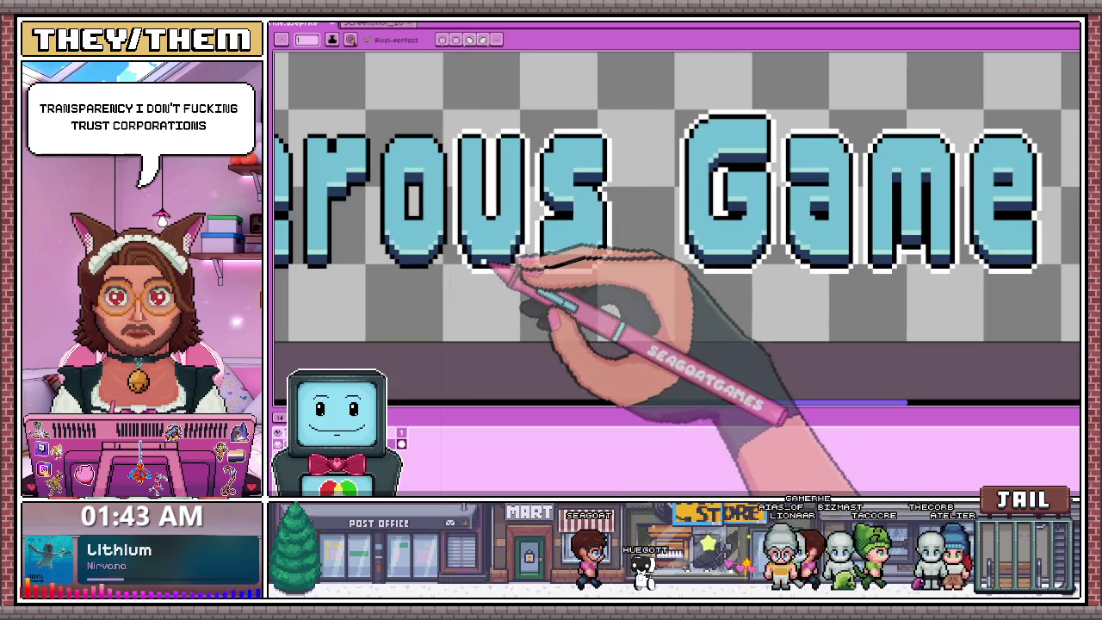
# Reselect the Game Show lettering, shift it one pixel right and confirm the move.
pyautogui.press('m')
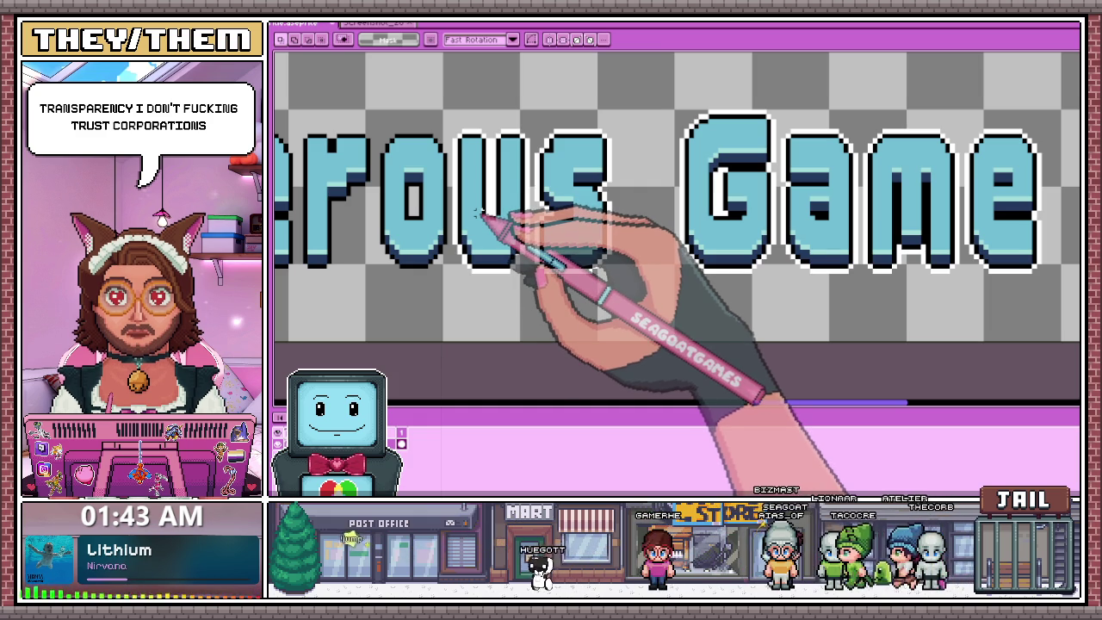
pyautogui.scroll(-1, 456, 146)
pyautogui.moveTo(454, 118)
pyautogui.mouseDown()
pyautogui.moveTo(820, 256)
pyautogui.moveTo(1051, 246)
pyautogui.mouseUp()
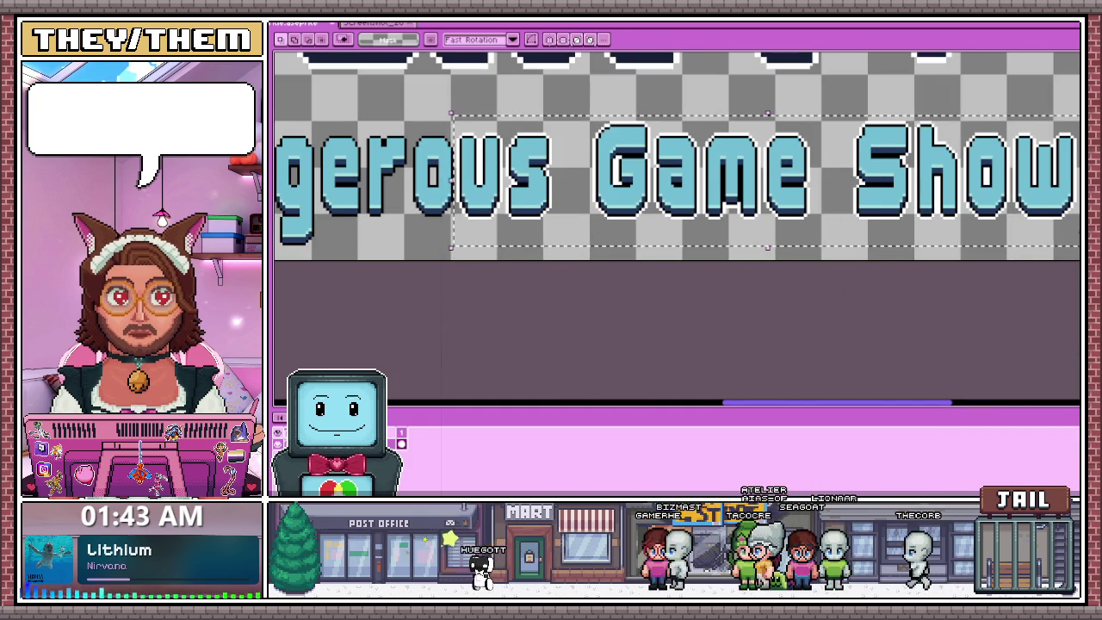
pyautogui.press('Right')
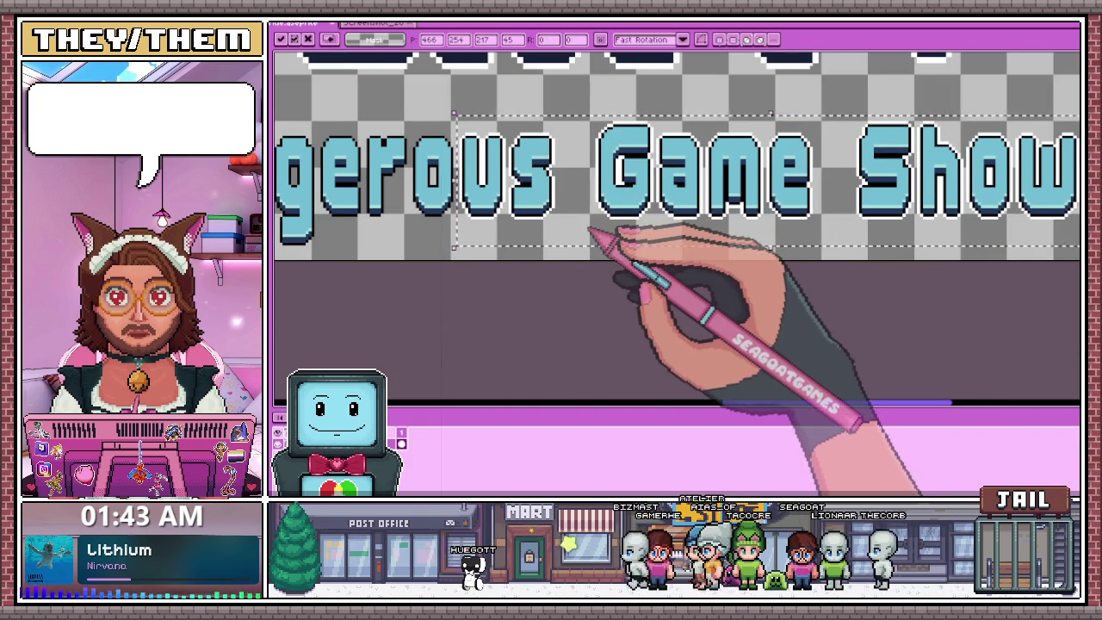
pyautogui.press('Return')
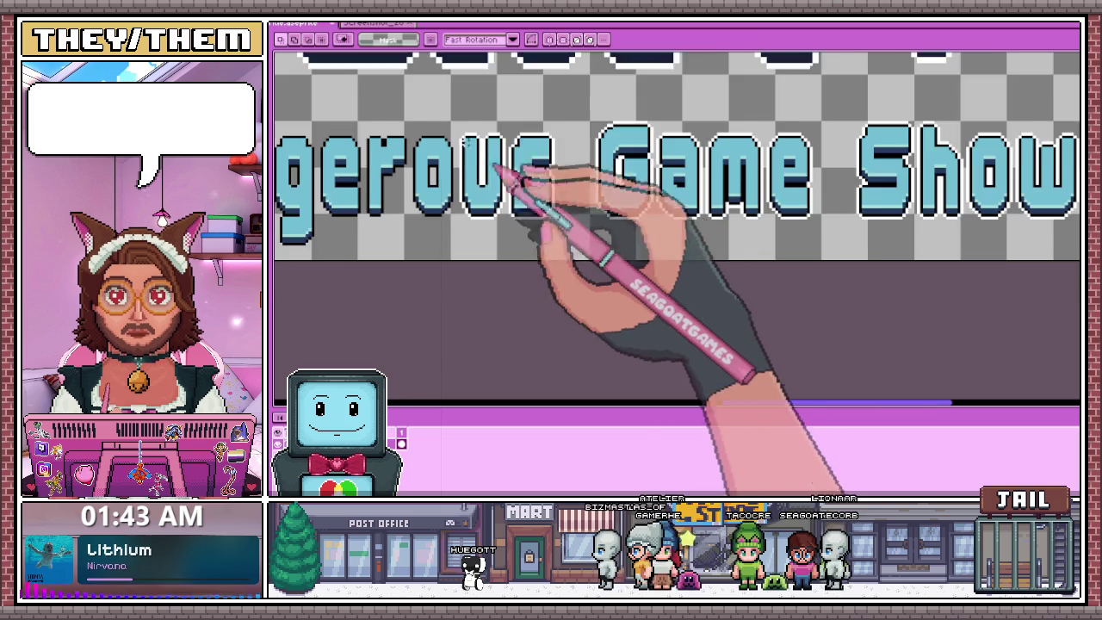
pyautogui.scroll(1, 522, 197)
pyautogui.press('b')
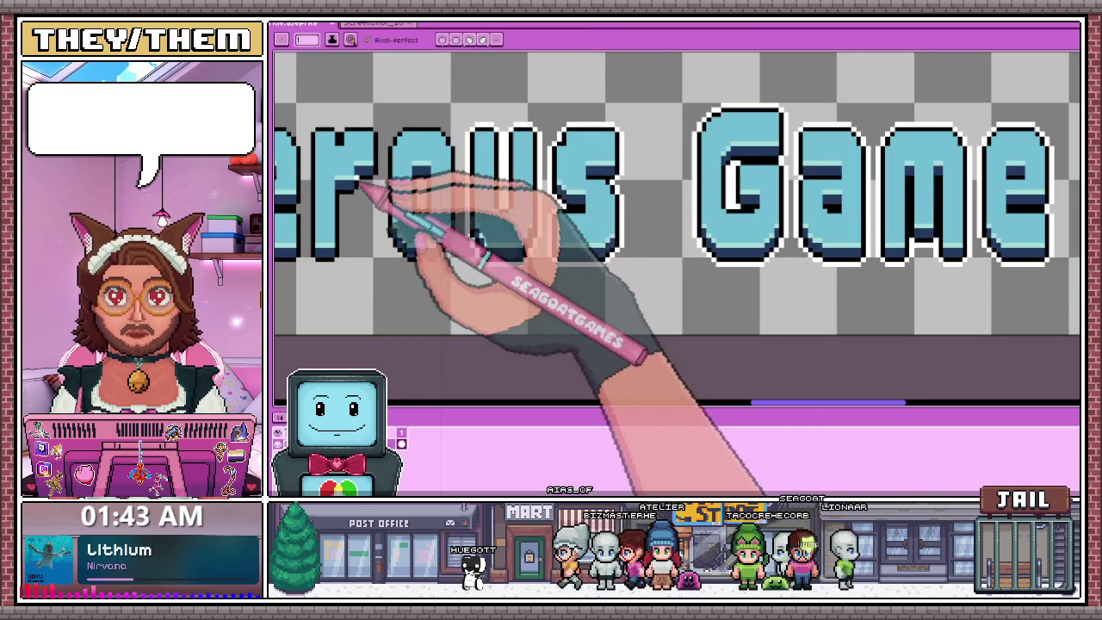
pyautogui.scroll(1, 393, 159)
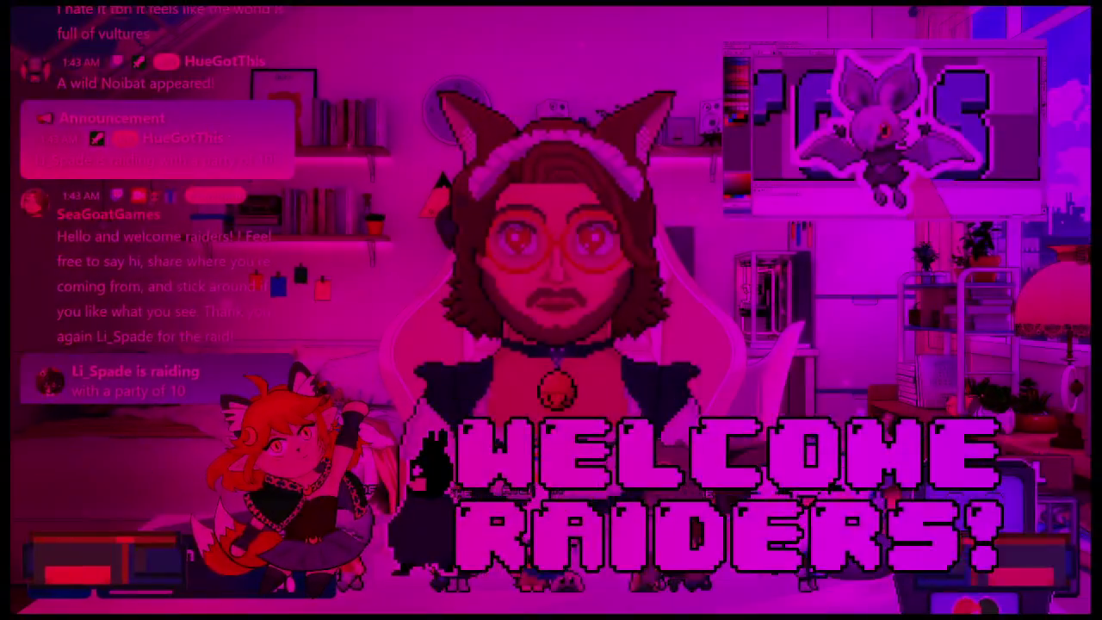
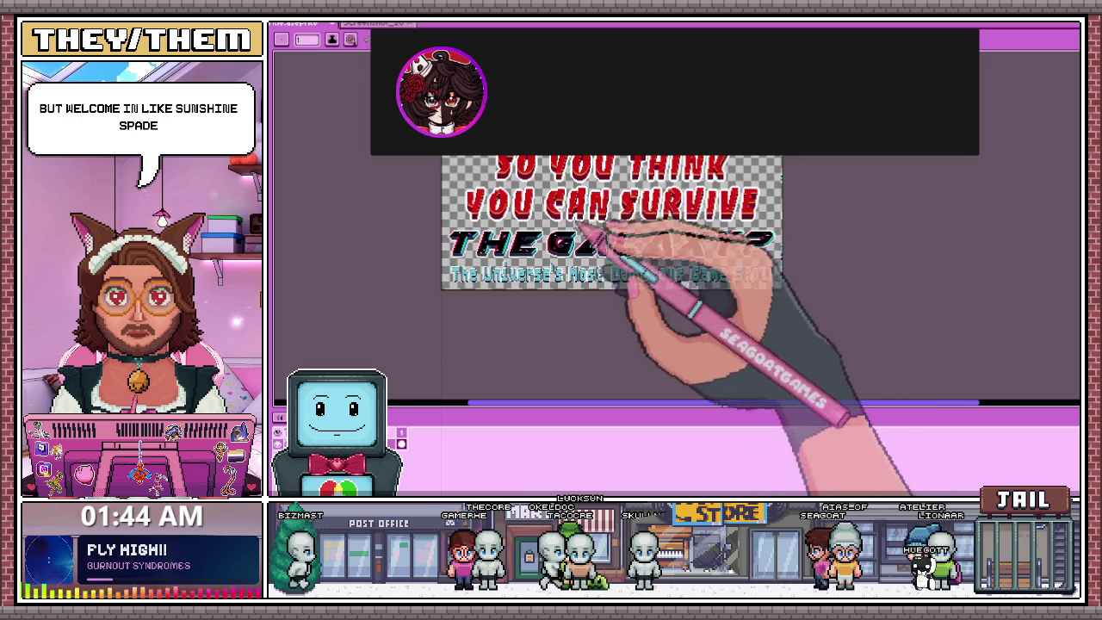
# Box-select the 'ous Game Show' end of the subtitle with the Rectangular Marquee, redrawing the box once.
pyautogui.scroll(2, 560, 275)
pyautogui.scroll(3, 559, 276)
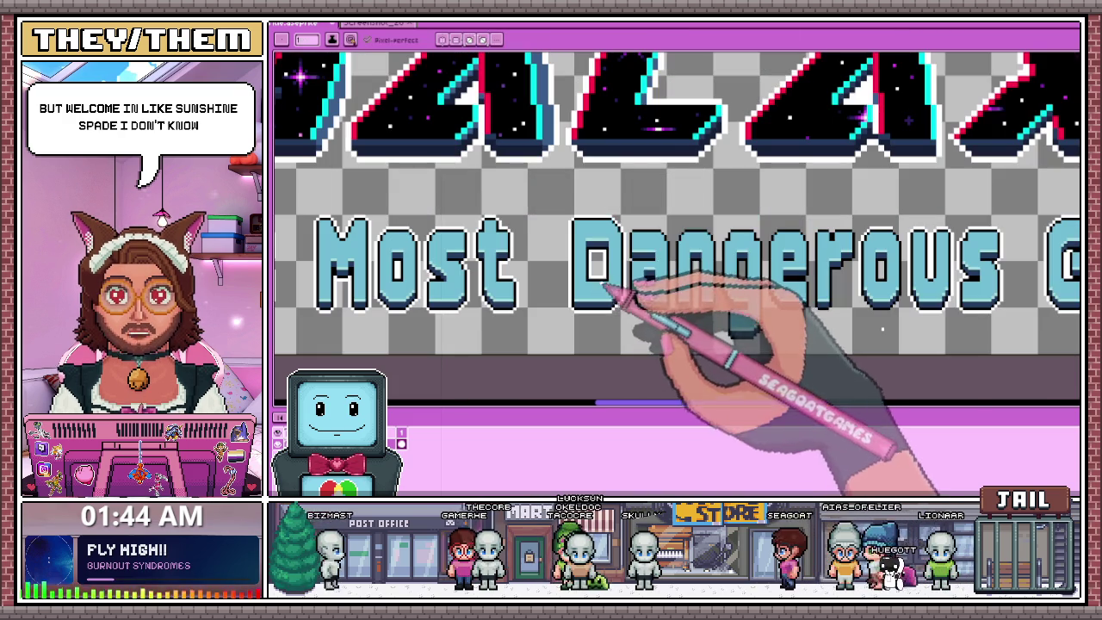
pyautogui.scroll(-2, 482, 269)
pyautogui.scroll(2, 508, 265)
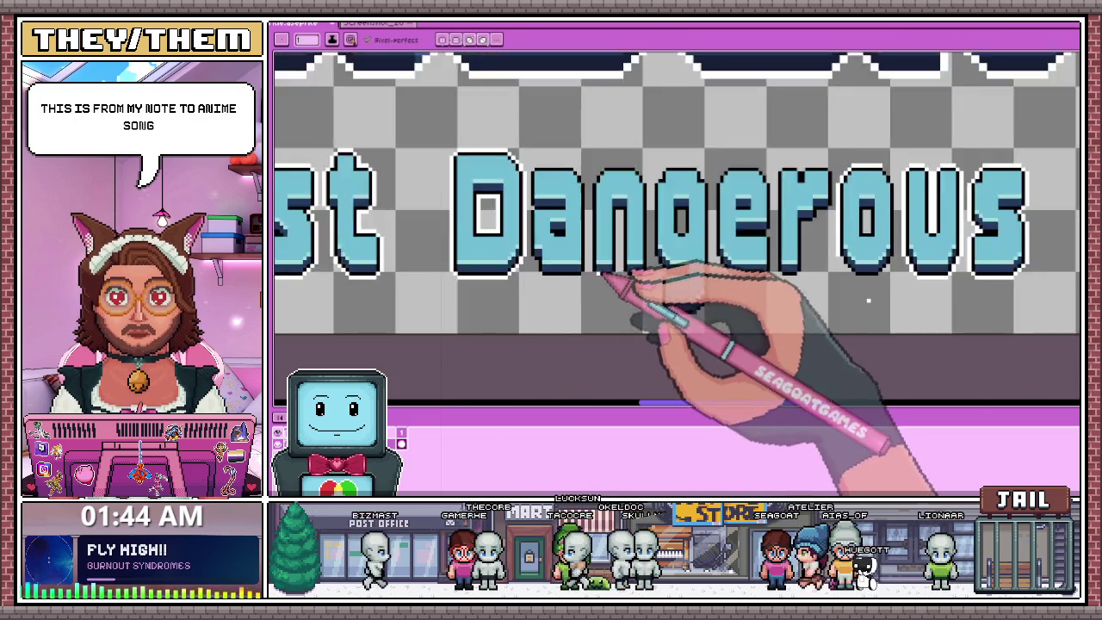
pyautogui.scroll(2, 525, 263)
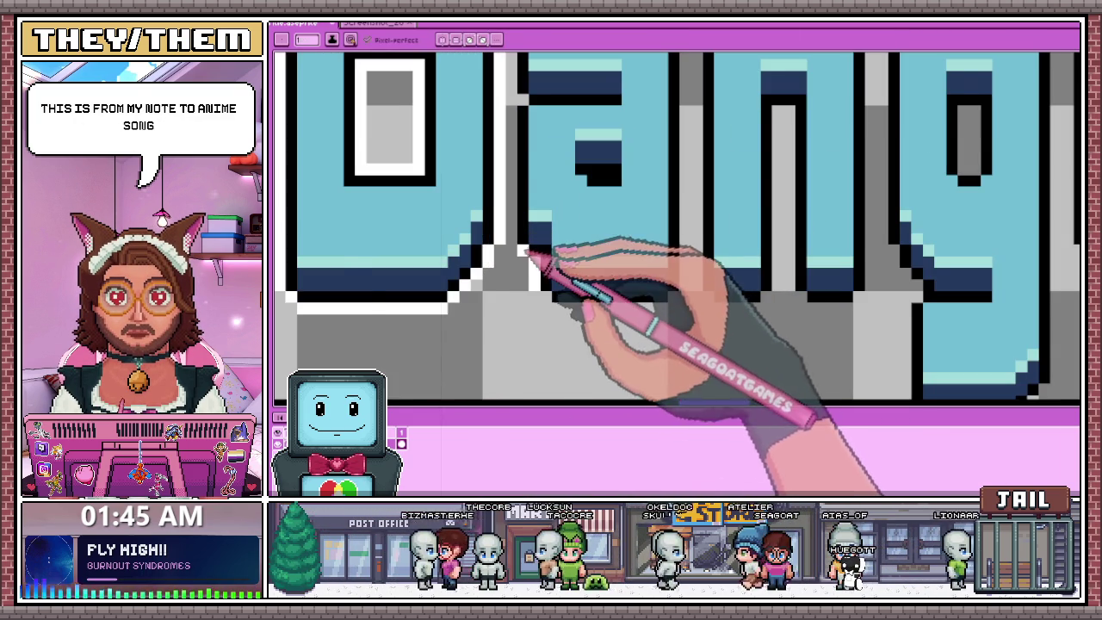
pyautogui.scroll(-2, 526, 254)
pyautogui.scroll(-2, 529, 224)
pyautogui.scroll(-3, 620, 198)
pyautogui.scroll(2, 697, 238)
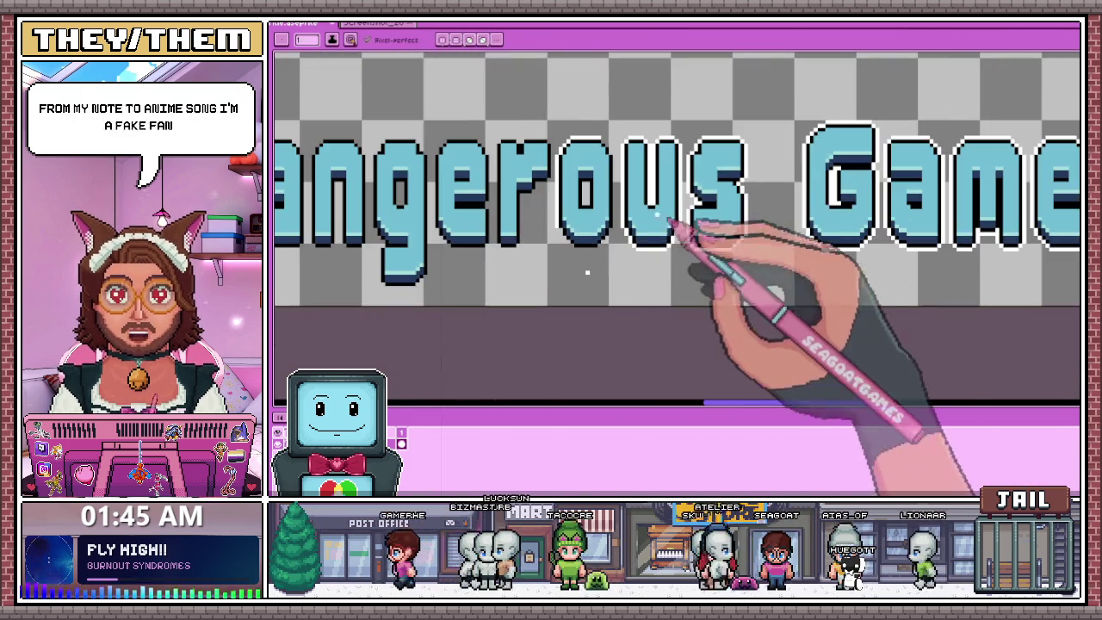
pyautogui.scroll(1, 560, 189)
pyautogui.press('m')
pyautogui.scroll(-1, 592, 171)
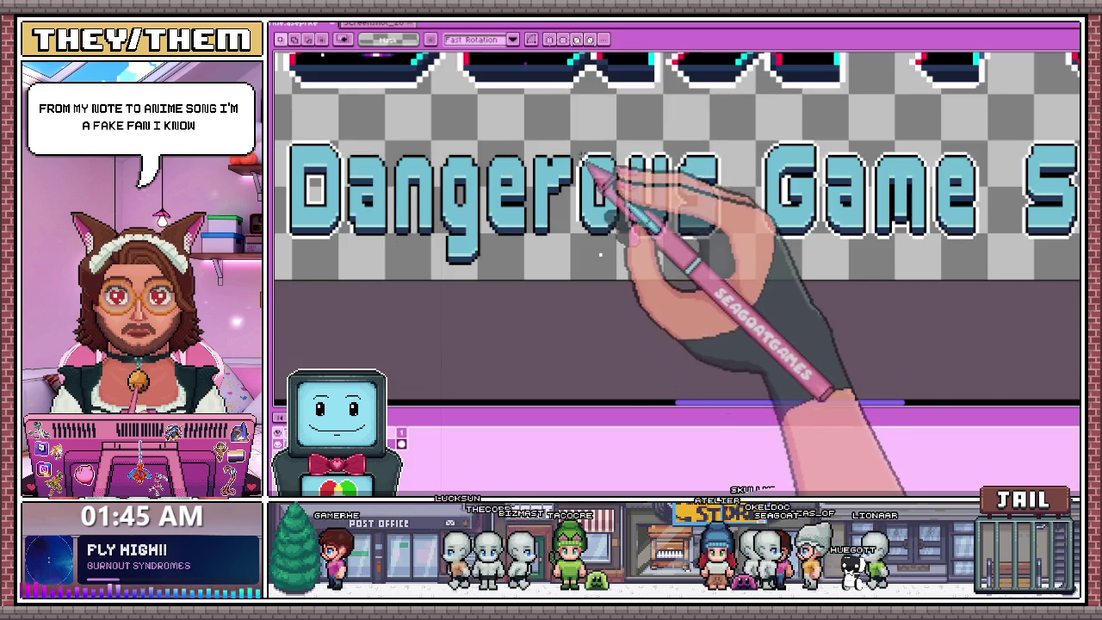
pyautogui.scroll(-1, 577, 135)
pyautogui.moveTo(575, 136); pyautogui.dragTo(1040, 234)
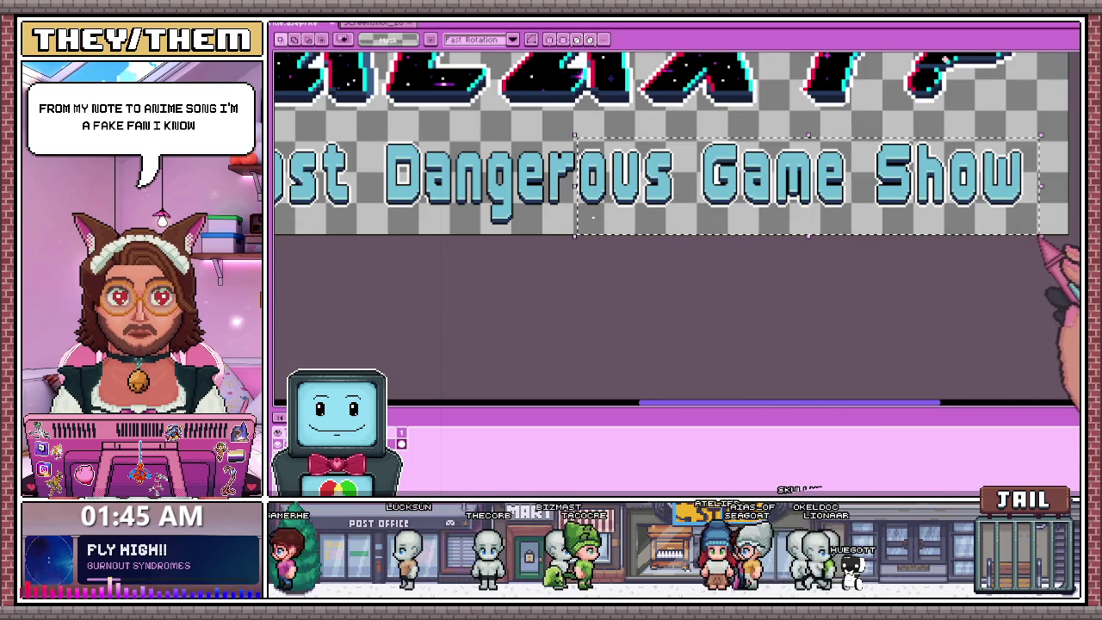
pyautogui.click(573, 131)
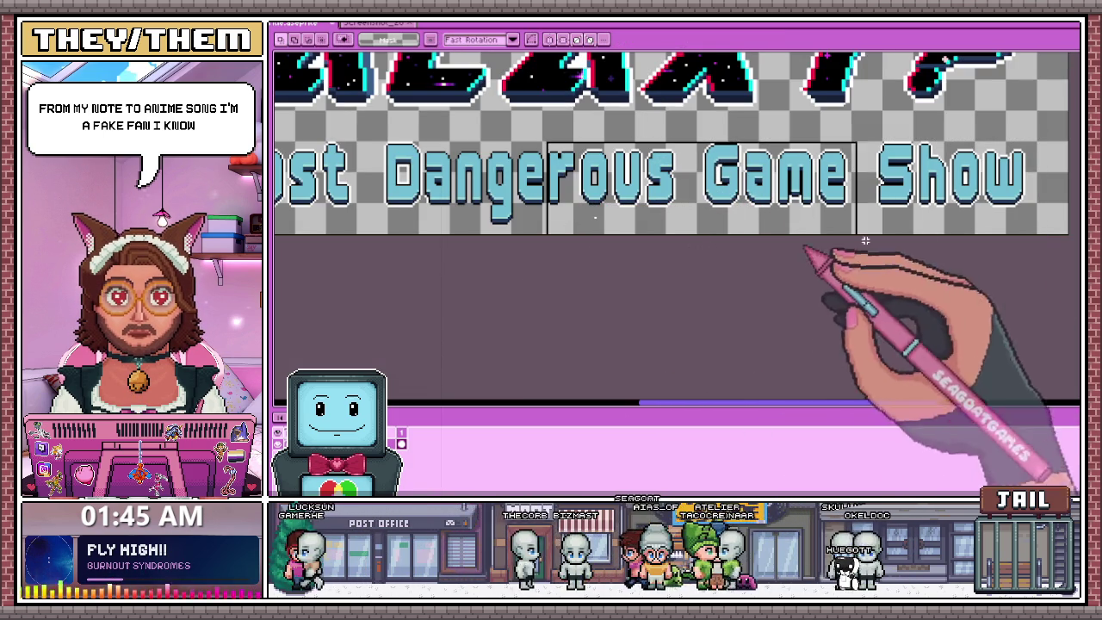
pyautogui.moveTo(544, 139); pyautogui.dragTo(1048, 234)
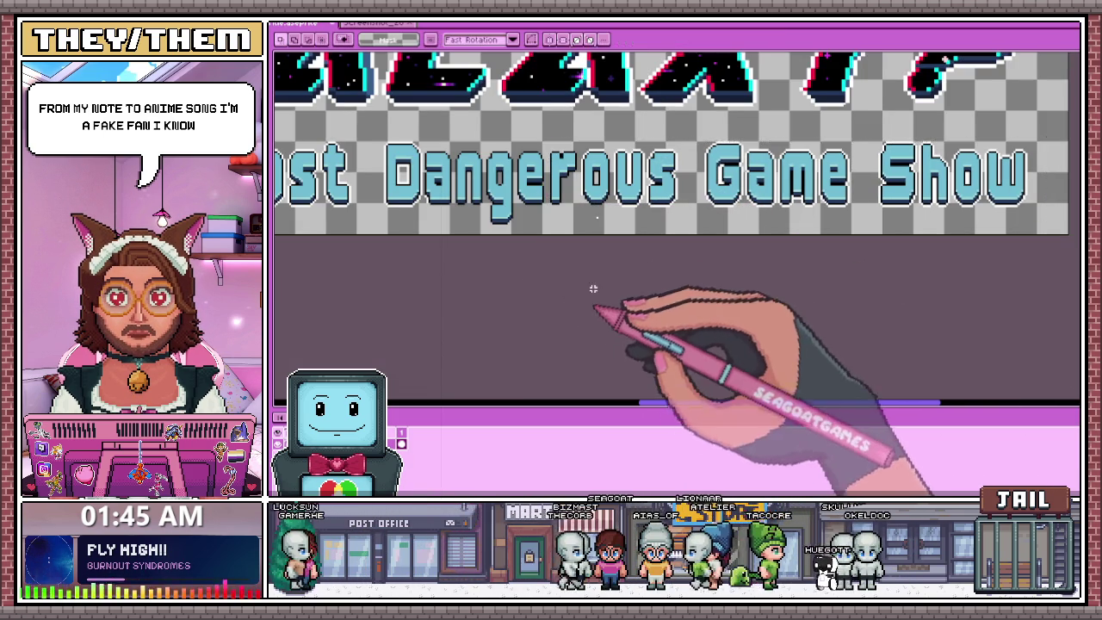
pyautogui.scroll(2, 594, 218)
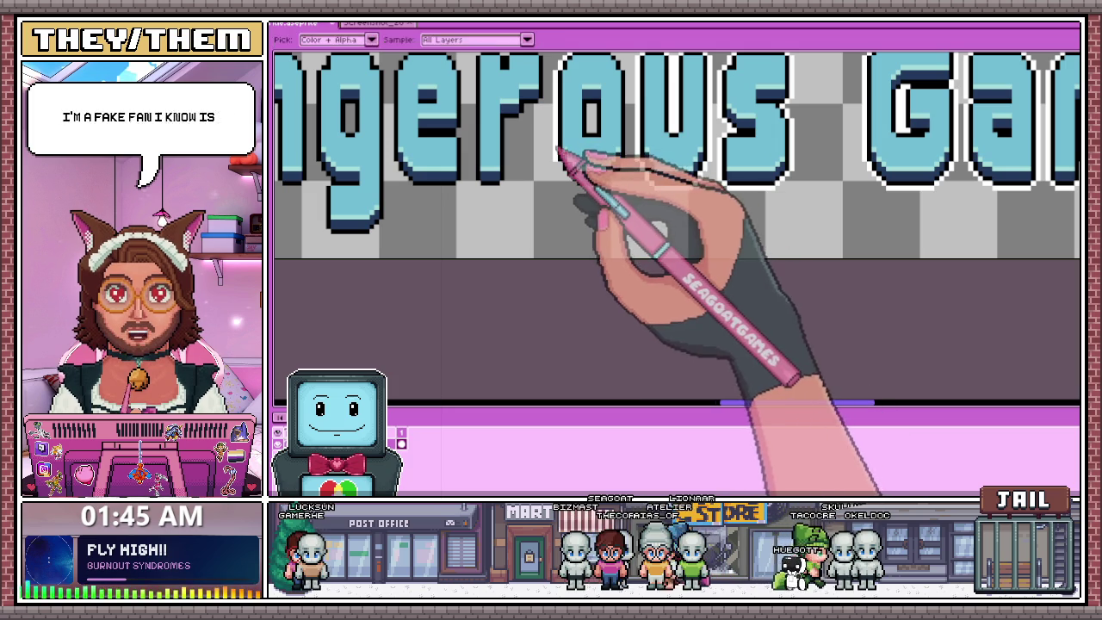
# Undo the stray pixel edit inside the U of 'Dangerous'.
pyautogui.scroll(1, 580, 175)
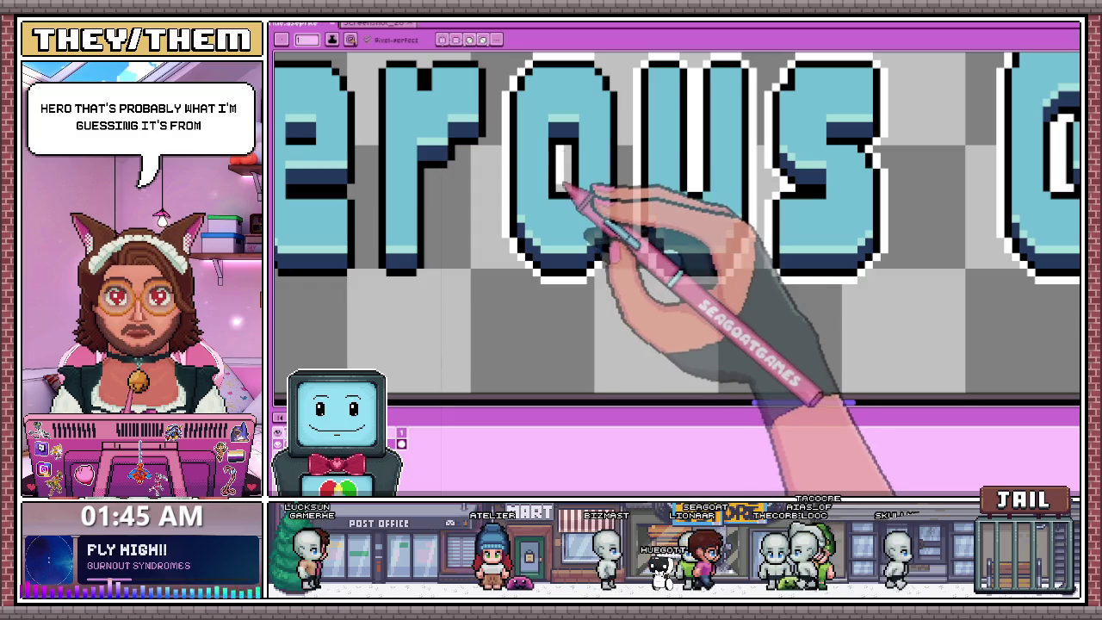
pyautogui.hotkey('ctrl', 'z')
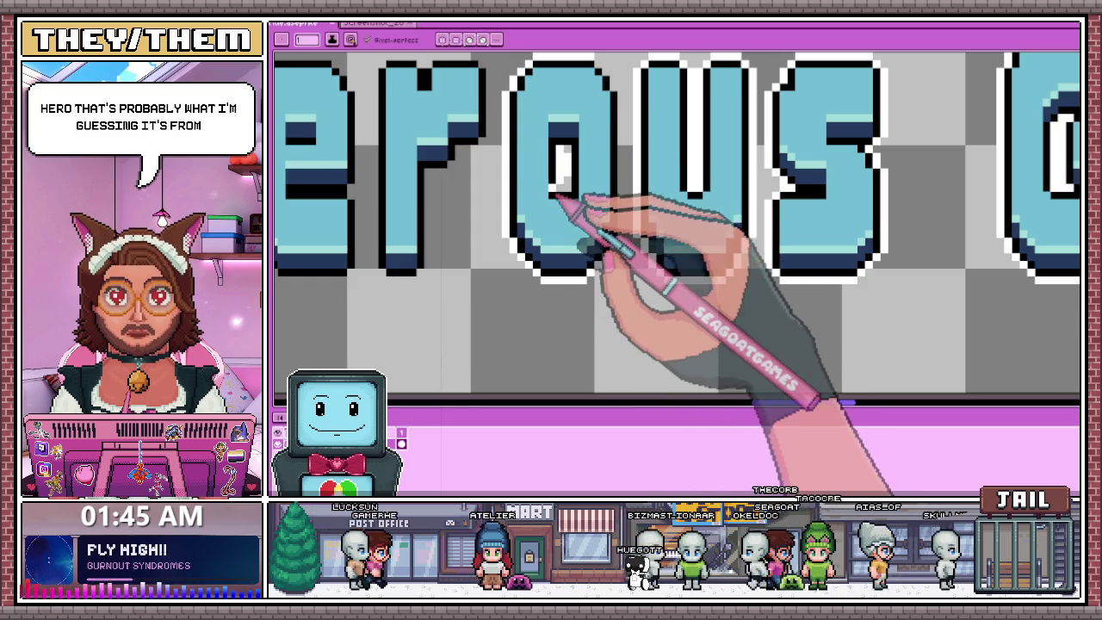
pyautogui.scroll(-1, 591, 172)
pyautogui.scroll(1, 571, 233)
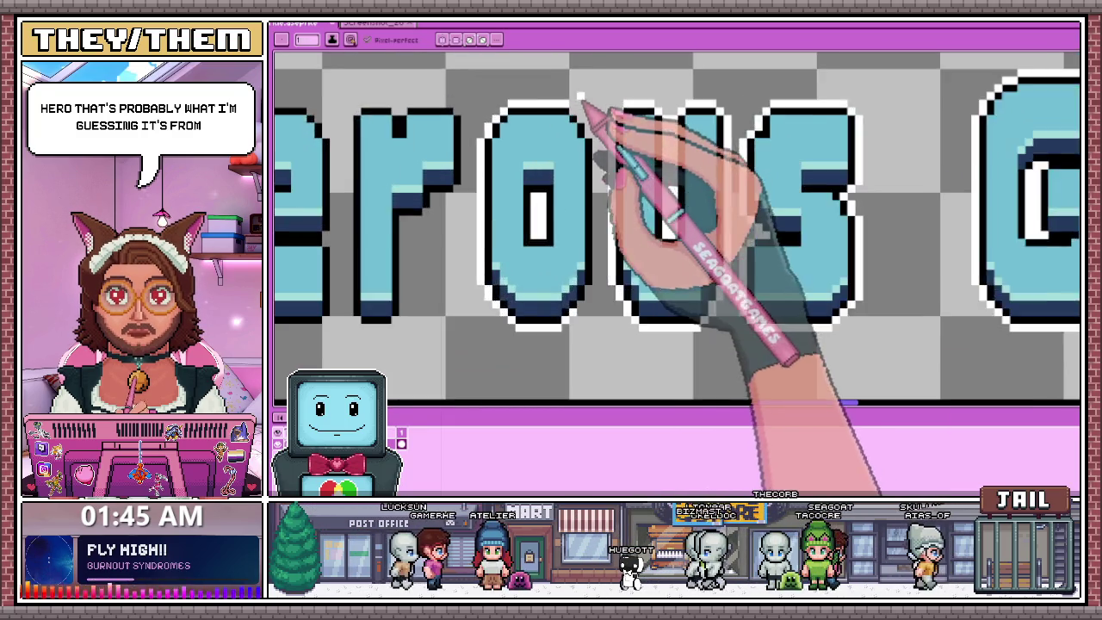
pyautogui.scroll(2, 591, 111)
pyautogui.scroll(-1, 597, 143)
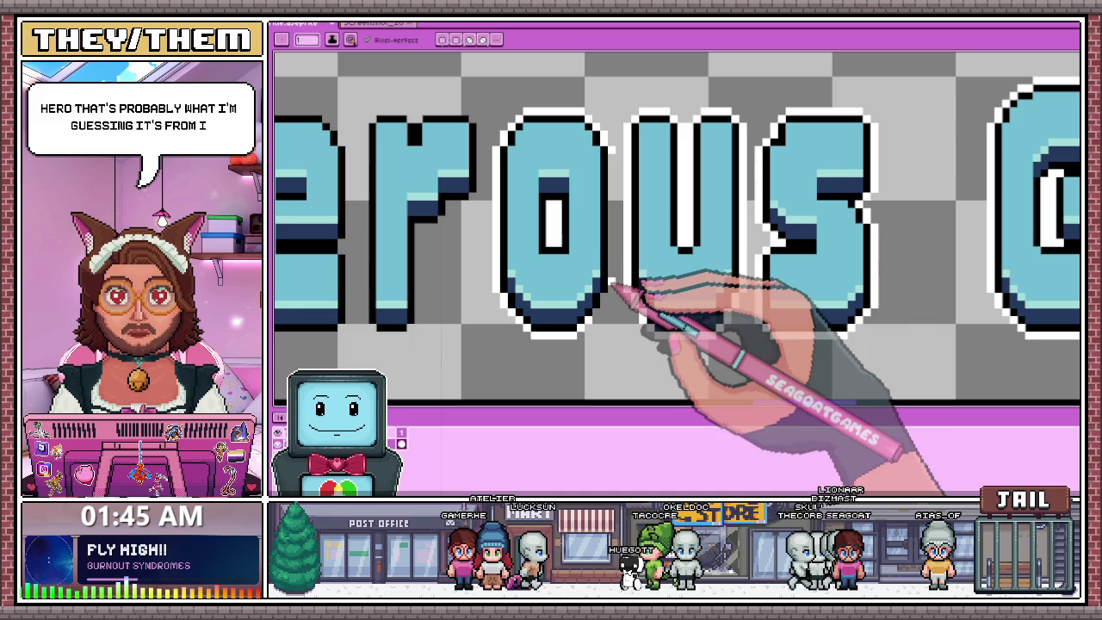
pyautogui.scroll(1, 613, 305)
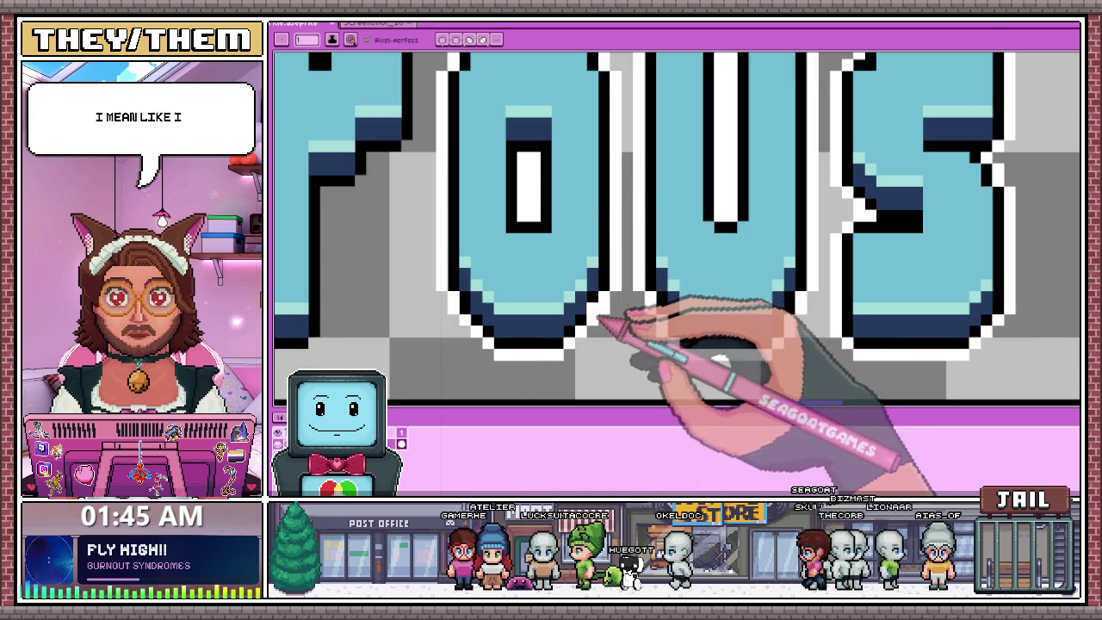
pyautogui.scroll(-2, 607, 234)
pyautogui.scroll(1, 551, 202)
pyautogui.scroll(-2, 513, 129)
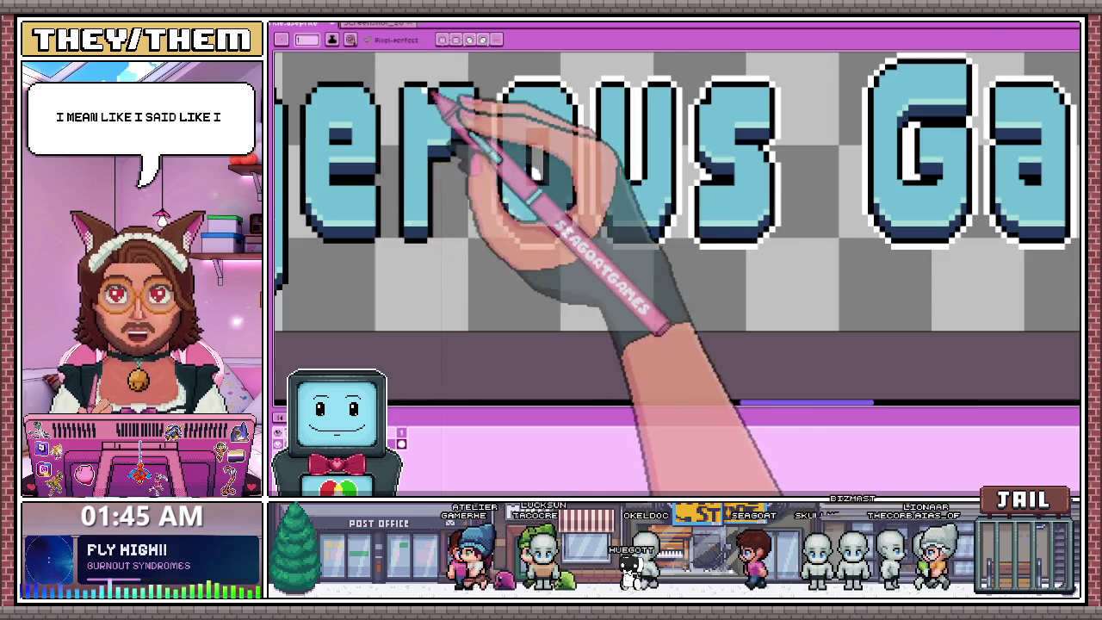
pyautogui.scroll(-1, 504, 284)
pyautogui.scroll(1, 465, 215)
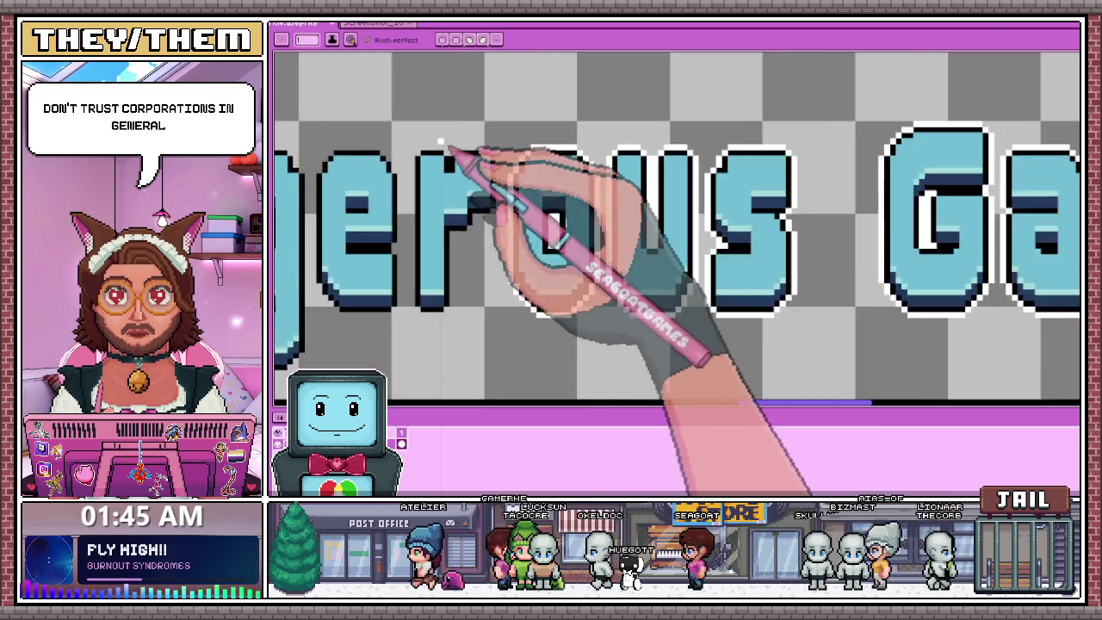
pyautogui.scroll(2, 435, 155)
# Pencil in outline pixels along the top edge of the R in 'Dangerous'.
pyautogui.moveTo(405, 164)
pyautogui.mouseDown()
pyautogui.moveTo(484, 172)
pyautogui.moveTo(517, 156)
pyautogui.mouseUp()
pyautogui.scroll(-1, 568, 173)
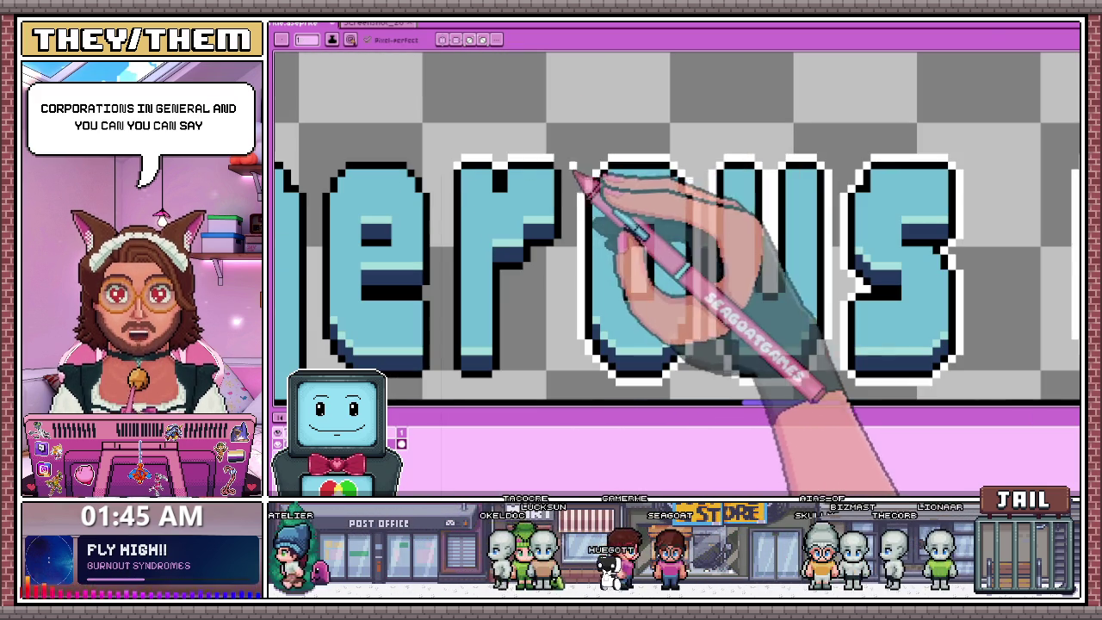
pyautogui.scroll(2, 575, 191)
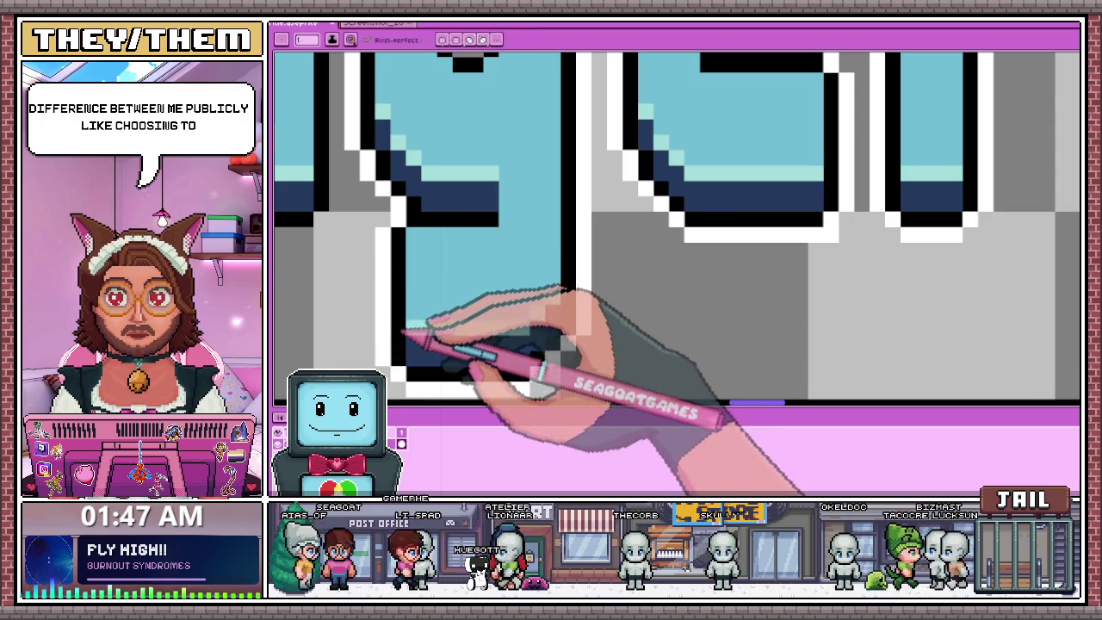
pyautogui.scroll(-1, 418, 323)
pyautogui.scroll(1, 421, 250)
pyautogui.scroll(1, 423, 183)
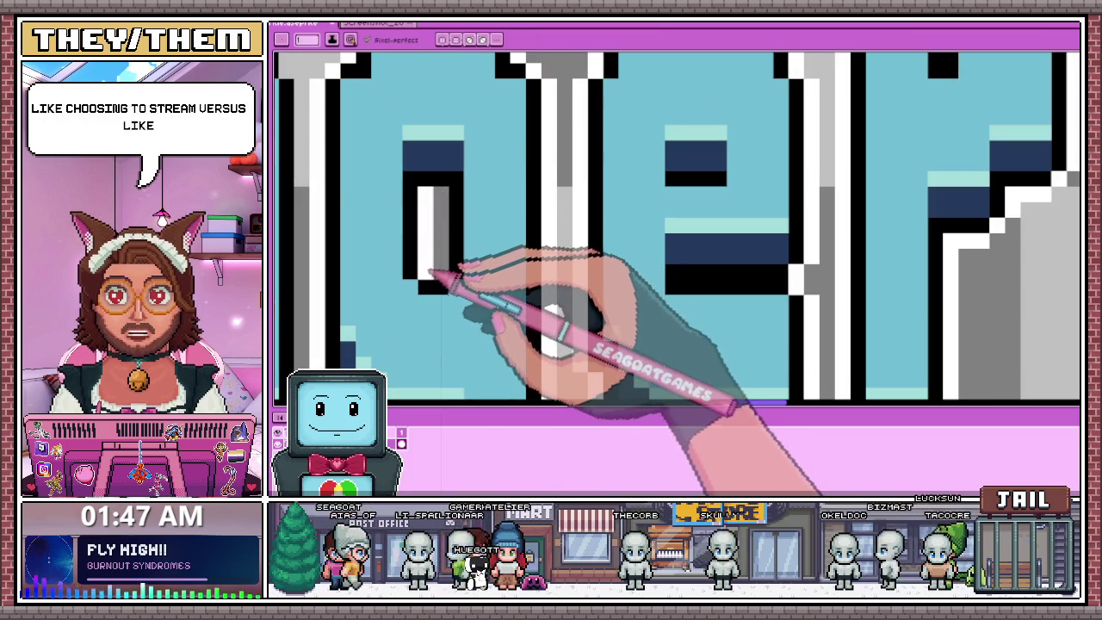
pyautogui.scroll(-1, 440, 196)
pyautogui.scroll(-1, 431, 215)
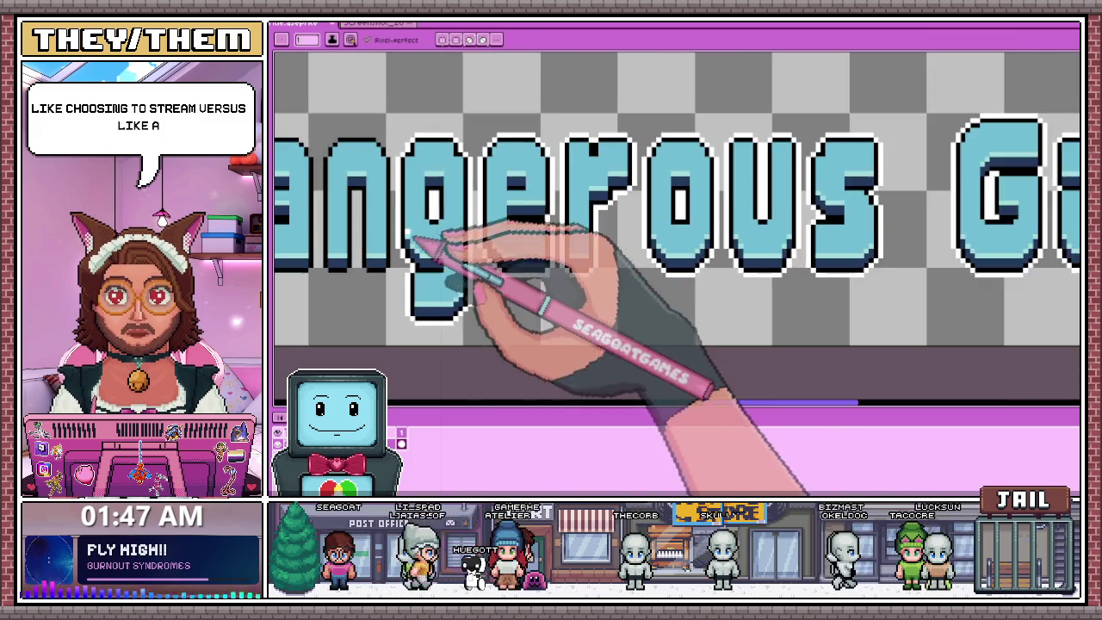
pyautogui.scroll(-1, 409, 224)
pyautogui.scroll(-1, 413, 184)
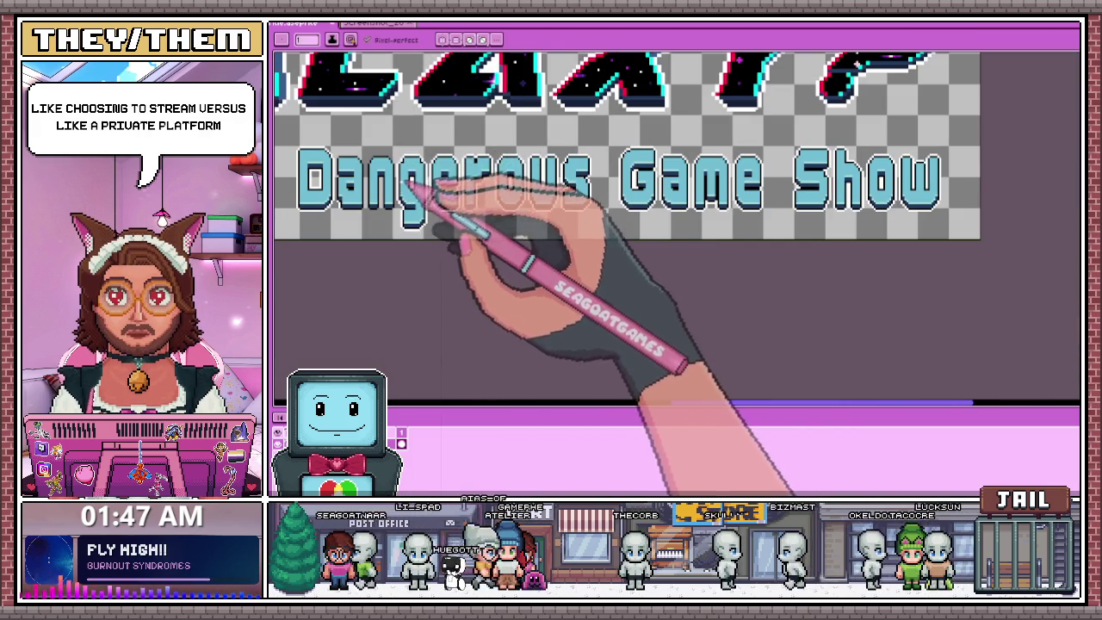
pyautogui.scroll(1, 413, 187)
pyautogui.scroll(2, 404, 198)
pyautogui.scroll(1, 412, 197)
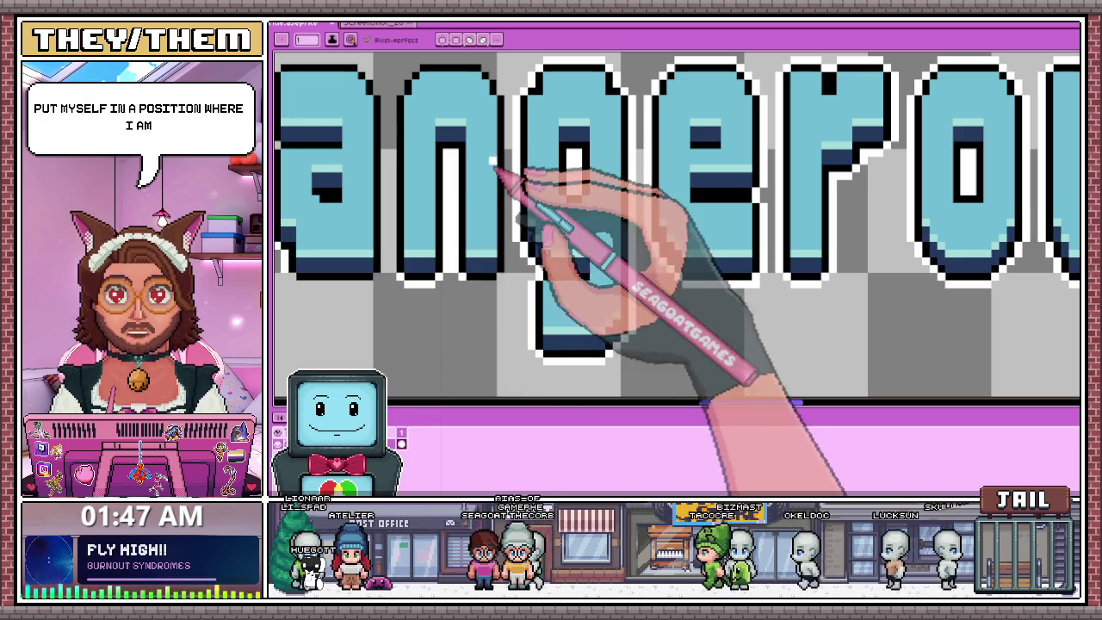
pyautogui.scroll(1, 476, 277)
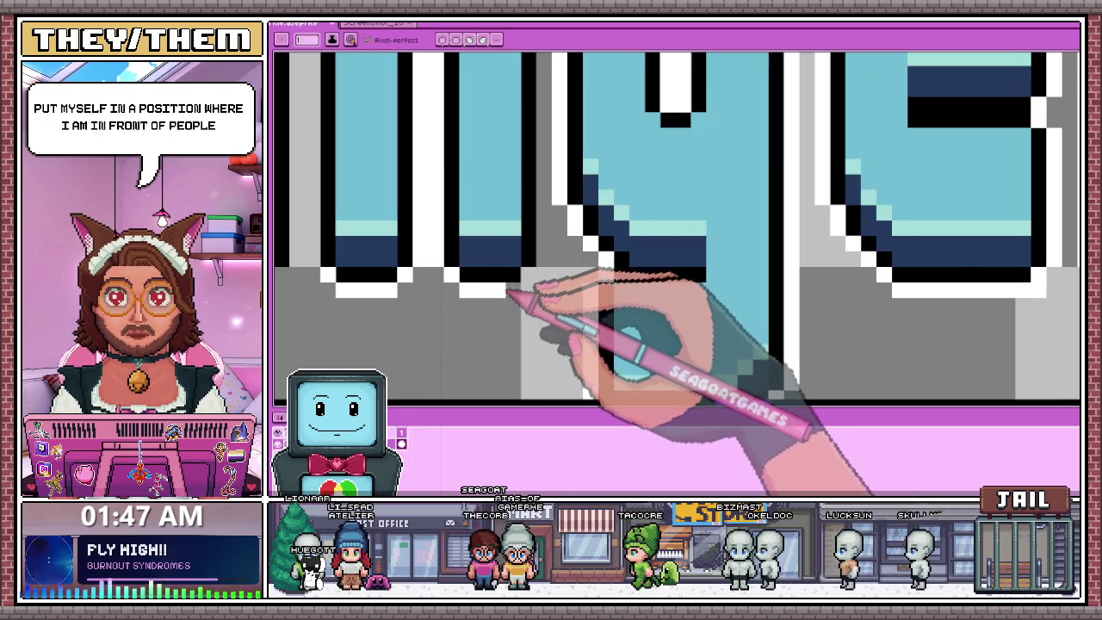
pyautogui.scroll(-1, 534, 277)
pyautogui.scroll(1, 394, 233)
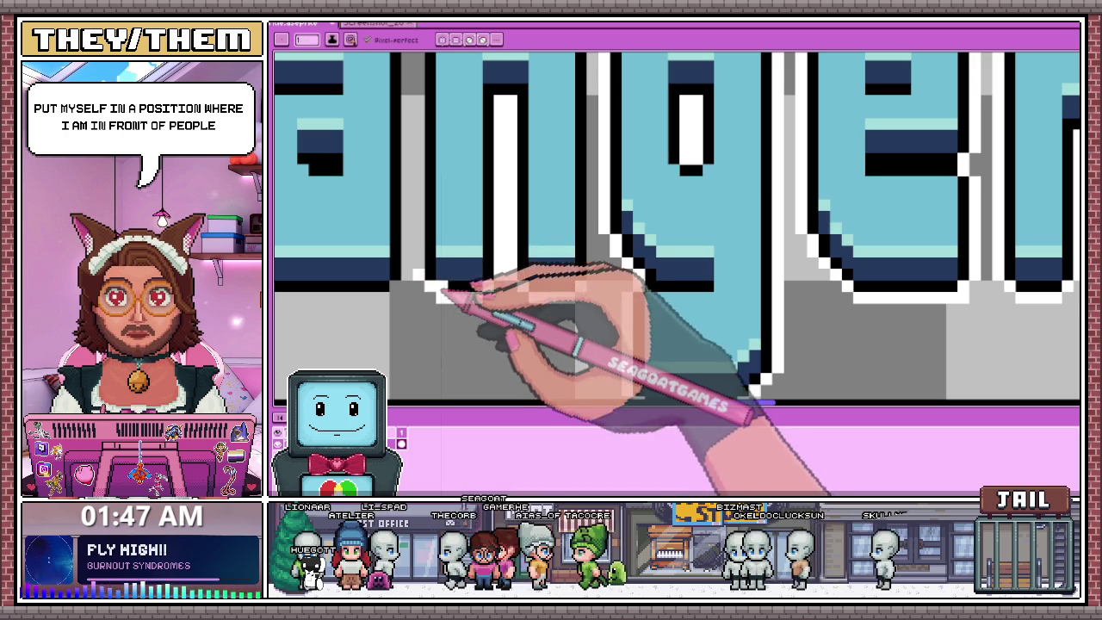
pyautogui.scroll(-1, 463, 250)
pyautogui.scroll(1, 467, 184)
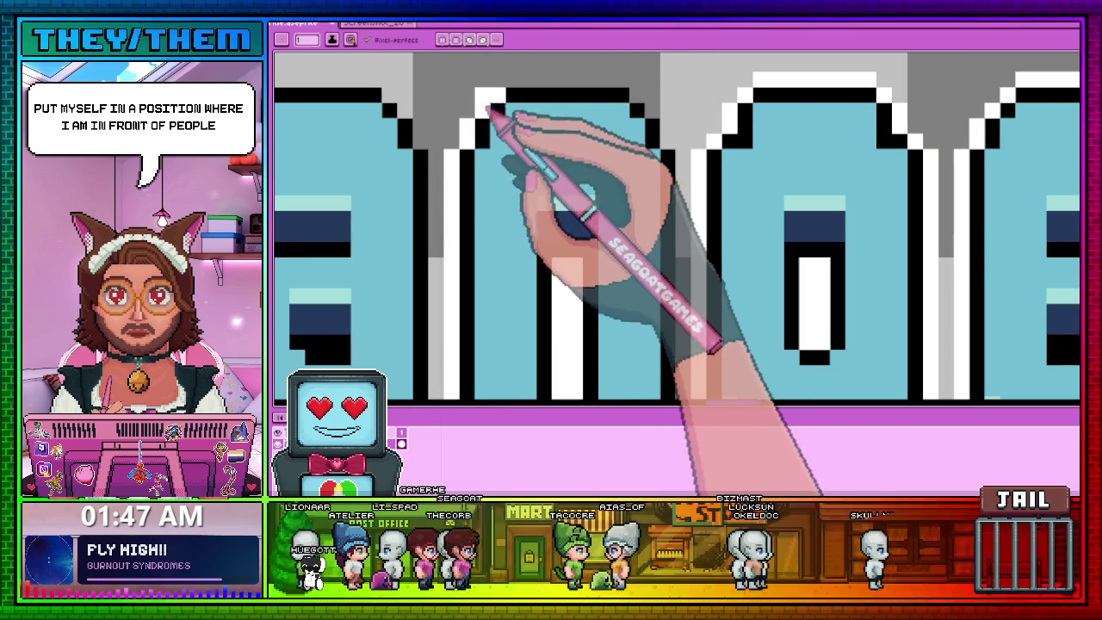
pyautogui.scroll(-1, 482, 172)
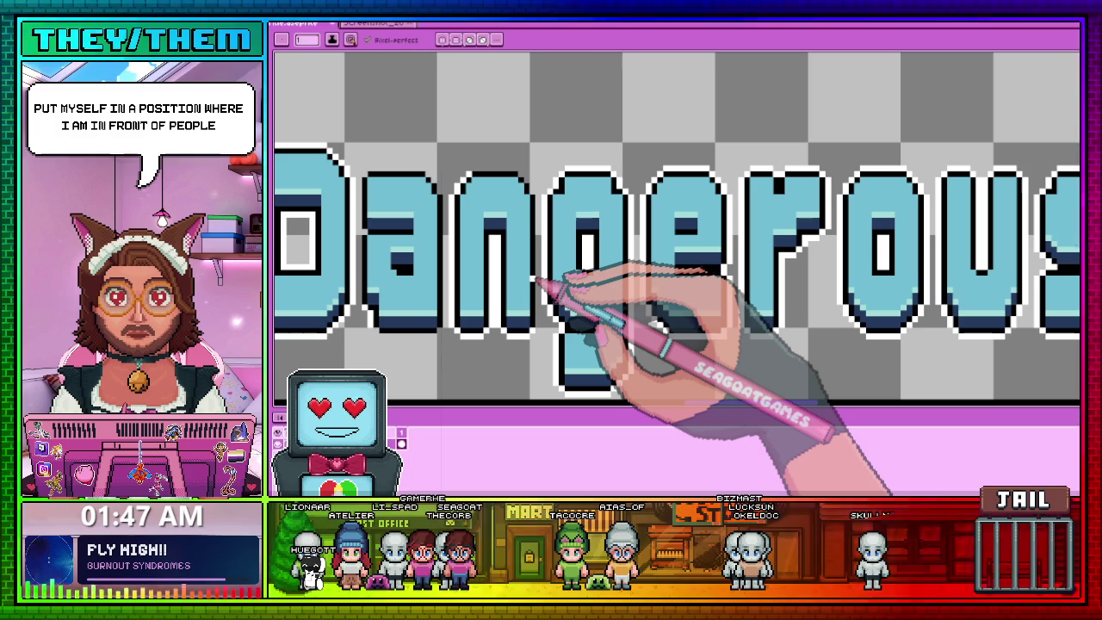
pyautogui.scroll(2, 541, 284)
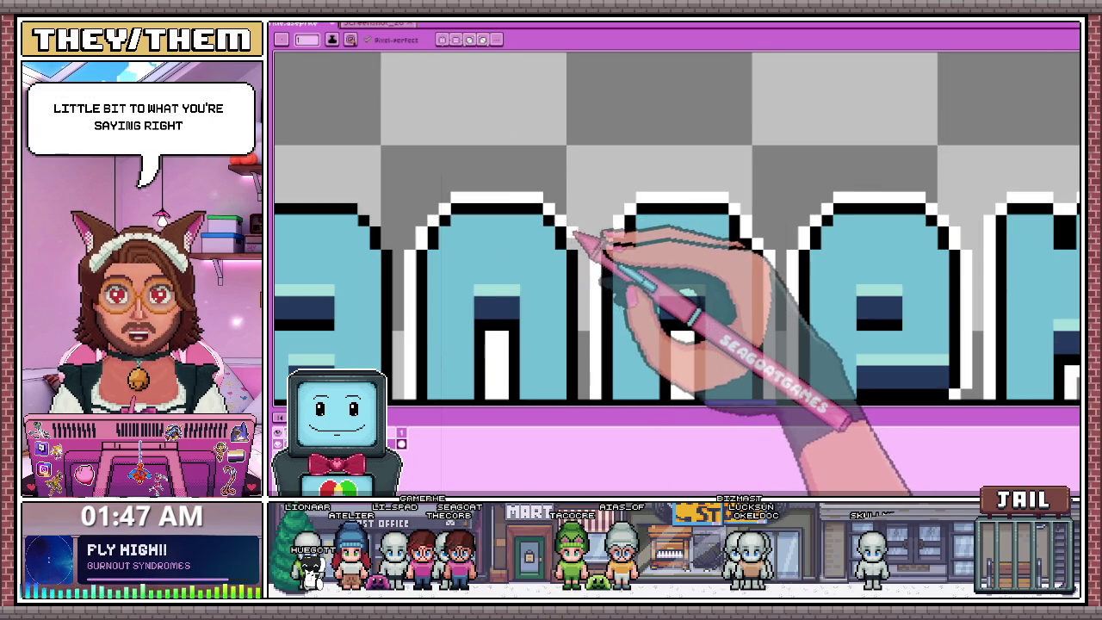
pyautogui.scroll(-2, 573, 233)
pyautogui.scroll(-1, 577, 216)
pyautogui.press('m')
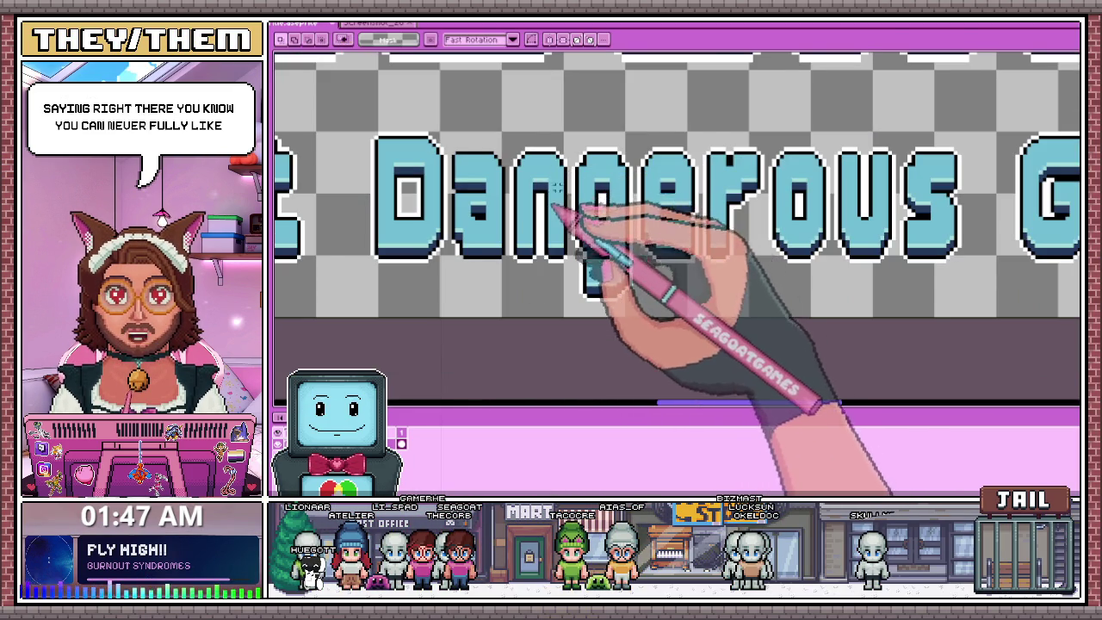
pyautogui.scroll(-1, 568, 172)
pyautogui.scroll(-1, 570, 138)
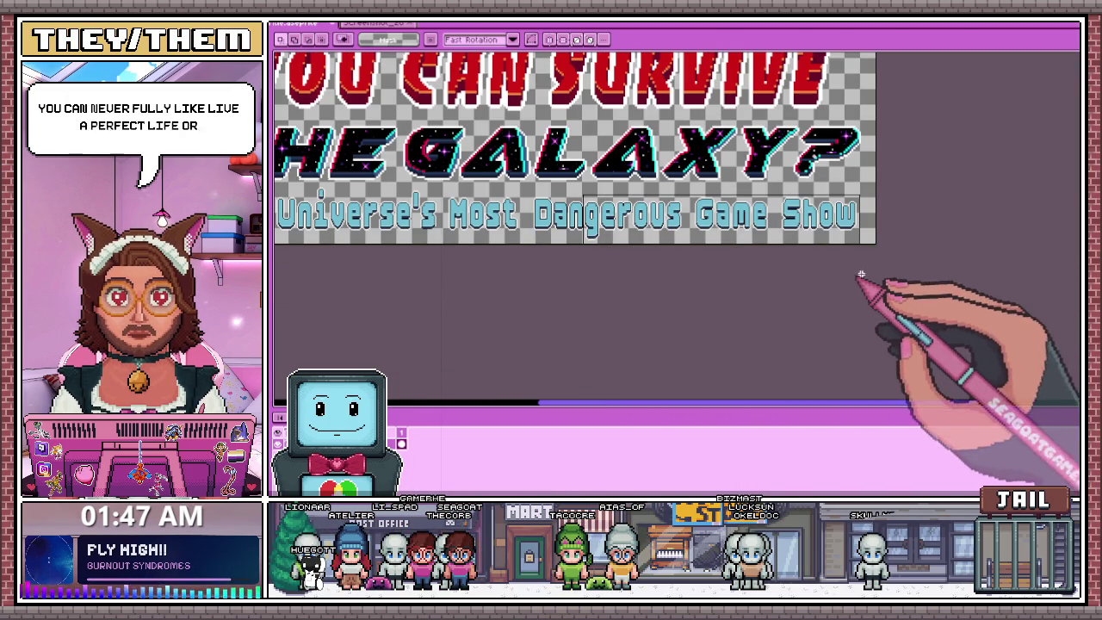
pyautogui.moveTo(582, 191); pyautogui.dragTo(878, 243)
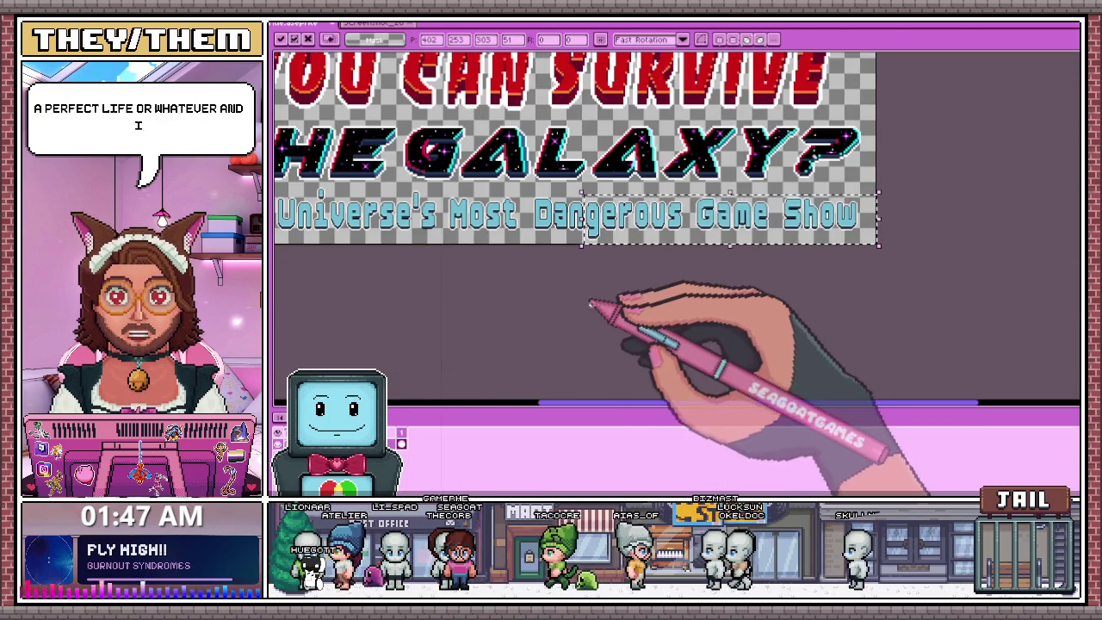
pyautogui.scroll(3, 591, 250)
pyautogui.scroll(1, 559, 245)
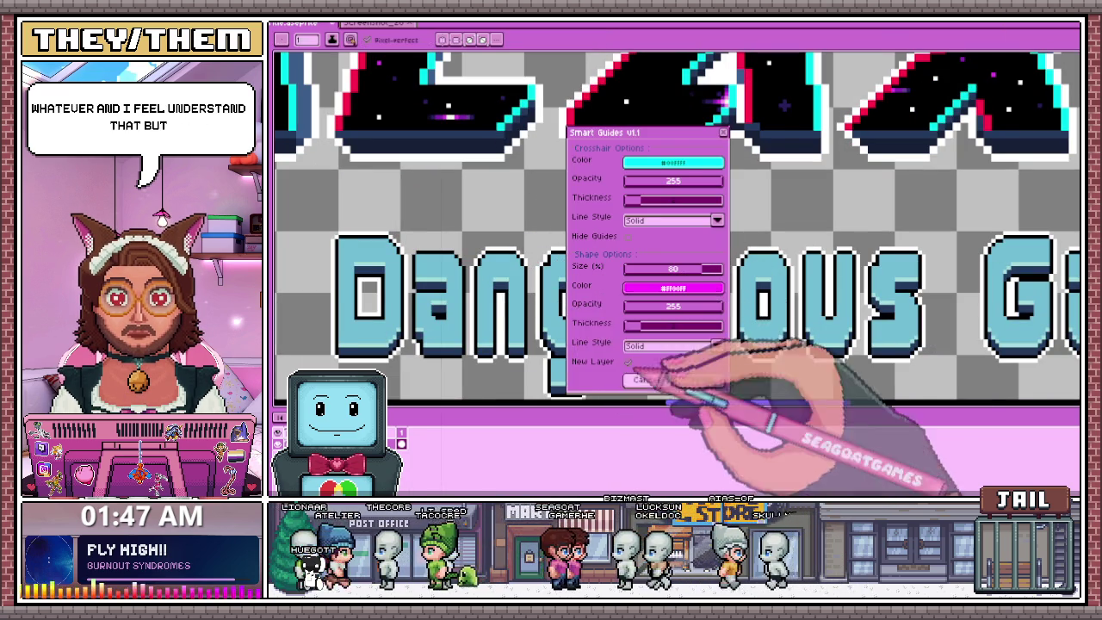
pyautogui.press('b')
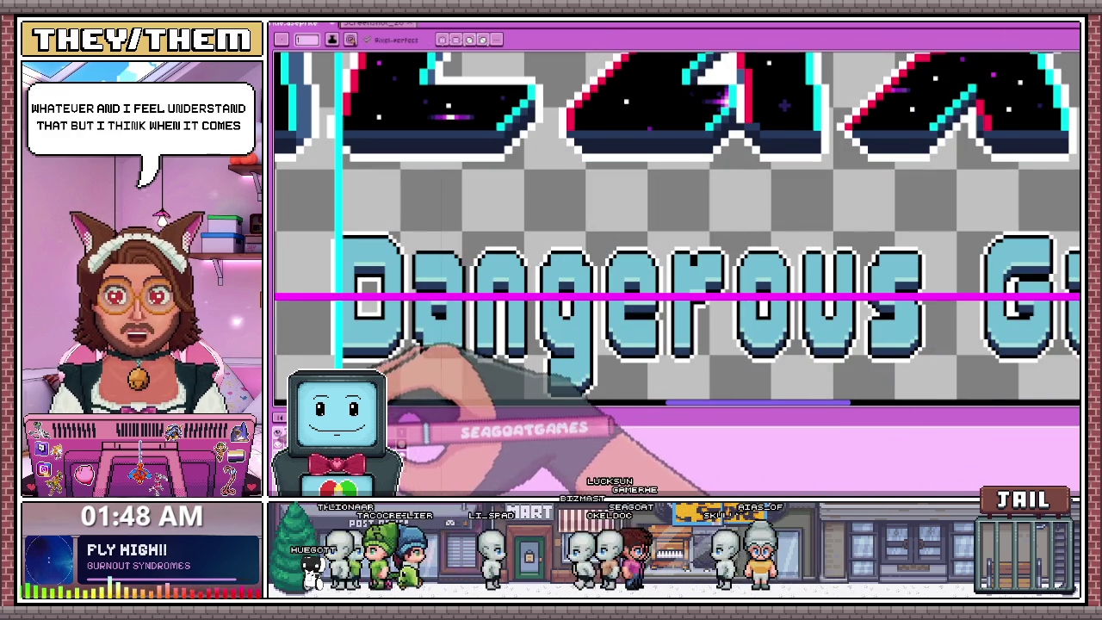
pyautogui.scroll(1, 538, 274)
pyautogui.scroll(1, 538, 274)
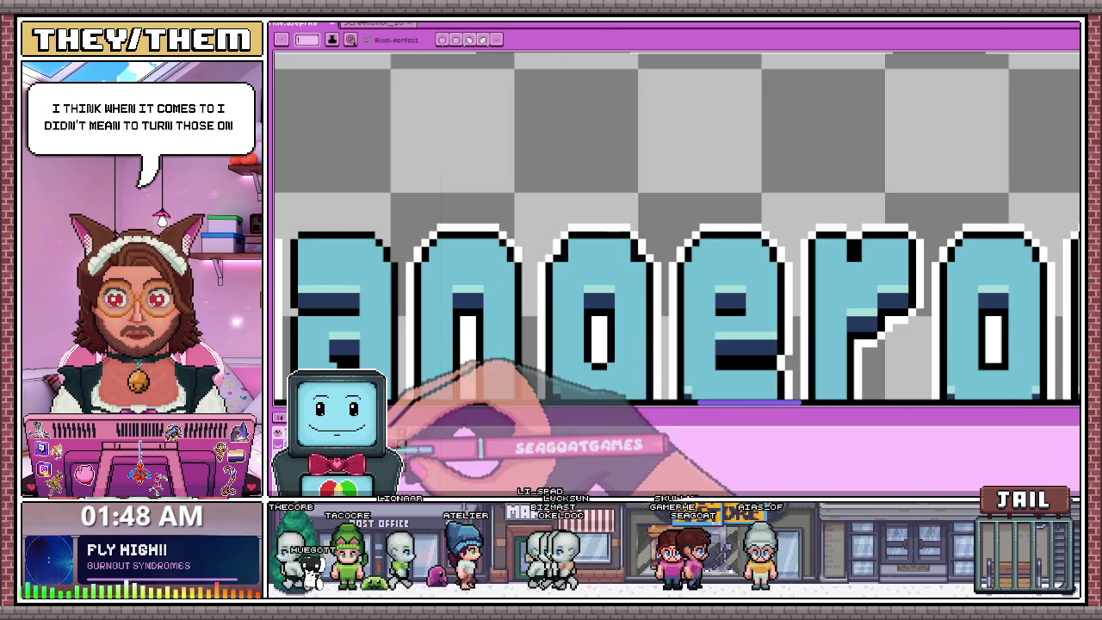
pyautogui.scroll(-1, 485, 255)
pyautogui.scroll(-1, 485, 255)
pyautogui.scroll(2, 508, 223)
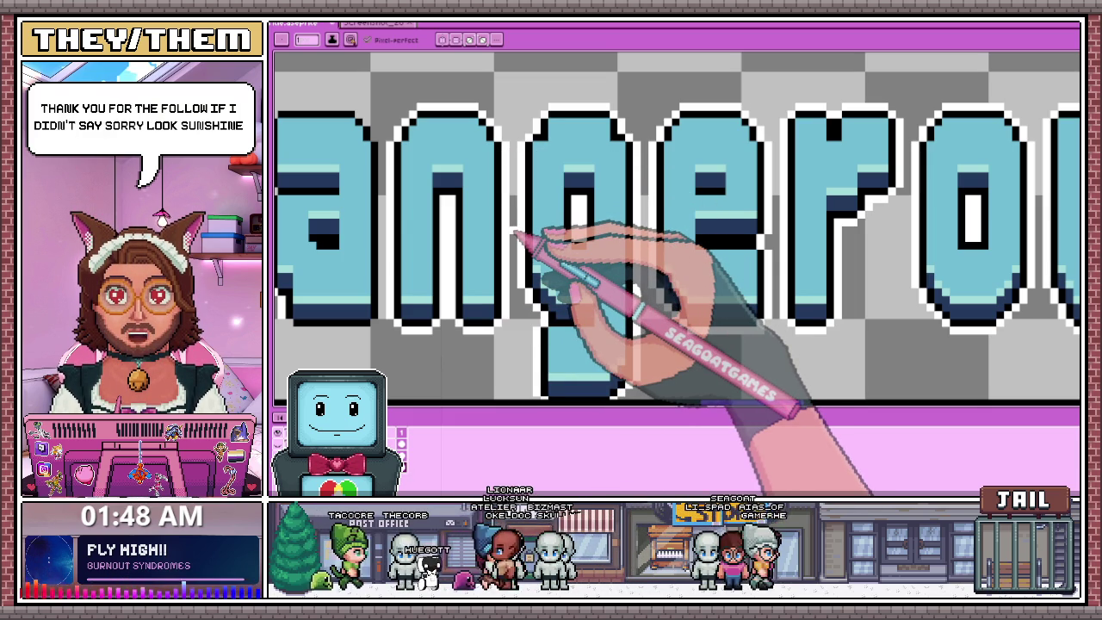
# Zoom out and drag a rectangular marquee around 'Dangerous Game Show' in the subtitle.
pyautogui.press('-')
pyautogui.press('m')
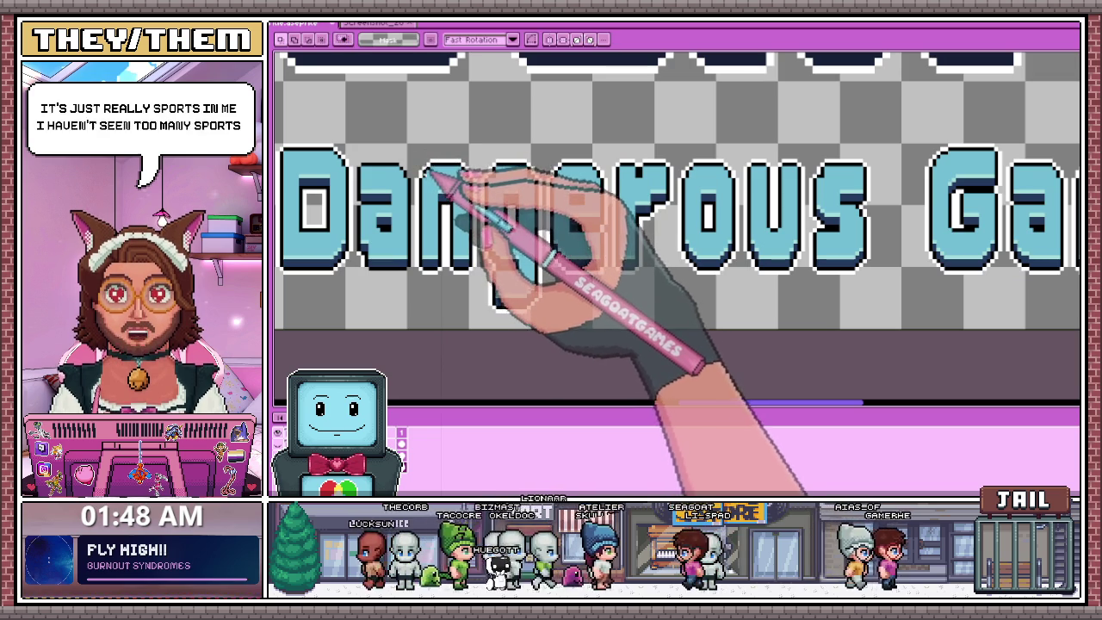
pyautogui.scroll(-1, 422, 168)
pyautogui.moveTo(420, 150); pyautogui.dragTo(1000, 317)
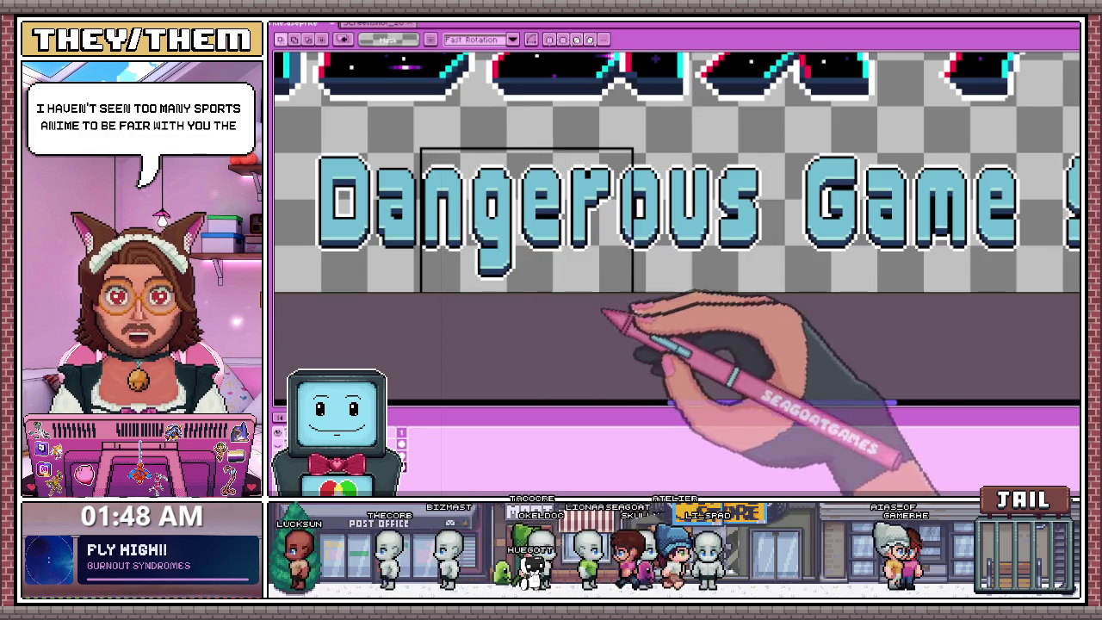
pyautogui.scroll(-2, 999, 317)
pyautogui.scroll(-2, 1045, 297)
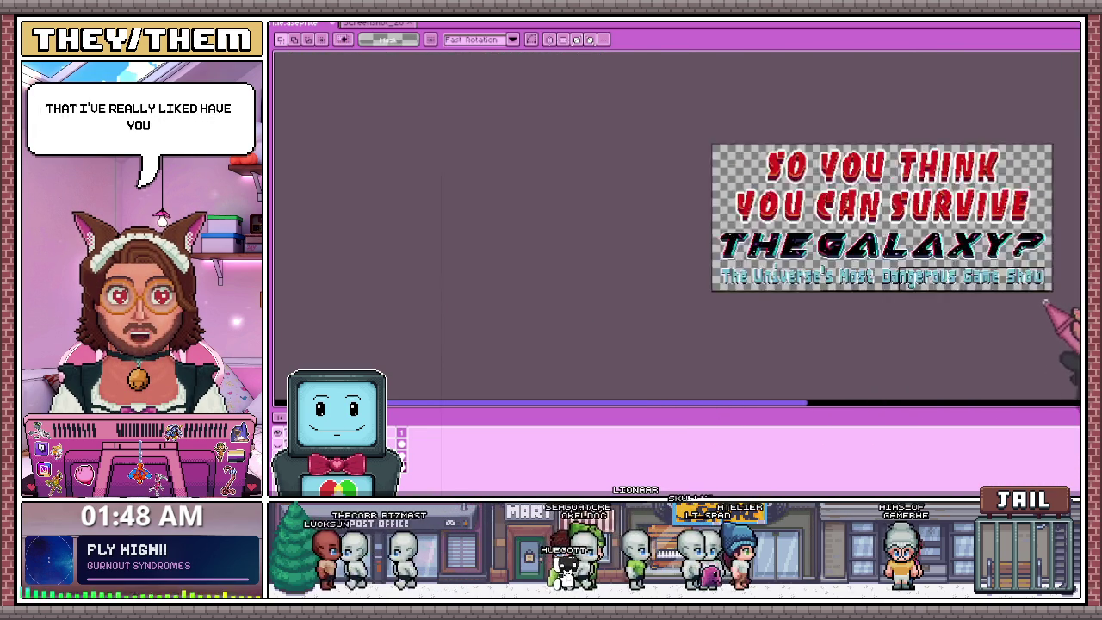
pyautogui.scroll(2, 1059, 303)
pyautogui.moveTo(1059, 303); pyautogui.dragTo(1060, 293)
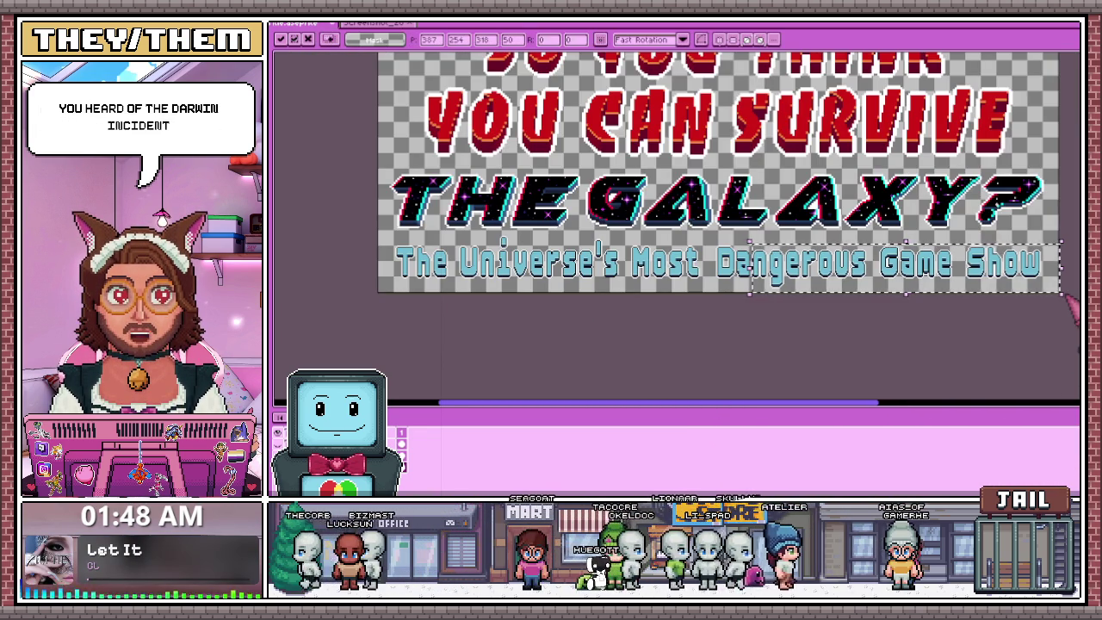
pyautogui.scroll(2, 800, 292)
pyautogui.scroll(1, 672, 228)
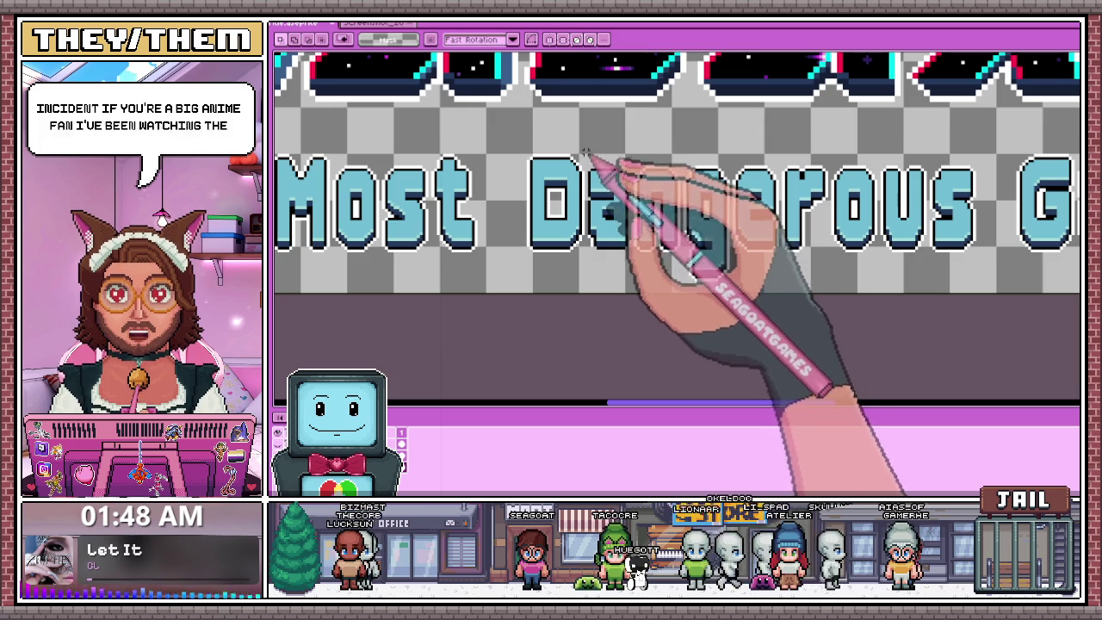
pyautogui.scroll(-3, 592, 167)
pyautogui.hotkey('ctrl', 'a')
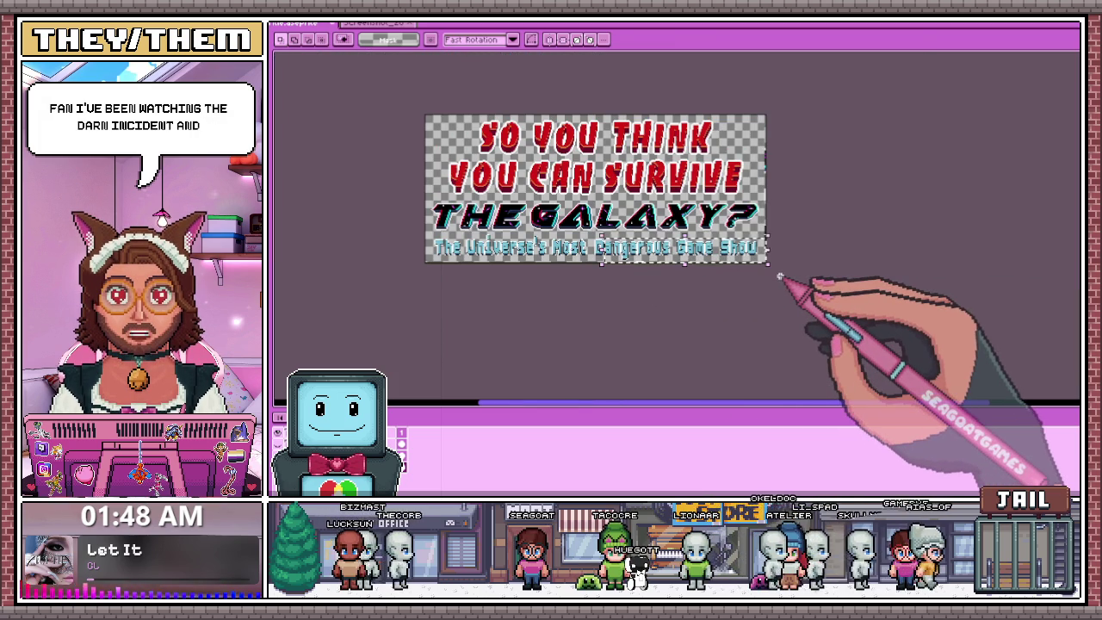
pyautogui.scroll(3, 603, 250)
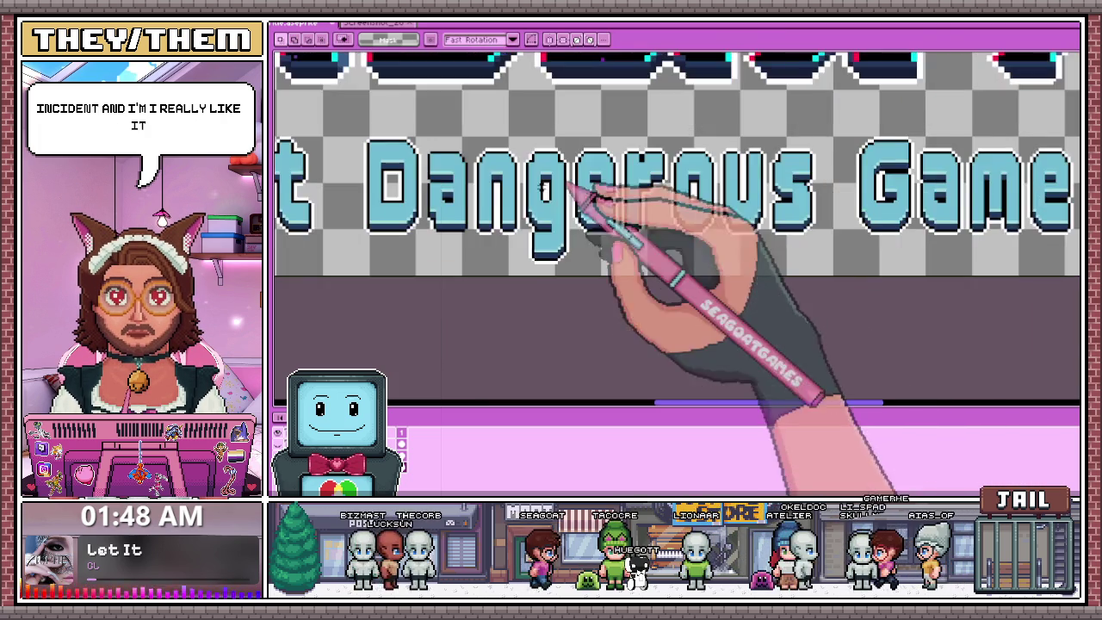
# Switch back to the Pencil (B) and zoom in on the 'Dangerous Game Show' letters.
pyautogui.scroll(2, 516, 207)
pyautogui.press('b')
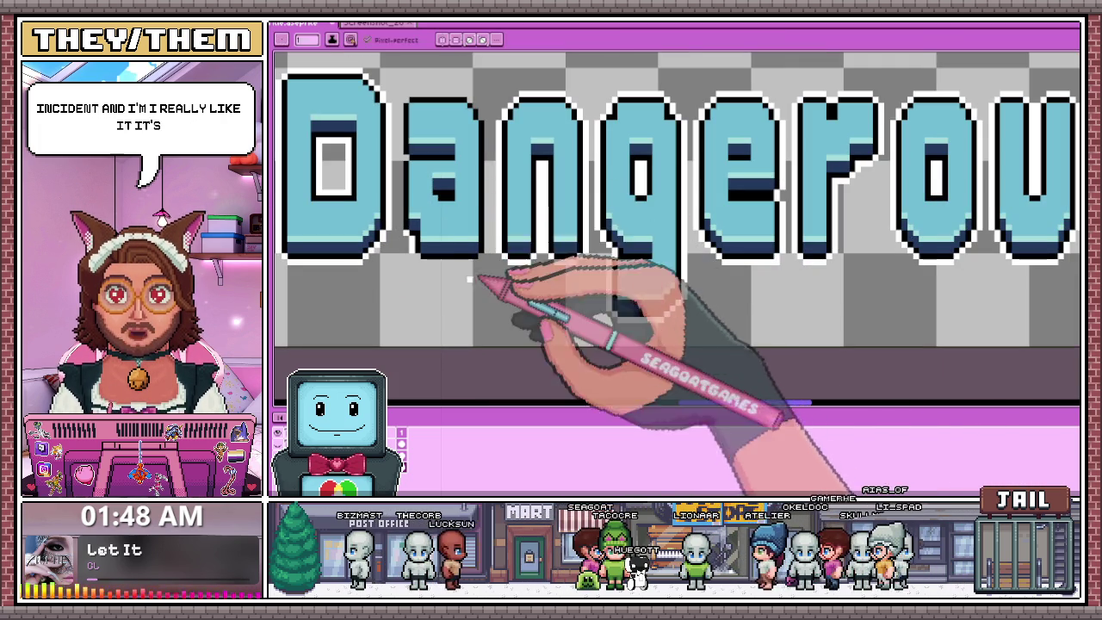
pyautogui.scroll(1, 410, 224)
pyautogui.scroll(-2, 413, 241)
pyautogui.scroll(2, 405, 177)
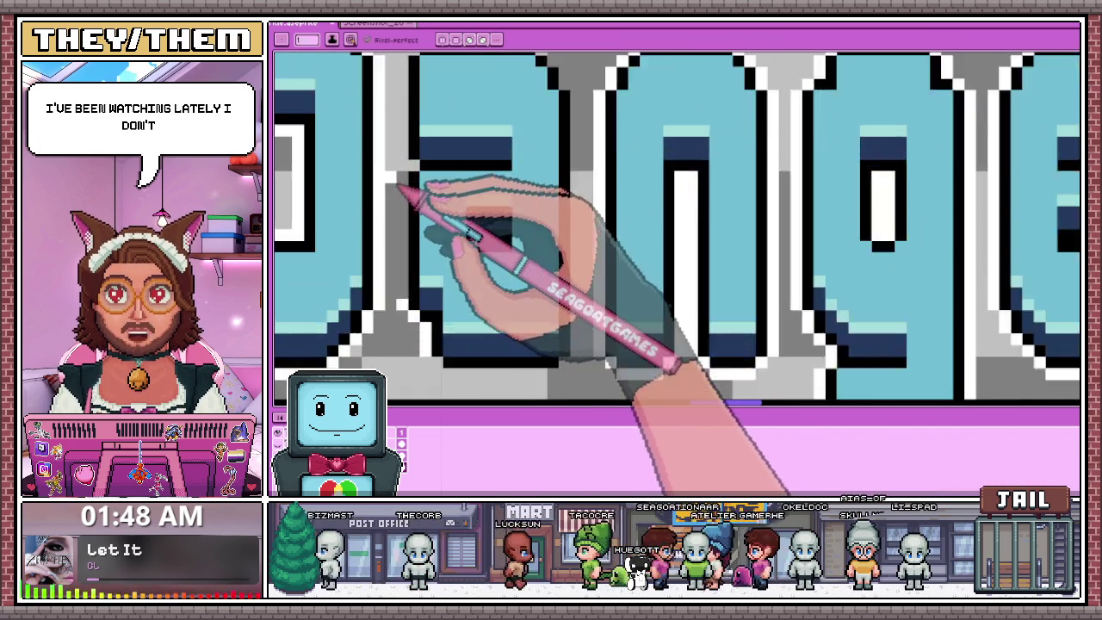
pyautogui.scroll(1, 413, 185)
pyautogui.scroll(-2, 418, 182)
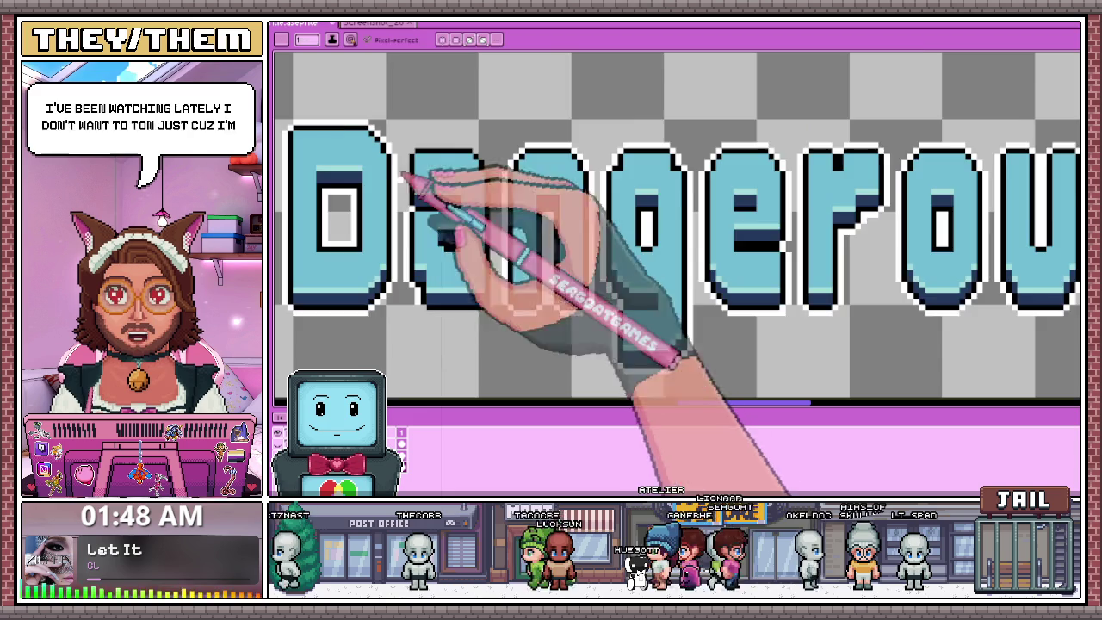
pyautogui.scroll(3, 413, 215)
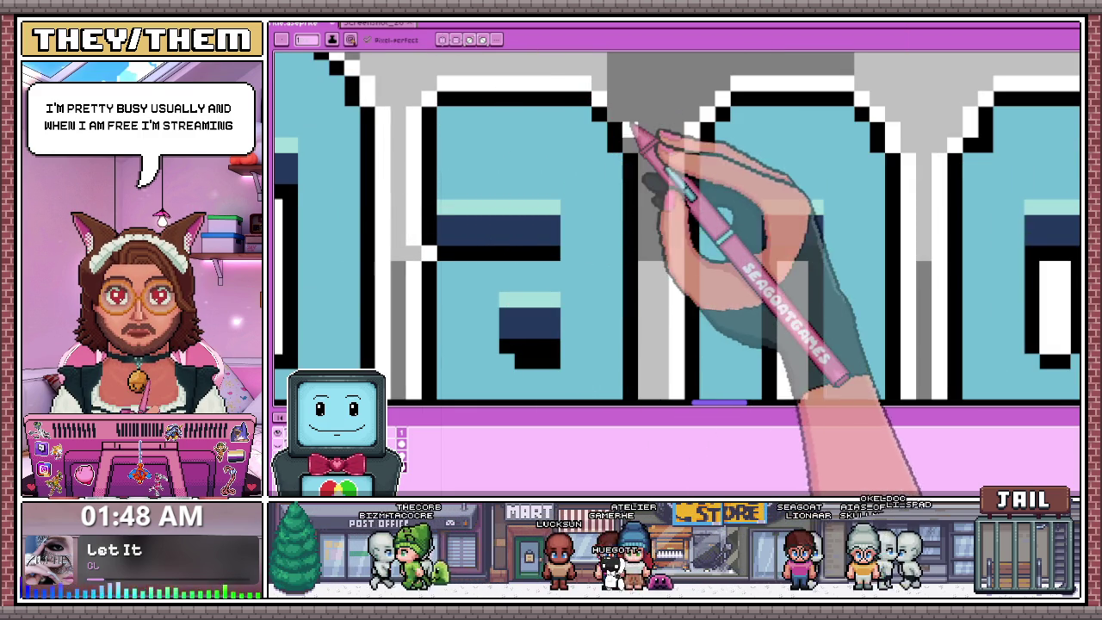
pyautogui.scroll(-1, 628, 138)
pyautogui.scroll(1, 641, 147)
pyautogui.scroll(-2, 619, 164)
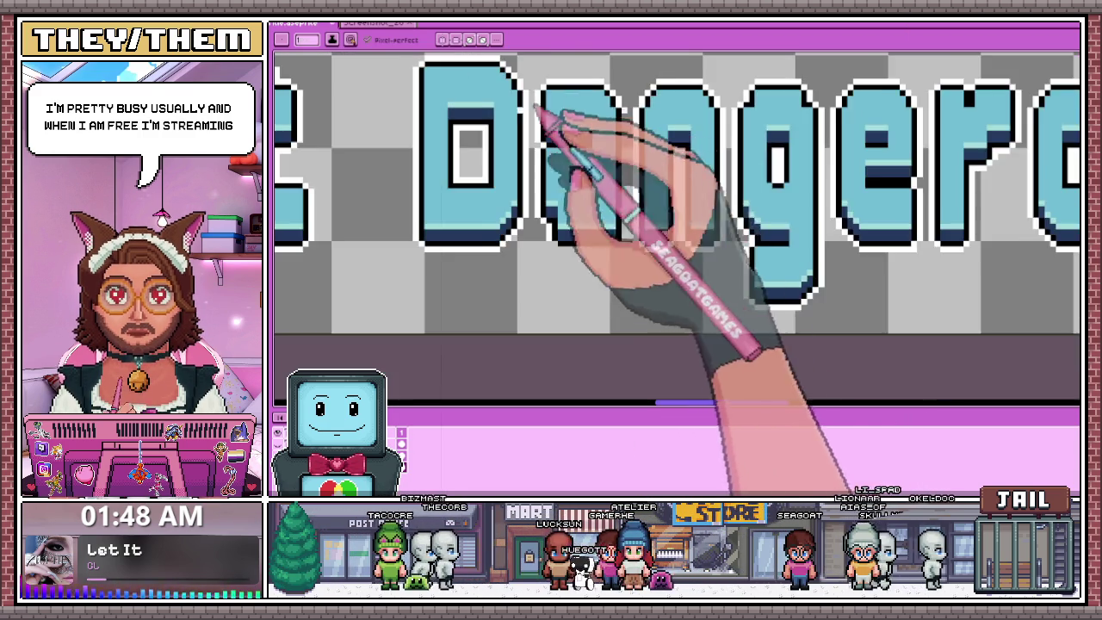
pyautogui.scroll(1, 613, 207)
pyautogui.scroll(1, 616, 232)
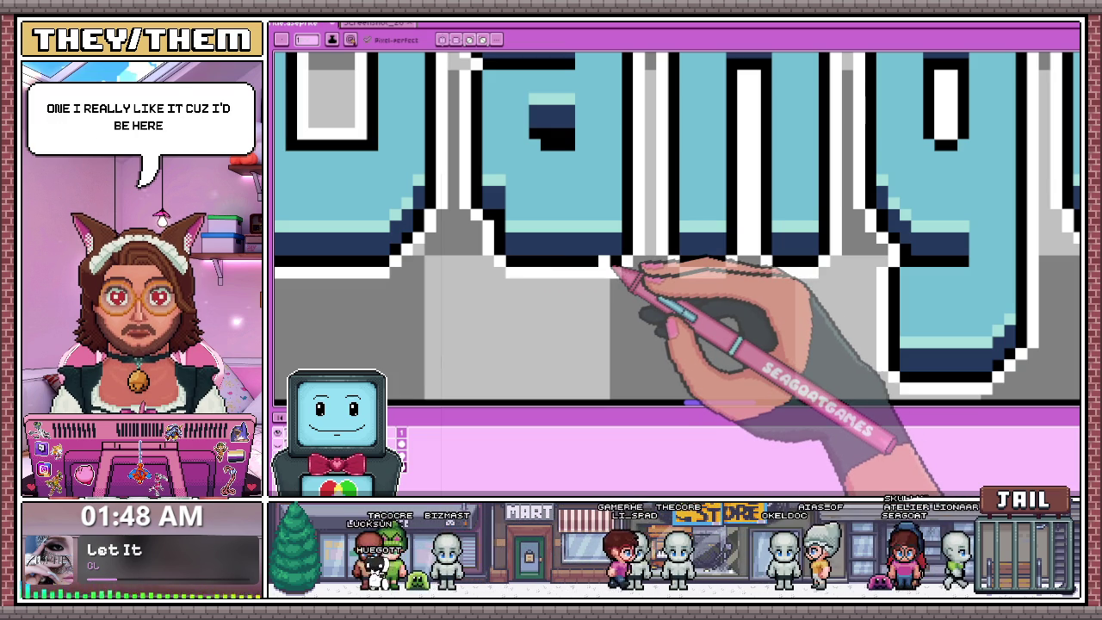
pyautogui.scroll(-2, 613, 267)
pyautogui.scroll(-2, 559, 233)
pyautogui.scroll(-1, 508, 222)
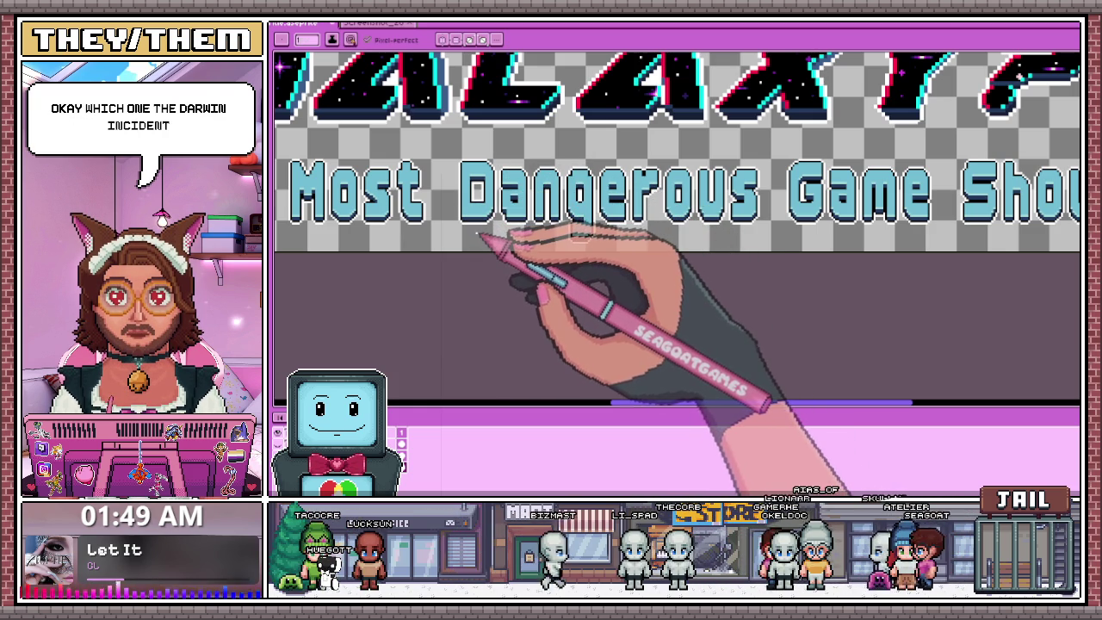
pyautogui.scroll(-2, 492, 198)
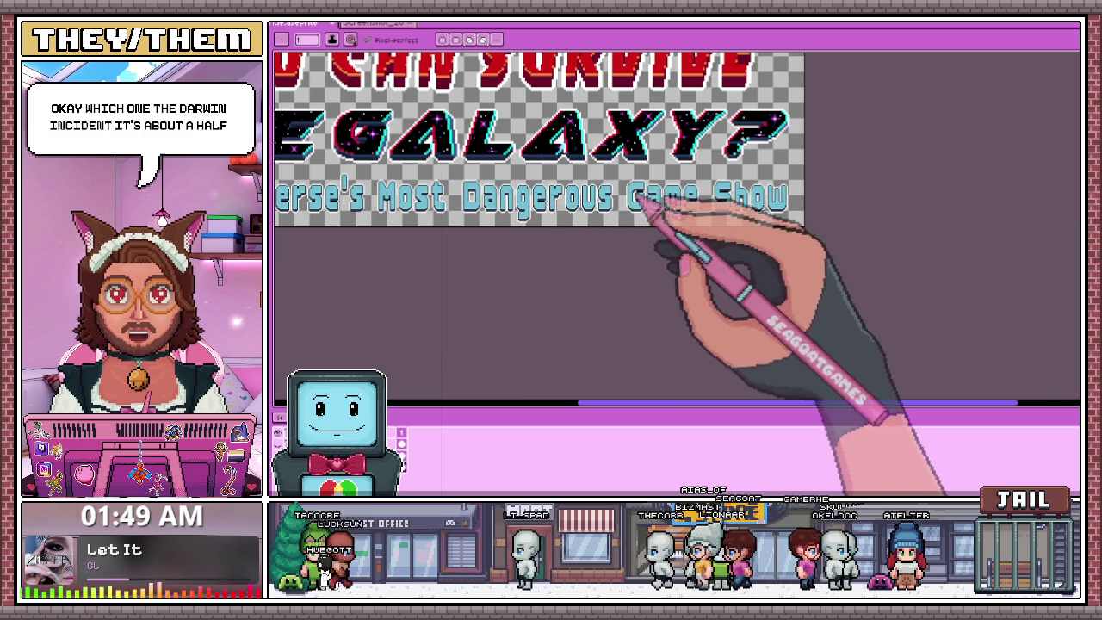
pyautogui.scroll(-2, 599, 191)
pyautogui.scroll(1, 599, 191)
pyautogui.scroll(1, 758, 188)
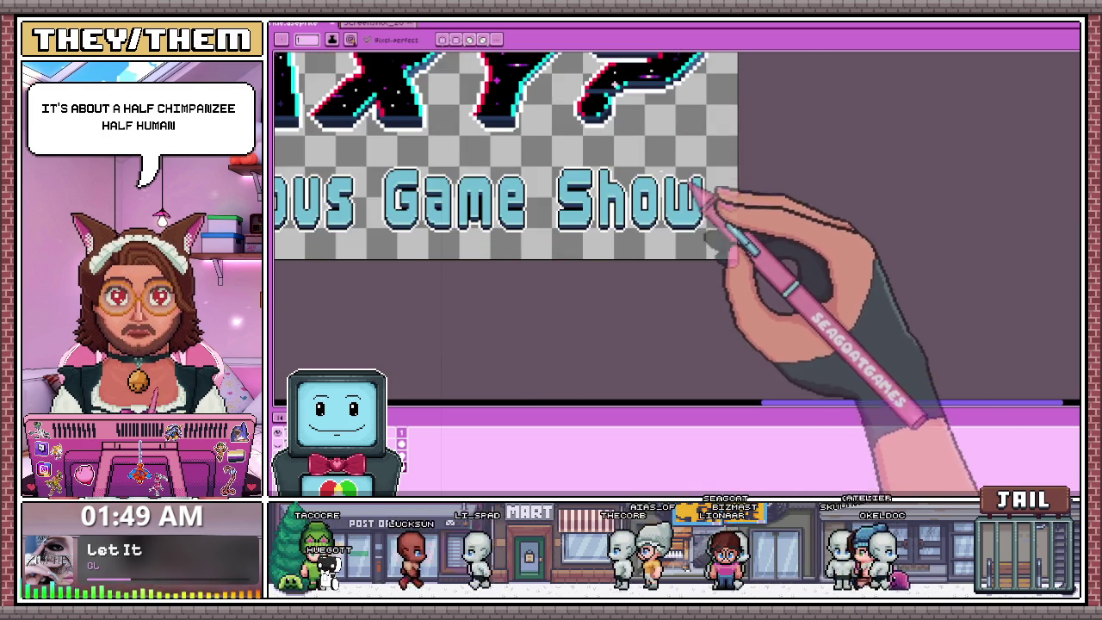
# Repaint the top-left black outline pixel of the 'S' in 'Show' white.
pyautogui.scroll(1, 680, 195)
pyautogui.scroll(-1, 591, 187)
pyautogui.scroll(1, 634, 226)
pyautogui.scroll(1, 634, 216)
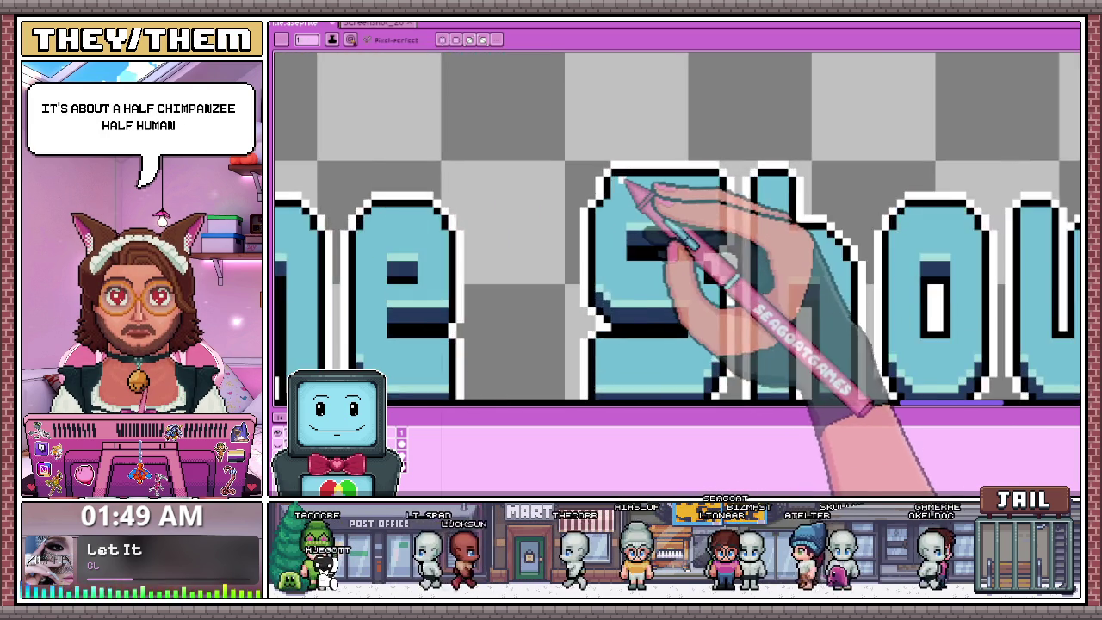
pyautogui.scroll(1, 634, 192)
pyautogui.click(616, 169)
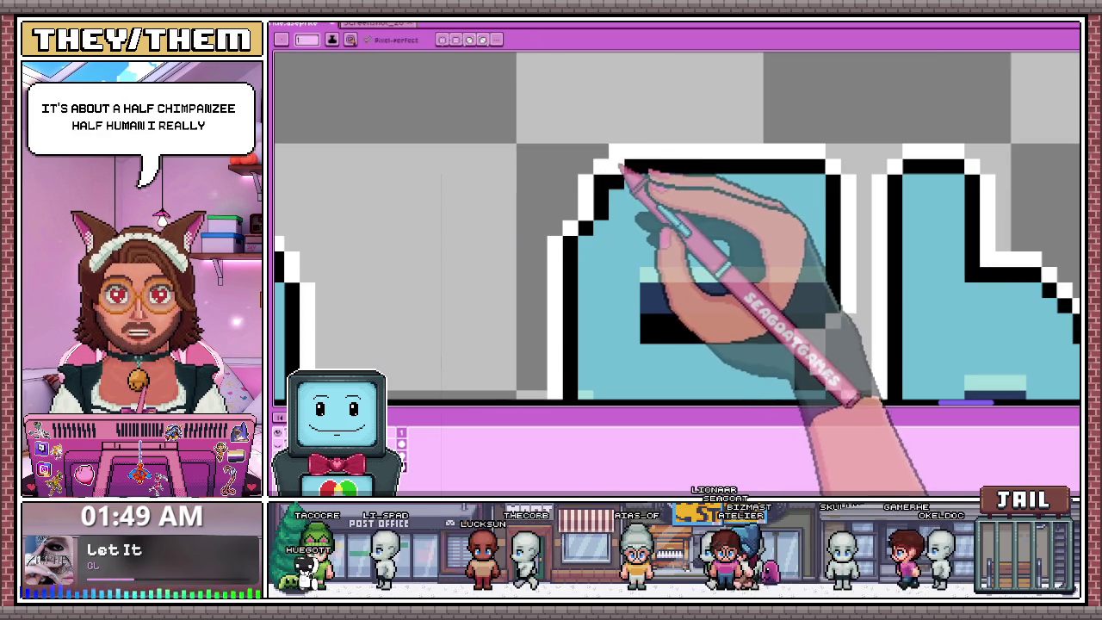
pyautogui.scroll(-2, 603, 198)
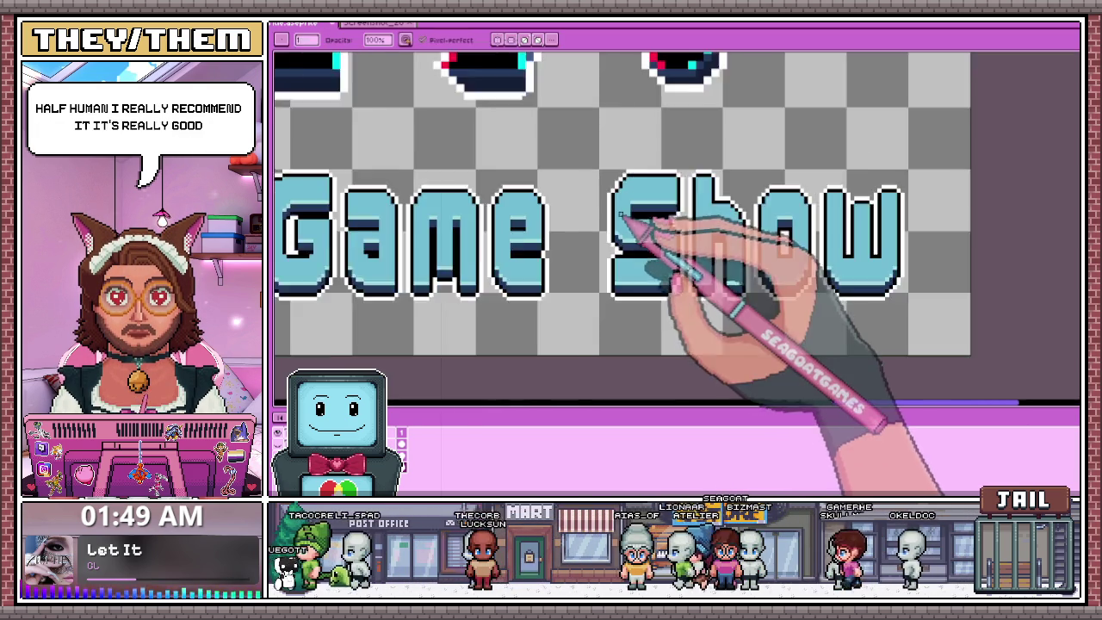
pyautogui.scroll(-2, 628, 220)
pyautogui.scroll(-1, 619, 216)
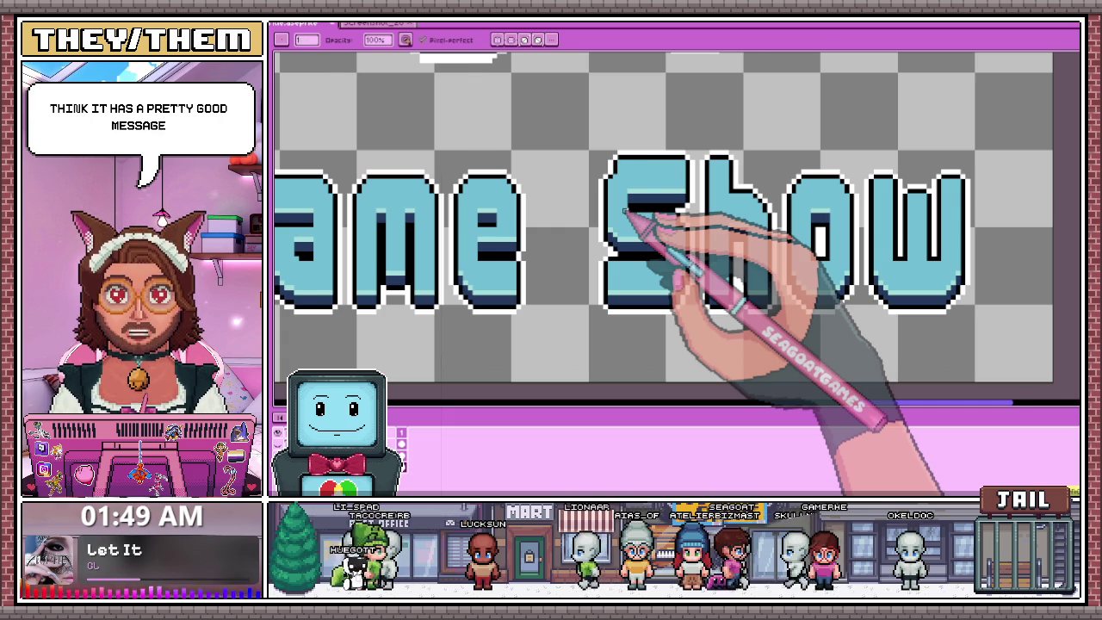
pyautogui.scroll(-1, 624, 210)
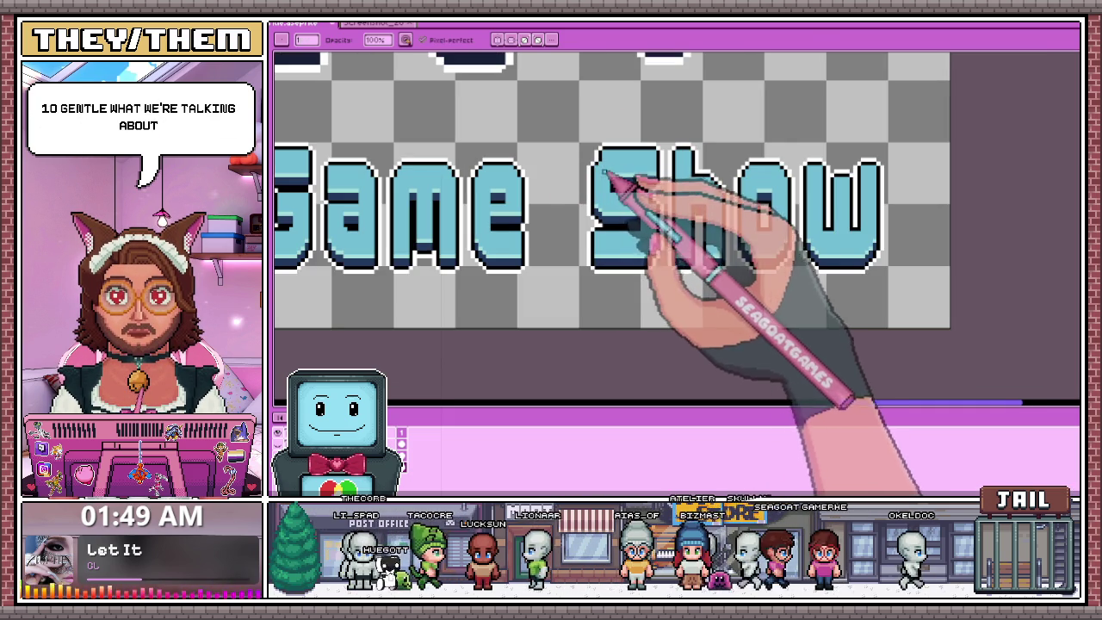
pyautogui.scroll(1, 613, 160)
pyautogui.scroll(1, 607, 172)
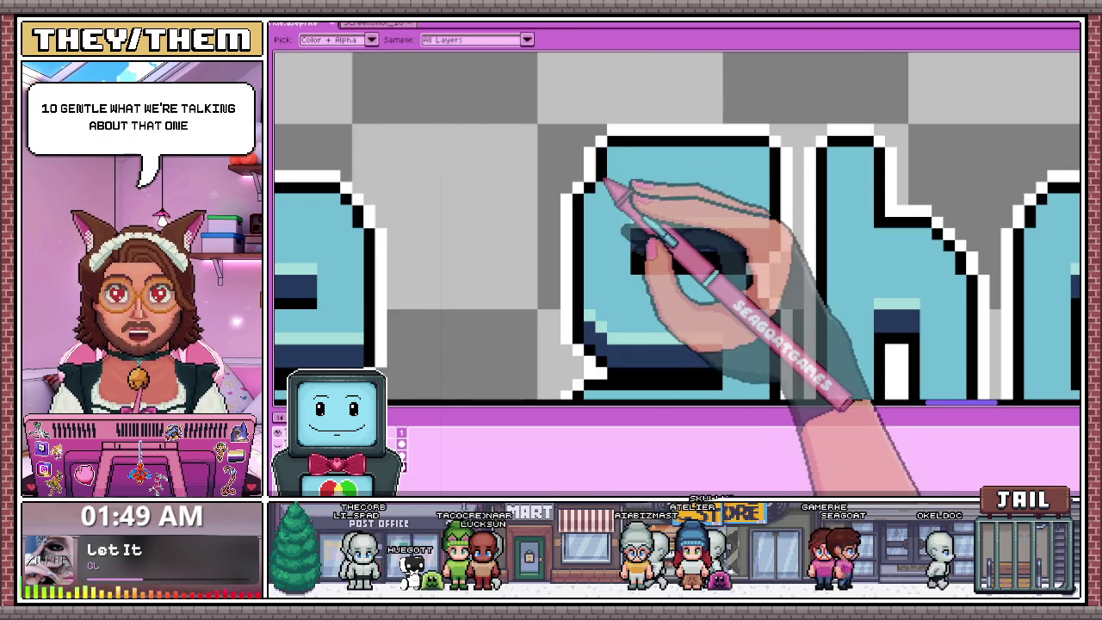
pyautogui.scroll(1, 598, 181)
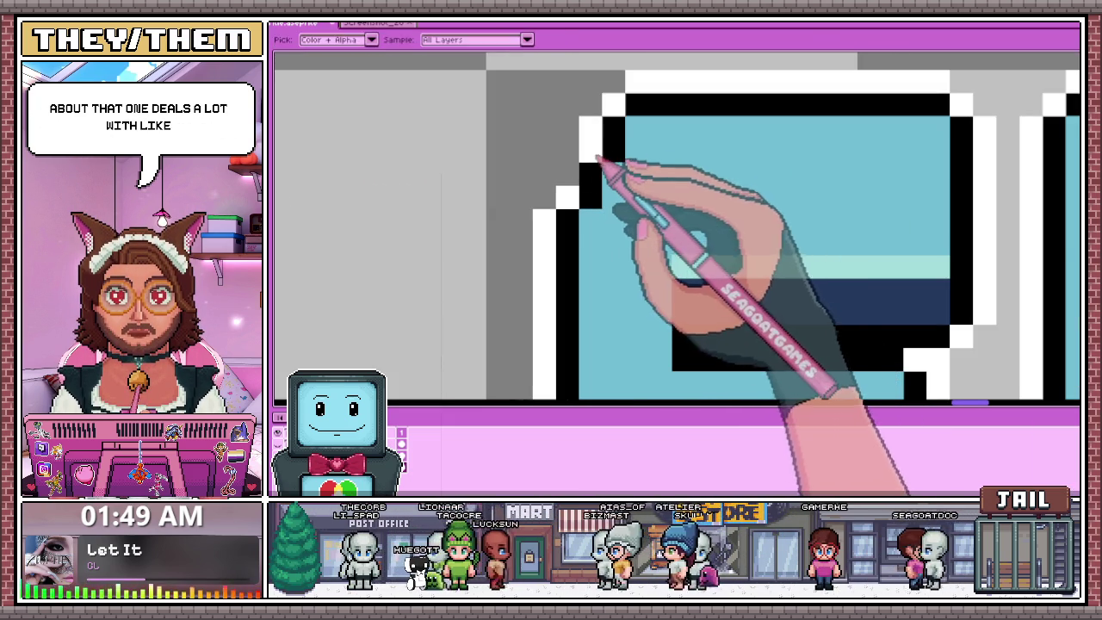
pyautogui.scroll(-1, 560, 148)
pyautogui.scroll(-2, 555, 148)
pyautogui.scroll(-2, 585, 169)
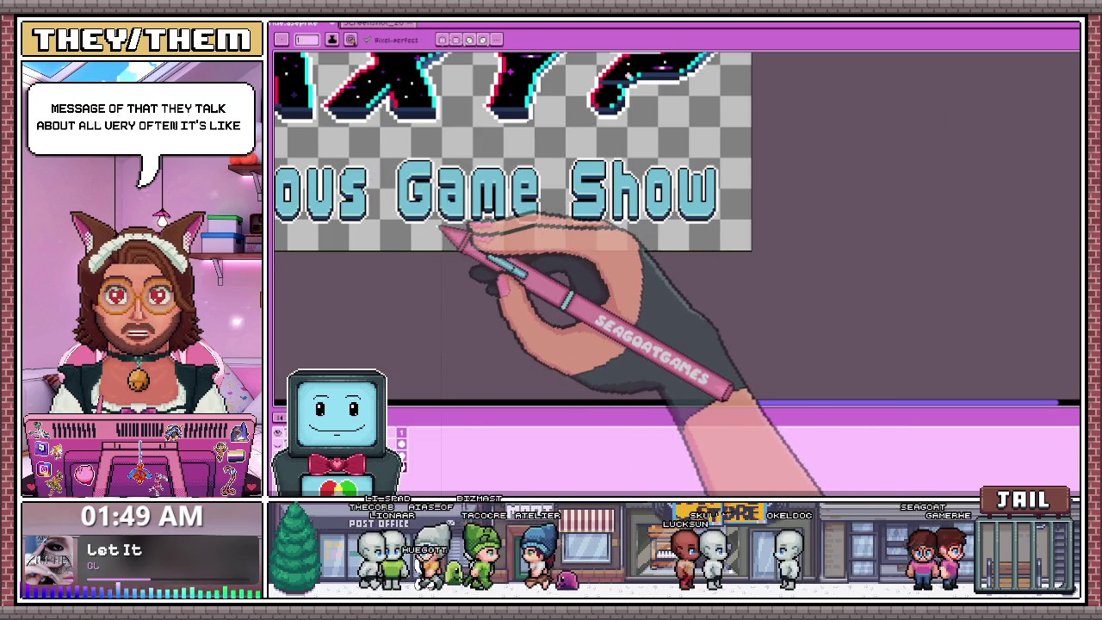
# Marquee-select a strip of pixels inside the G of 'Game' to adjust them.
pyautogui.scroll(2, 431, 168)
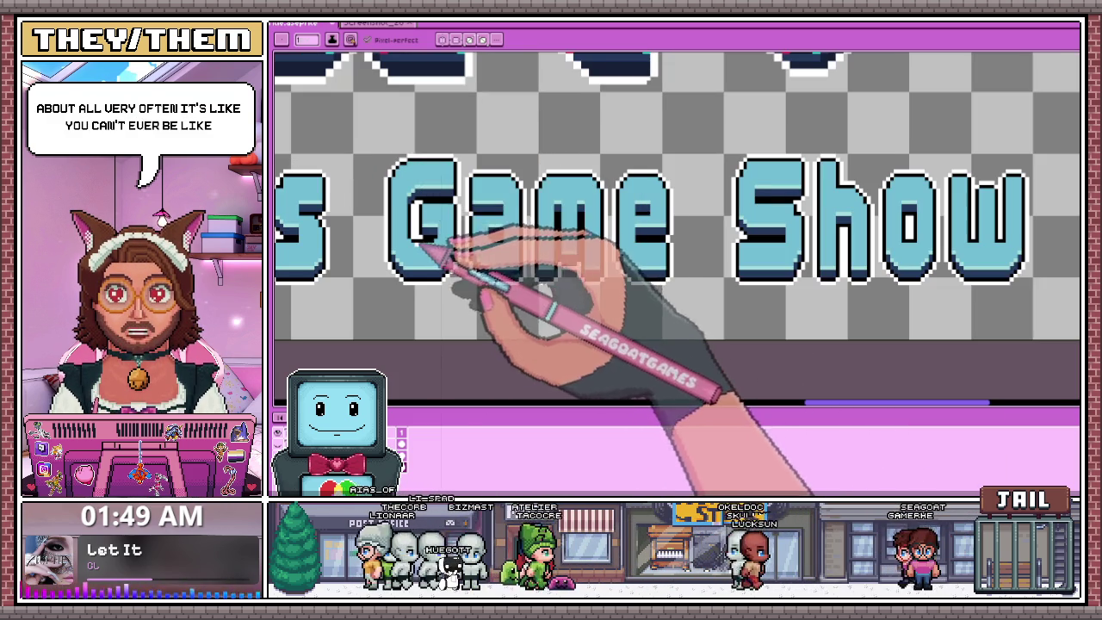
pyautogui.scroll(2, 420, 224)
pyautogui.scroll(-2, 420, 215)
pyautogui.scroll(-1, 422, 209)
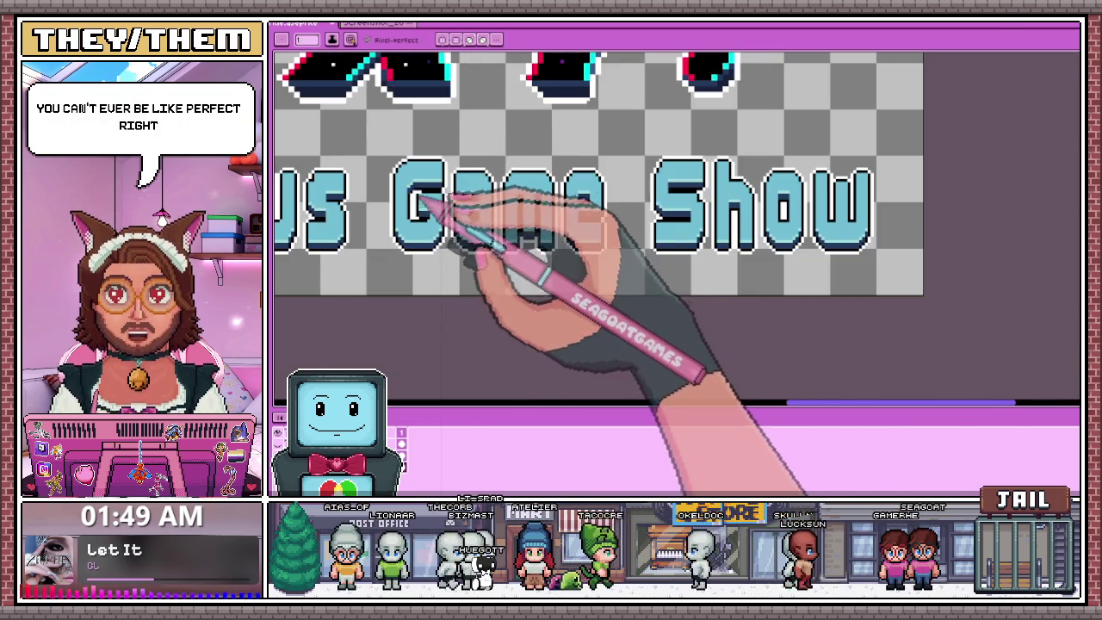
pyautogui.scroll(2, 454, 196)
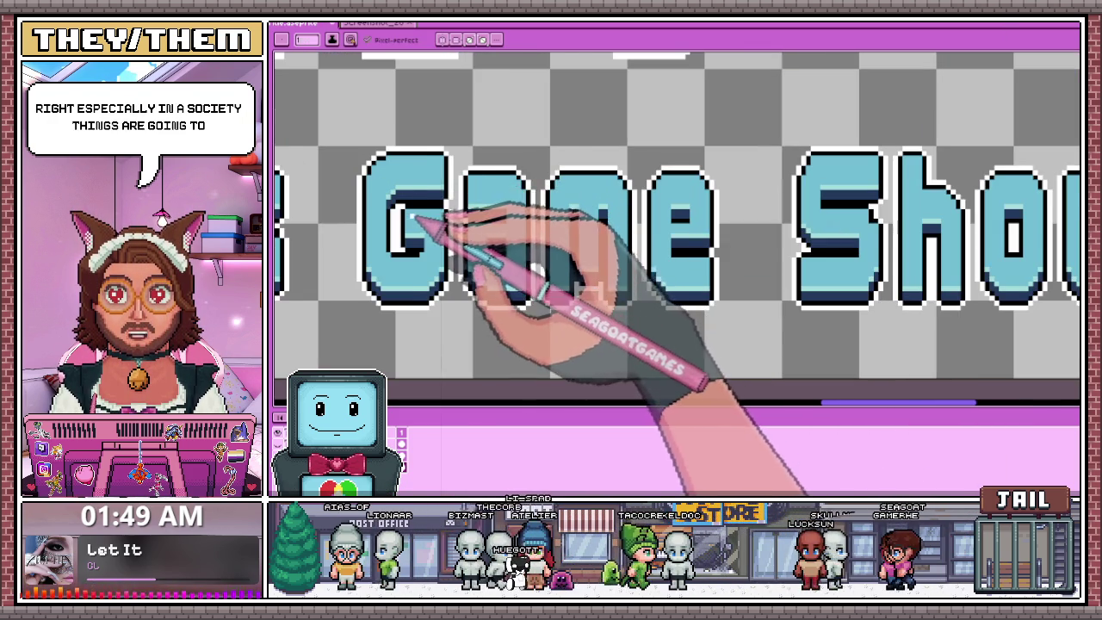
pyautogui.scroll(1, 413, 218)
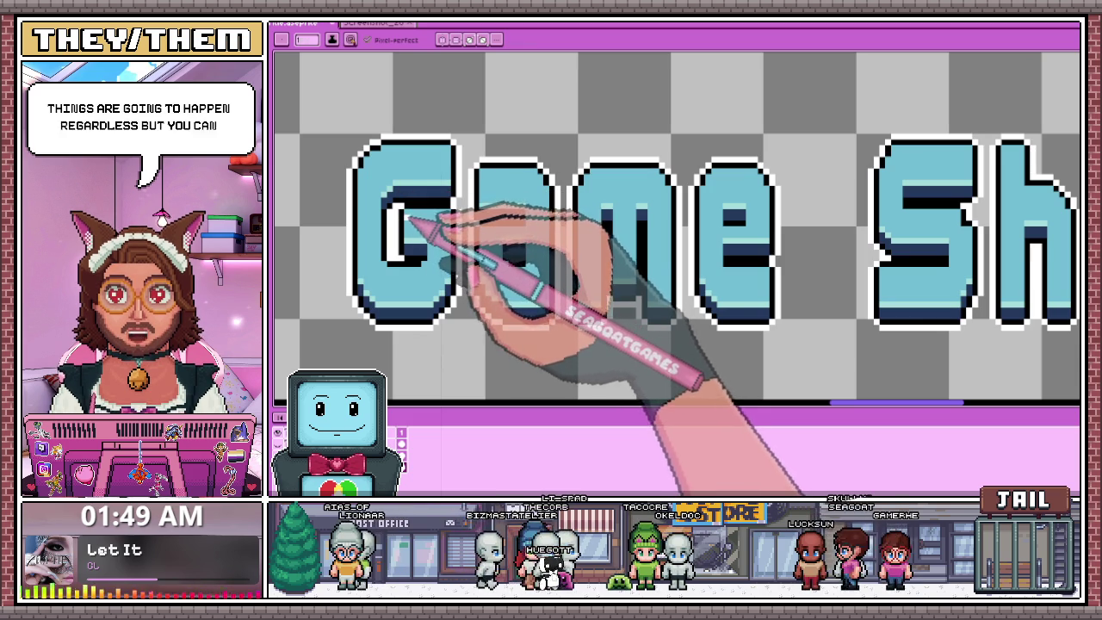
pyautogui.press('m')
pyautogui.scroll(3, 404, 202)
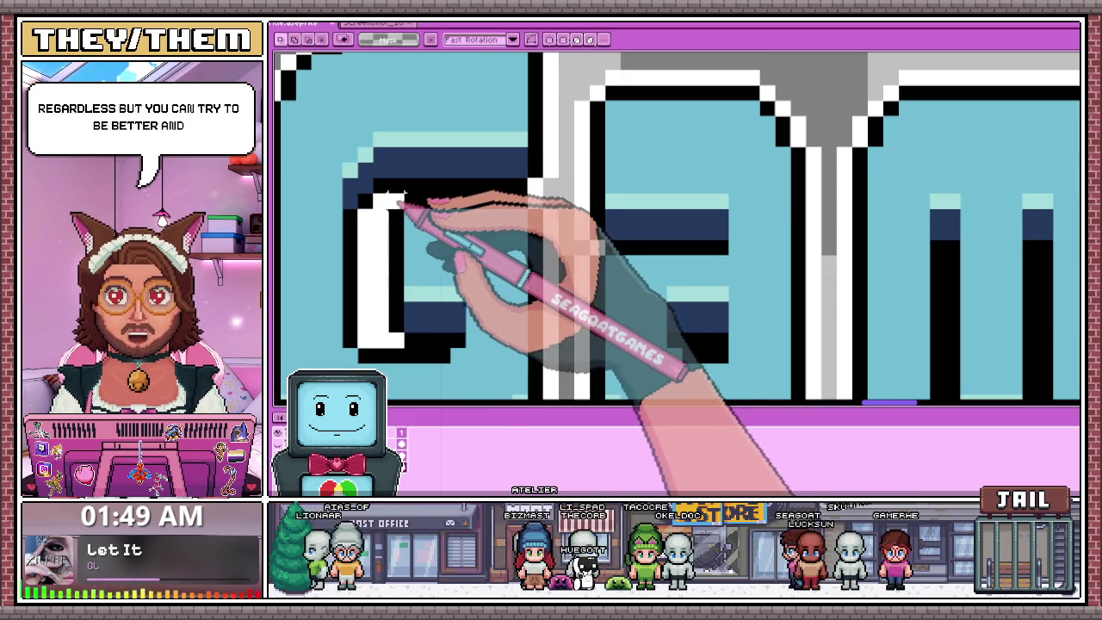
pyautogui.scroll(-1, 389, 203)
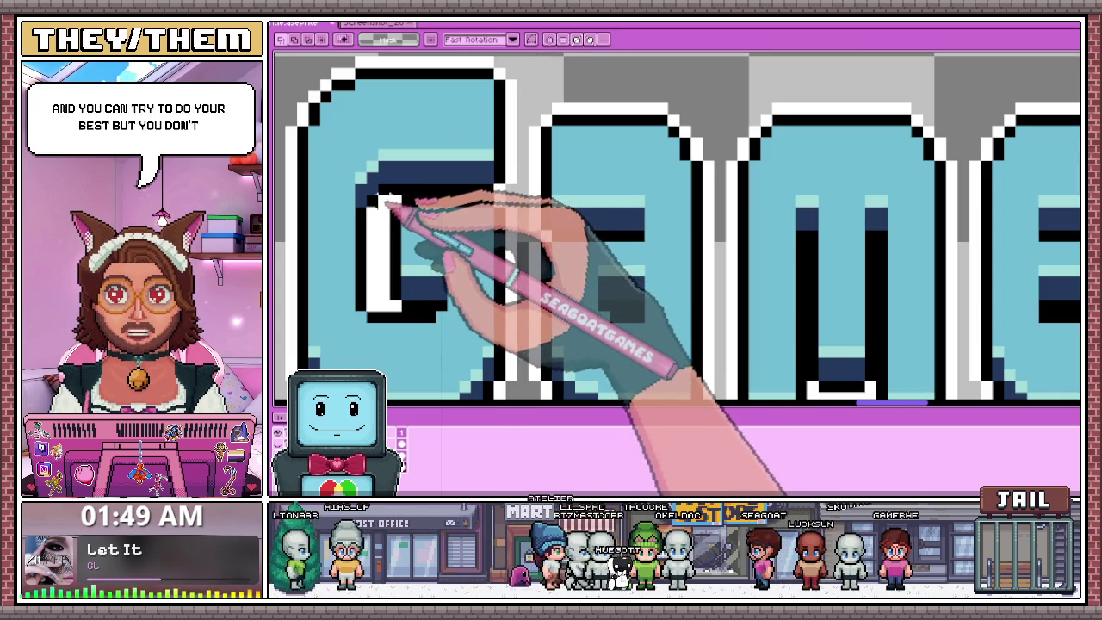
pyautogui.moveTo(378, 200); pyautogui.dragTo(521, 246)
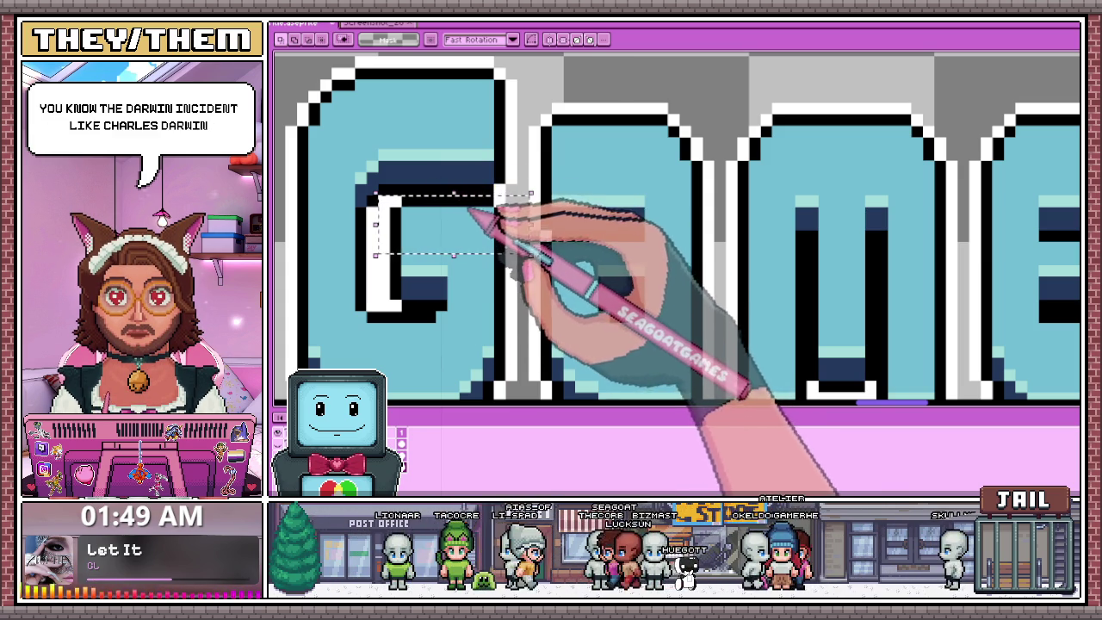
pyautogui.scroll(-2, 482, 234)
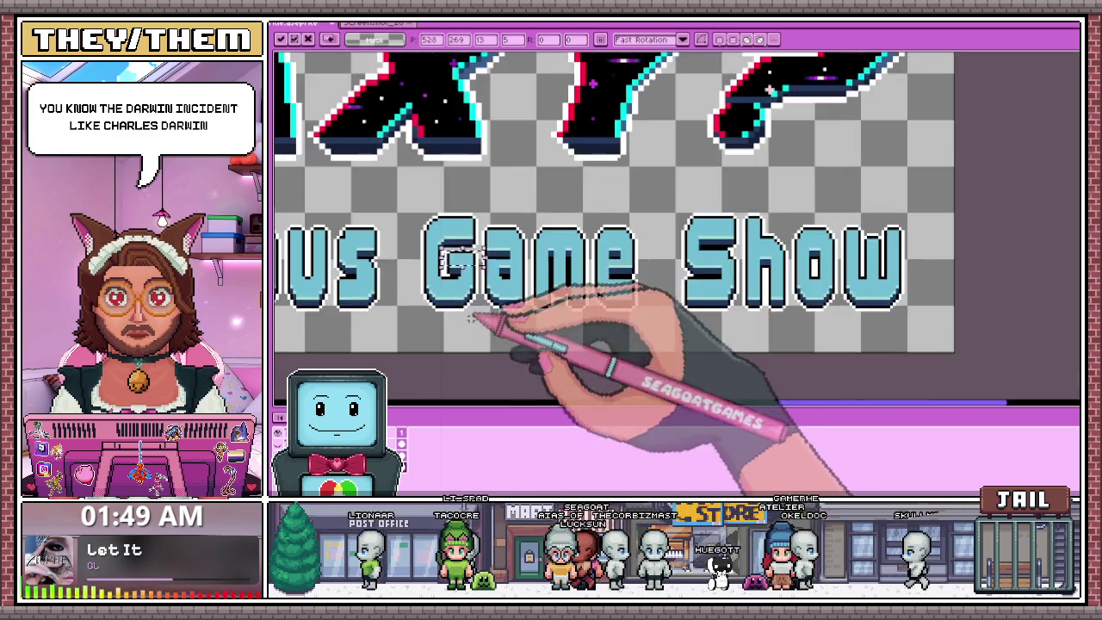
pyautogui.scroll(-1, 478, 264)
pyautogui.scroll(1, 499, 271)
pyautogui.scroll(2, 521, 284)
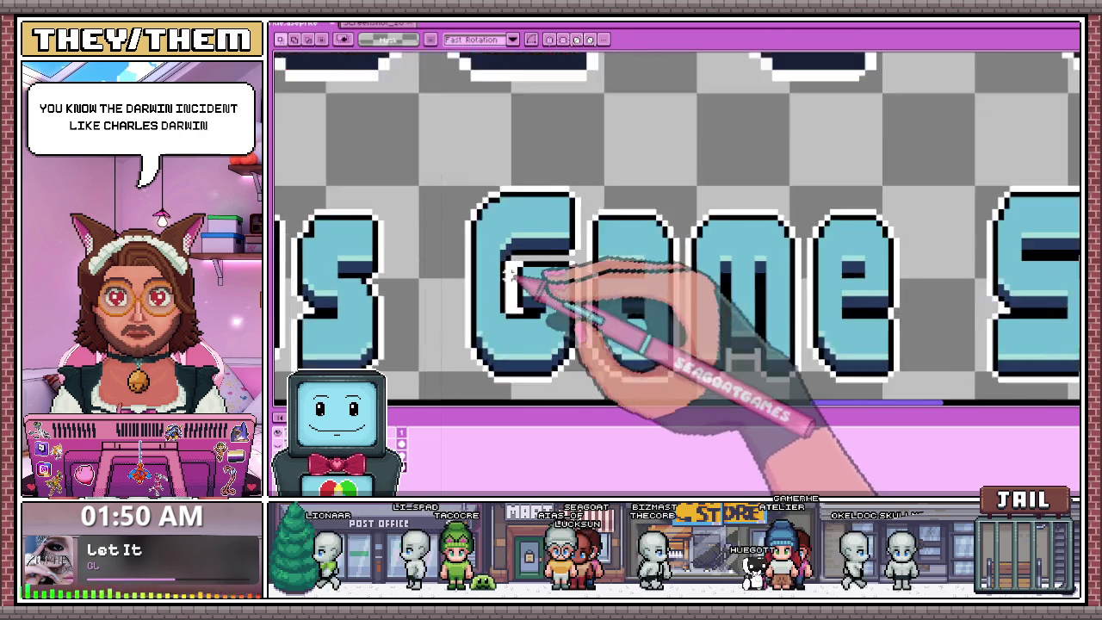
pyautogui.scroll(1, 522, 250)
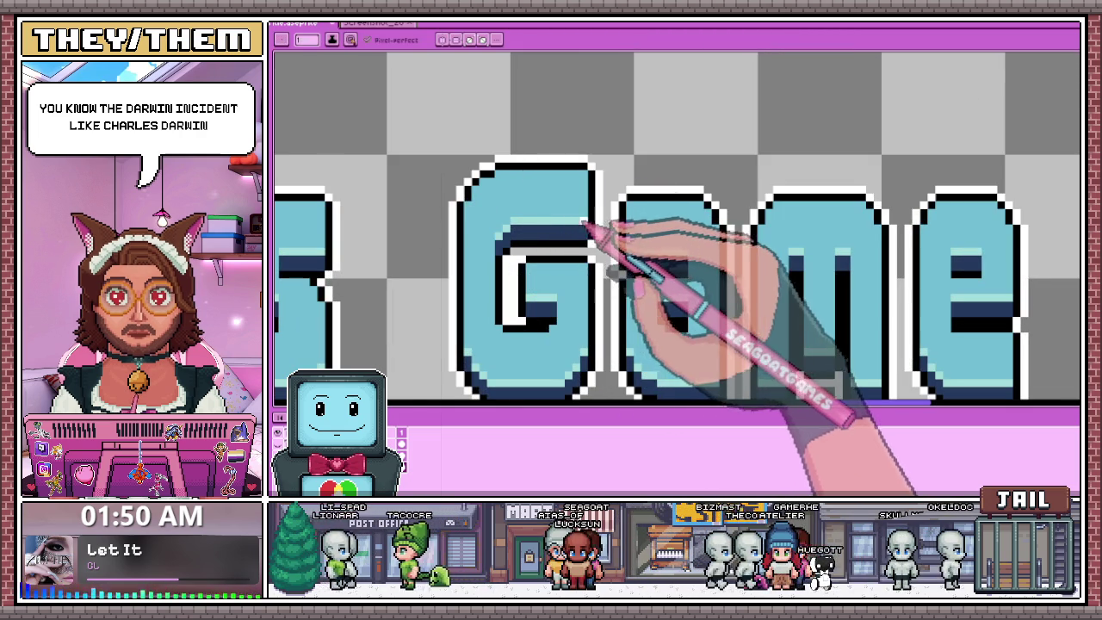
pyautogui.scroll(1, 568, 236)
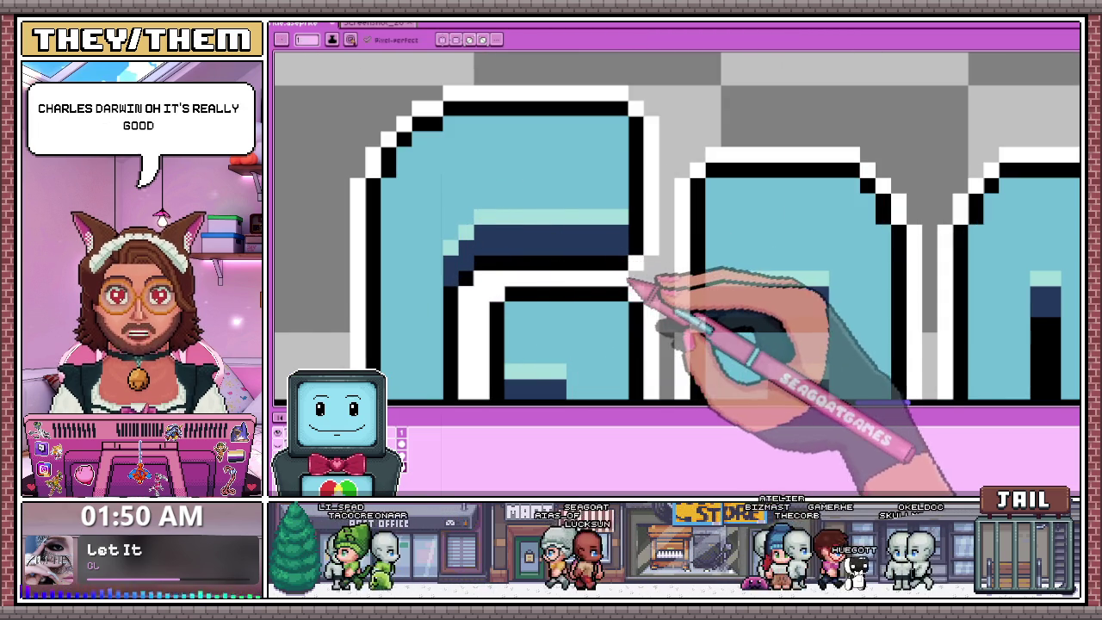
pyautogui.scroll(-1, 551, 223)
pyautogui.scroll(-1, 529, 236)
pyautogui.scroll(1, 521, 205)
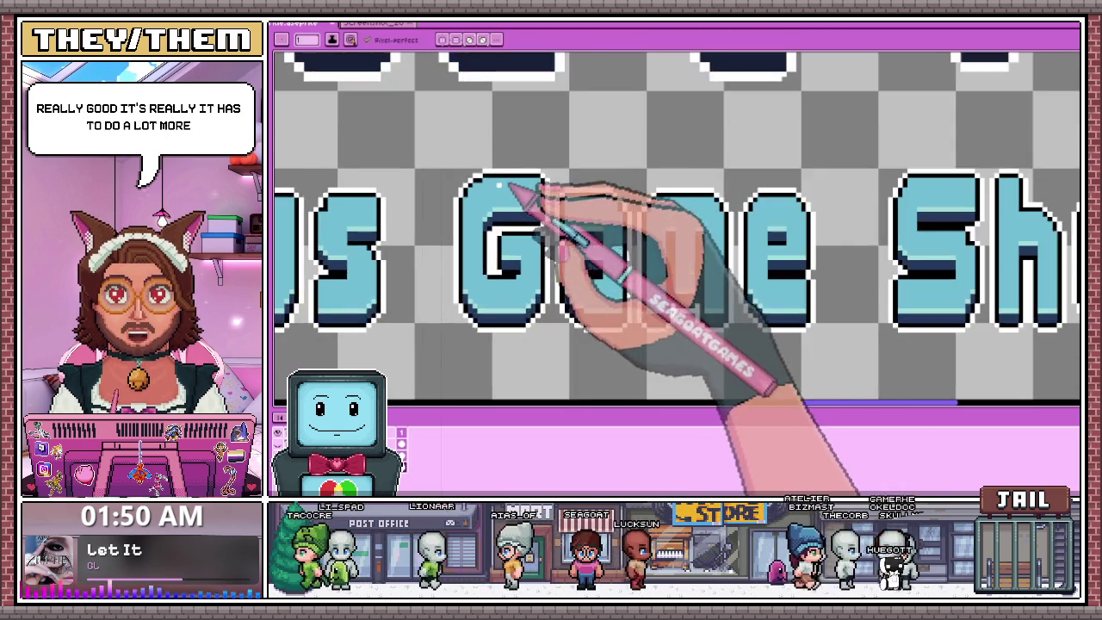
pyautogui.scroll(1, 516, 188)
pyautogui.scroll(-1, 486, 192)
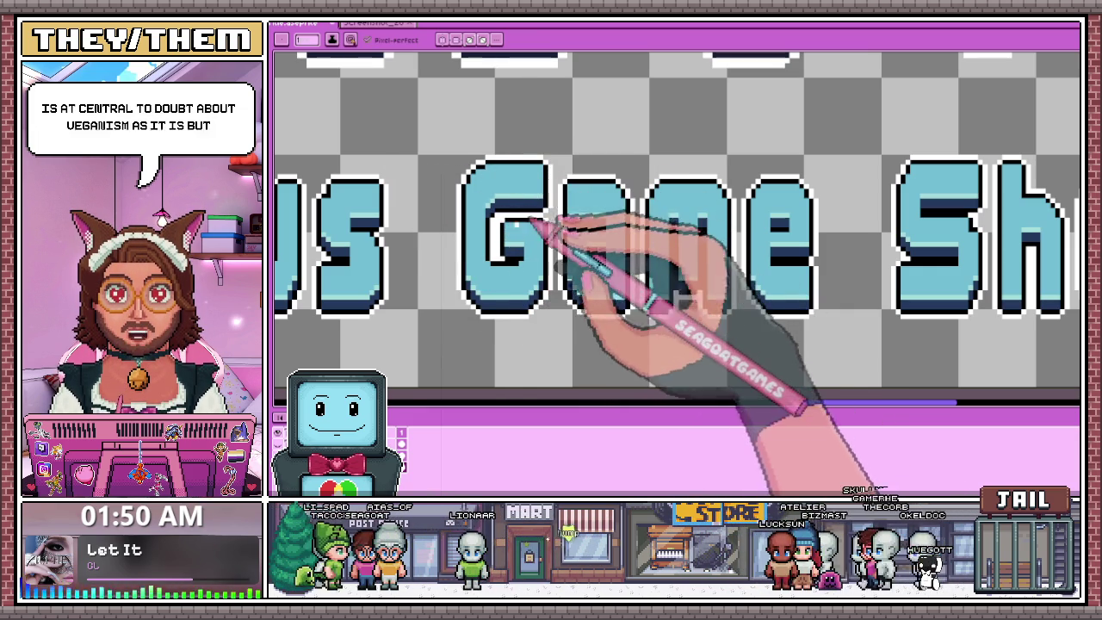
pyautogui.scroll(-1, 680, 193)
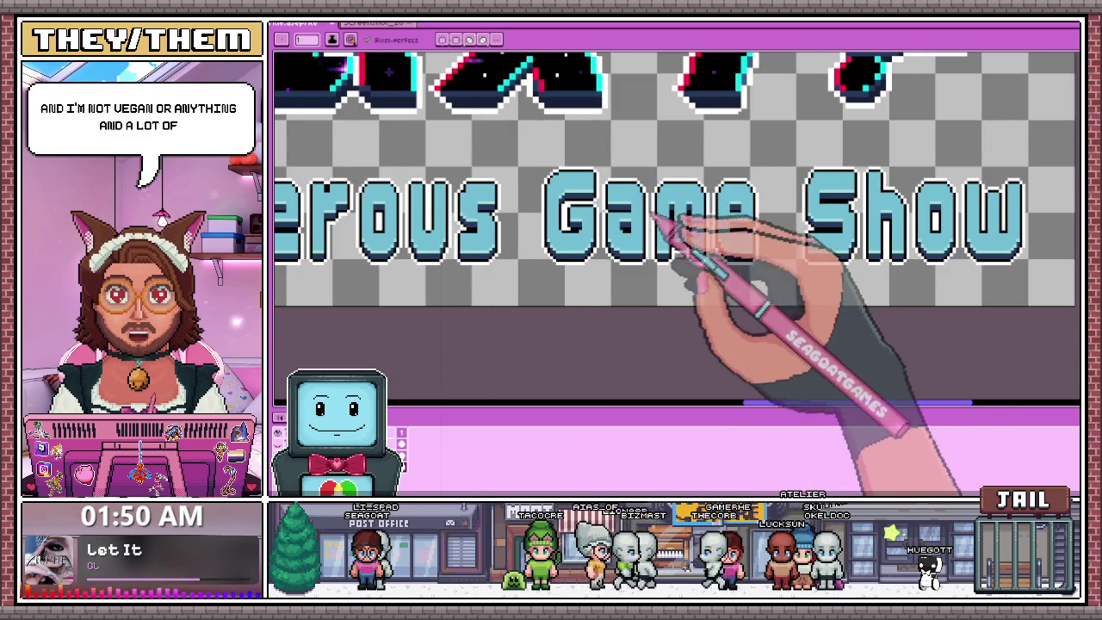
pyautogui.scroll(1, 659, 222)
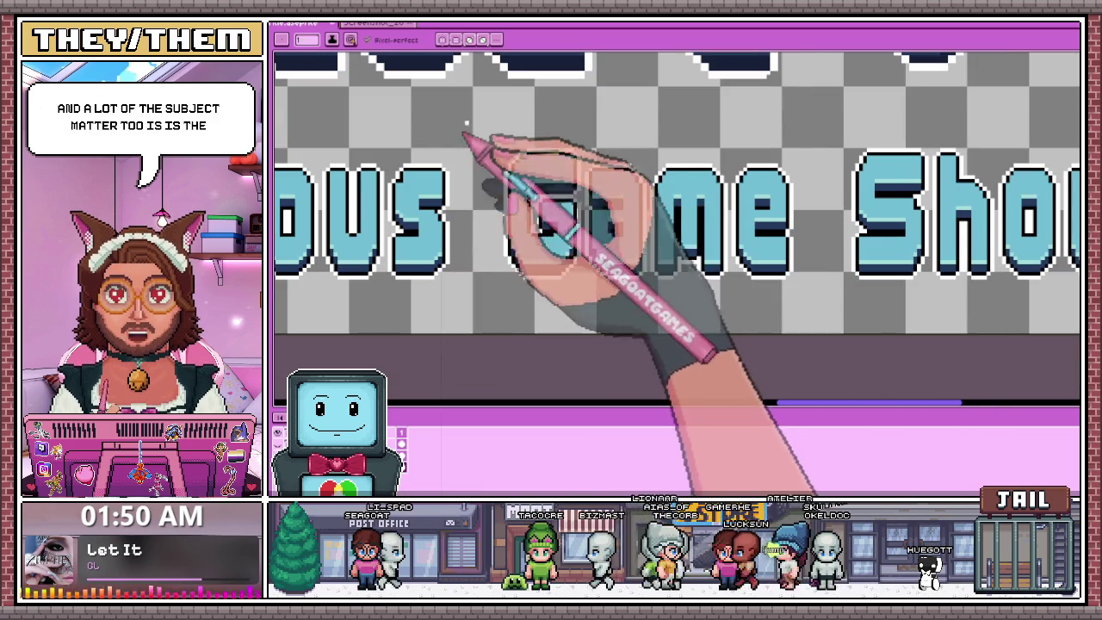
pyautogui.scroll(-1, 627, 226)
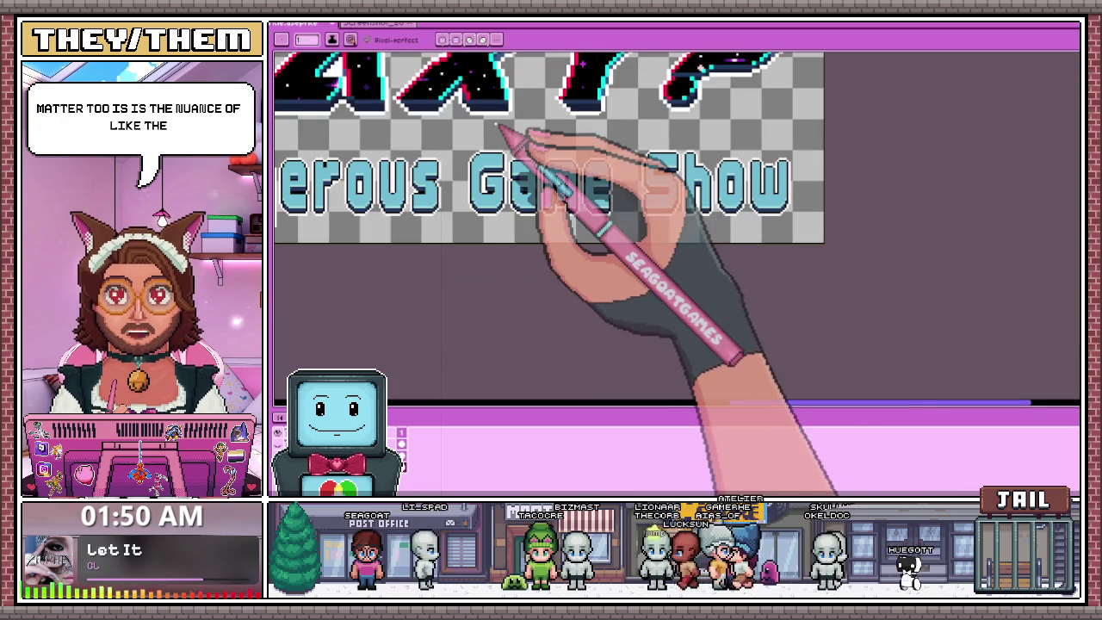
pyautogui.scroll(1, 571, 221)
pyautogui.scroll(1, 524, 184)
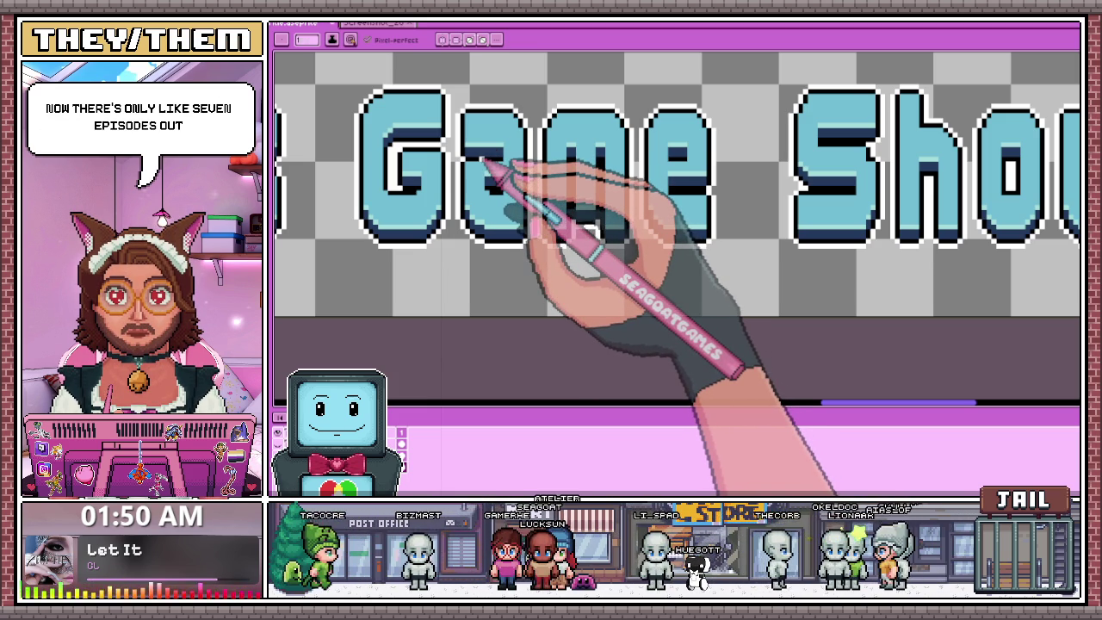
pyautogui.scroll(-2, 429, 152)
pyautogui.scroll(1, 446, 184)
pyautogui.scroll(-1, 446, 269)
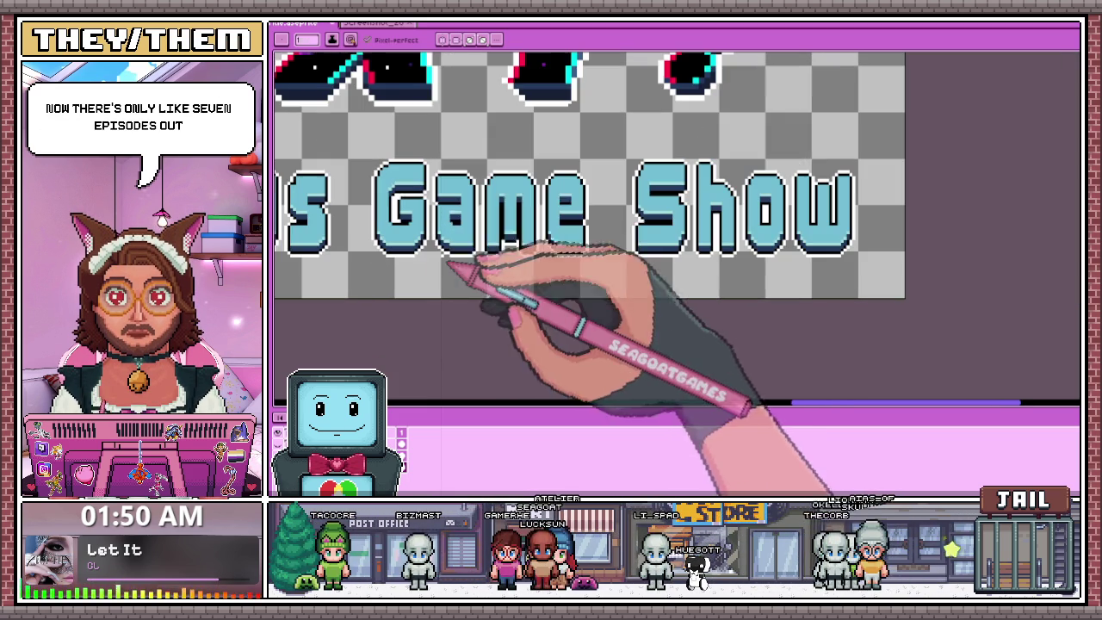
pyautogui.scroll(1, 412, 177)
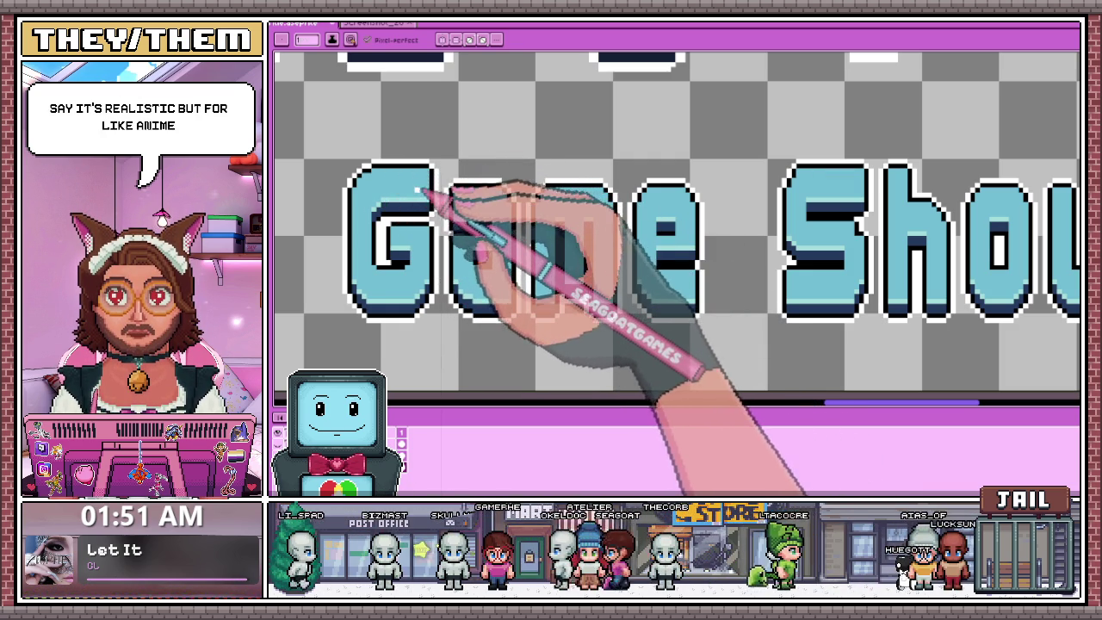
pyautogui.scroll(-1, 417, 166)
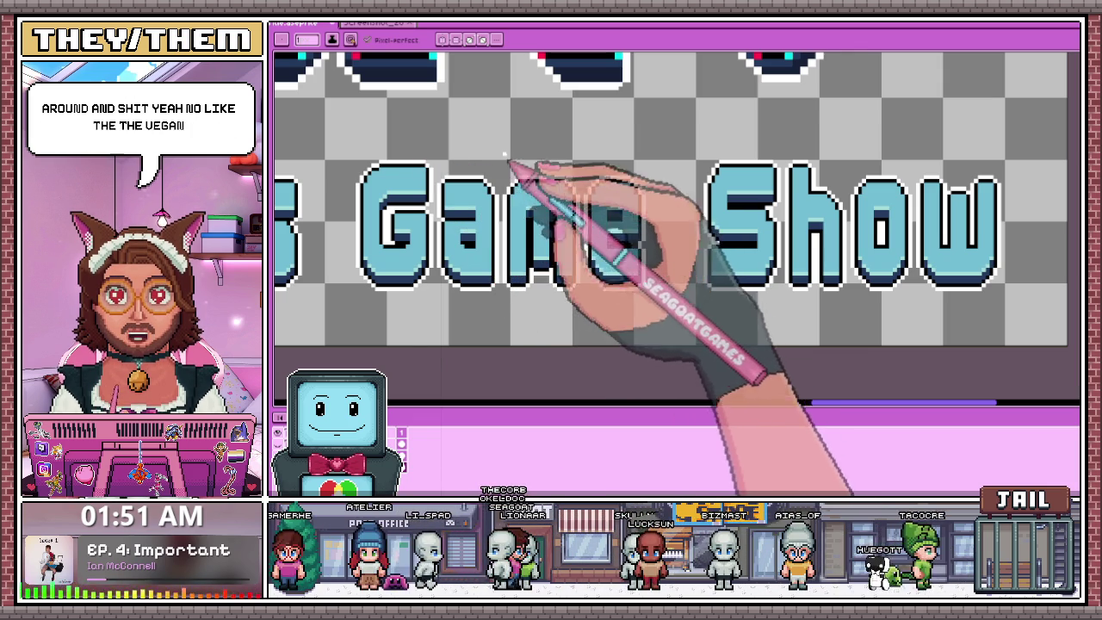
pyautogui.scroll(-1, 513, 165)
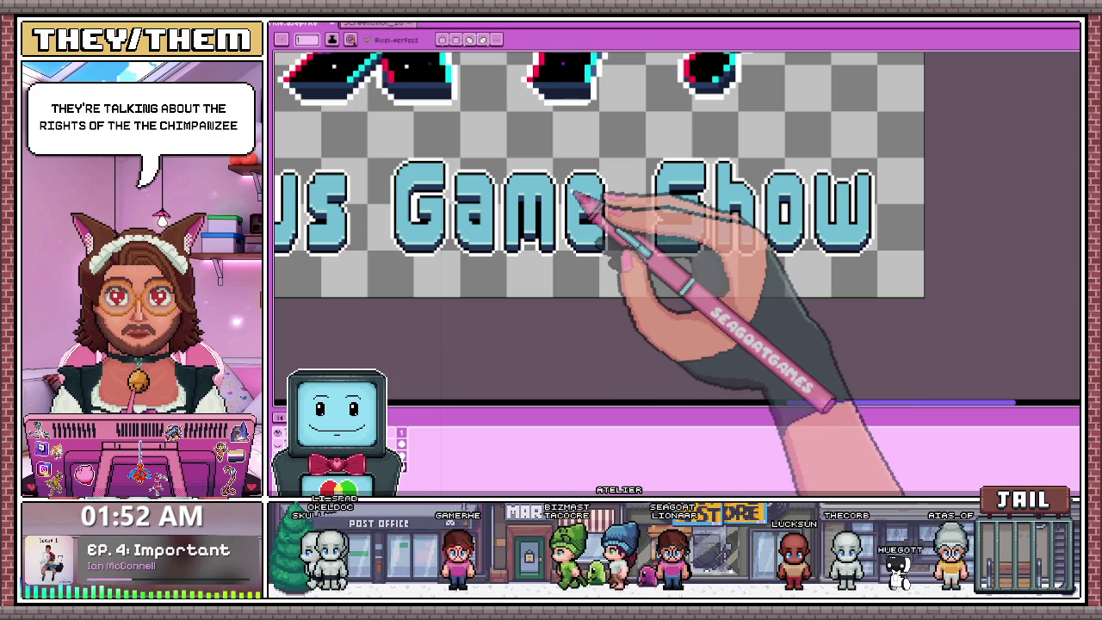
pyautogui.scroll(-3, 628, 210)
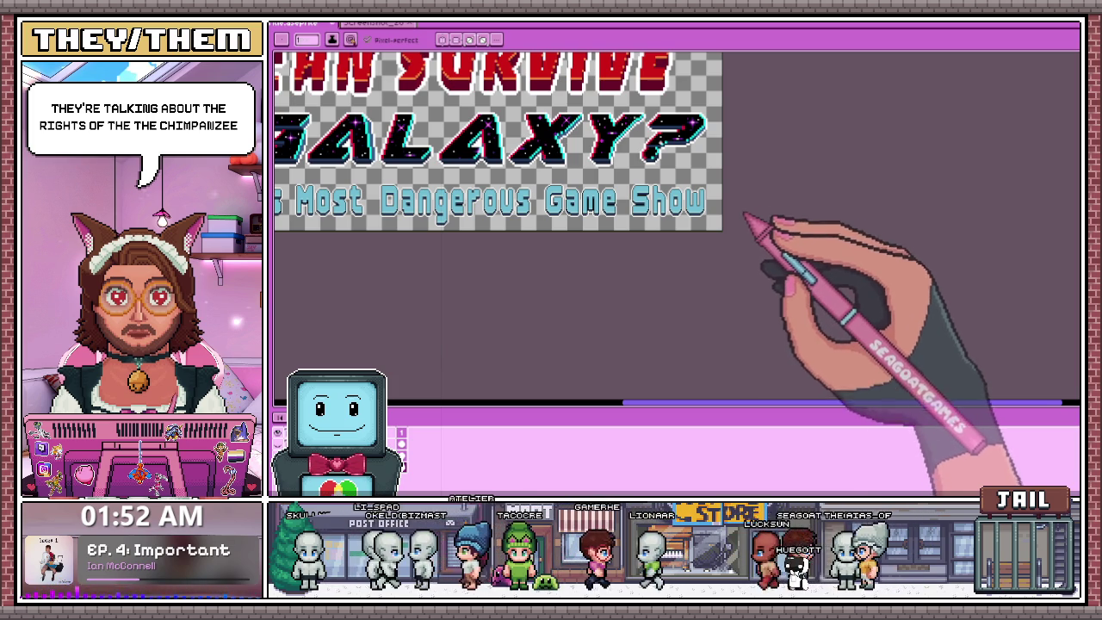
pyautogui.scroll(1, 714, 202)
pyautogui.scroll(1, 680, 190)
pyautogui.scroll(1, 688, 206)
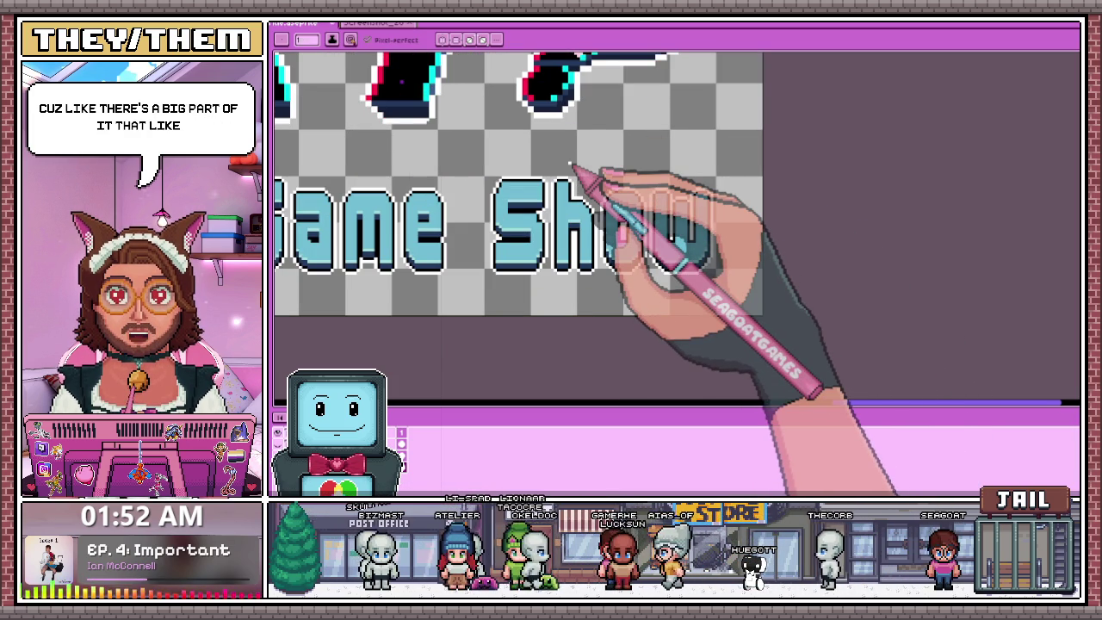
pyautogui.scroll(-3, 559, 225)
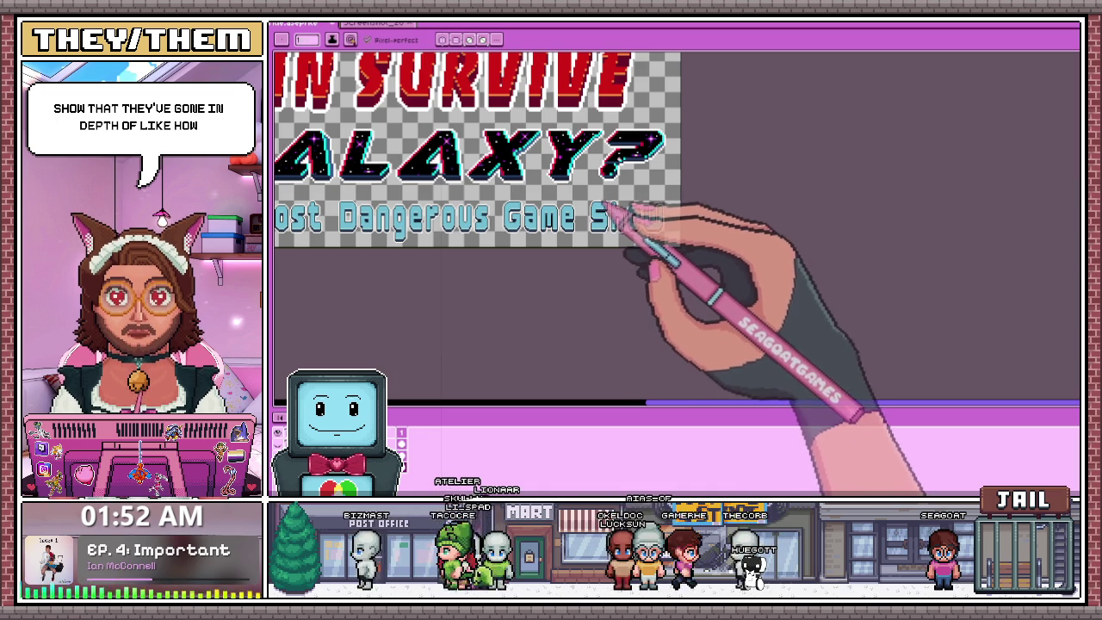
pyautogui.scroll(2, 618, 238)
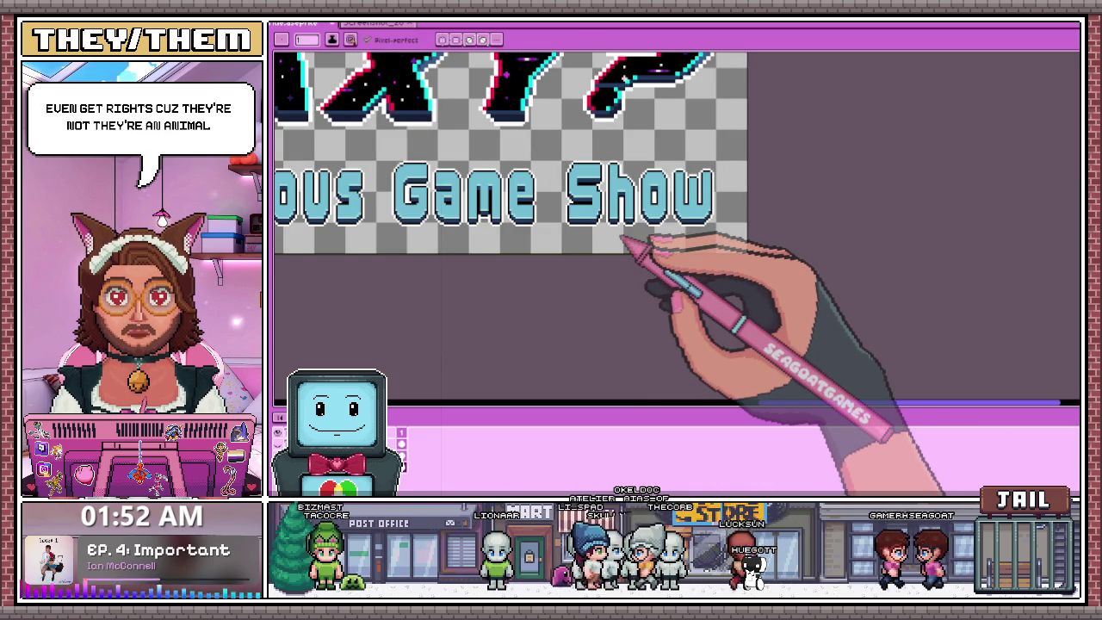
pyautogui.scroll(1, 743, 203)
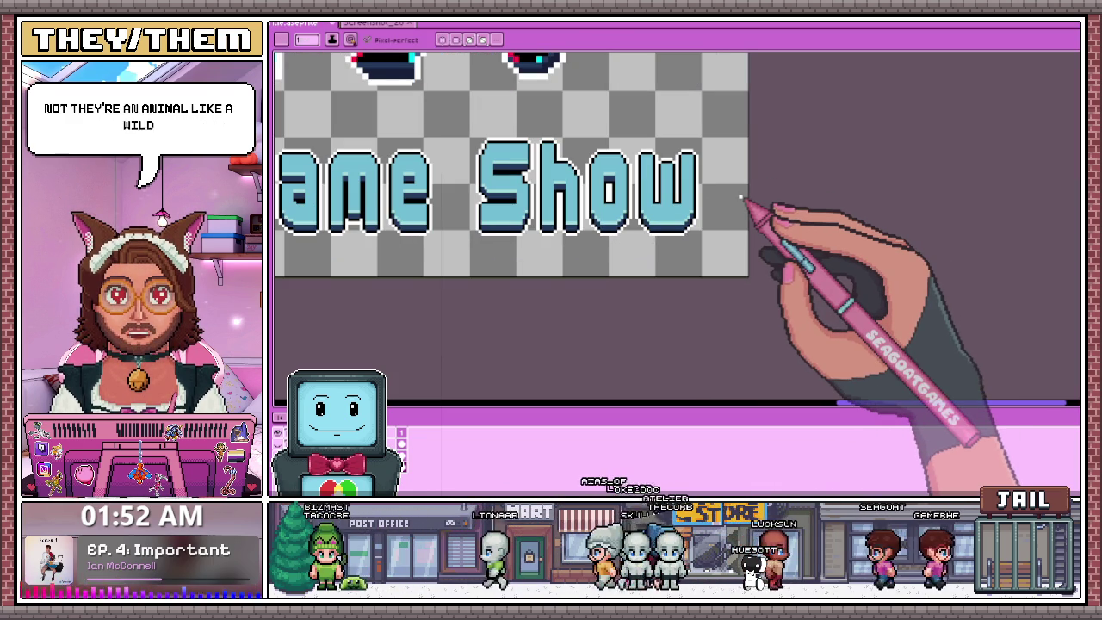
pyautogui.scroll(1, 516, 193)
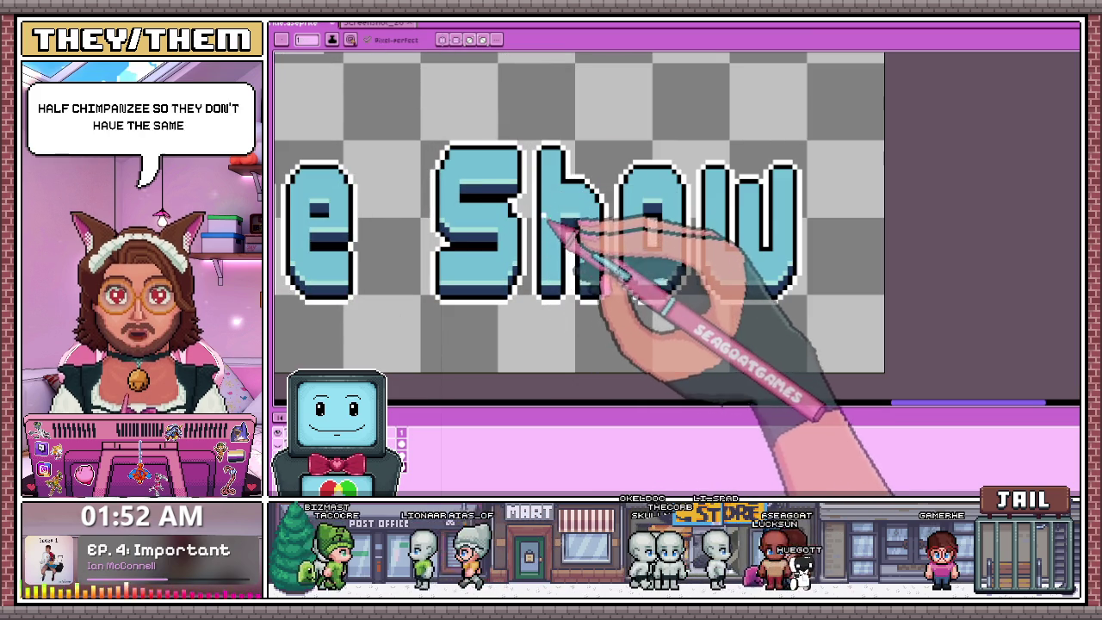
pyautogui.scroll(-1, 618, 178)
pyautogui.scroll(-1, 618, 179)
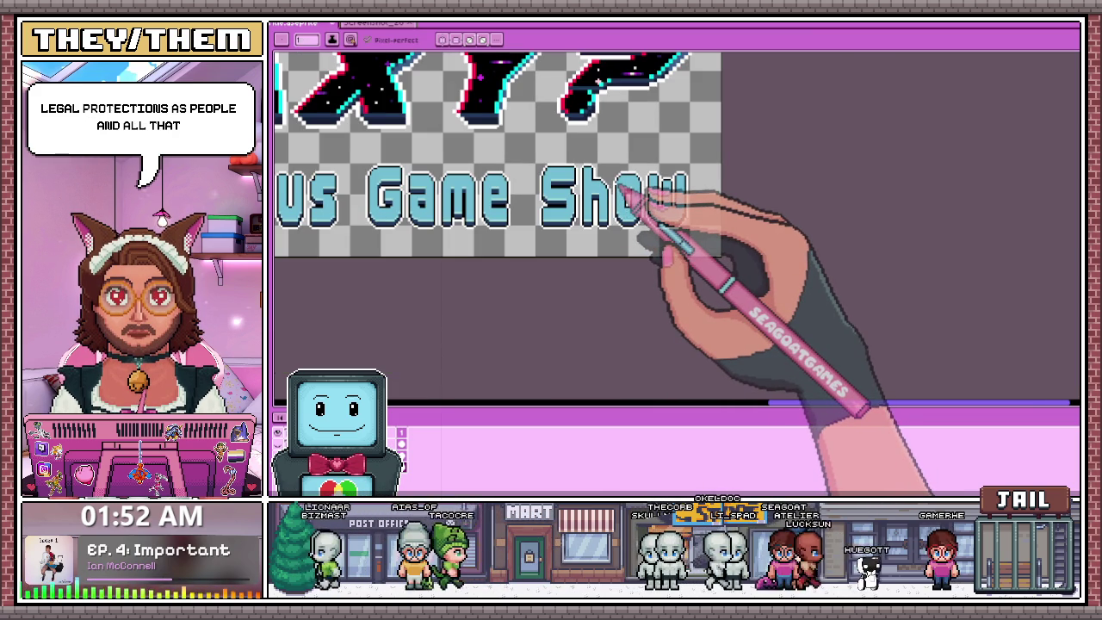
pyautogui.scroll(1, 592, 207)
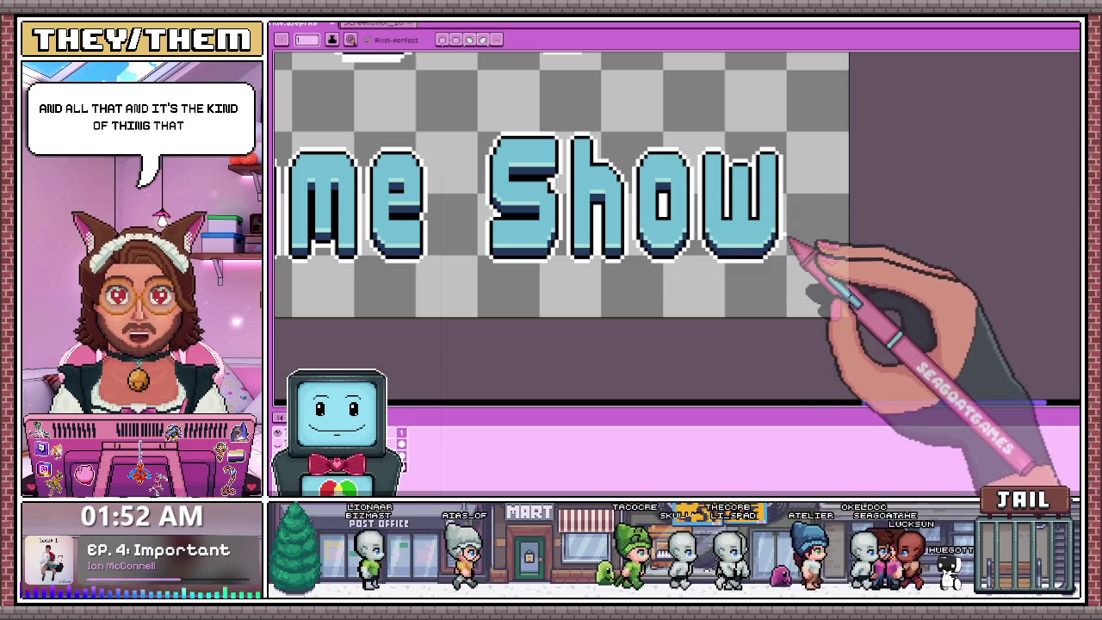
pyautogui.scroll(1, 787, 270)
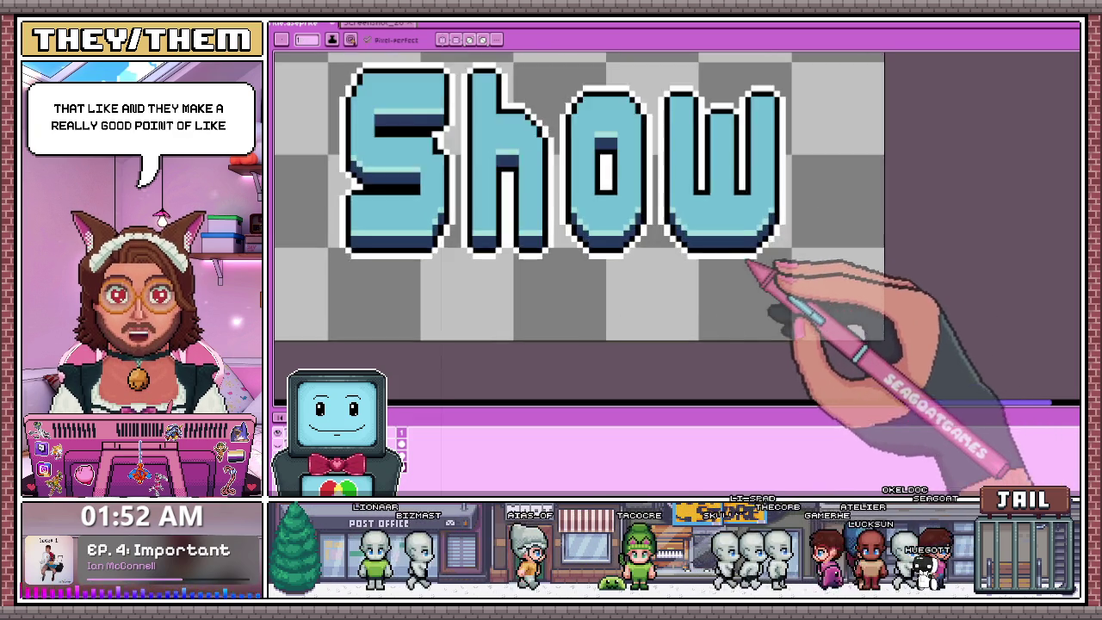
# Erase the extra black and white outline pixels under the bottom-right of the 'w' in 'Show'.
pyautogui.scroll(2, 750, 271)
pyautogui.press('b')
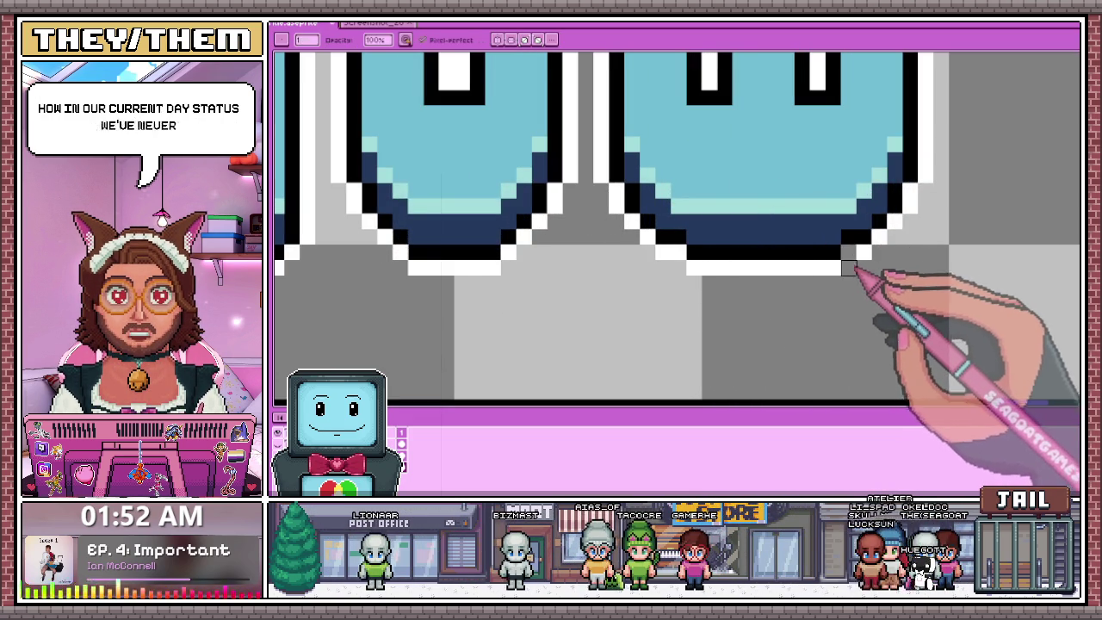
pyautogui.press('e')
pyautogui.moveTo(854, 252); pyautogui.dragTo(844, 264)
pyautogui.scroll(-3, 846, 262)
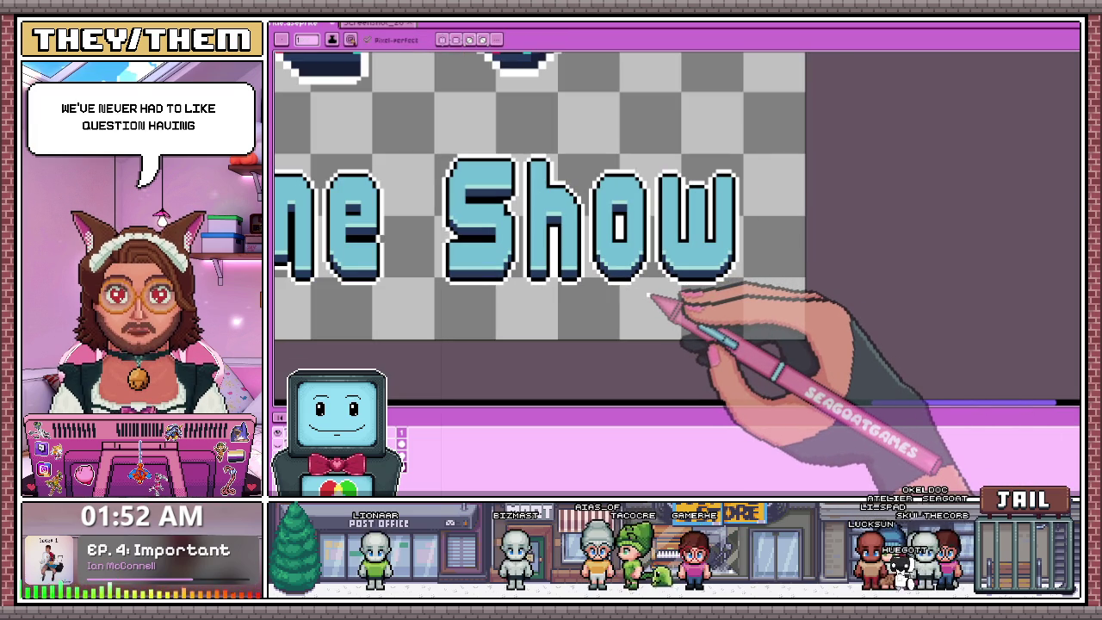
pyautogui.scroll(2, 663, 283)
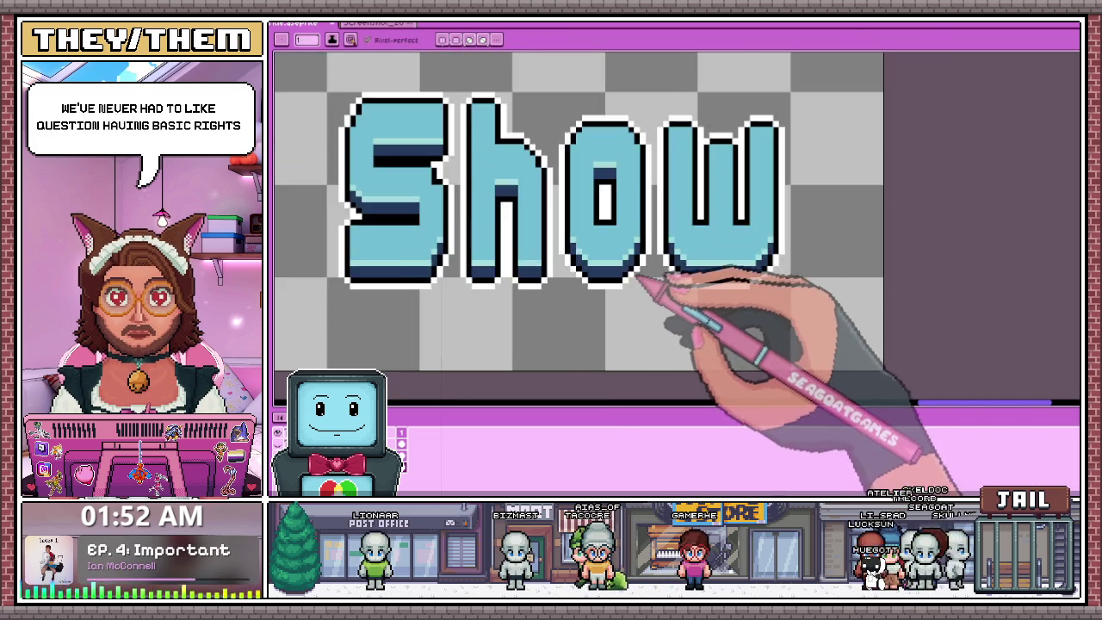
pyautogui.scroll(2, 586, 290)
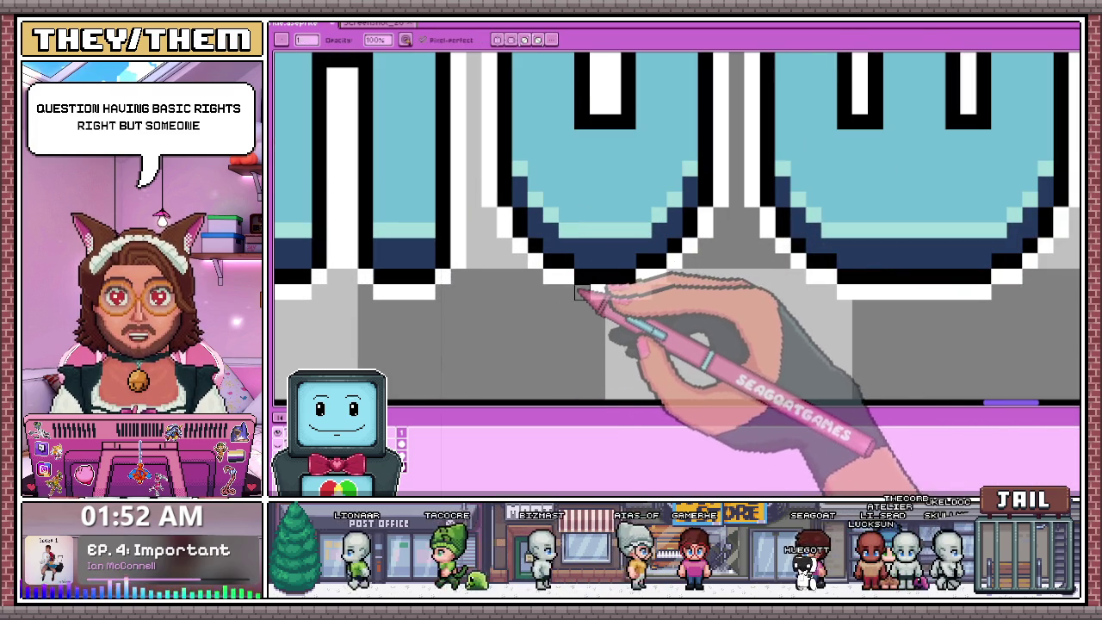
pyautogui.scroll(-2, 594, 258)
pyautogui.scroll(-2, 628, 267)
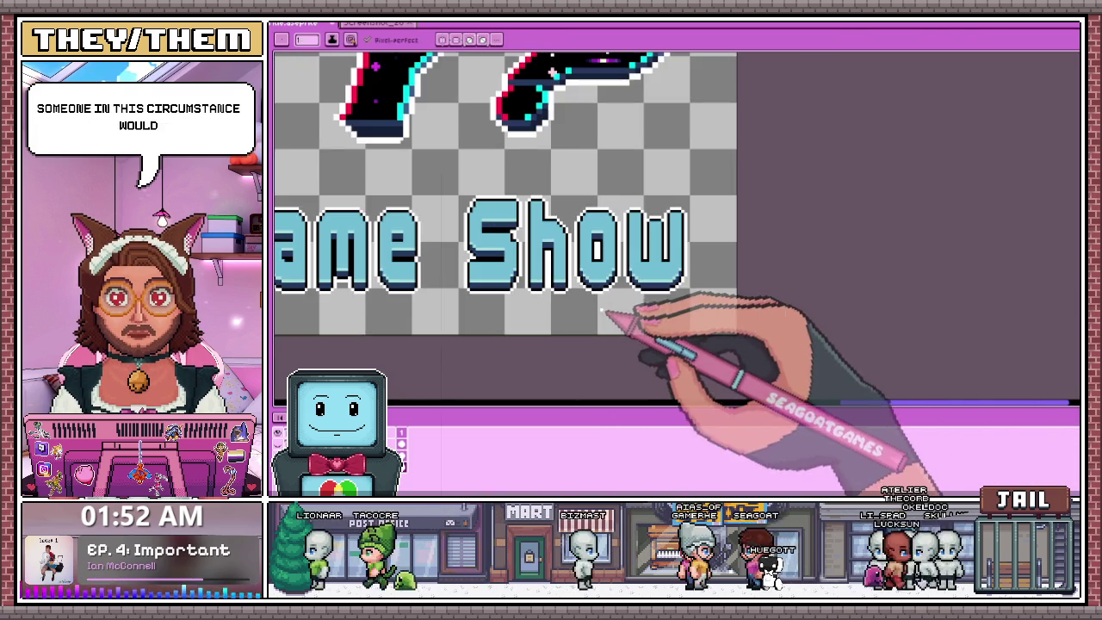
pyautogui.scroll(1, 624, 289)
pyautogui.scroll(-3, 607, 289)
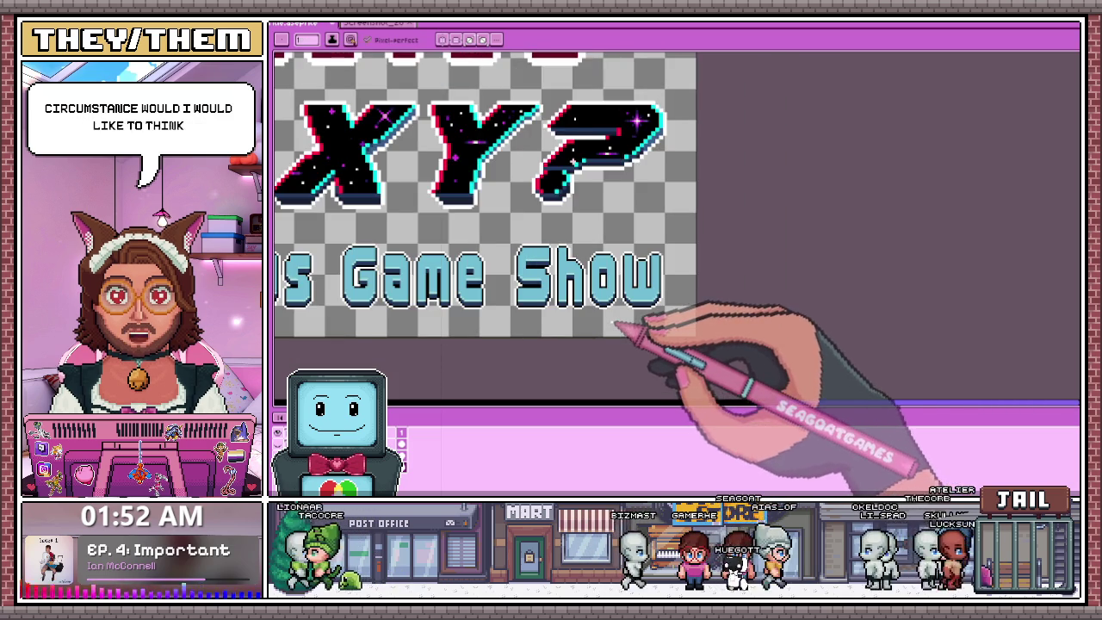
pyautogui.scroll(2, 619, 314)
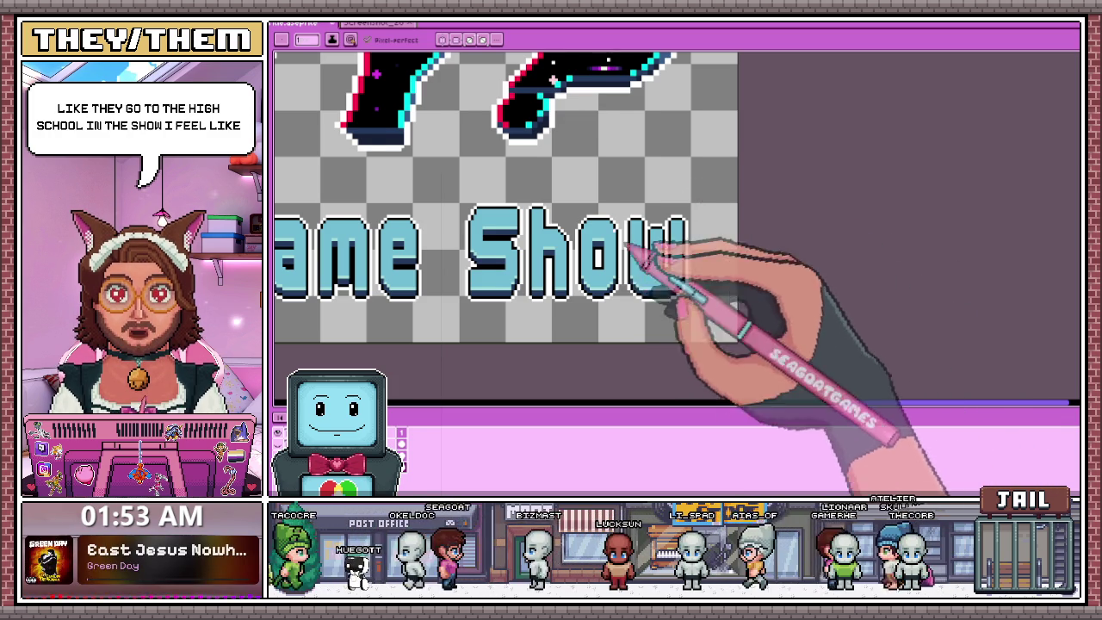
pyautogui.scroll(1, 642, 226)
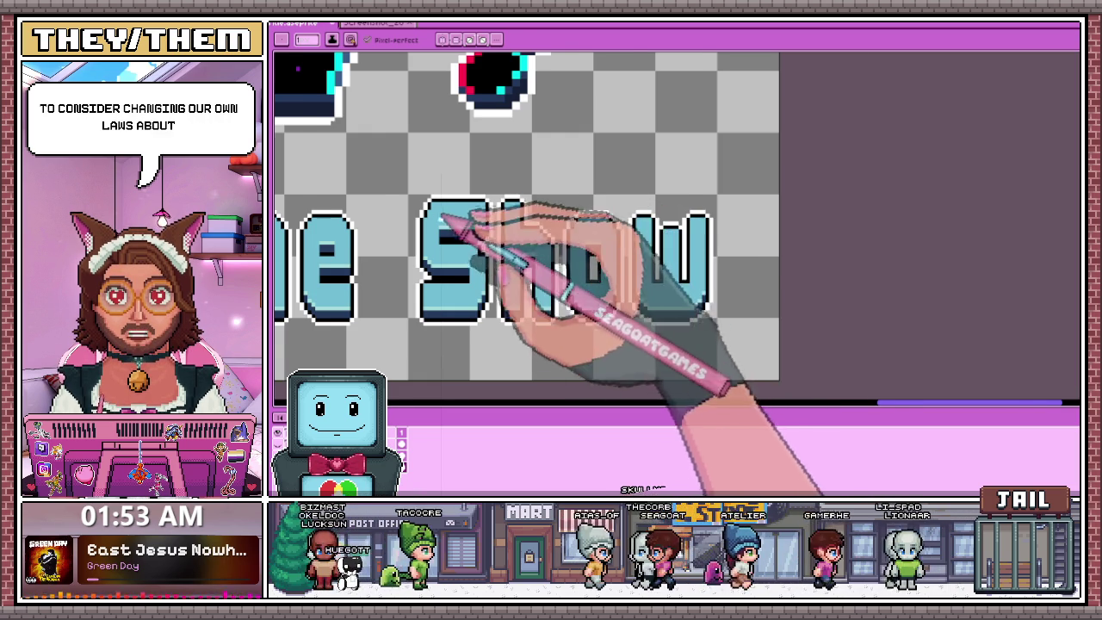
pyautogui.scroll(1, 478, 234)
pyautogui.press('i')
pyautogui.press('b')
pyautogui.scroll(-1, 499, 215)
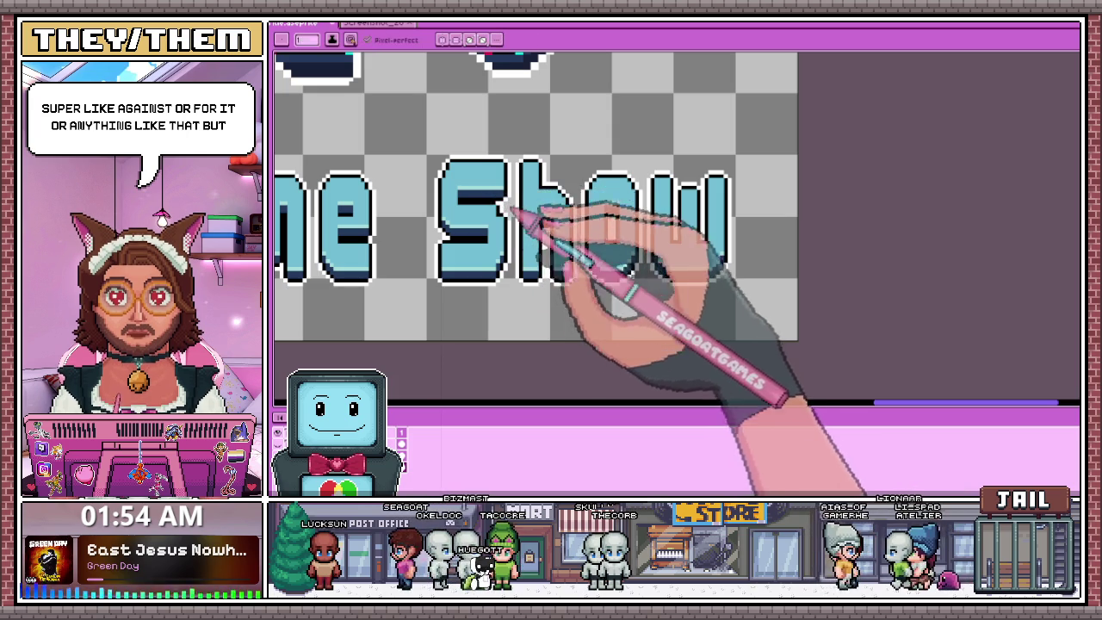
pyautogui.scroll(2, 561, 196)
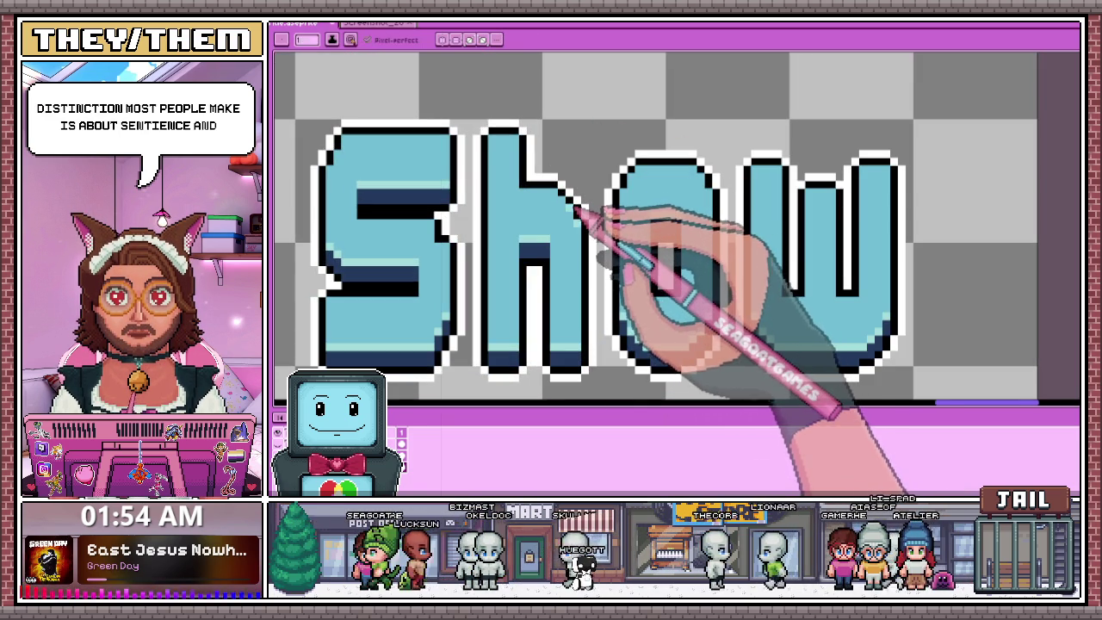
pyautogui.scroll(-2, 568, 202)
pyautogui.scroll(-1, 607, 228)
pyautogui.scroll(-1, 624, 246)
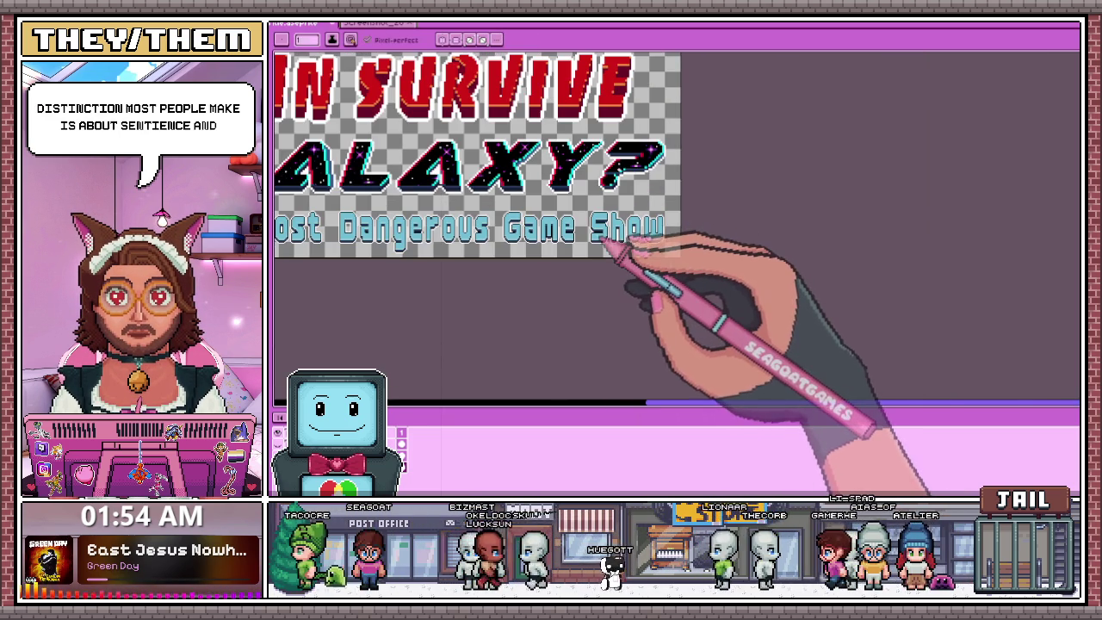
pyautogui.scroll(2, 676, 244)
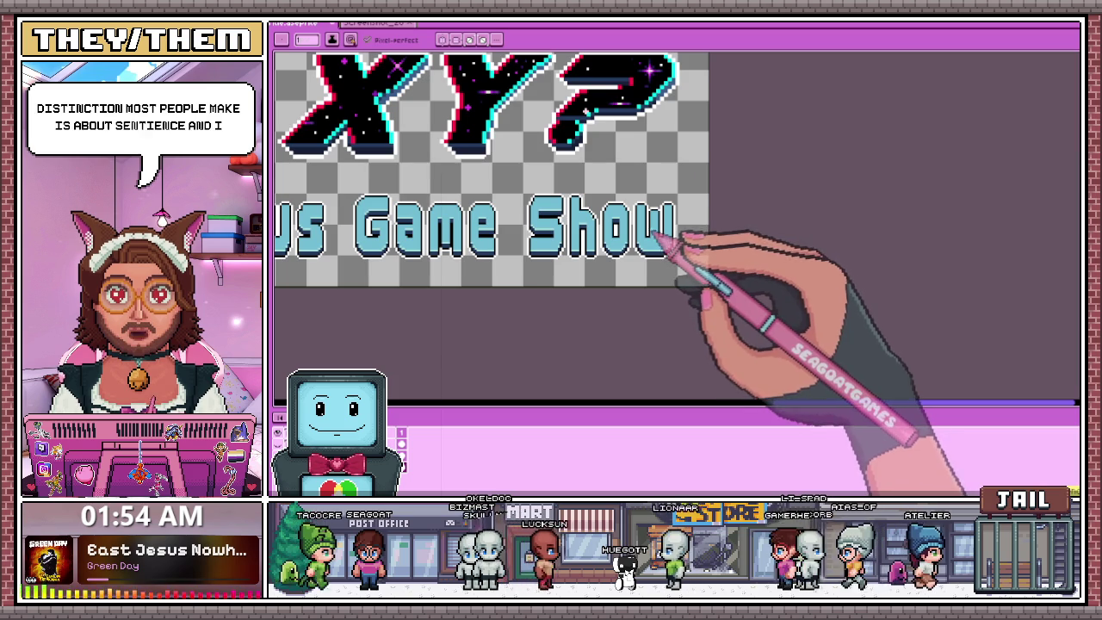
pyautogui.scroll(2, 676, 241)
pyautogui.scroll(1, 654, 215)
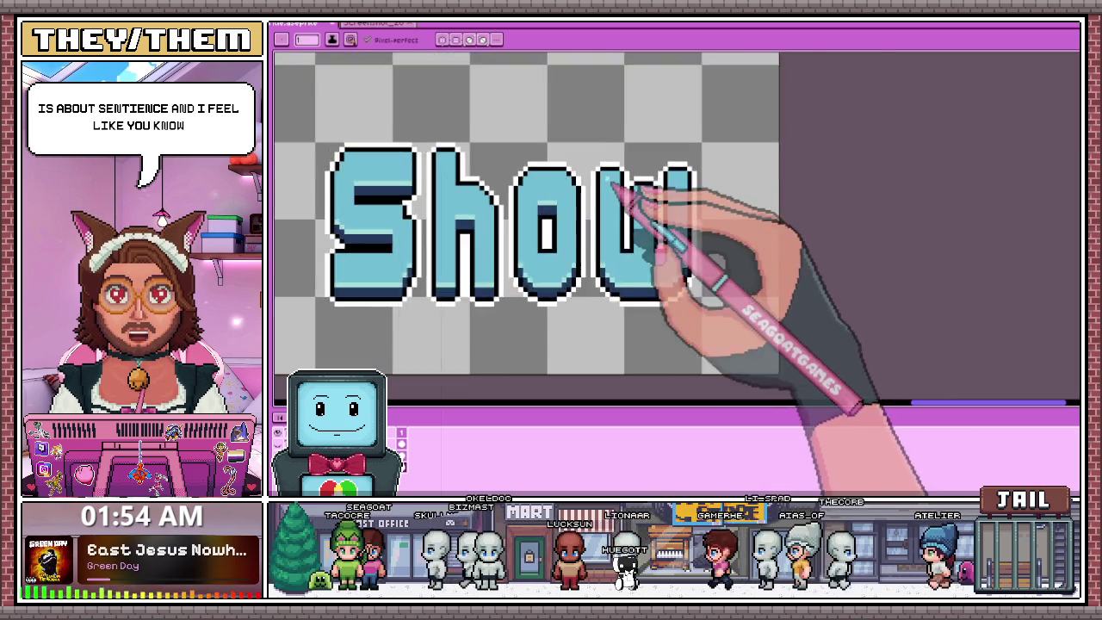
pyautogui.scroll(1, 620, 185)
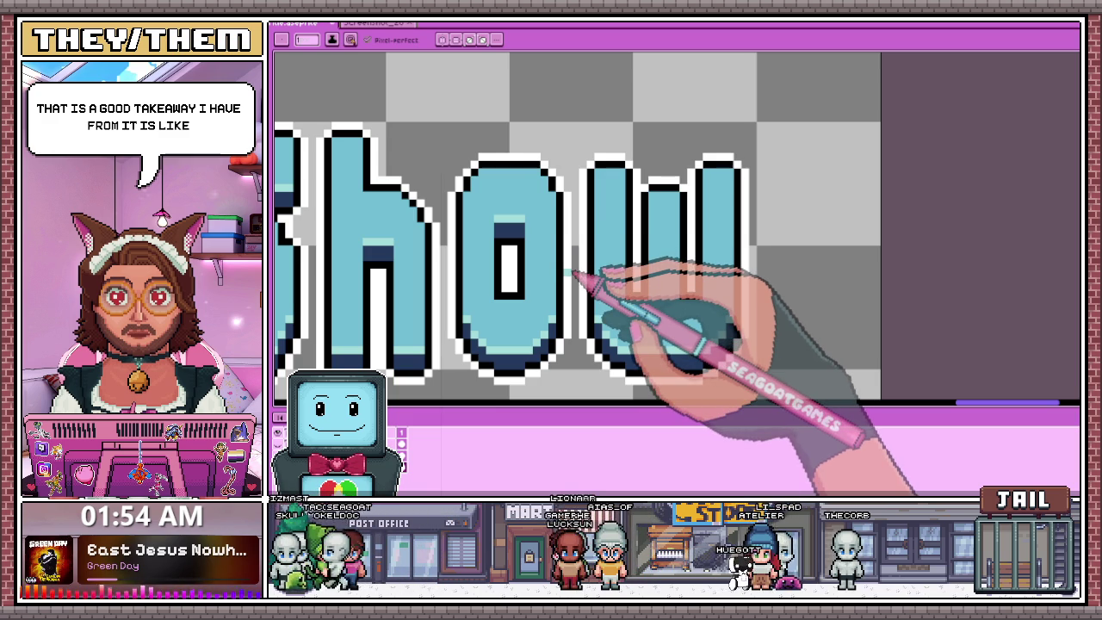
pyautogui.scroll(-1, 478, 207)
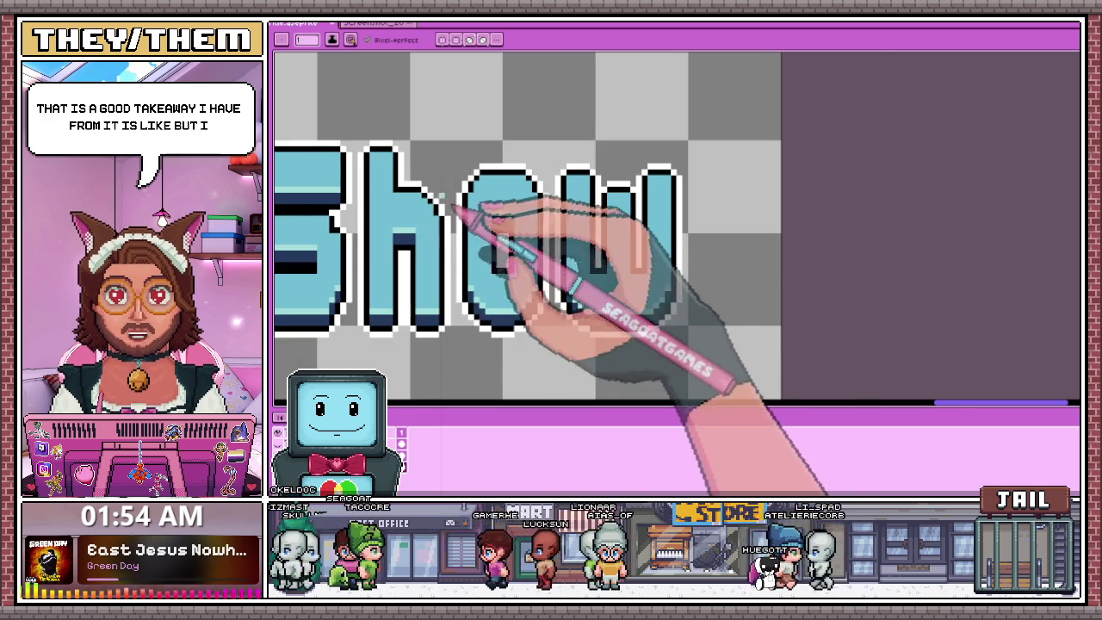
pyautogui.scroll(2, 395, 209)
pyautogui.scroll(1, 394, 209)
pyautogui.scroll(-2, 430, 164)
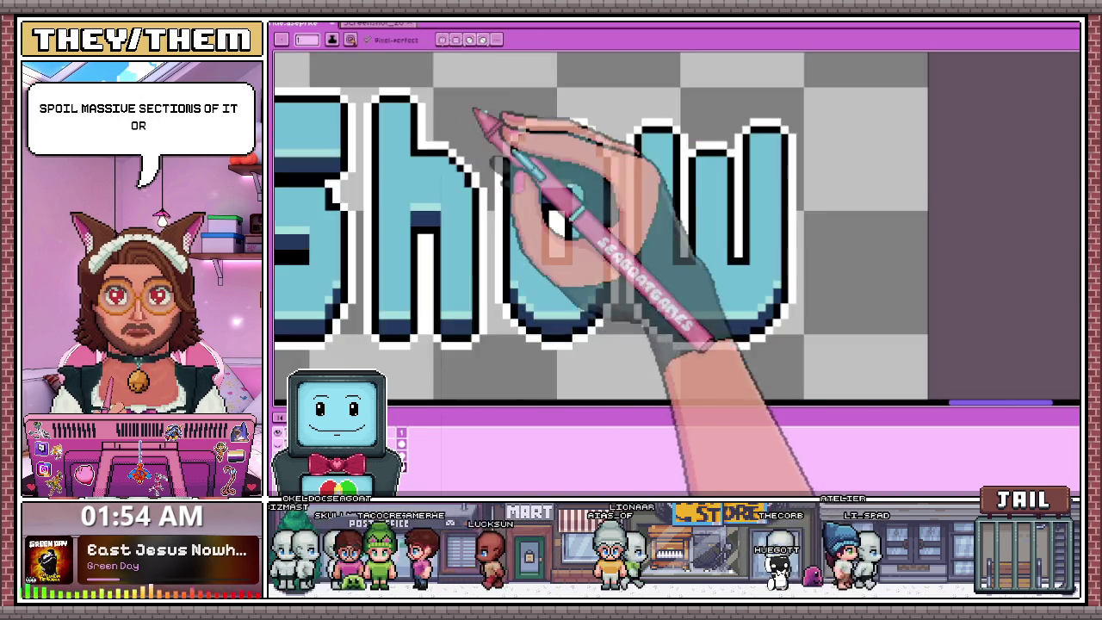
pyautogui.scroll(-2, 459, 118)
pyautogui.scroll(1, 431, 177)
pyautogui.scroll(-2, 450, 202)
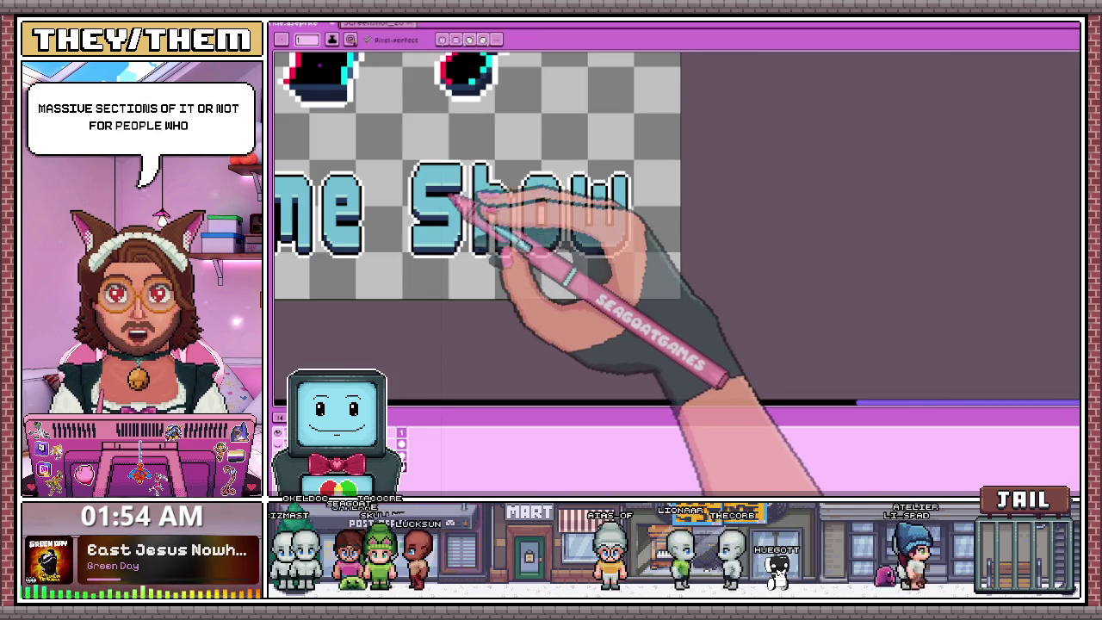
pyautogui.press('i')
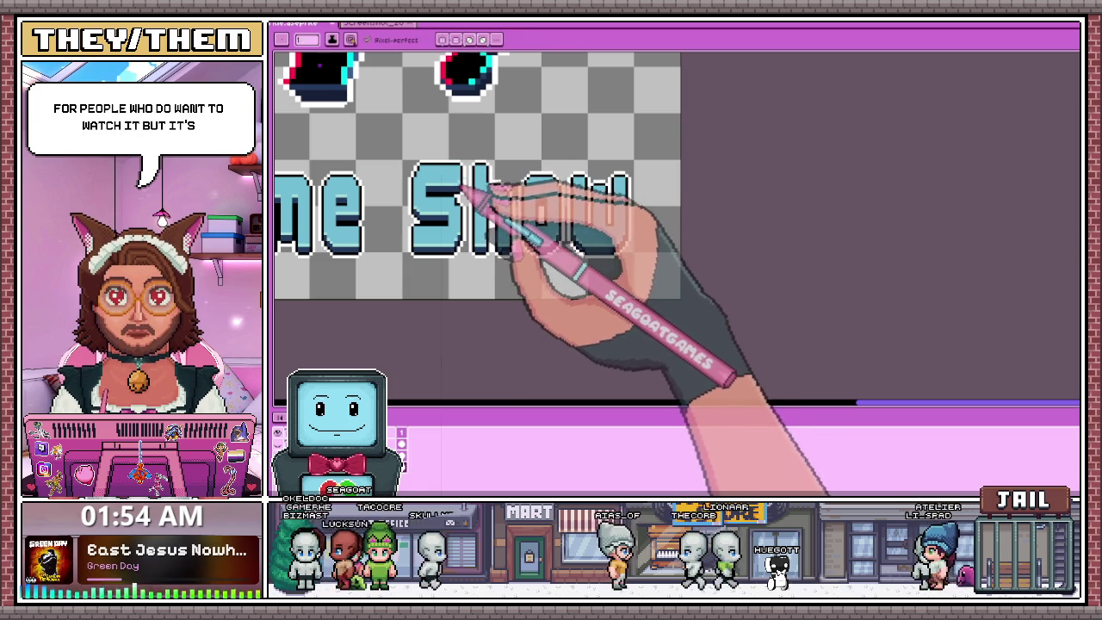
pyautogui.press('b')
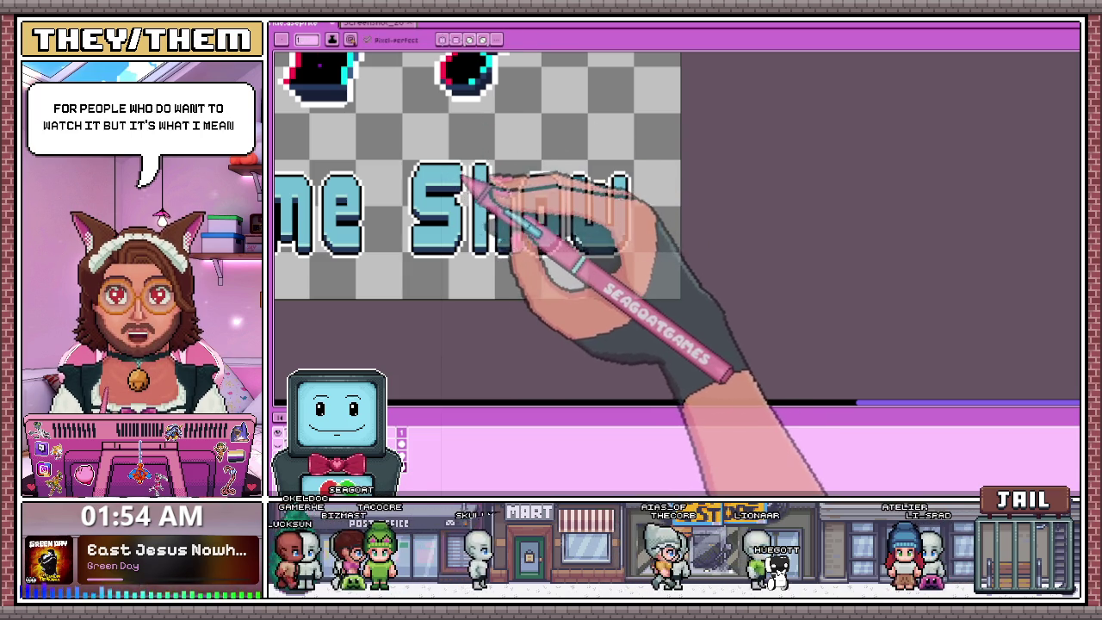
pyautogui.scroll(1, 611, 206)
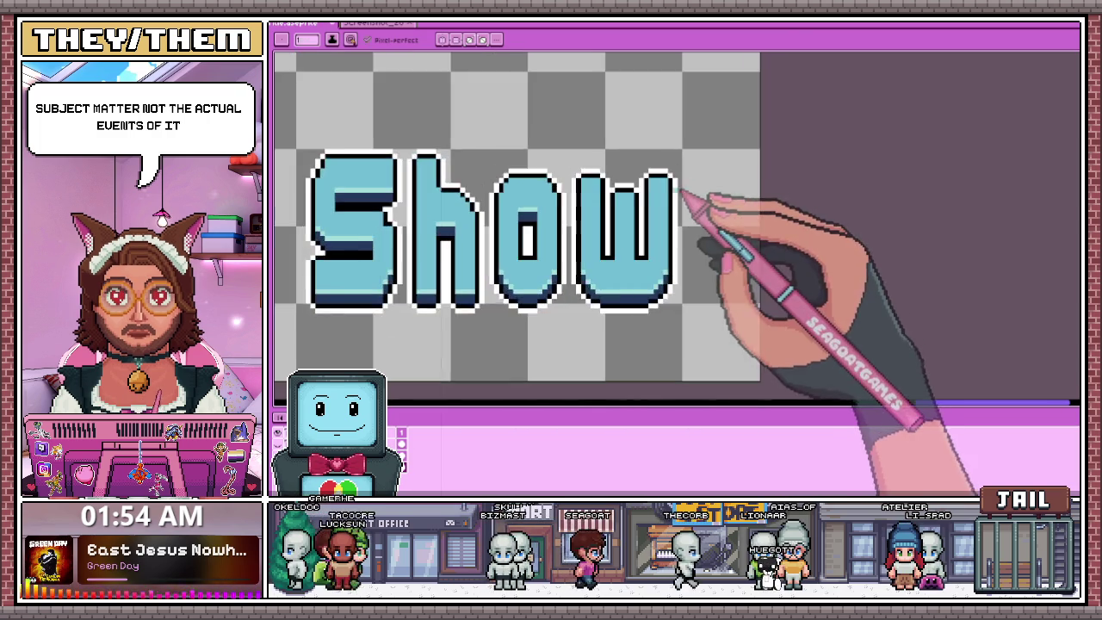
# Place one light-cyan pixel at the inner top-left corner of the w's right stroke in Show.
pyautogui.scroll(2, 676, 200)
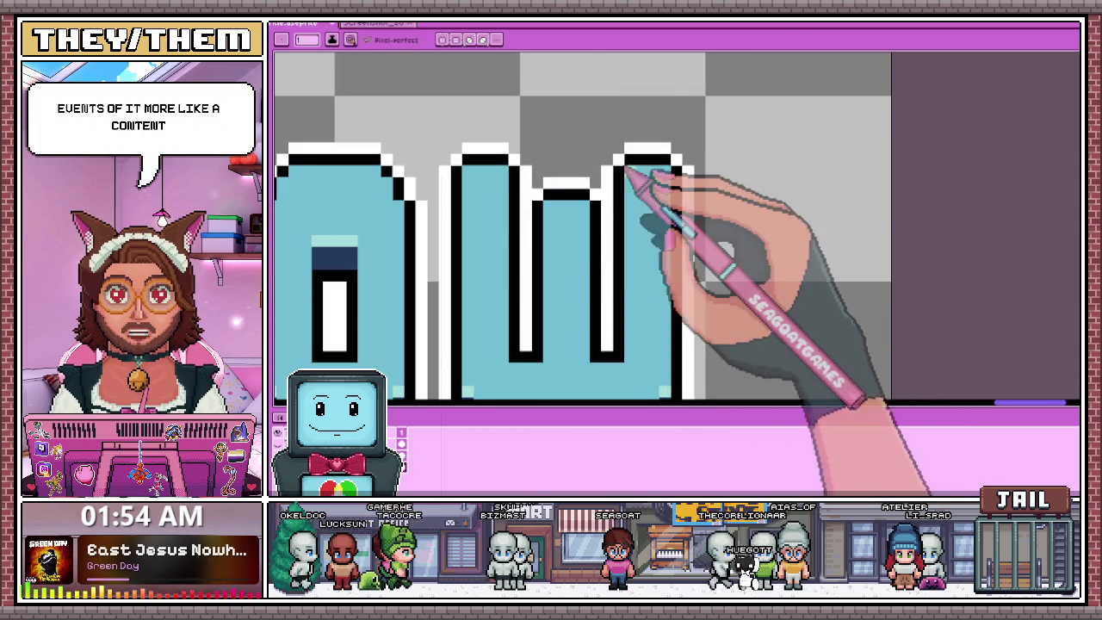
pyautogui.click(619, 181)
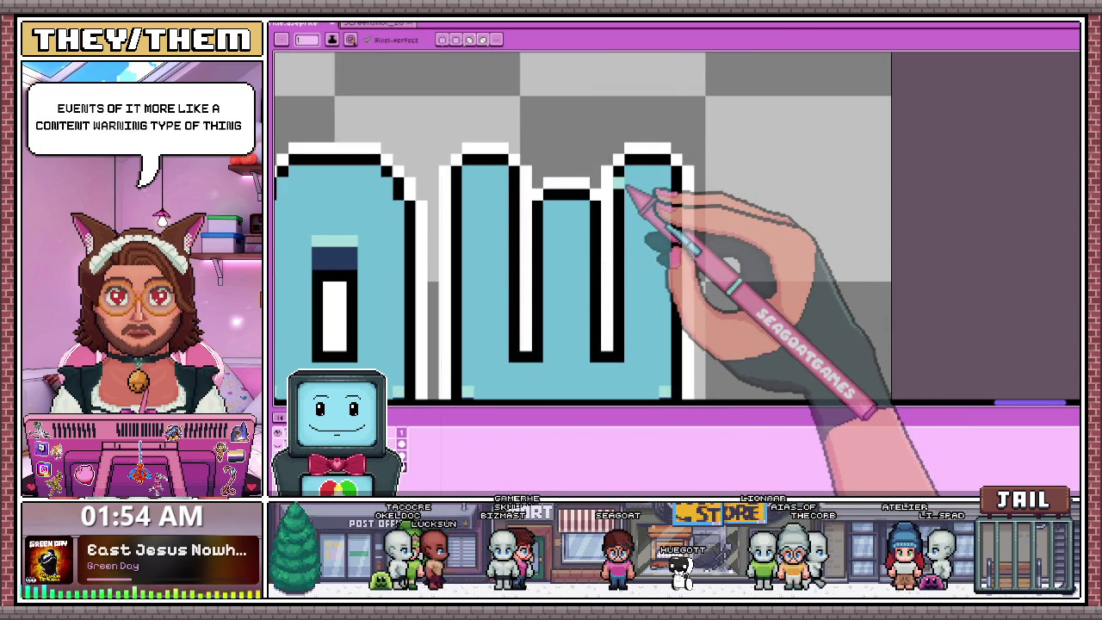
pyautogui.scroll(-1, 508, 164)
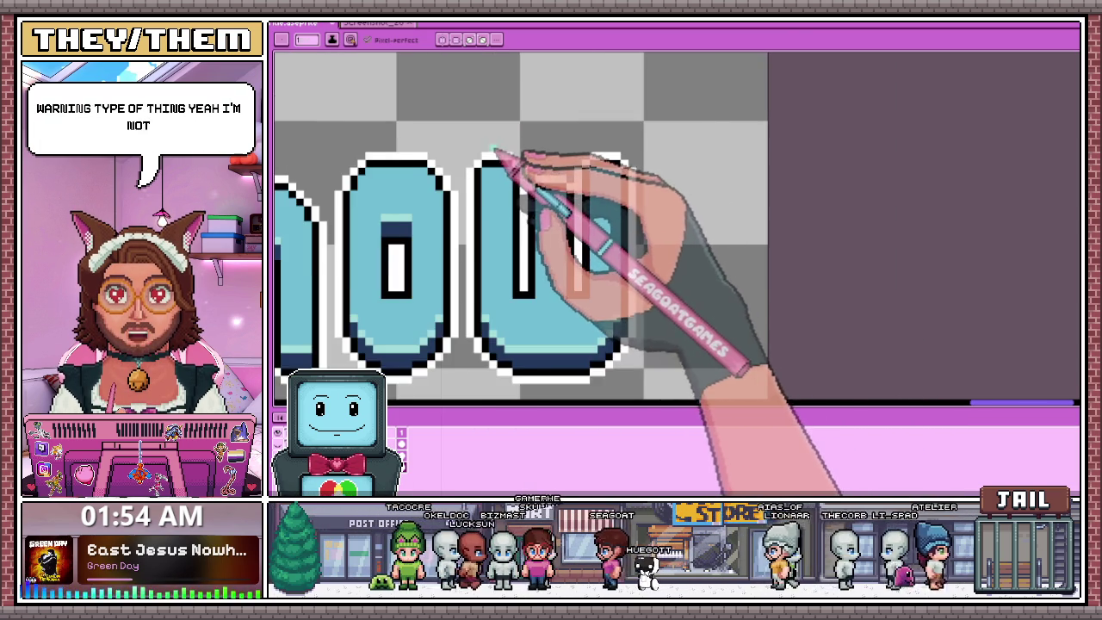
pyautogui.hscroll(-2, 495, 153)
pyautogui.scroll(-1, 516, 173)
pyautogui.scroll(-1, 568, 206)
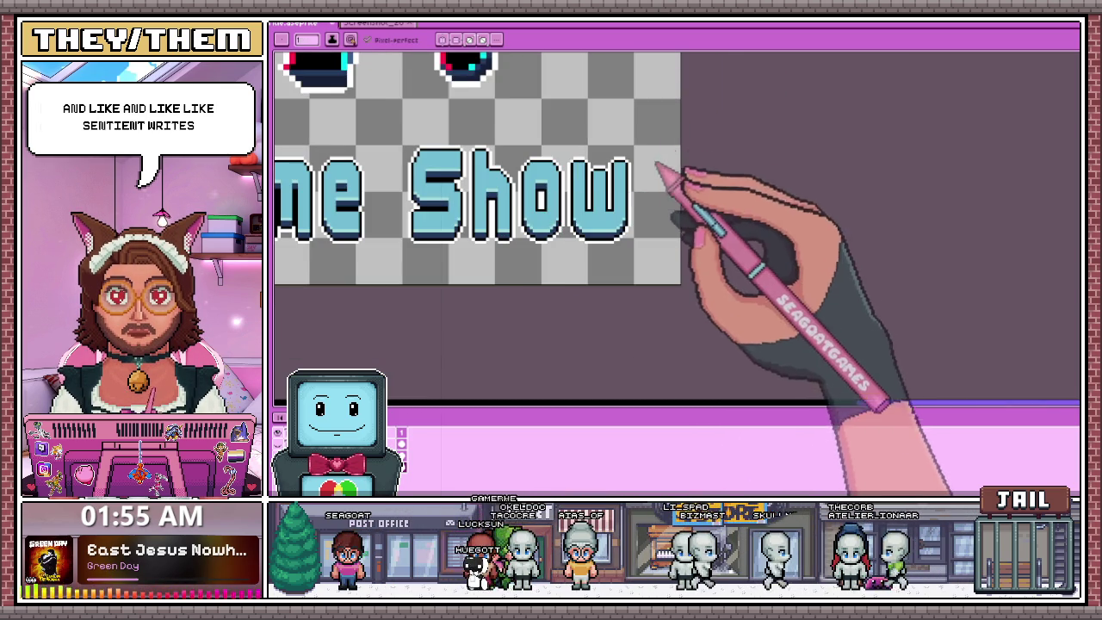
pyautogui.scroll(-1, 455, 221)
pyautogui.scroll(2, 372, 155)
pyautogui.scroll(-1, 404, 147)
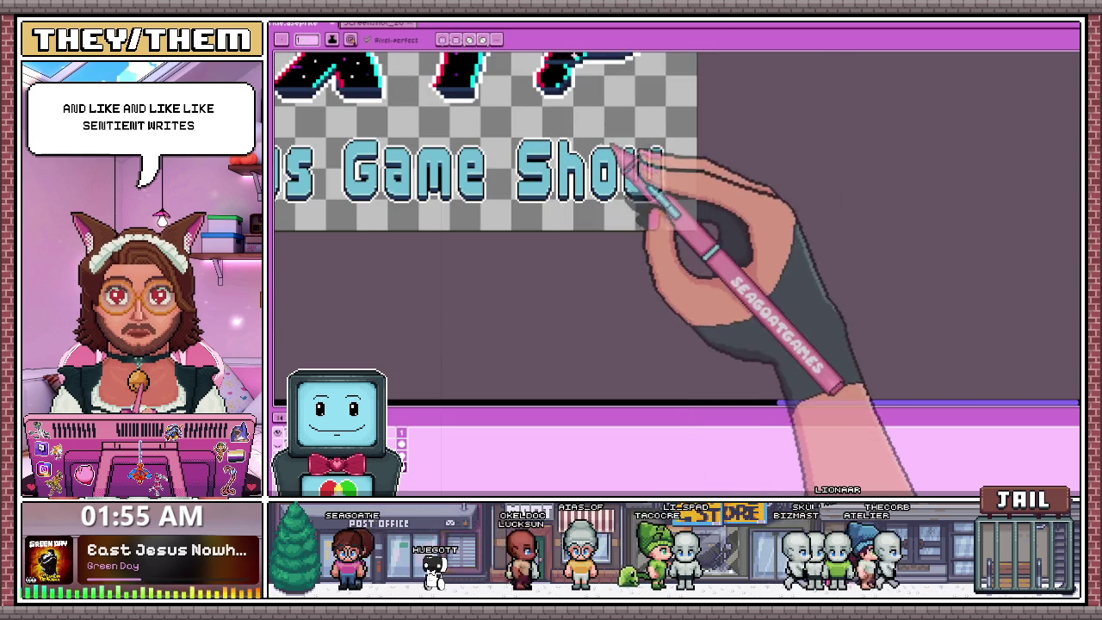
pyautogui.scroll(1, 528, 145)
pyautogui.scroll(1, 570, 128)
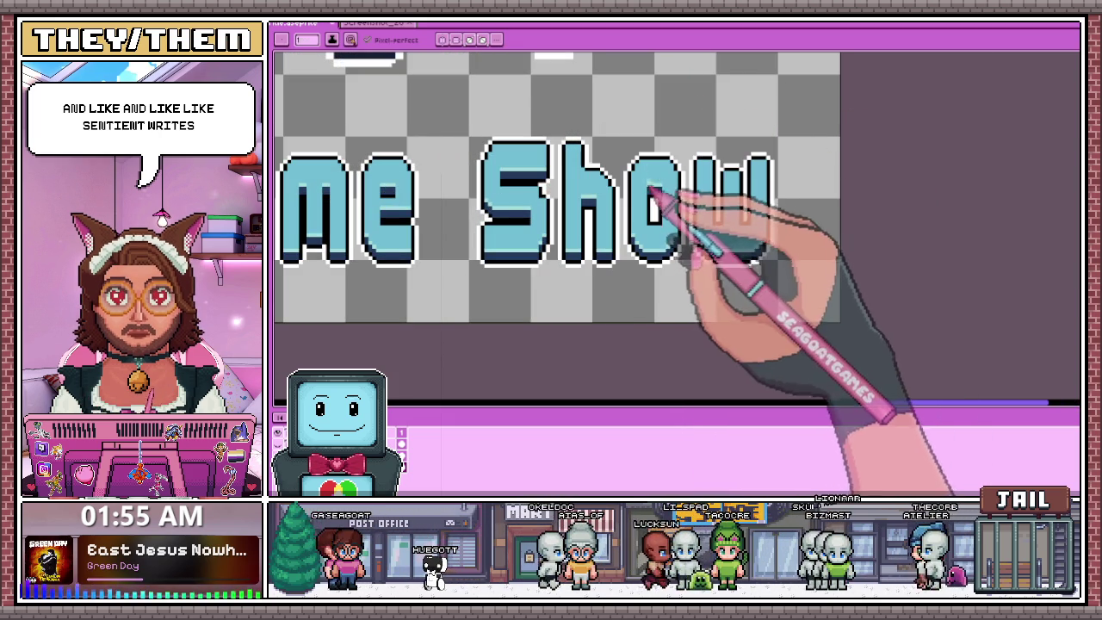
pyautogui.scroll(1, 681, 115)
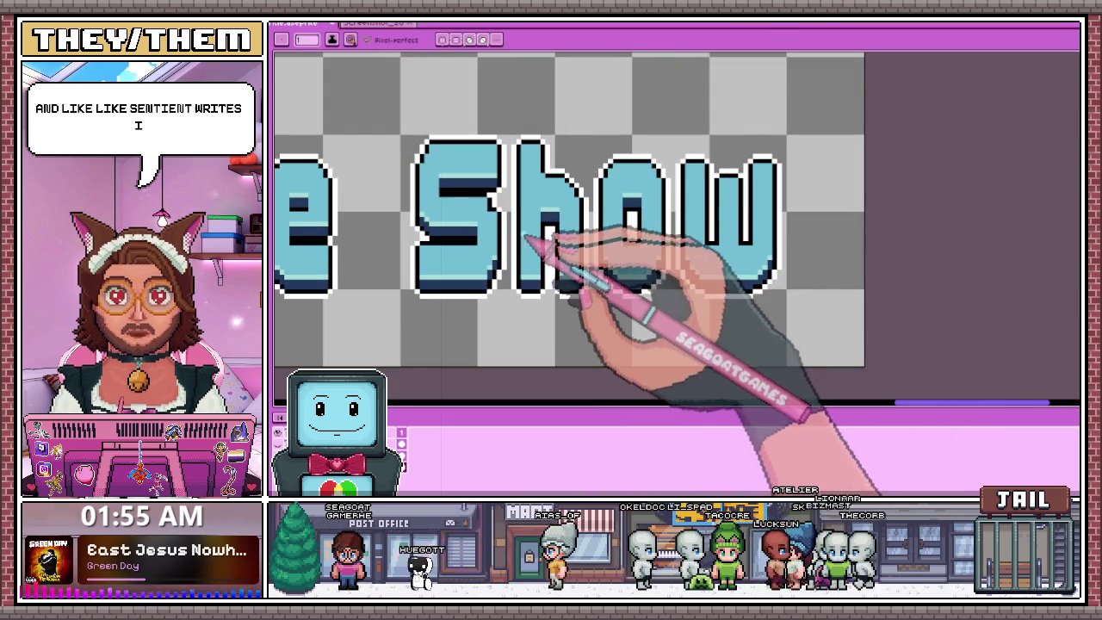
pyautogui.scroll(2, 491, 184)
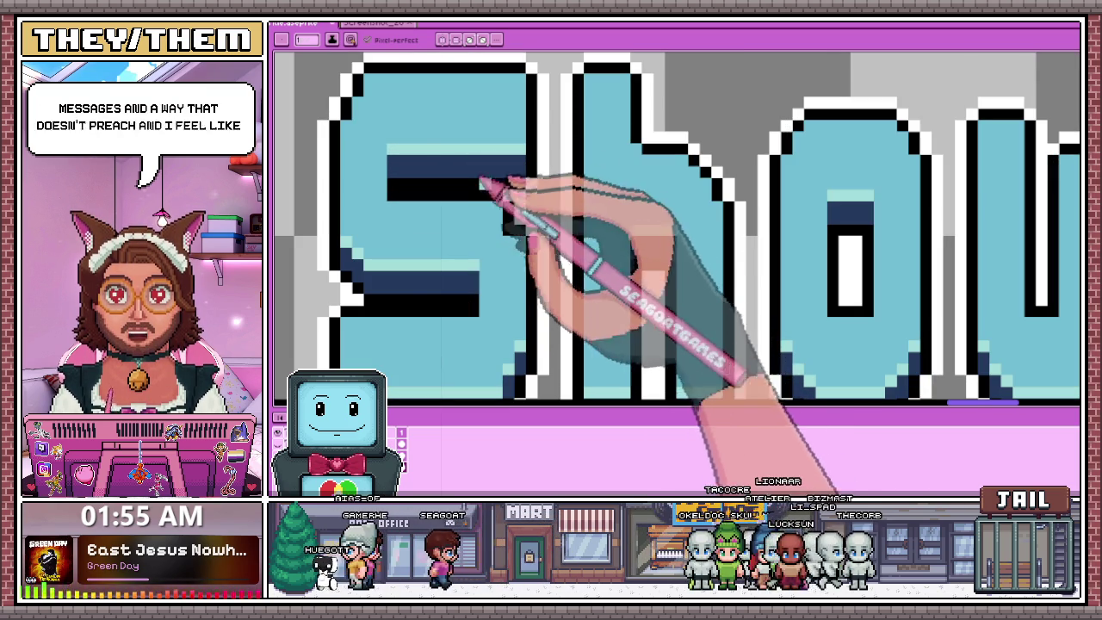
pyautogui.scroll(-2, 522, 225)
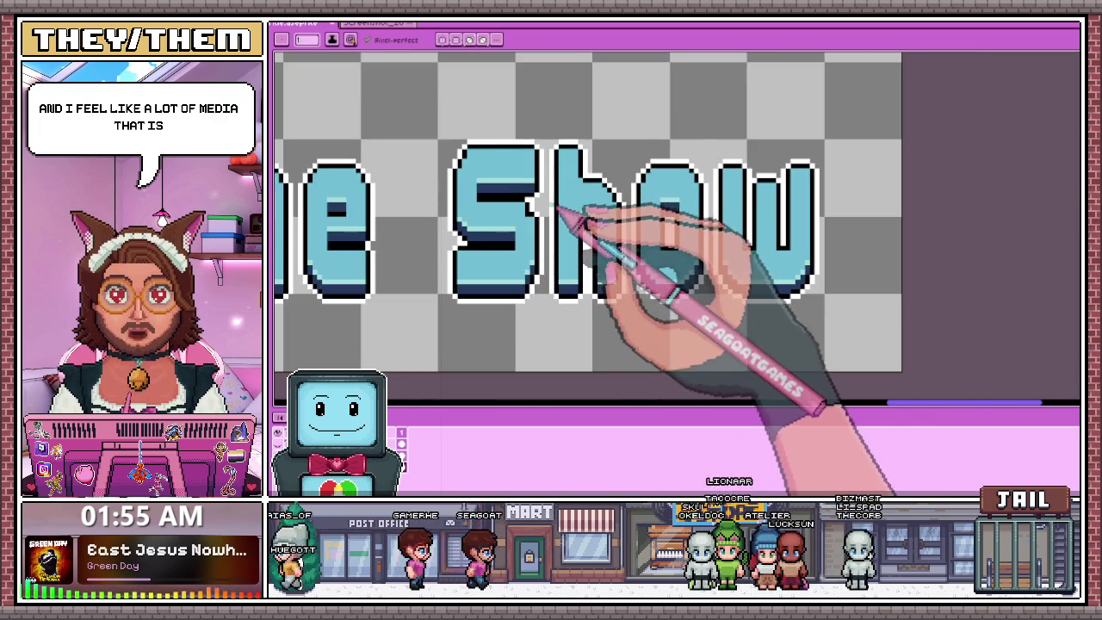
pyautogui.scroll(-1, 659, 216)
pyautogui.scroll(-2, 733, 221)
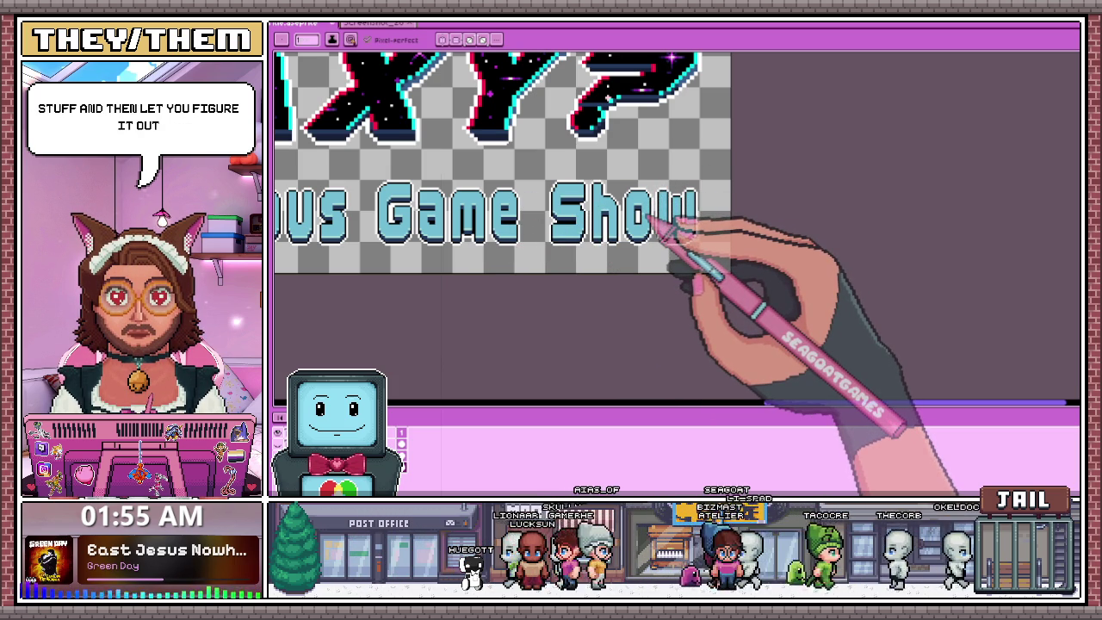
pyautogui.scroll(-3, 663, 229)
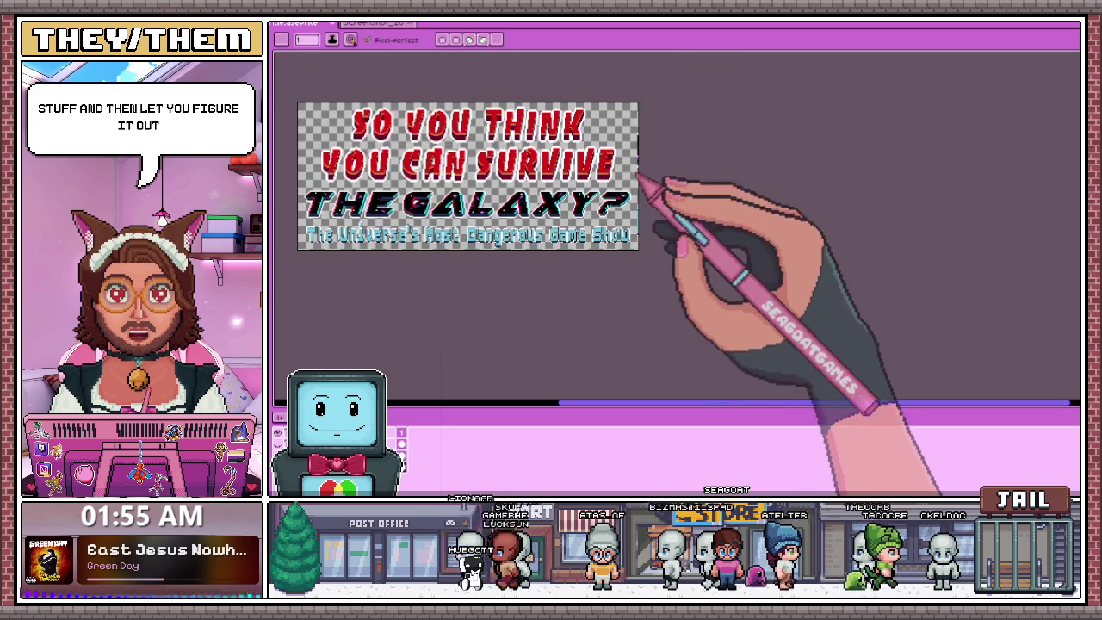
# Zoom in on the GALAXY letters to inspect the shading and white outline edges.
pyautogui.scroll(3, 688, 219)
pyautogui.scroll(1, 602, 225)
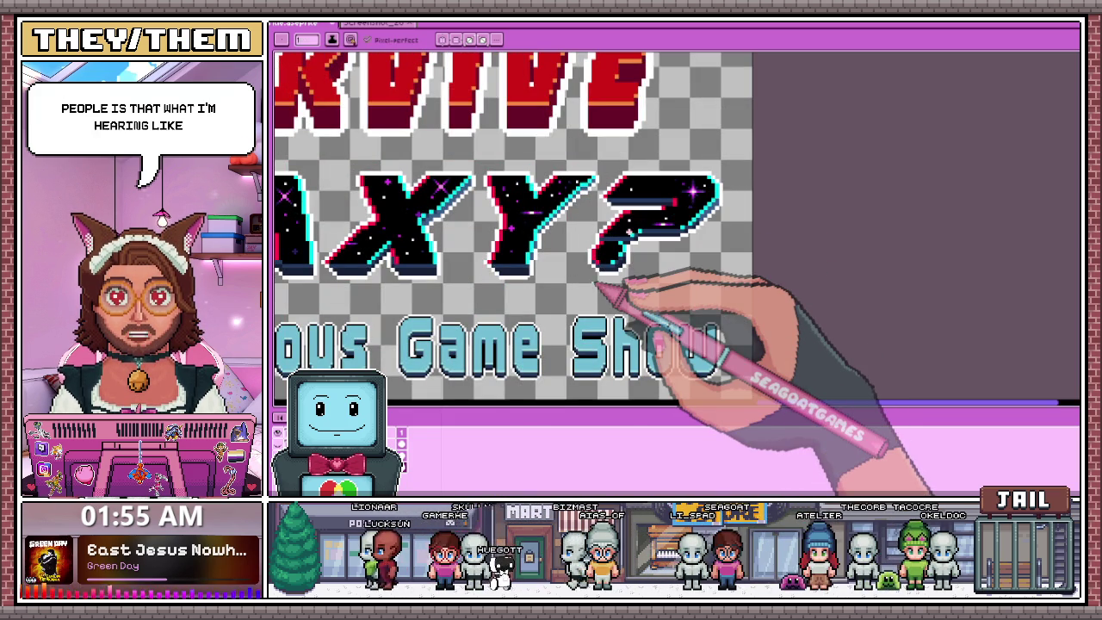
pyautogui.scroll(2, 600, 286)
pyautogui.scroll(1, 554, 283)
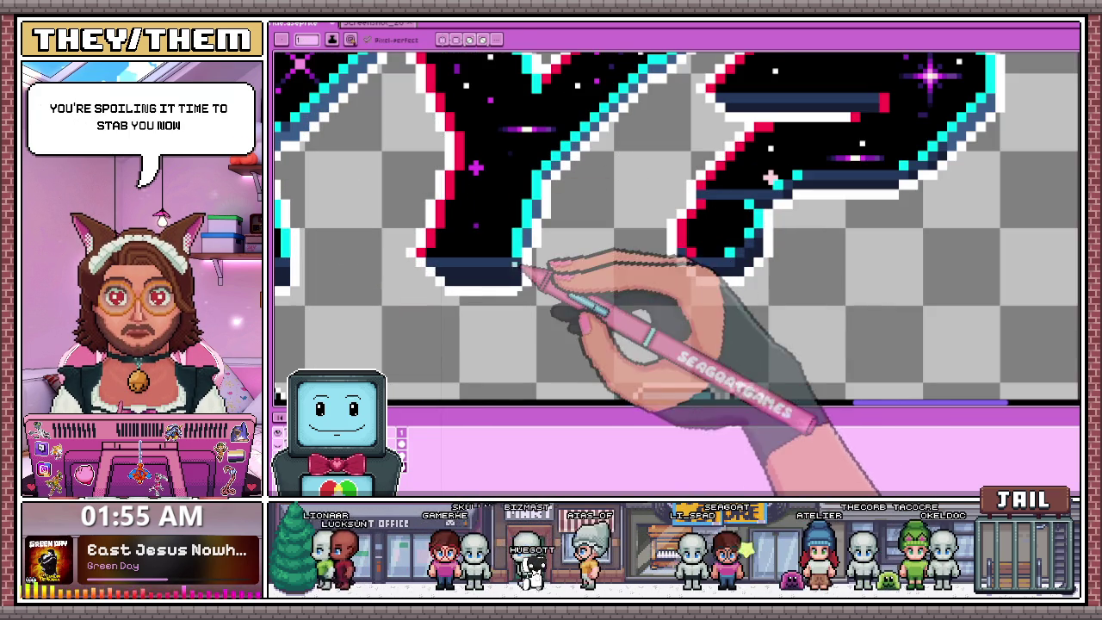
pyautogui.scroll(1, 528, 265)
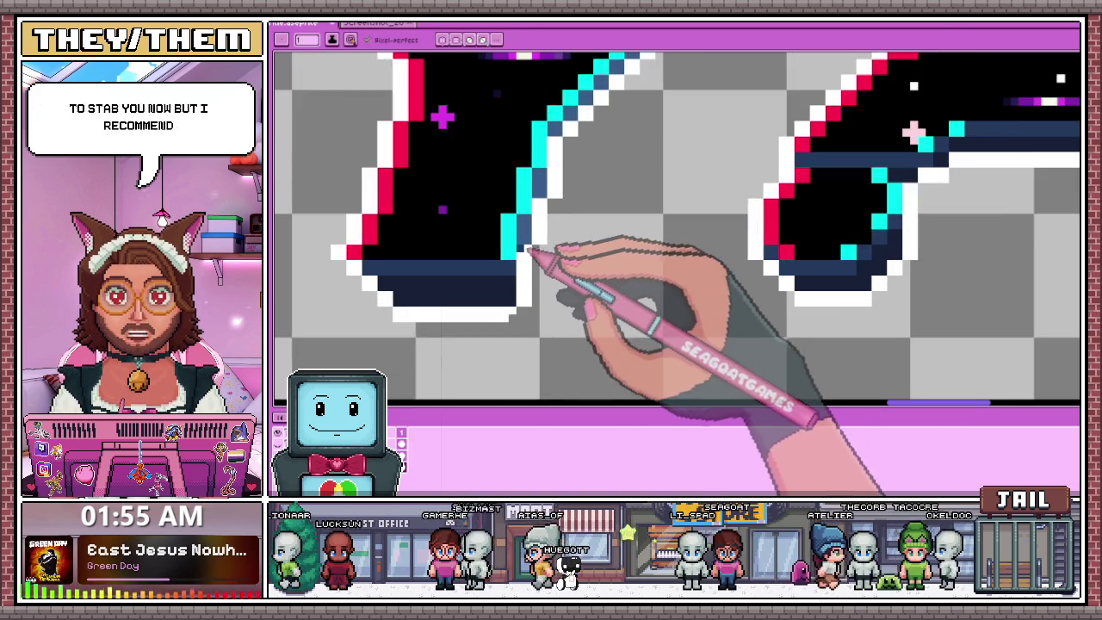
pyautogui.scroll(1, 534, 258)
pyautogui.scroll(-2, 536, 255)
pyautogui.scroll(2, 551, 232)
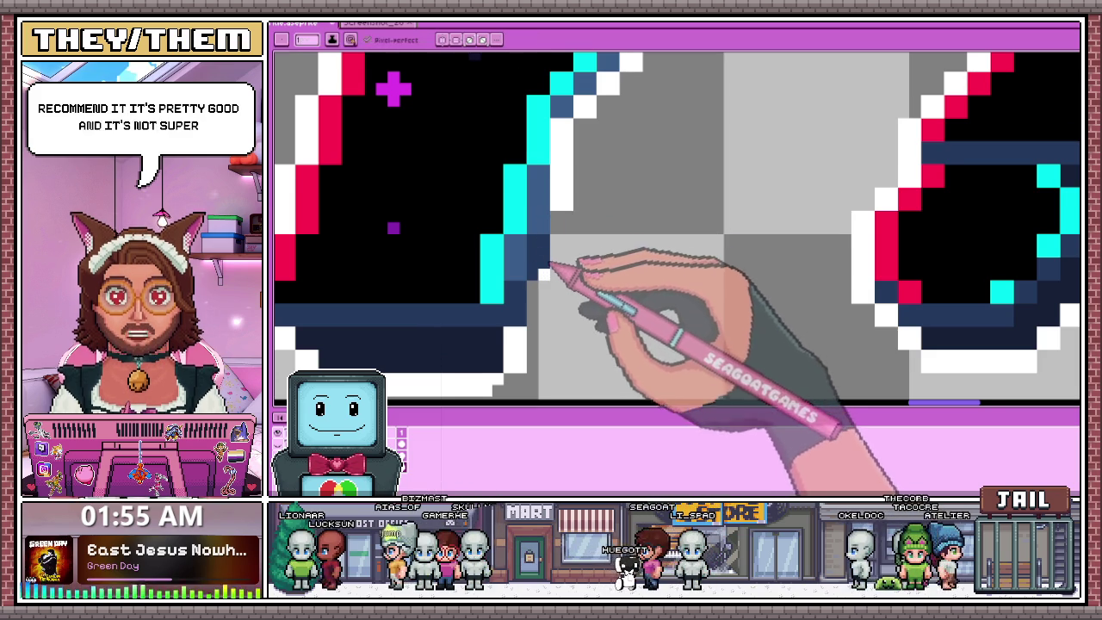
pyautogui.scroll(1, 550, 226)
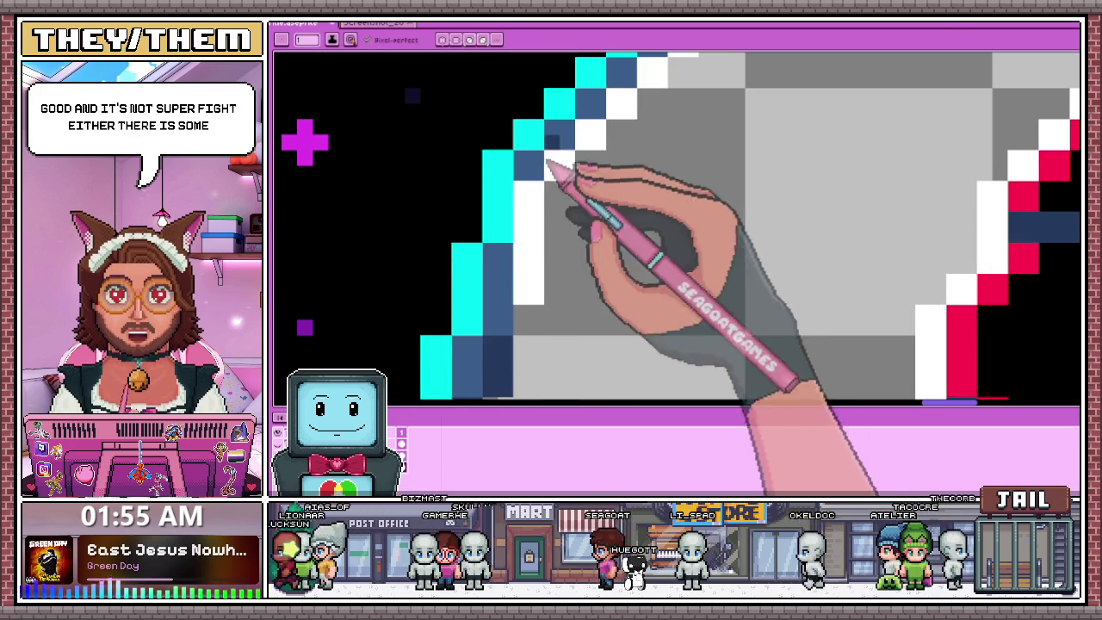
pyautogui.scroll(-1, 544, 196)
pyautogui.scroll(-2, 546, 224)
pyautogui.scroll(-1, 551, 215)
pyautogui.scroll(1, 559, 191)
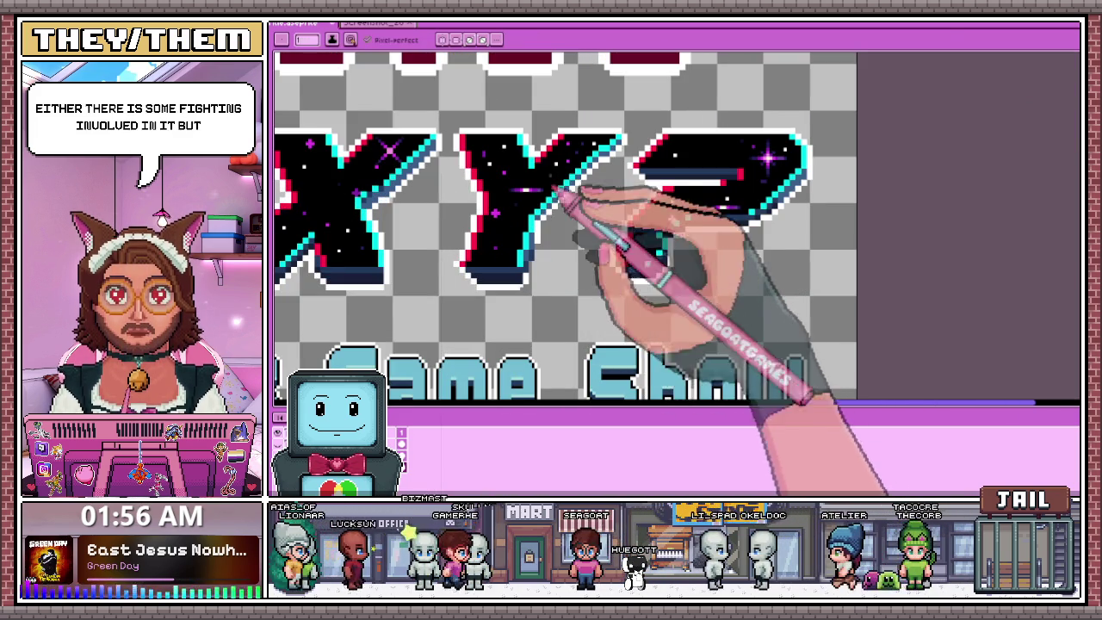
pyautogui.scroll(2, 556, 194)
# Sample a colour from the Y, switch back to the Pencil, and zoom out to review the title.
pyautogui.press('i')
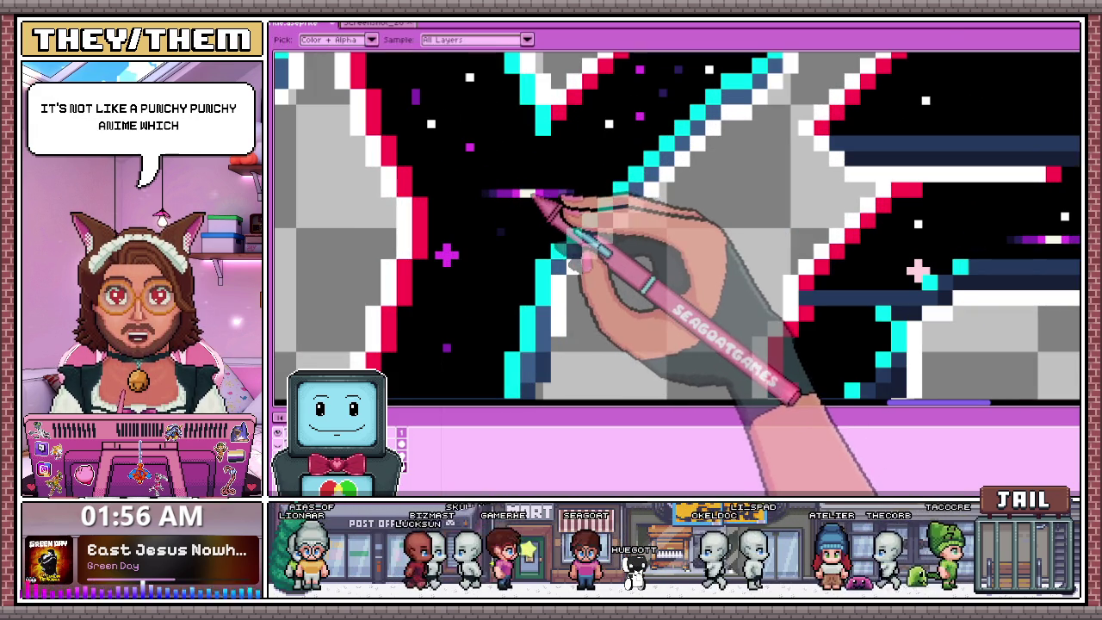
pyautogui.press('b')
pyautogui.scroll(-3, 538, 184)
pyautogui.scroll(1, 546, 266)
pyautogui.scroll(-1, 551, 302)
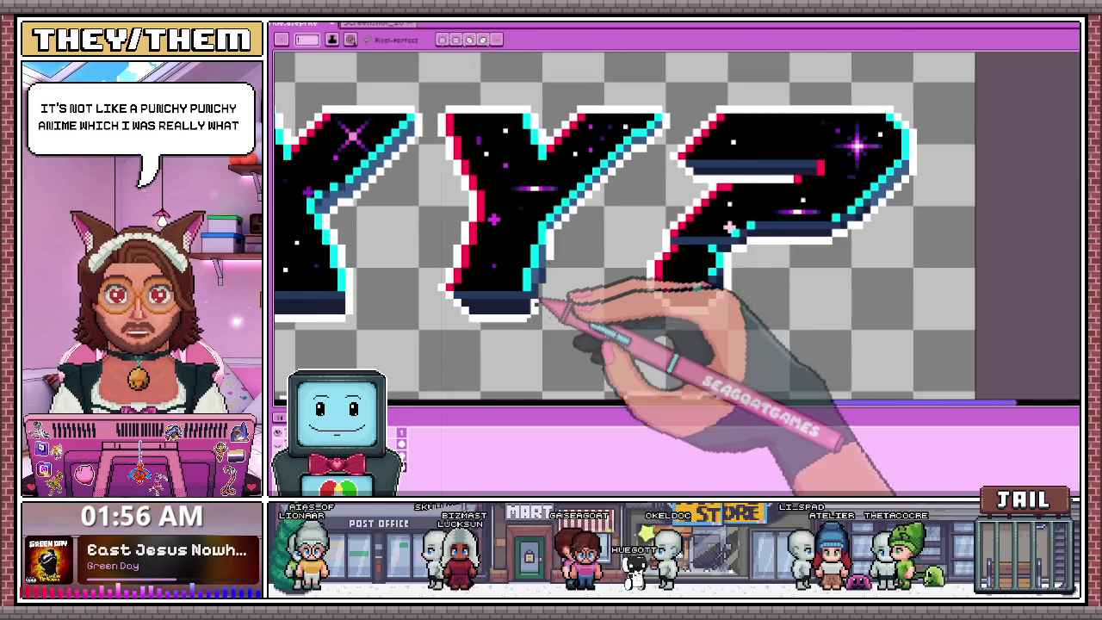
pyautogui.scroll(1, 541, 308)
pyautogui.scroll(1, 534, 320)
pyautogui.scroll(1, 535, 301)
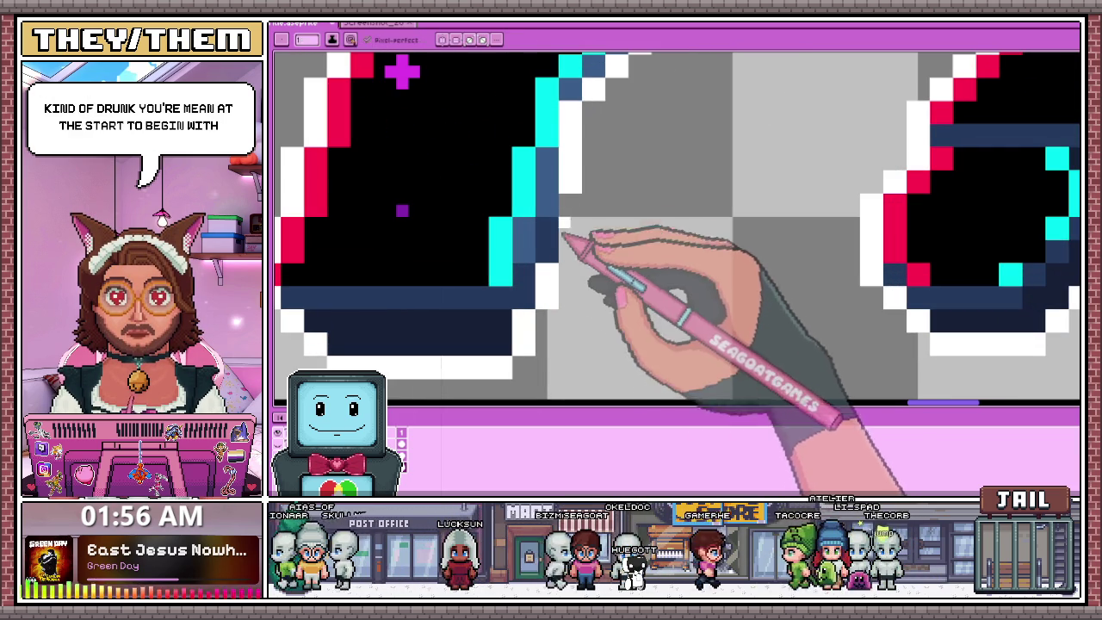
pyautogui.scroll(-1, 571, 262)
pyautogui.scroll(-1, 602, 267)
pyautogui.scroll(-1, 606, 271)
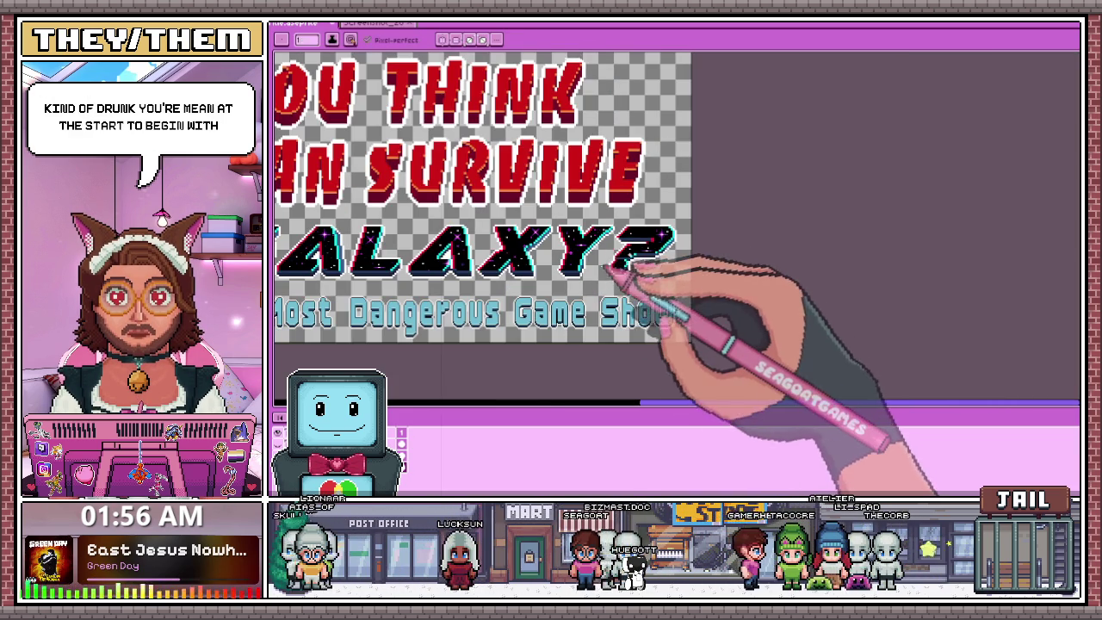
# Sample dark blue from the artwork and recolour a stray white edge pixel on the X.
pyautogui.scroll(1, 602, 267)
pyautogui.scroll(1, 545, 258)
pyautogui.scroll(1, 521, 246)
pyautogui.press('i')
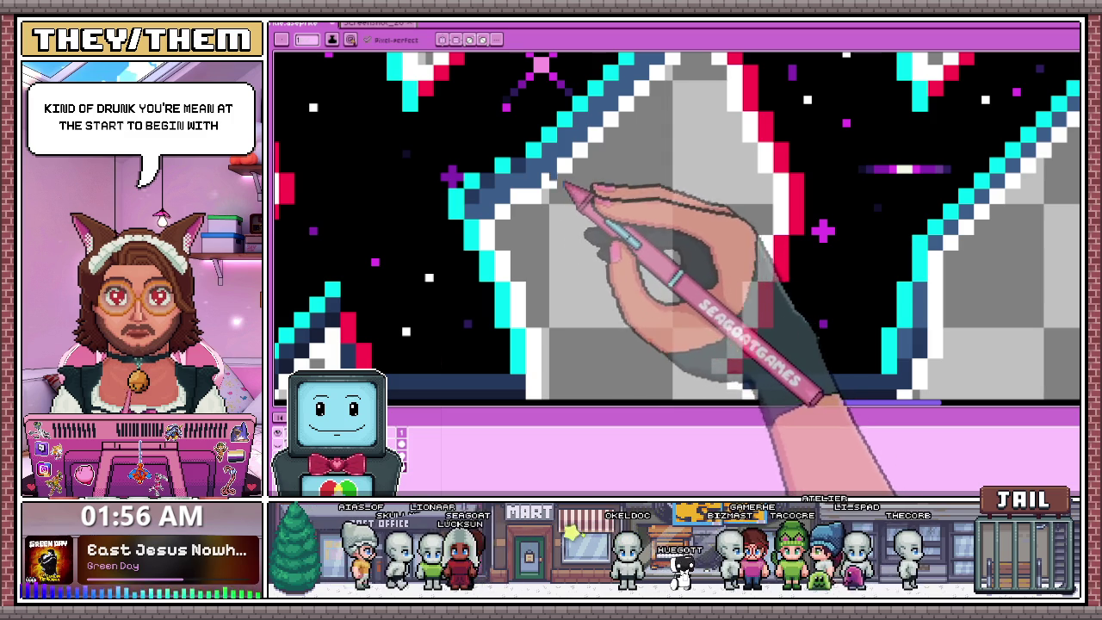
pyautogui.scroll(1, 513, 238)
pyautogui.scroll(-1, 521, 155)
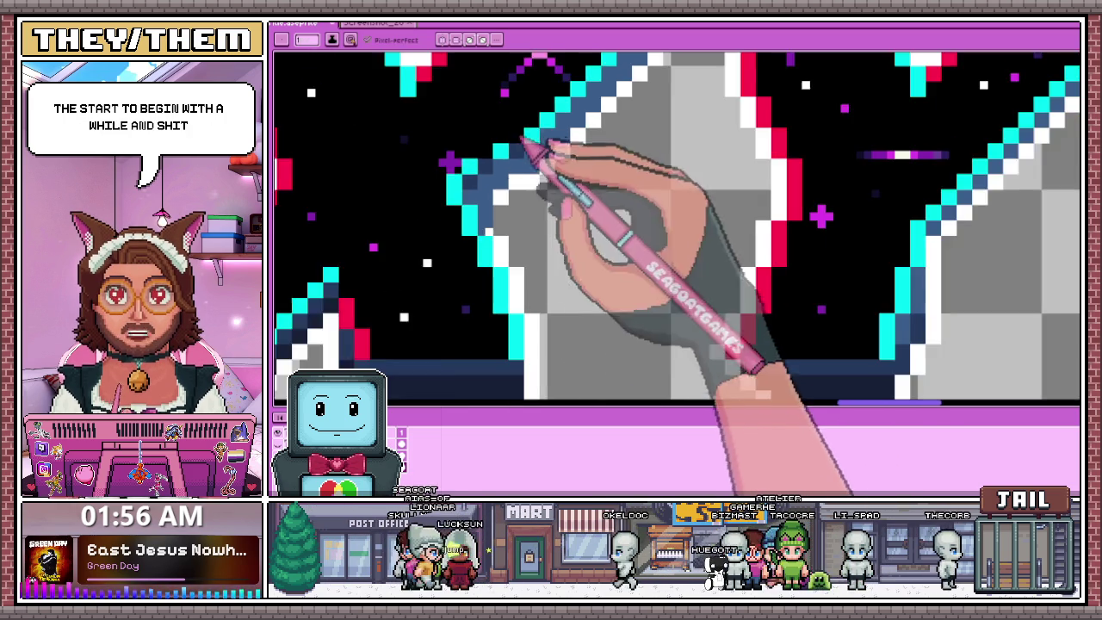
pyautogui.scroll(1, 492, 239)
pyautogui.click(508, 262)
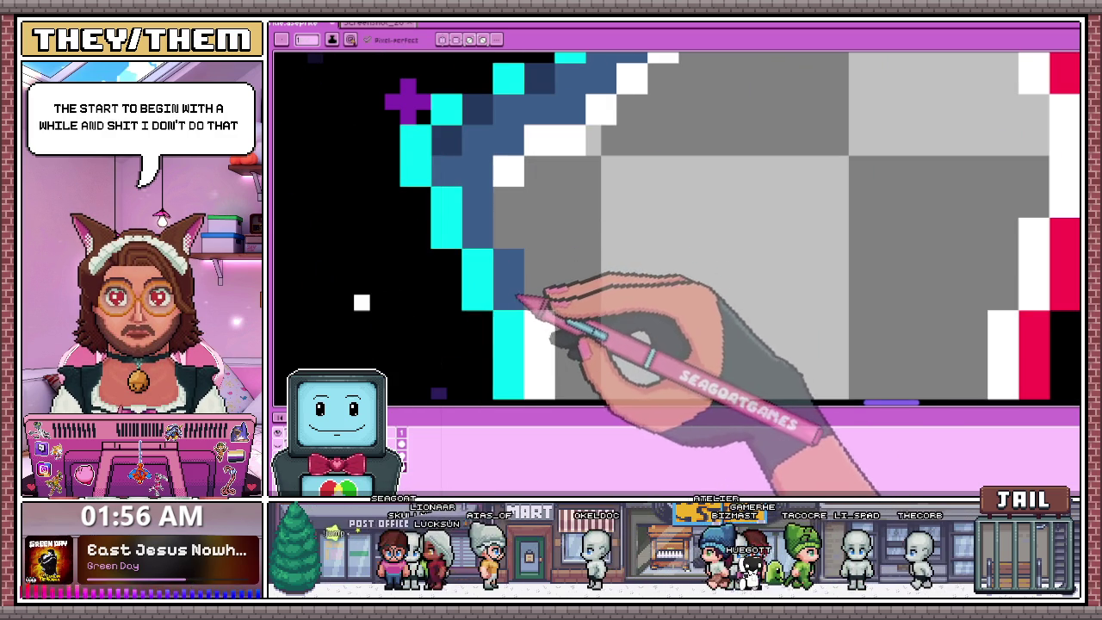
pyautogui.scroll(-2, 517, 297)
pyautogui.scroll(-2, 562, 232)
pyautogui.scroll(2, 551, 245)
pyautogui.scroll(2, 546, 229)
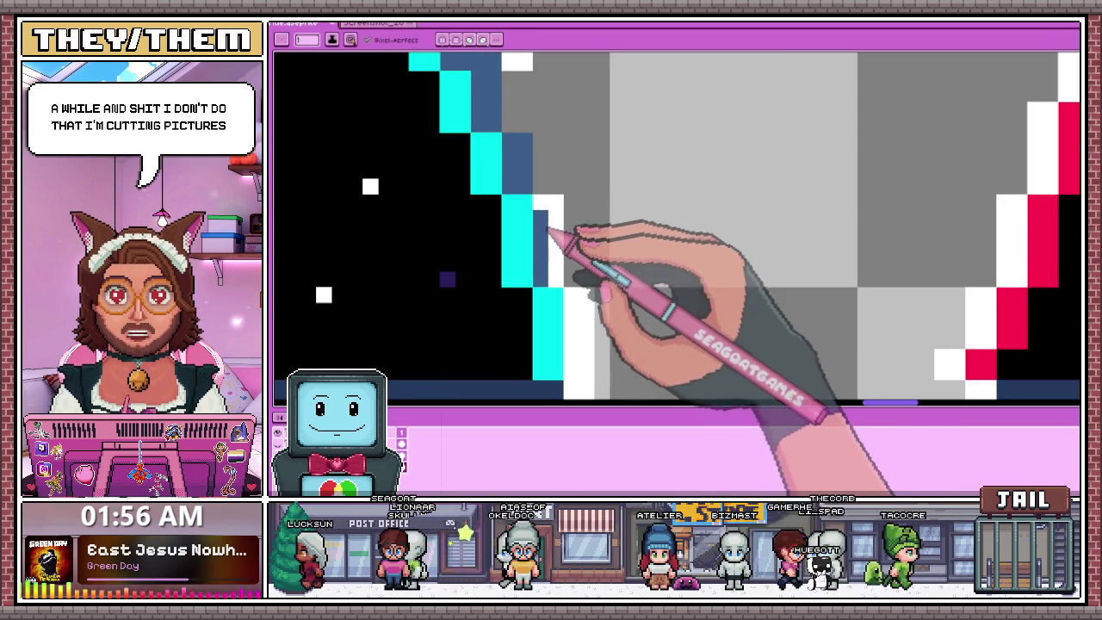
pyautogui.scroll(-3, 578, 235)
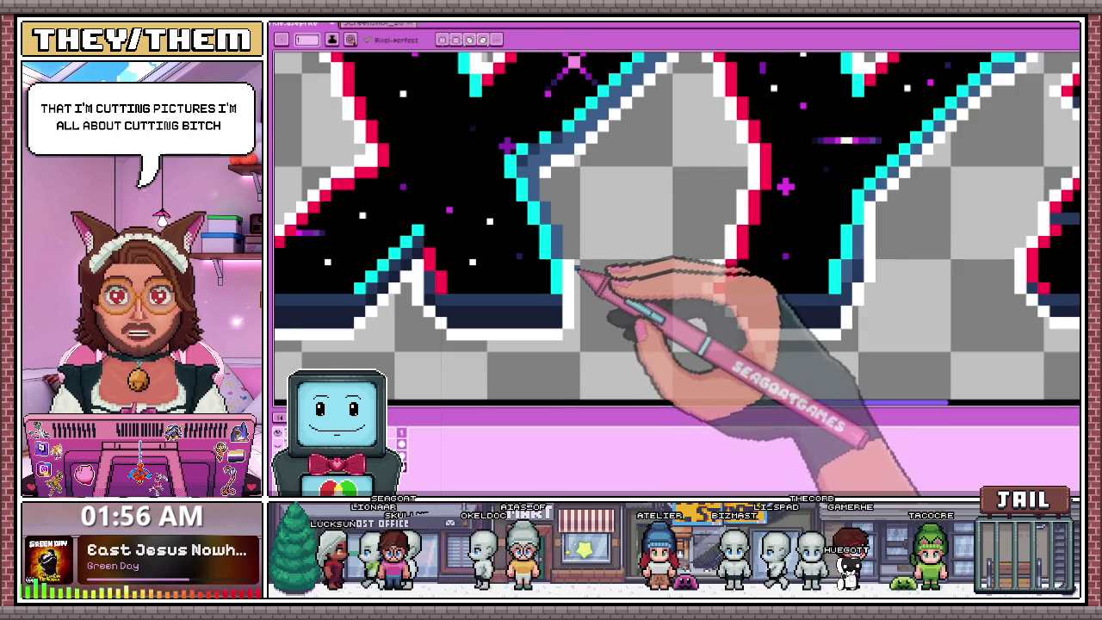
pyautogui.scroll(1, 575, 274)
pyautogui.scroll(2, 568, 306)
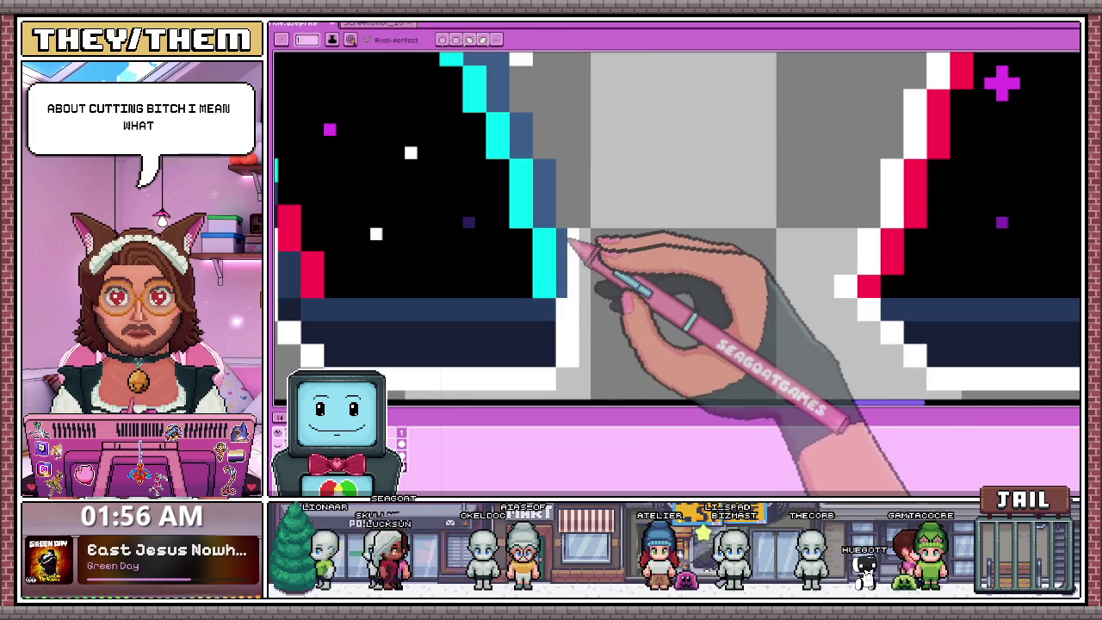
pyautogui.scroll(-3, 578, 299)
pyautogui.scroll(1, 589, 303)
pyautogui.scroll(2, 585, 312)
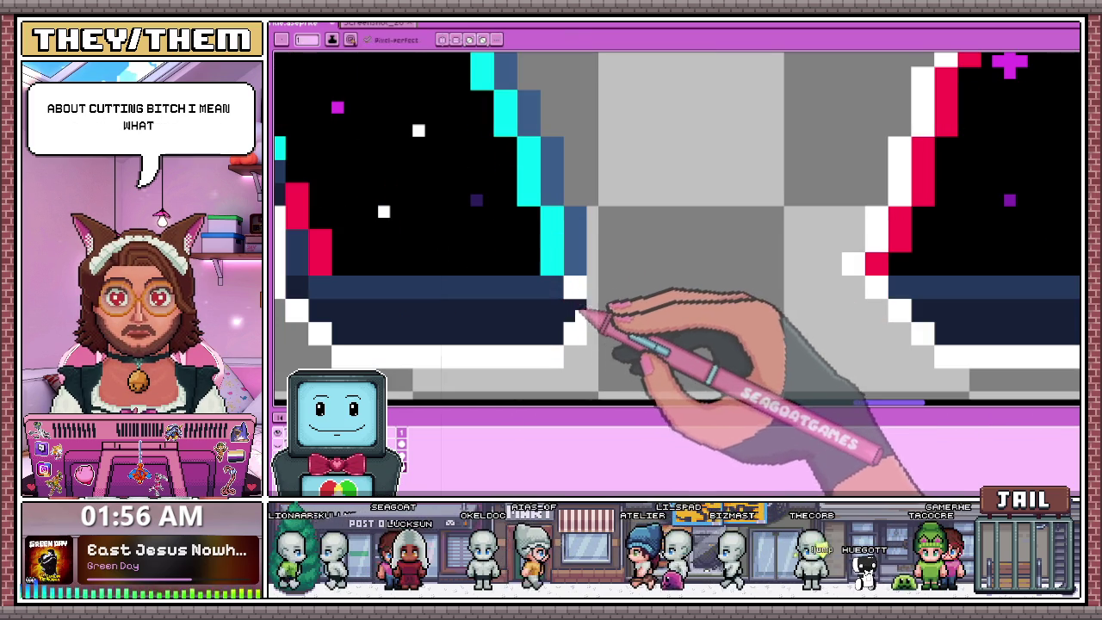
# Pick white and draw the X's white outline upward along its edge in three strokes.
pyautogui.press('i')
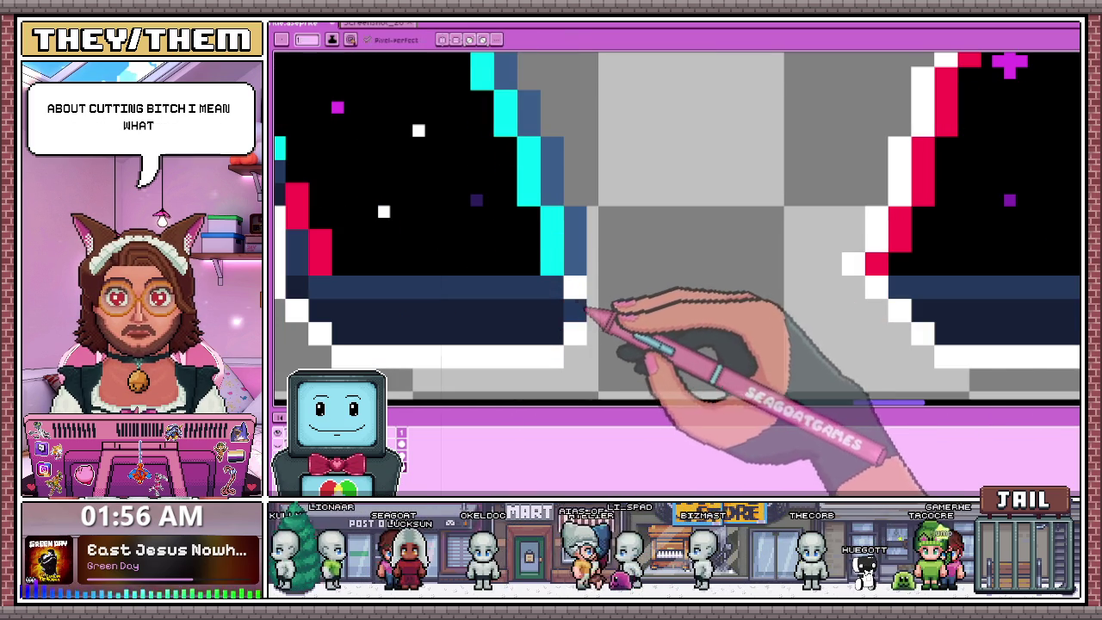
pyautogui.scroll(-3, 585, 284)
pyautogui.scroll(3, 568, 258)
pyautogui.press('alt')
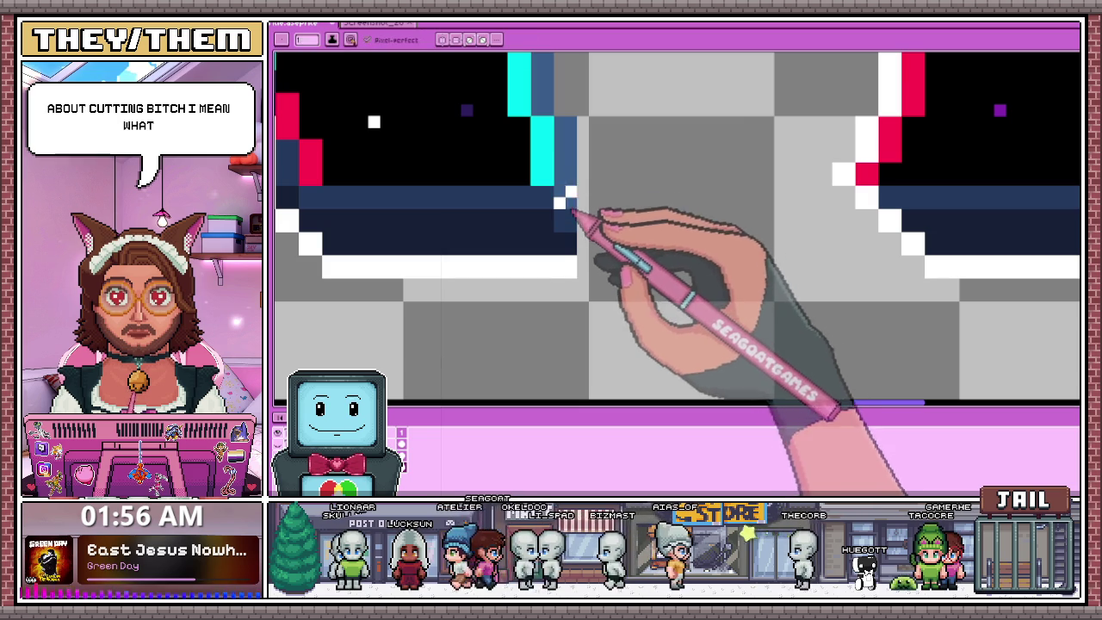
pyautogui.scroll(-2, 585, 232)
pyautogui.scroll(2, 564, 280)
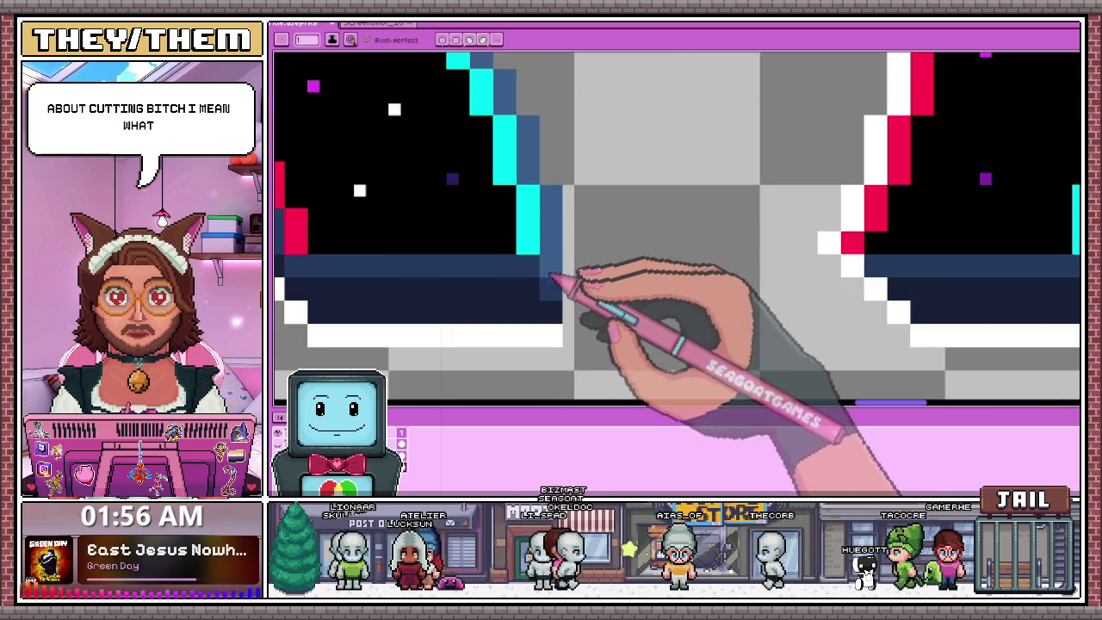
pyautogui.moveTo(568, 320); pyautogui.dragTo(572, 195)
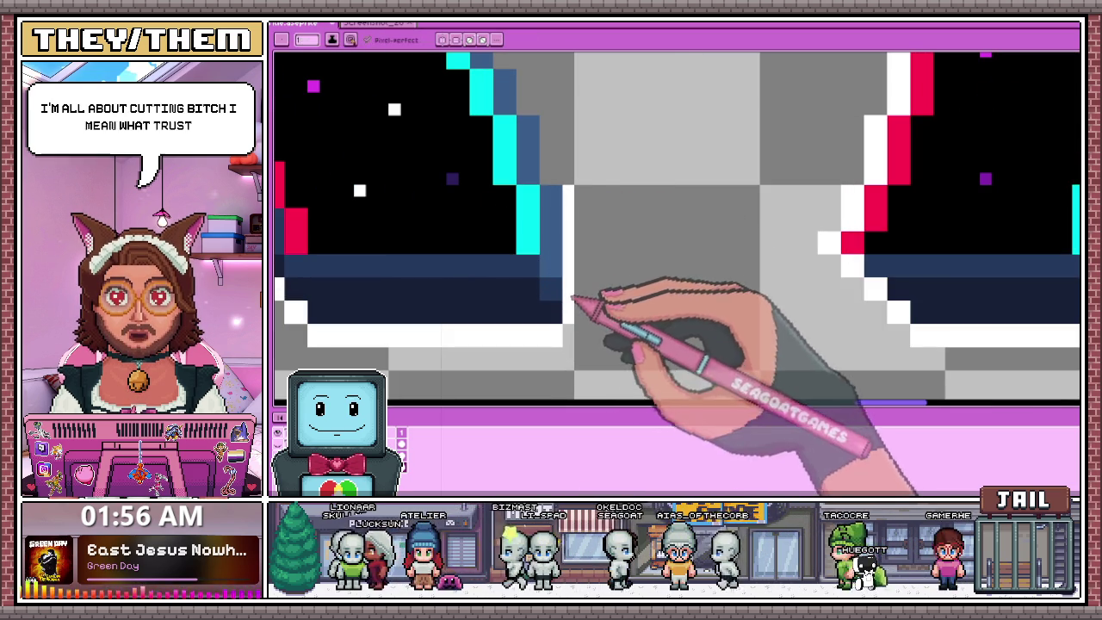
pyautogui.scroll(-2, 582, 207)
pyautogui.scroll(2, 575, 216)
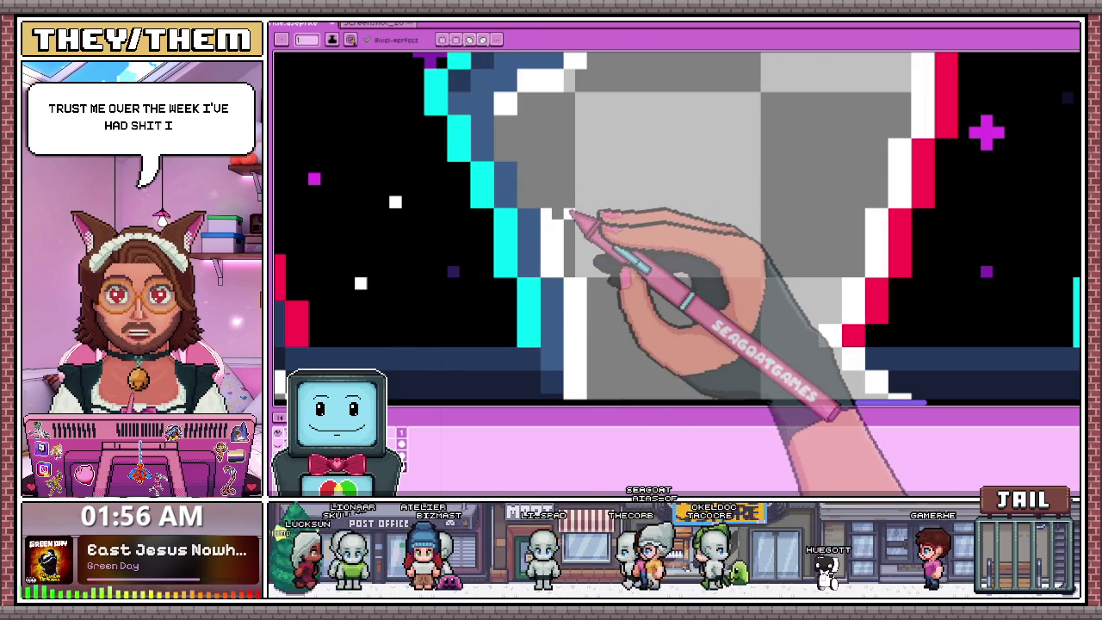
pyautogui.moveTo(543, 205); pyautogui.dragTo(527, 164)
pyautogui.moveTo(533, 203); pyautogui.dragTo(508, 98)
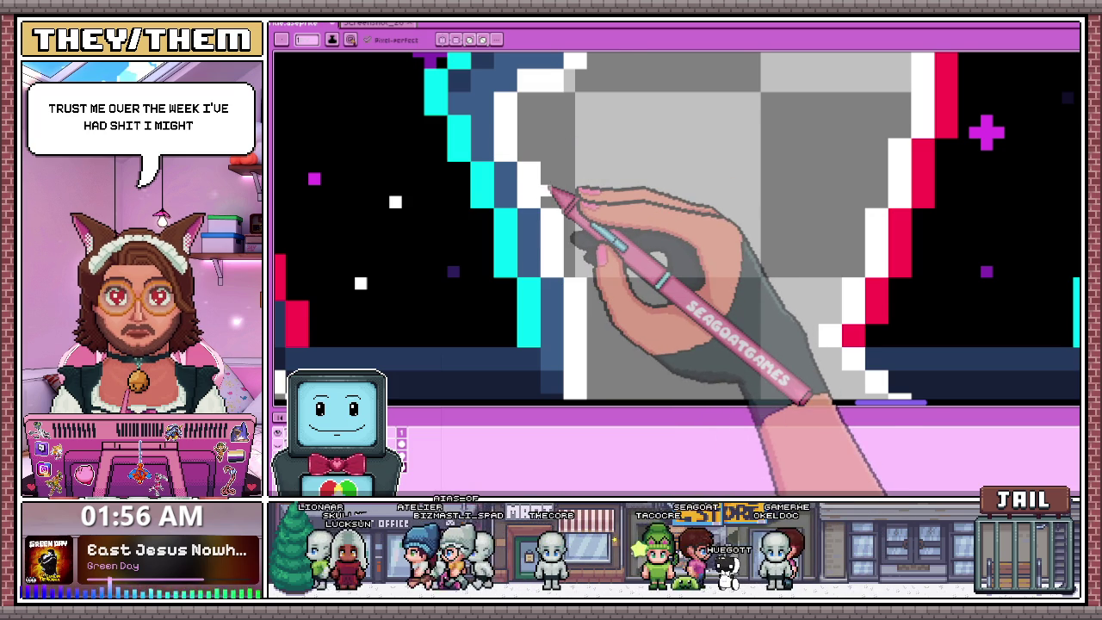
pyautogui.scroll(-3, 551, 189)
pyautogui.scroll(-2, 615, 246)
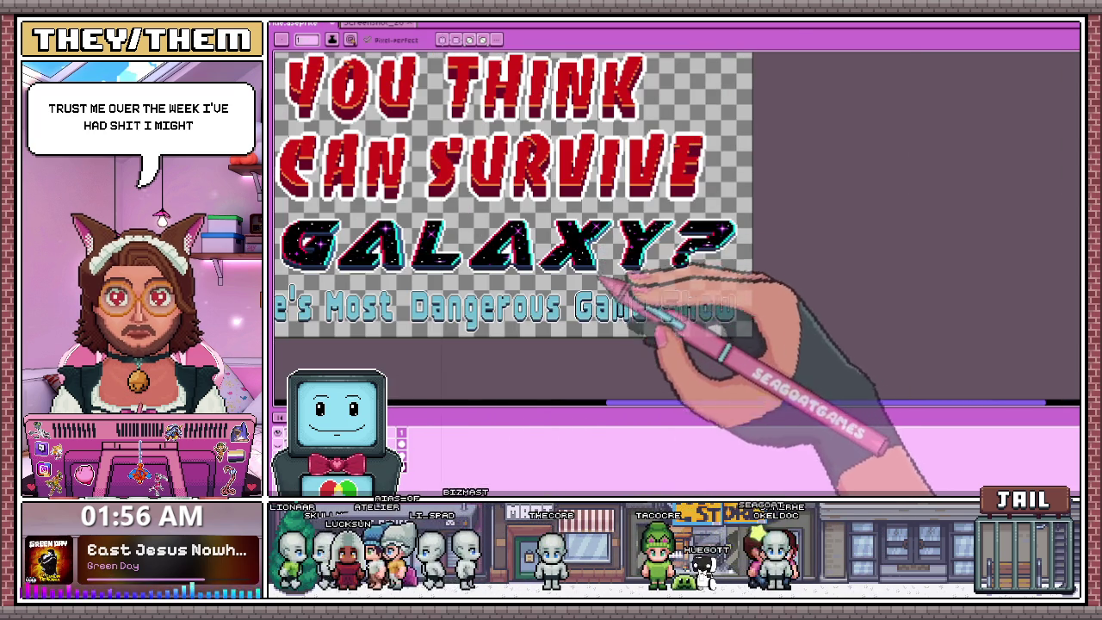
pyautogui.scroll(2, 600, 247)
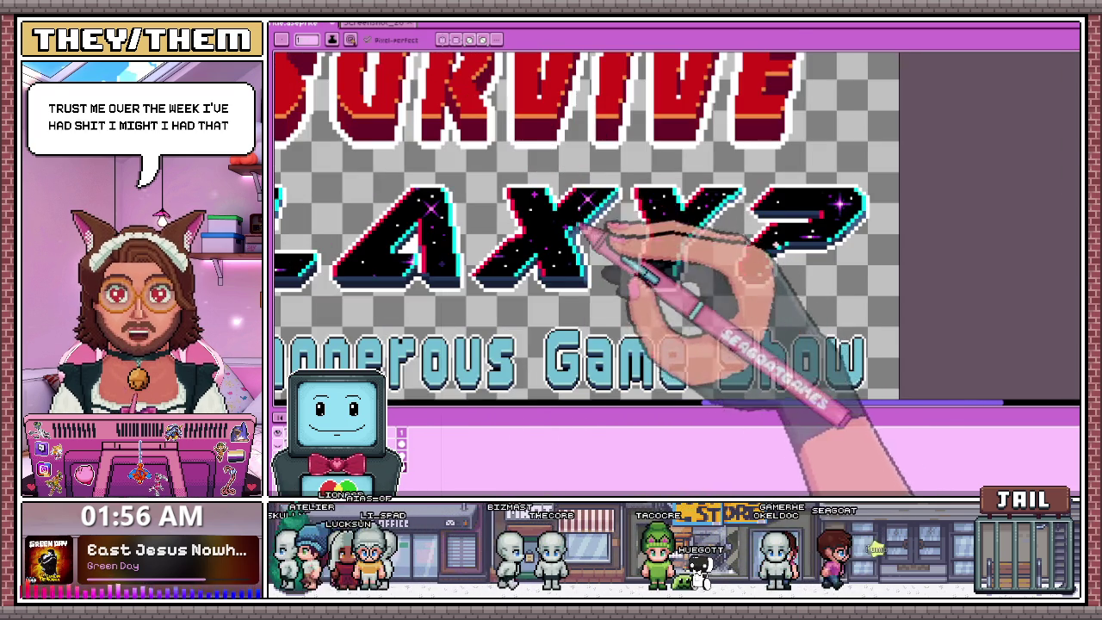
pyautogui.scroll(2, 570, 238)
pyautogui.scroll(2, 573, 232)
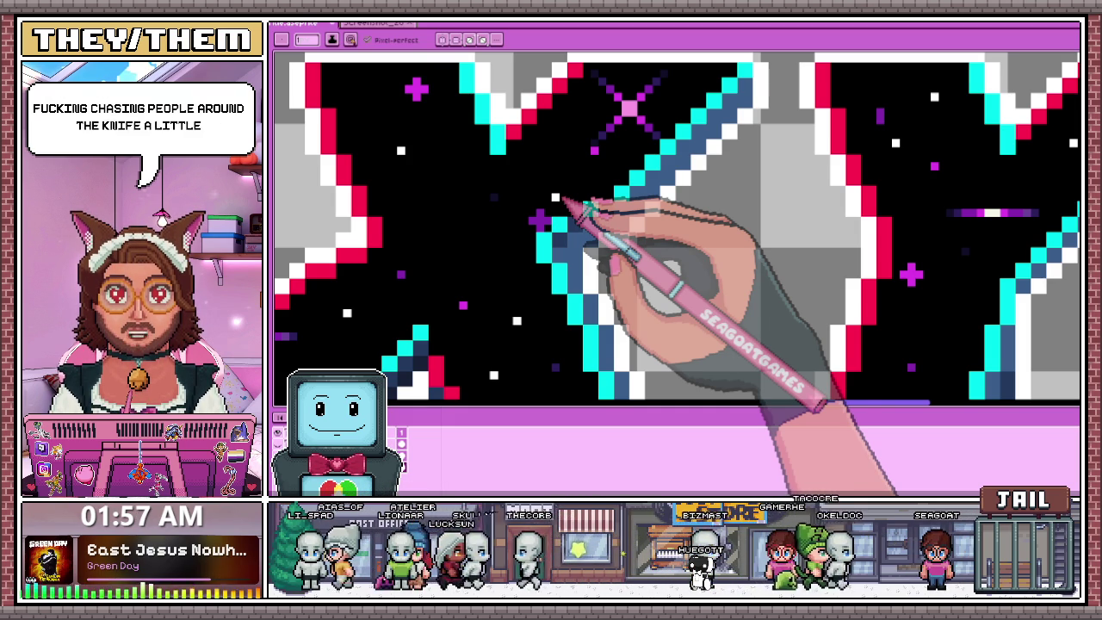
pyautogui.scroll(-2, 592, 205)
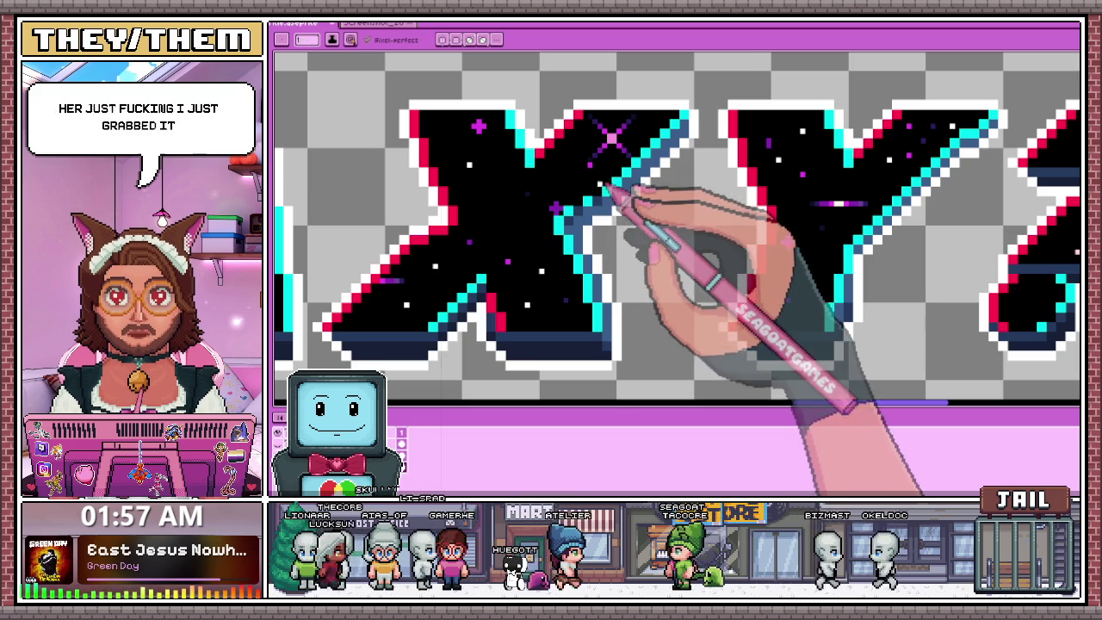
pyautogui.scroll(1, 602, 216)
pyautogui.scroll(-2, 580, 185)
pyautogui.scroll(-2, 585, 253)
pyautogui.scroll(1, 592, 251)
pyautogui.scroll(3, 614, 184)
pyautogui.scroll(-1, 603, 233)
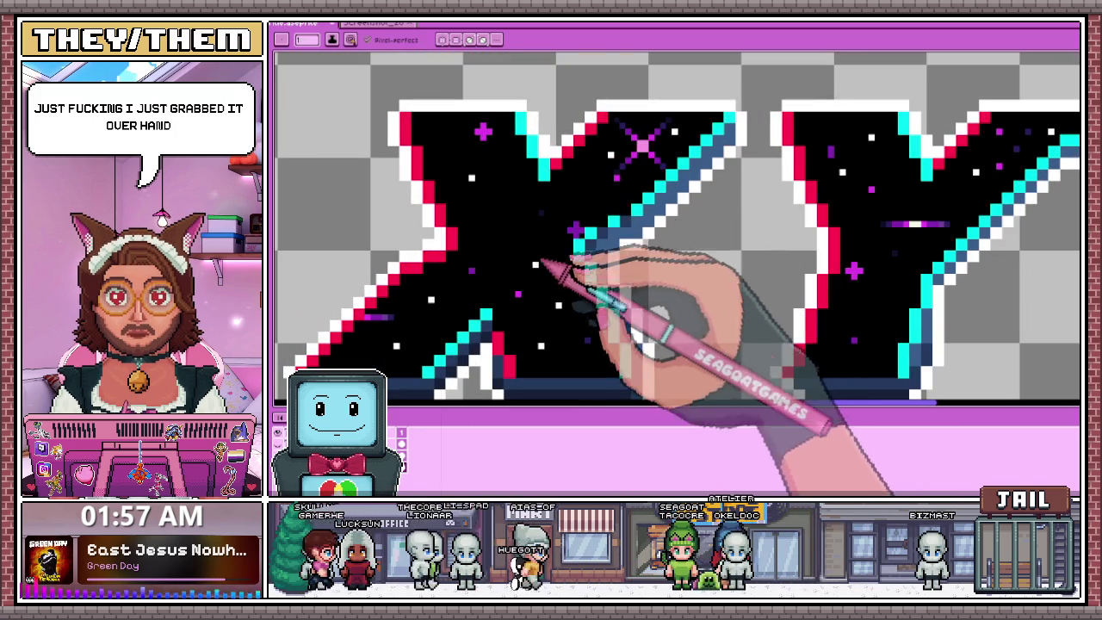
pyautogui.scroll(-2, 578, 216)
pyautogui.scroll(-2, 605, 284)
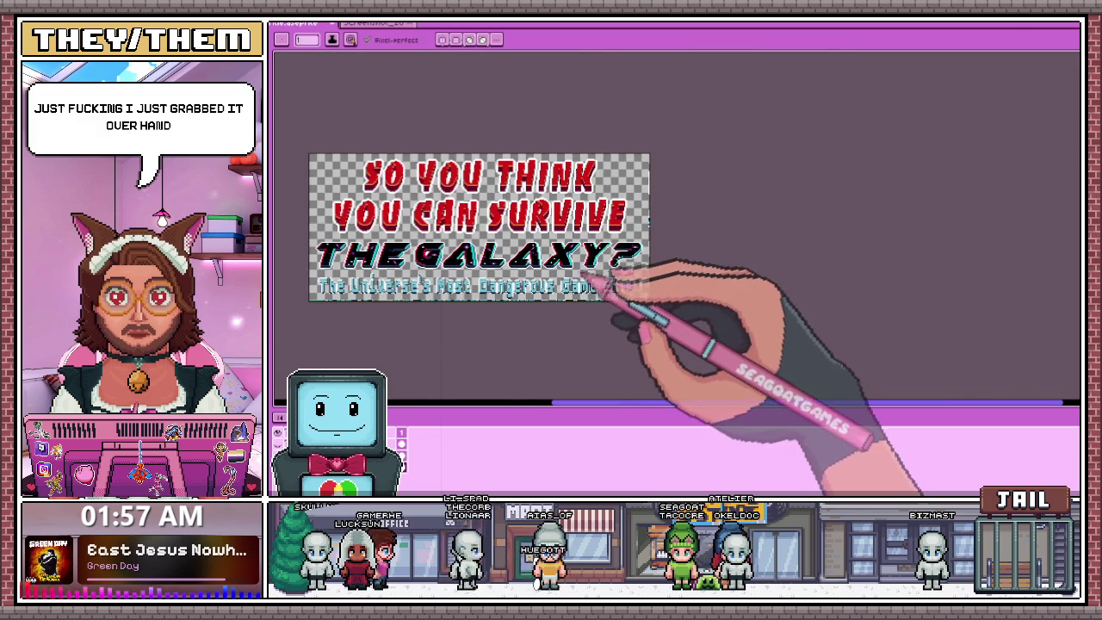
# Zoom in on the X and extend the white outline column along its inner edge.
pyautogui.scroll(2, 607, 284)
pyautogui.scroll(2, 610, 246)
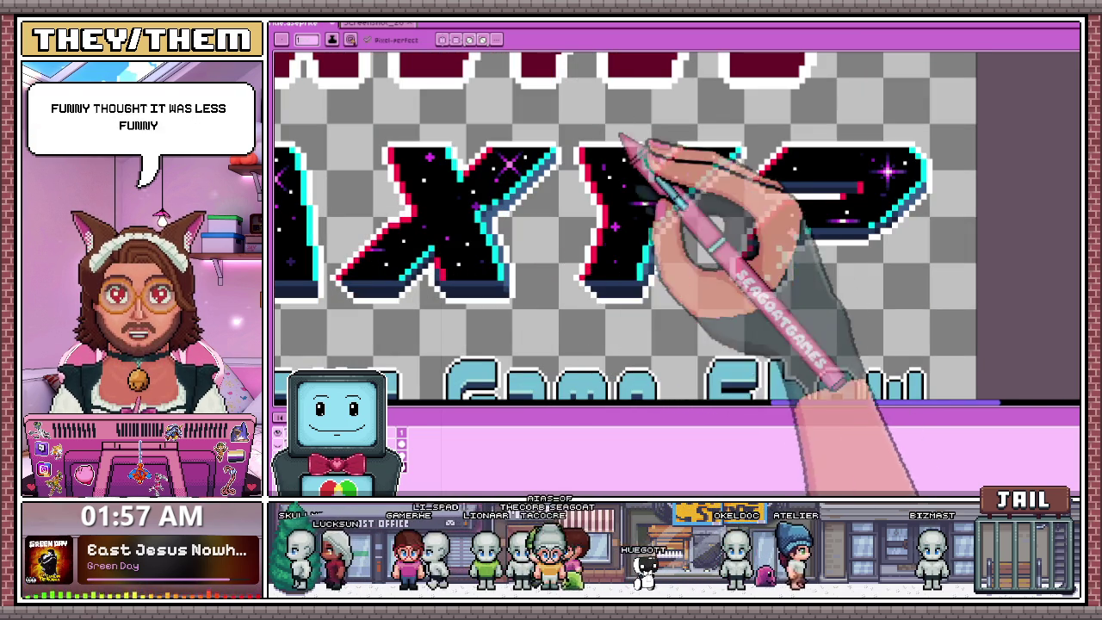
pyautogui.scroll(2, 507, 221)
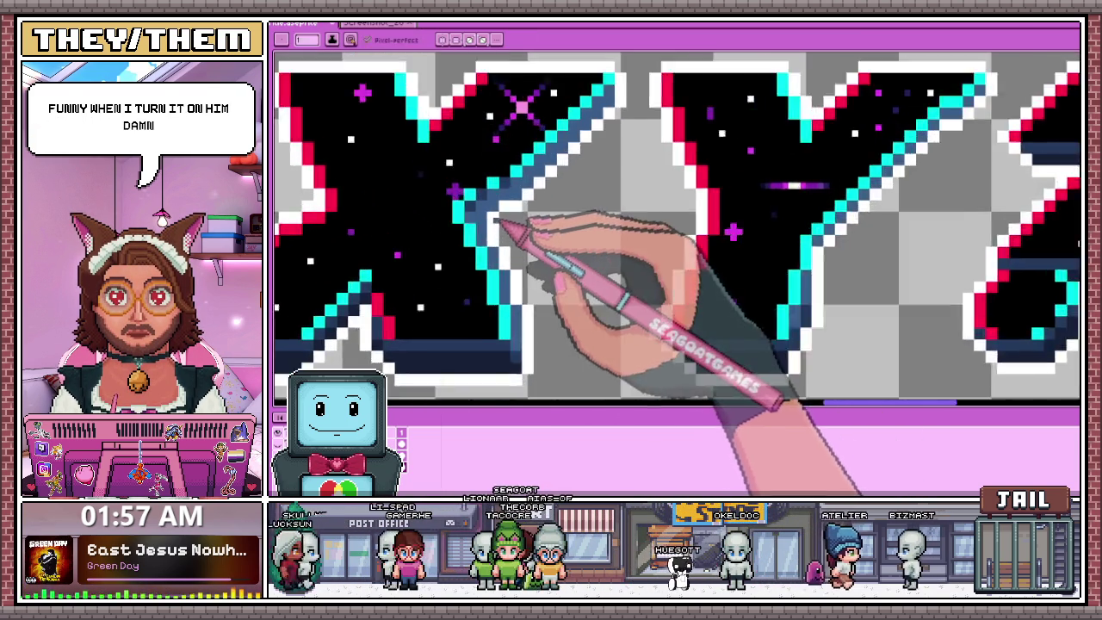
pyautogui.scroll(2, 496, 221)
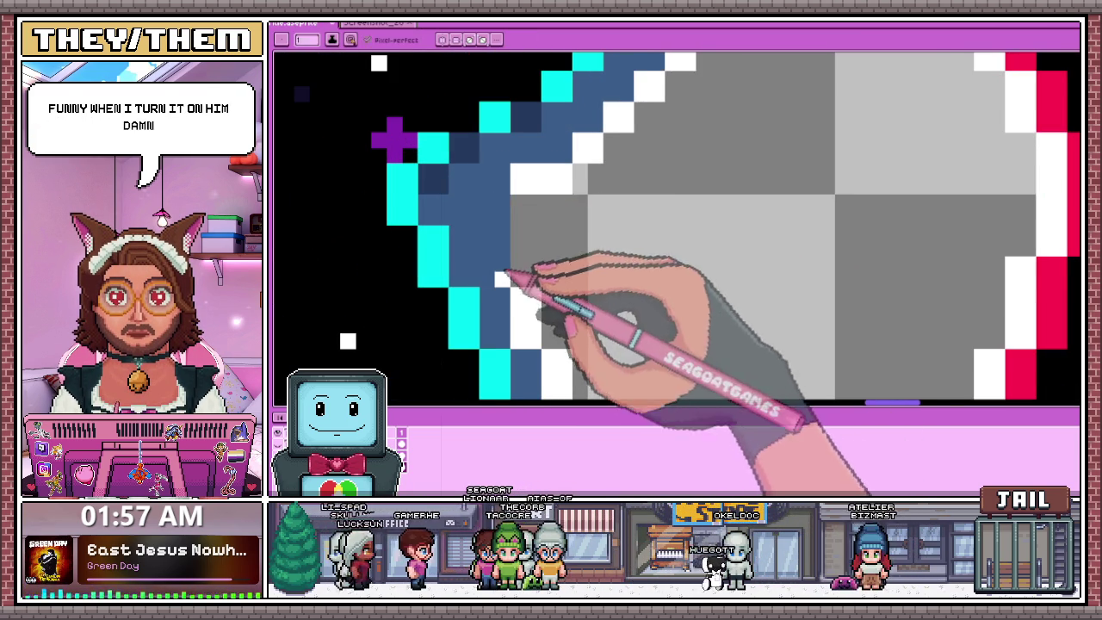
pyautogui.scroll(-2, 502, 278)
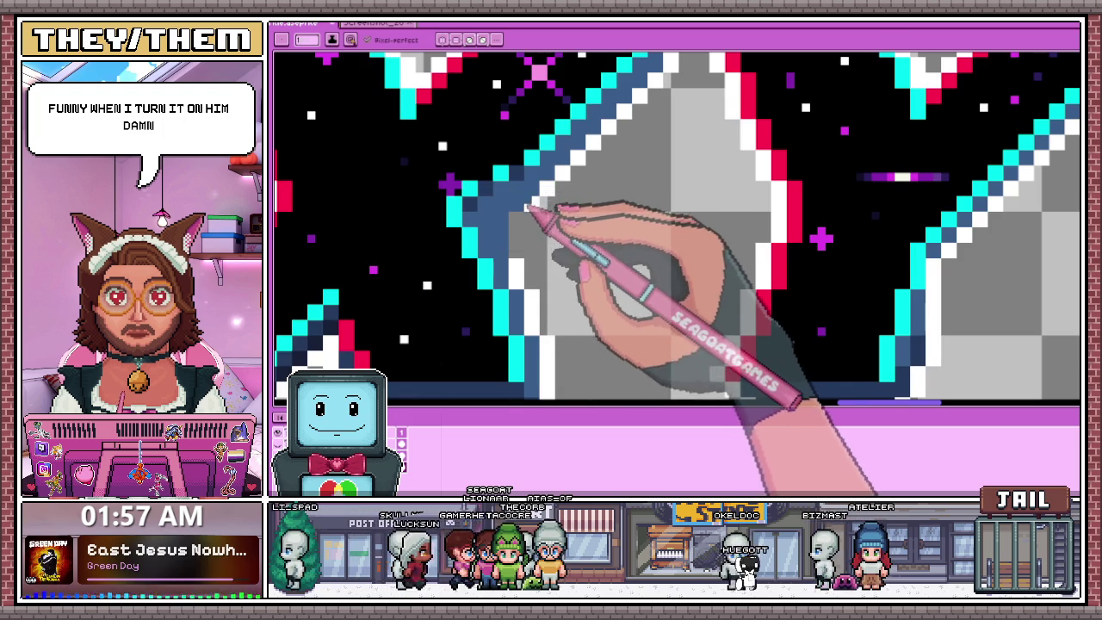
pyautogui.scroll(-2, 527, 208)
pyautogui.scroll(-1, 554, 148)
pyautogui.scroll(2, 536, 234)
pyautogui.scroll(1, 529, 221)
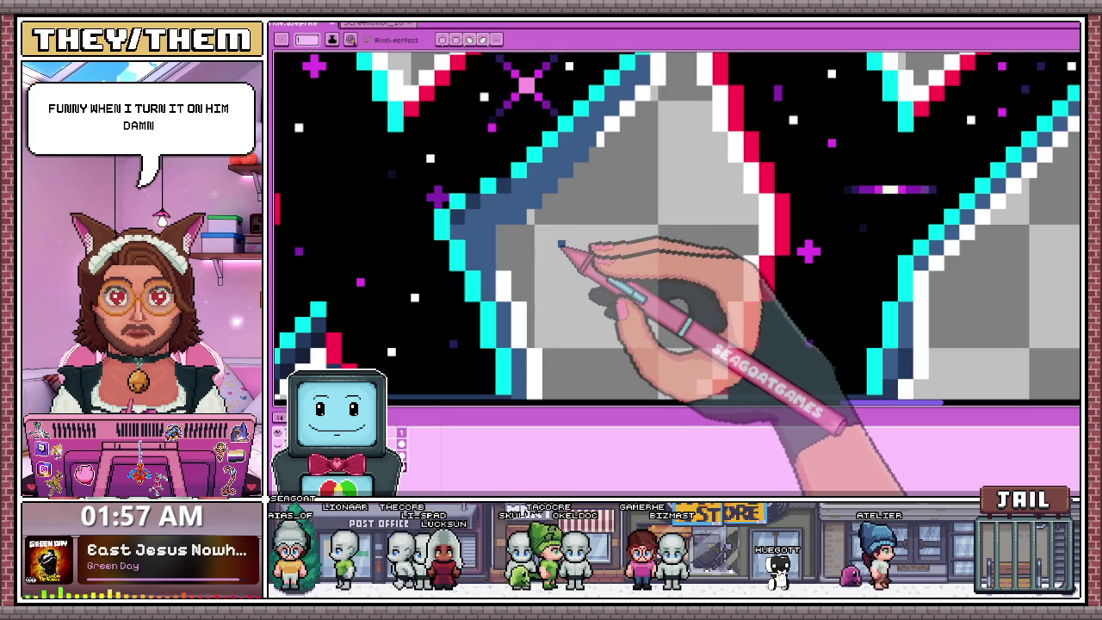
pyautogui.scroll(-2, 555, 246)
pyautogui.scroll(2, 555, 246)
pyautogui.scroll(-2, 555, 245)
pyautogui.scroll(3, 566, 216)
pyautogui.scroll(1, 567, 215)
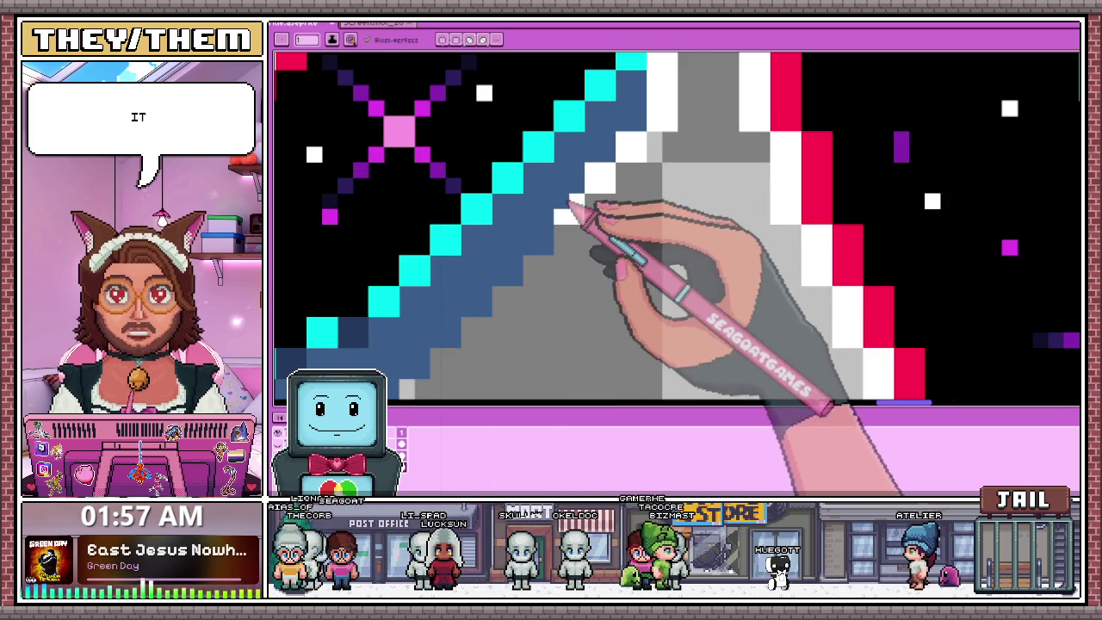
pyautogui.scroll(-1, 603, 186)
pyautogui.scroll(-1, 599, 193)
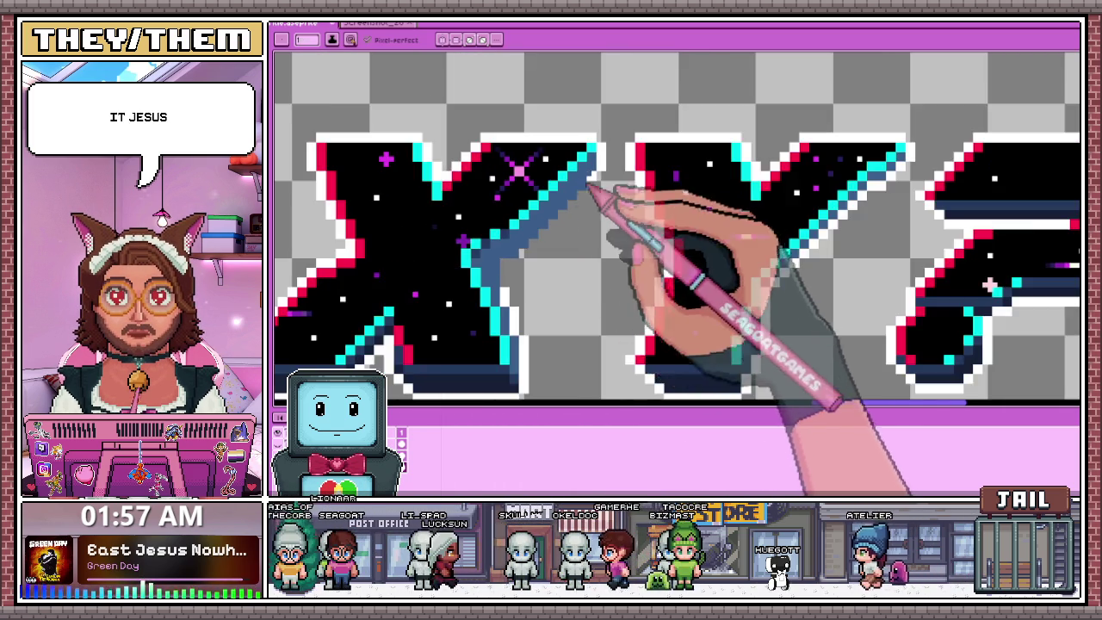
pyautogui.scroll(1, 598, 196)
pyautogui.scroll(1, 595, 197)
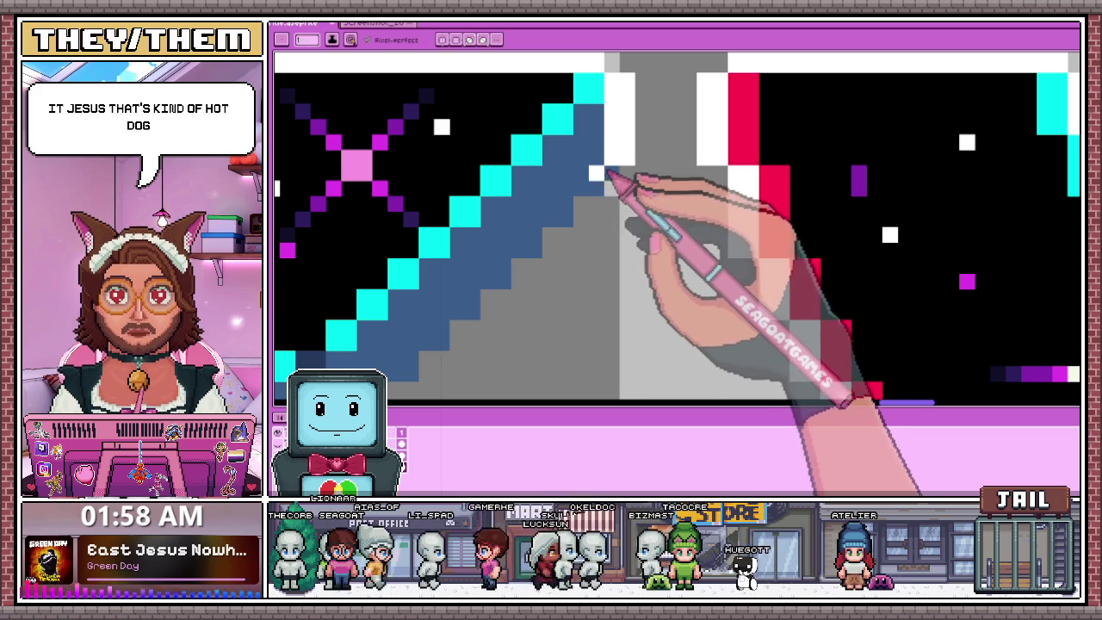
pyautogui.scroll(-1, 624, 202)
pyautogui.scroll(-1, 516, 258)
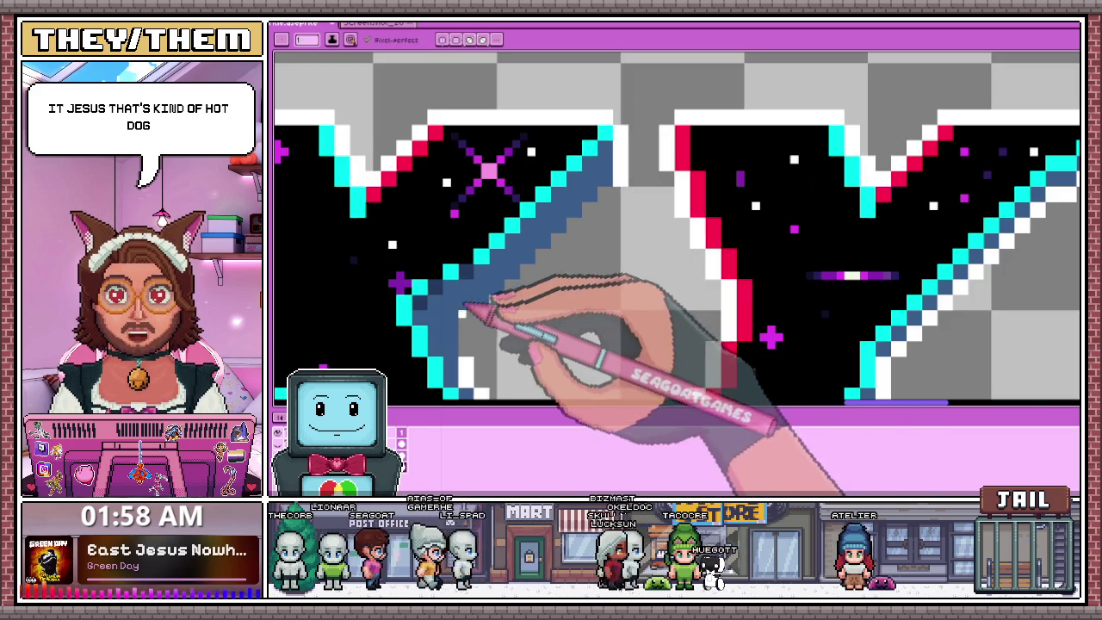
pyautogui.scroll(2, 474, 305)
pyautogui.scroll(-2, 486, 259)
pyautogui.scroll(2, 469, 250)
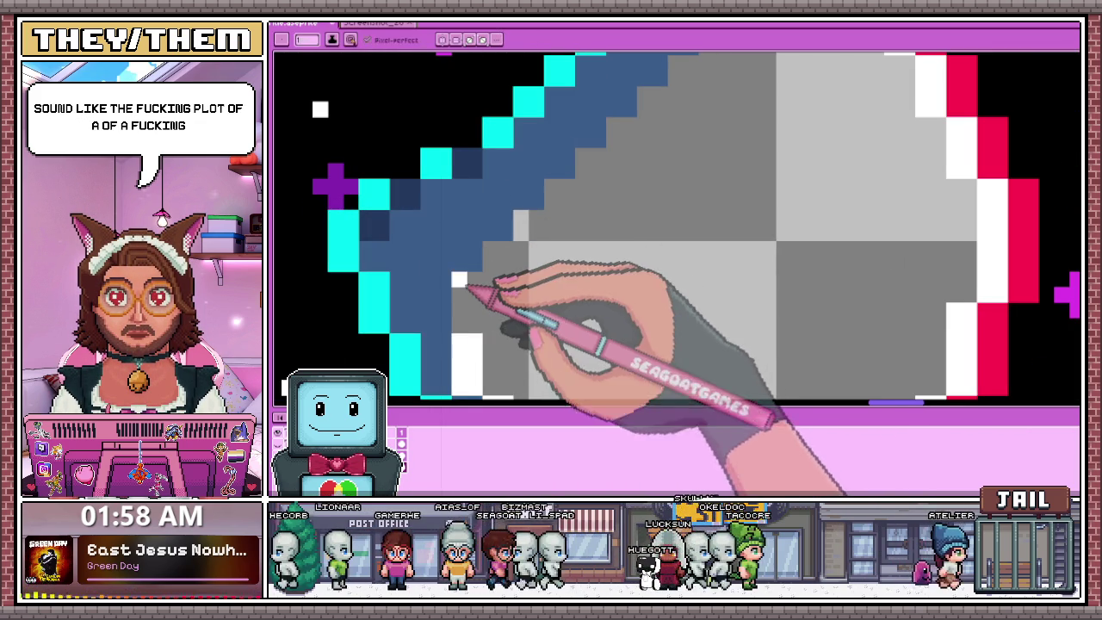
pyautogui.moveTo(469, 292); pyautogui.dragTo(475, 329)
# Add white pixels stepping up-right along the X's edge to form a stair-step highlight.
pyautogui.click(495, 258)
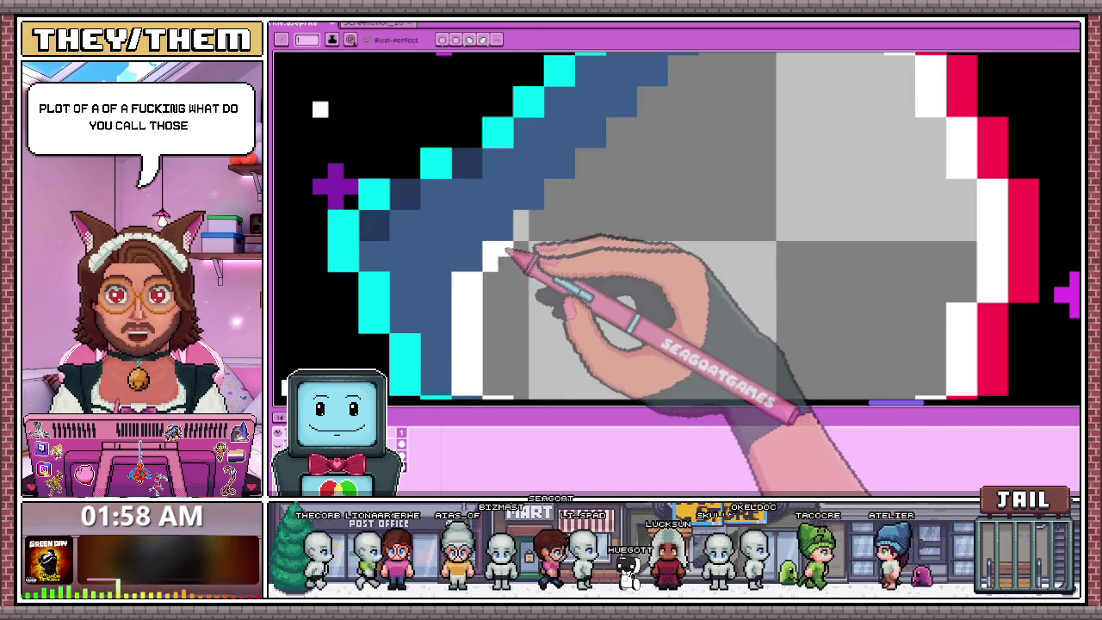
pyautogui.click(520, 225)
pyautogui.scroll(-1, 525, 225)
pyautogui.scroll(1, 527, 225)
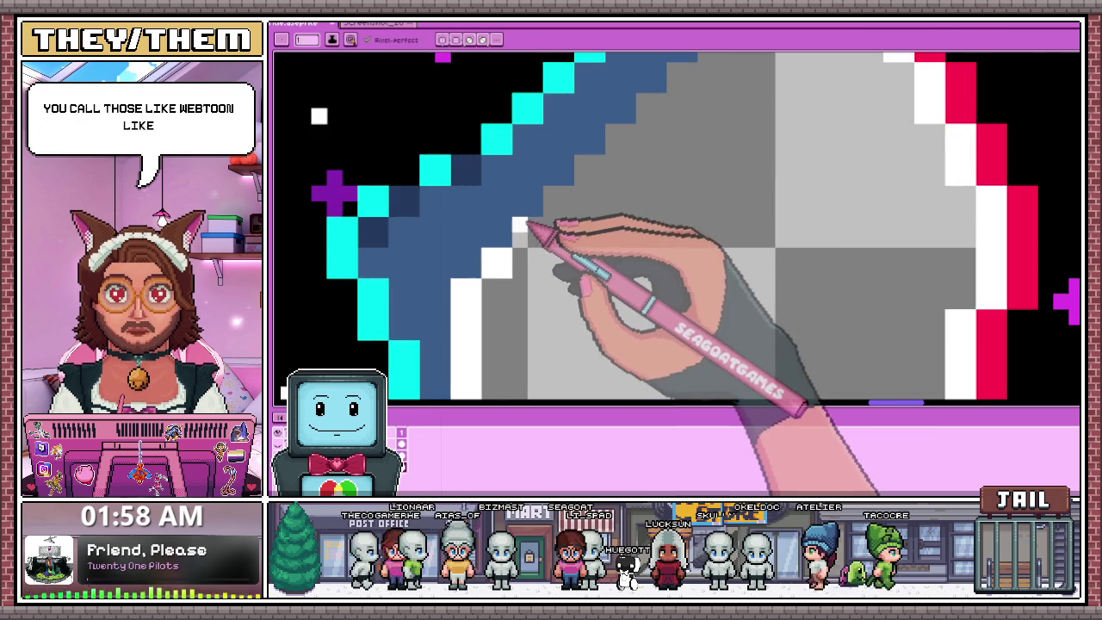
pyautogui.scroll(-1, 520, 225)
pyautogui.scroll(-2, 528, 241)
pyautogui.scroll(2, 551, 233)
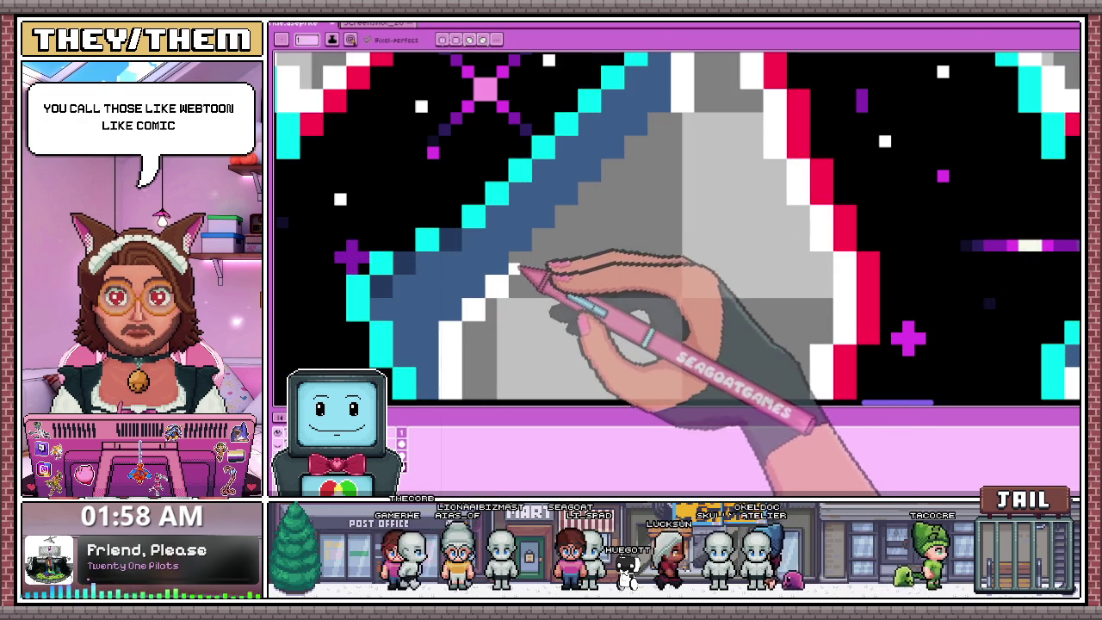
pyautogui.click(537, 222)
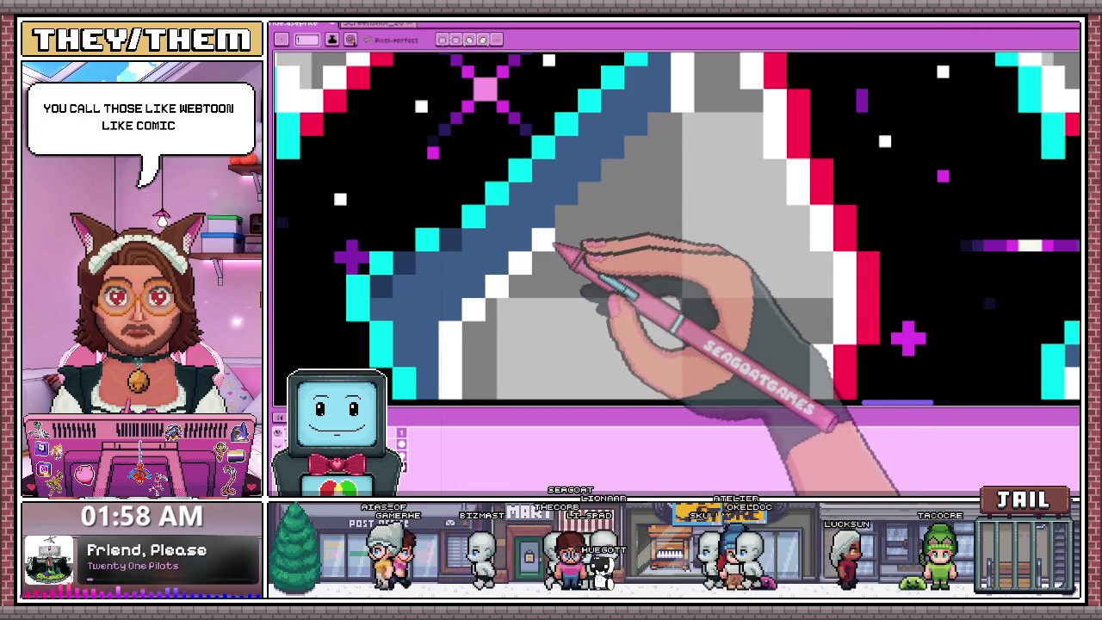
pyautogui.click(585, 203)
pyautogui.click(611, 172)
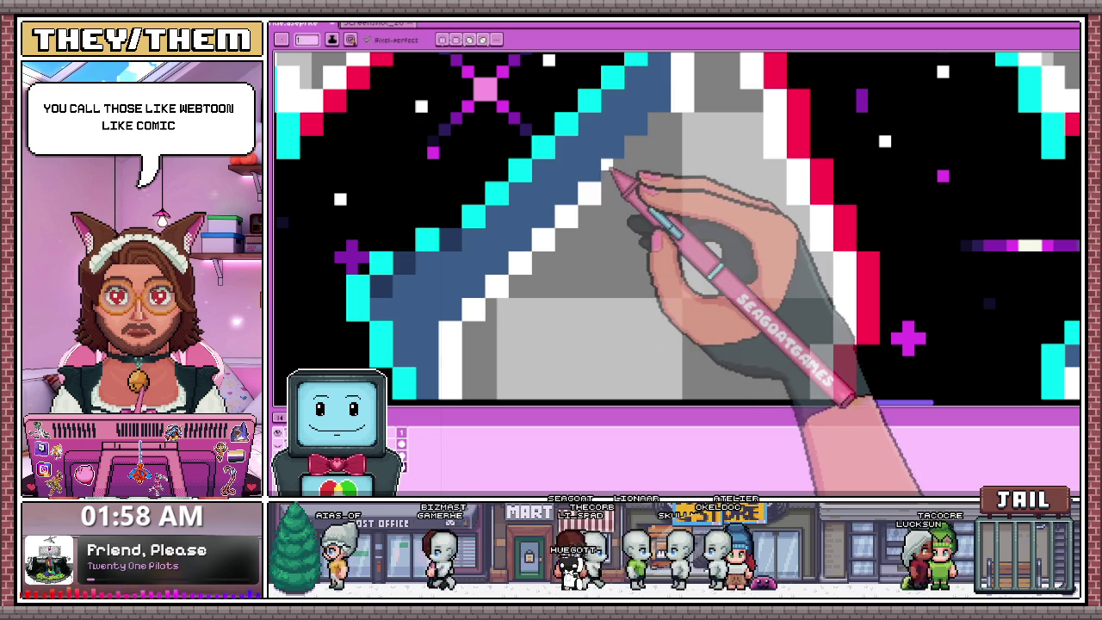
pyautogui.click(634, 148)
pyautogui.click(655, 125)
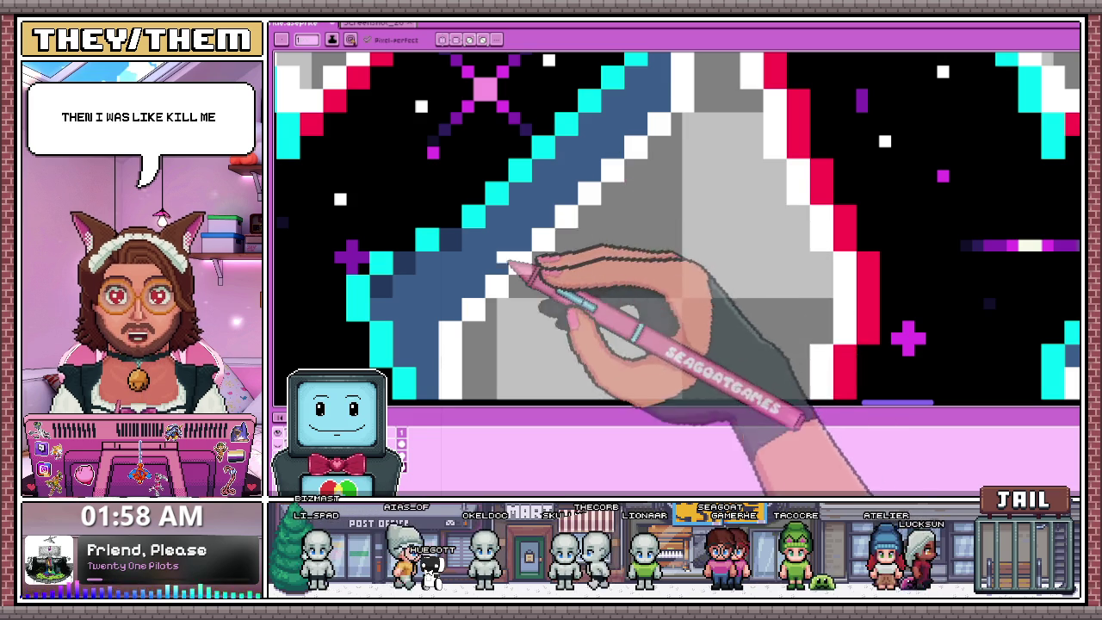
# Recolour the dark navy edge pixels along the X's diagonal to blue.
pyautogui.scroll(-1, 504, 258)
pyautogui.scroll(-2, 627, 160)
pyautogui.scroll(-1, 566, 246)
pyautogui.scroll(2, 559, 264)
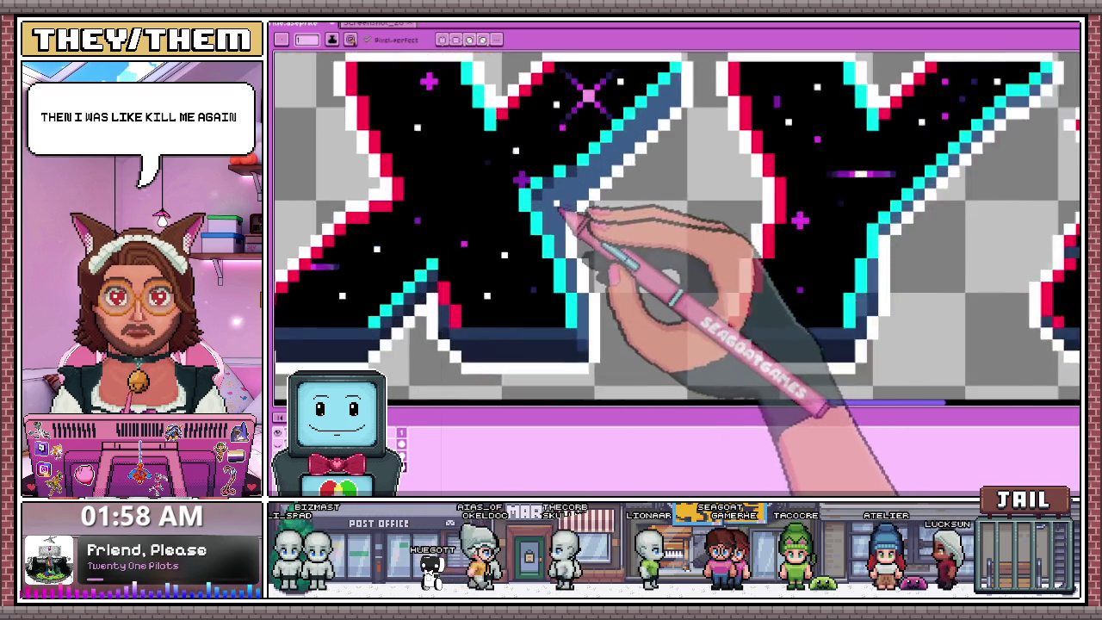
pyautogui.scroll(1, 570, 221)
pyautogui.scroll(1, 560, 209)
pyautogui.moveTo(528, 201)
pyautogui.mouseDown()
pyautogui.moveTo(573, 155)
pyautogui.moveTo(644, 135)
pyautogui.moveTo(663, 91)
pyautogui.mouseUp()
pyautogui.scroll(-1, 659, 120)
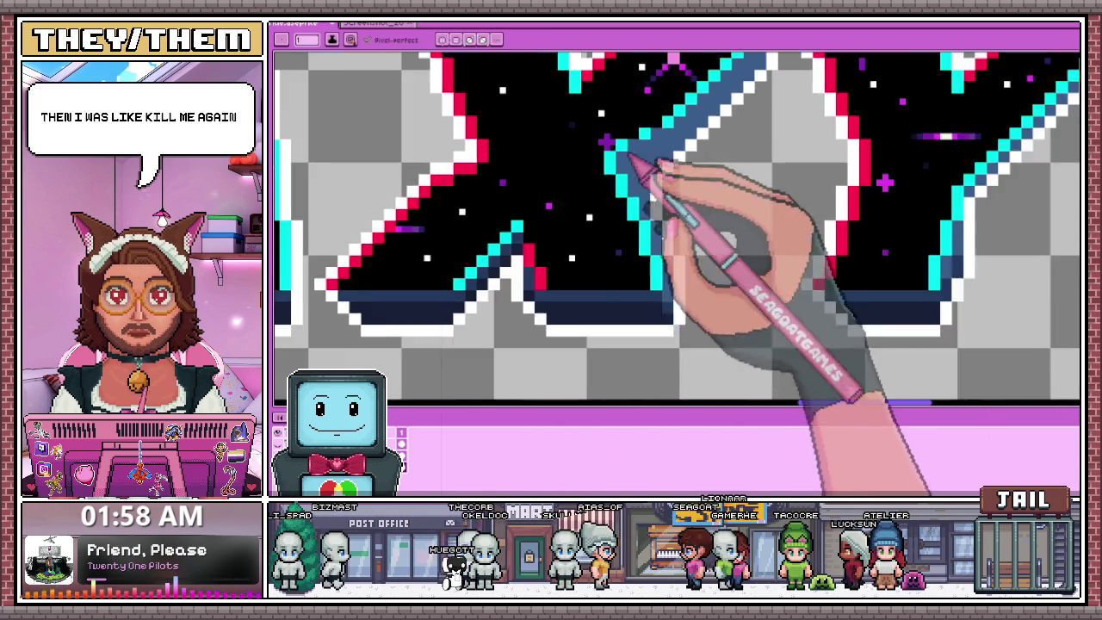
pyautogui.scroll(-1, 647, 194)
pyautogui.scroll(-1, 637, 266)
pyautogui.scroll(2, 653, 286)
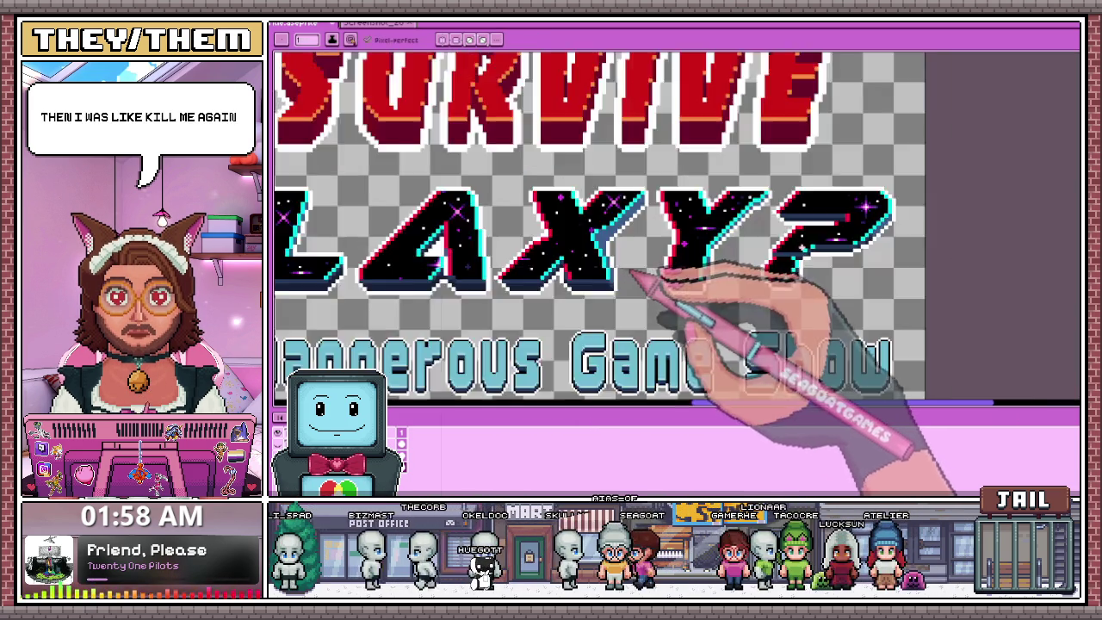
pyautogui.scroll(1, 635, 278)
pyautogui.scroll(1, 610, 233)
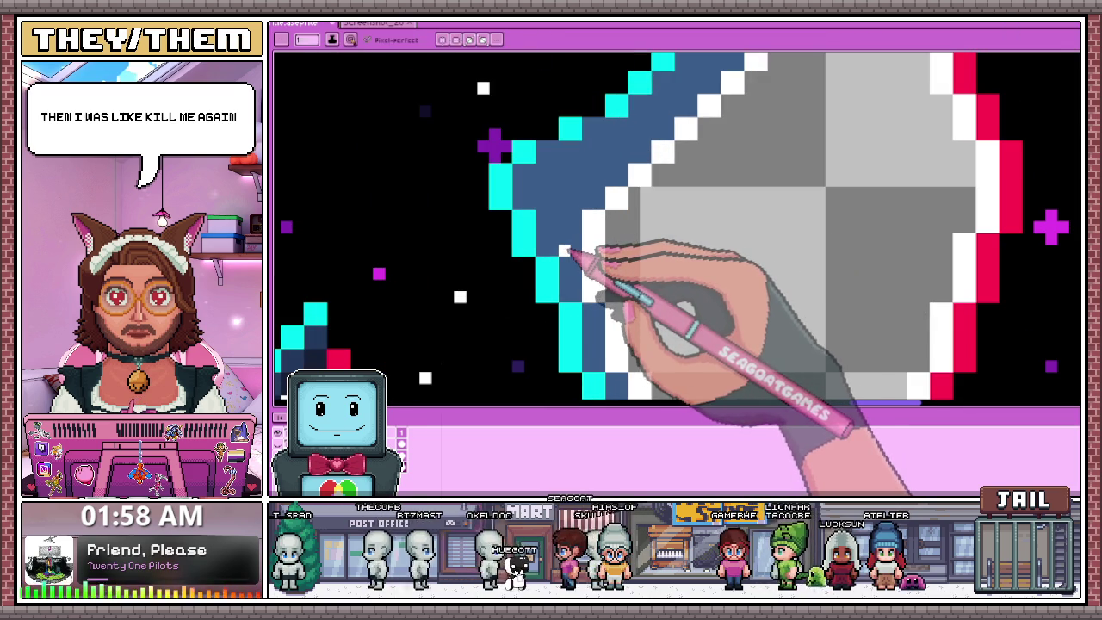
pyautogui.scroll(-3, 573, 225)
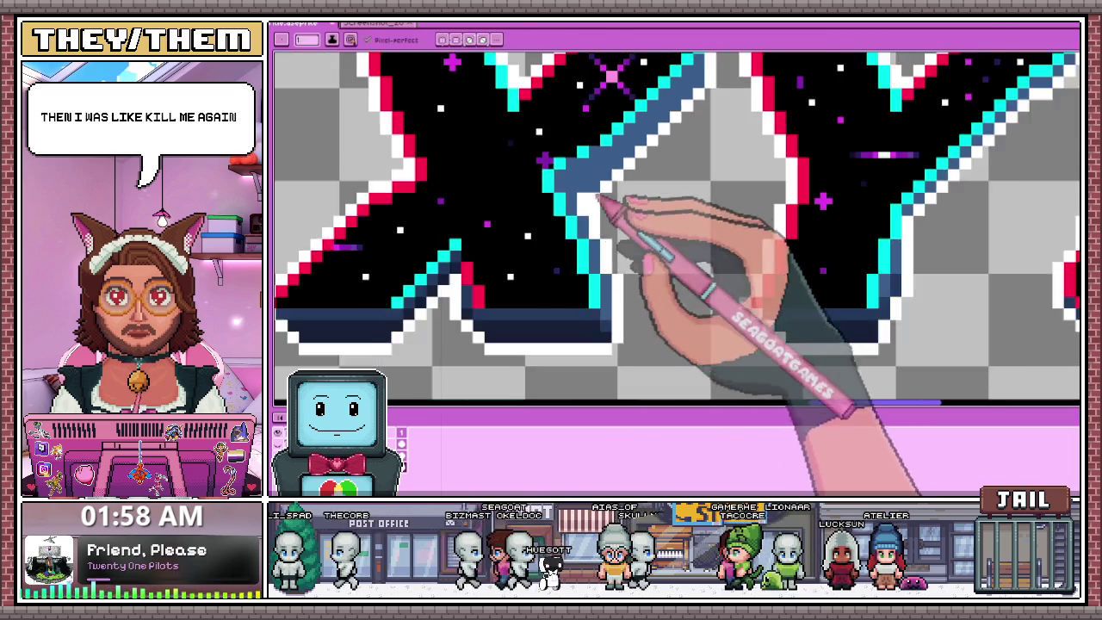
pyautogui.scroll(-1, 574, 225)
pyautogui.scroll(4, 577, 241)
pyautogui.scroll(1, 585, 265)
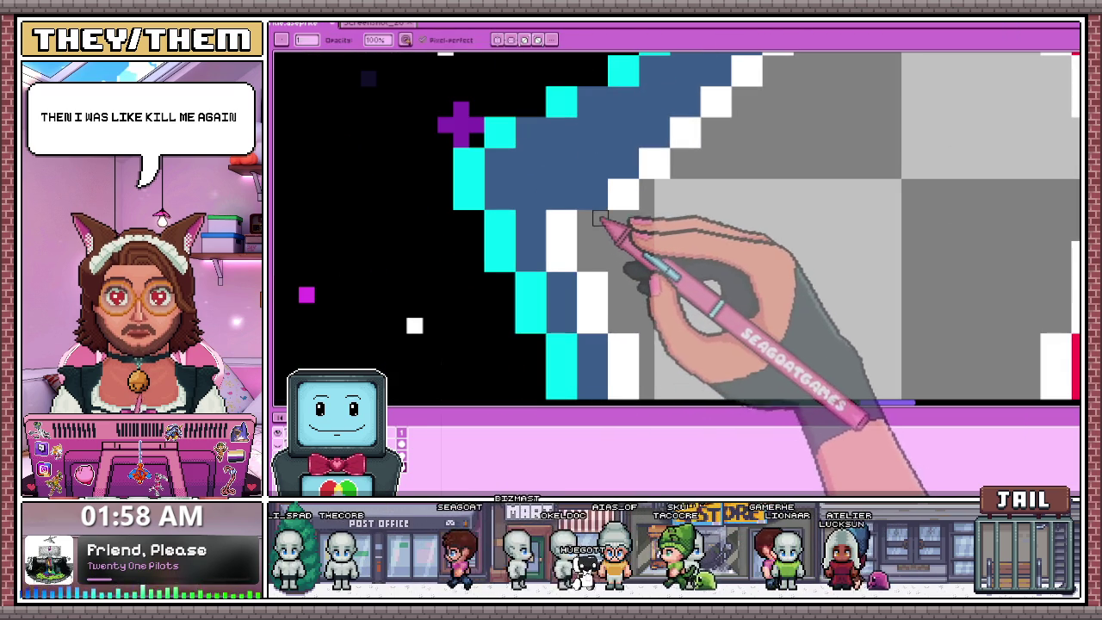
pyautogui.scroll(-3, 605, 211)
pyautogui.scroll(-2, 614, 246)
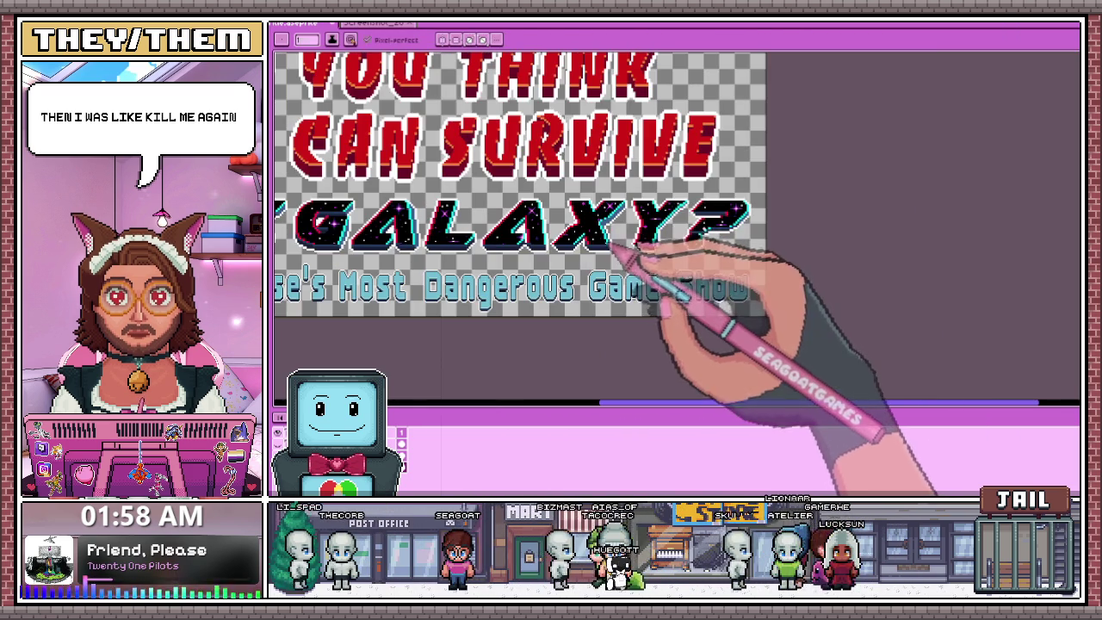
pyautogui.scroll(-2, 627, 233)
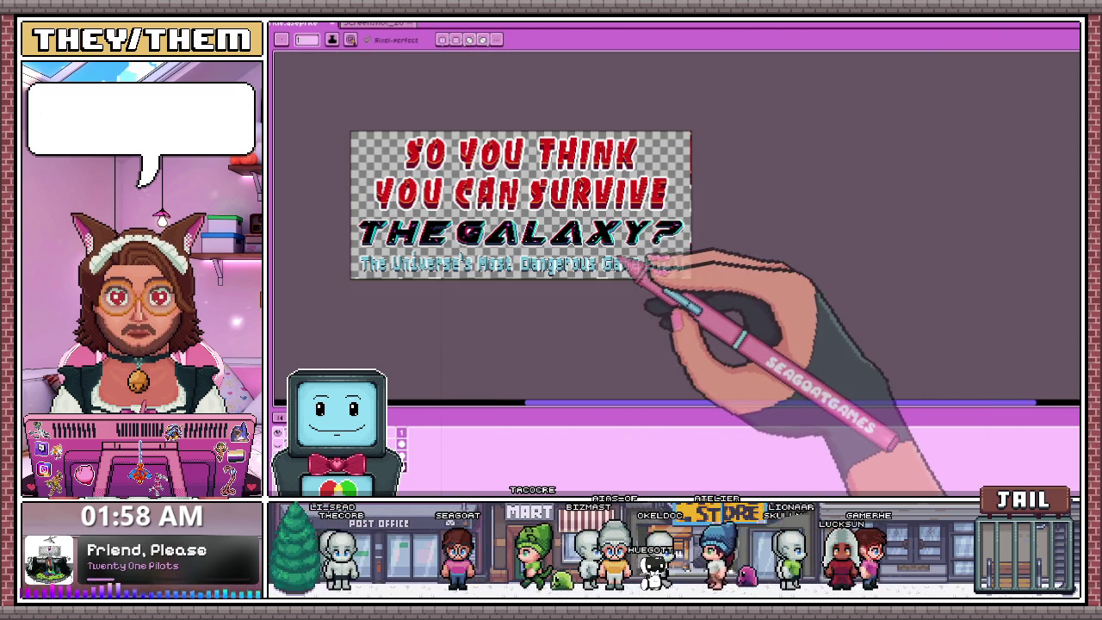
pyautogui.scroll(3, 609, 246)
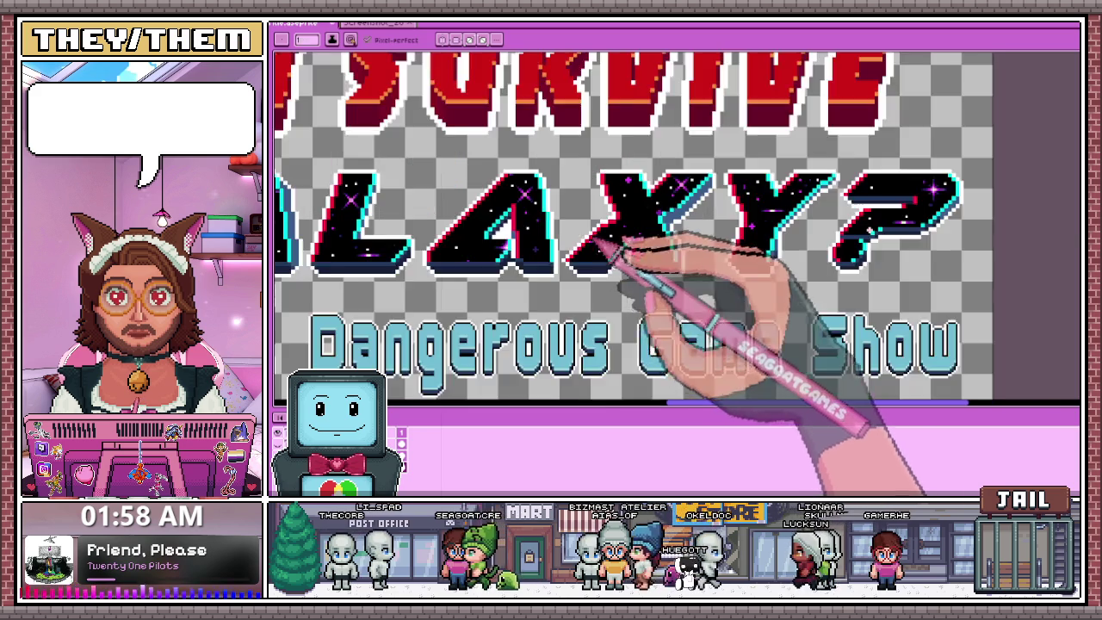
pyautogui.scroll(1, 561, 226)
pyautogui.scroll(-2, 559, 259)
pyautogui.scroll(-2, 560, 290)
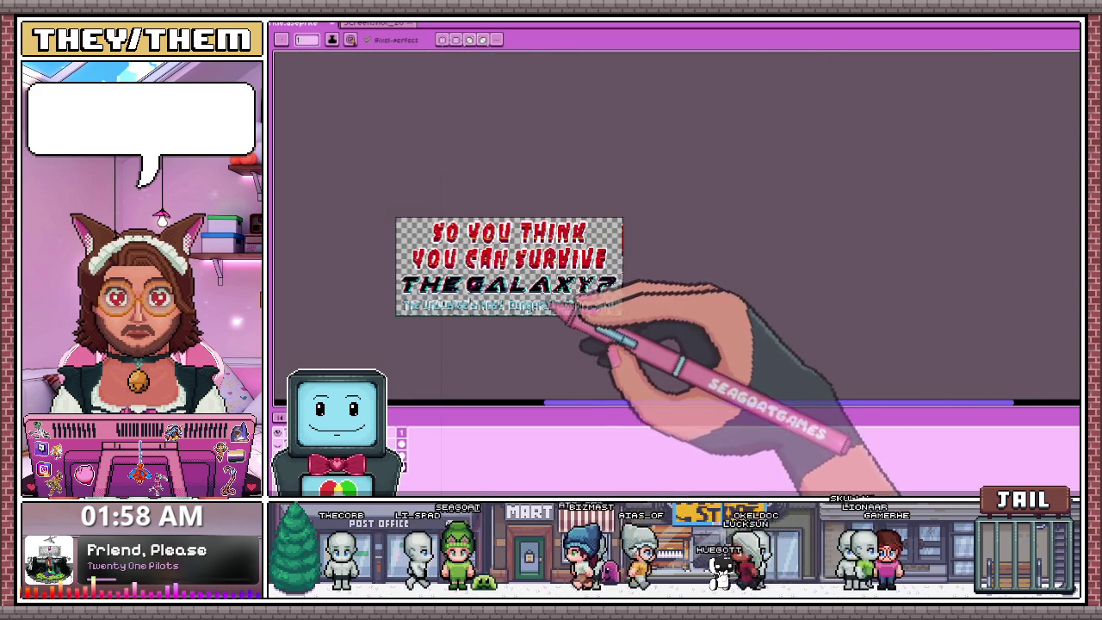
pyautogui.scroll(1, 516, 301)
pyautogui.scroll(2, 430, 295)
pyautogui.scroll(-1, 487, 217)
pyautogui.scroll(-1, 474, 233)
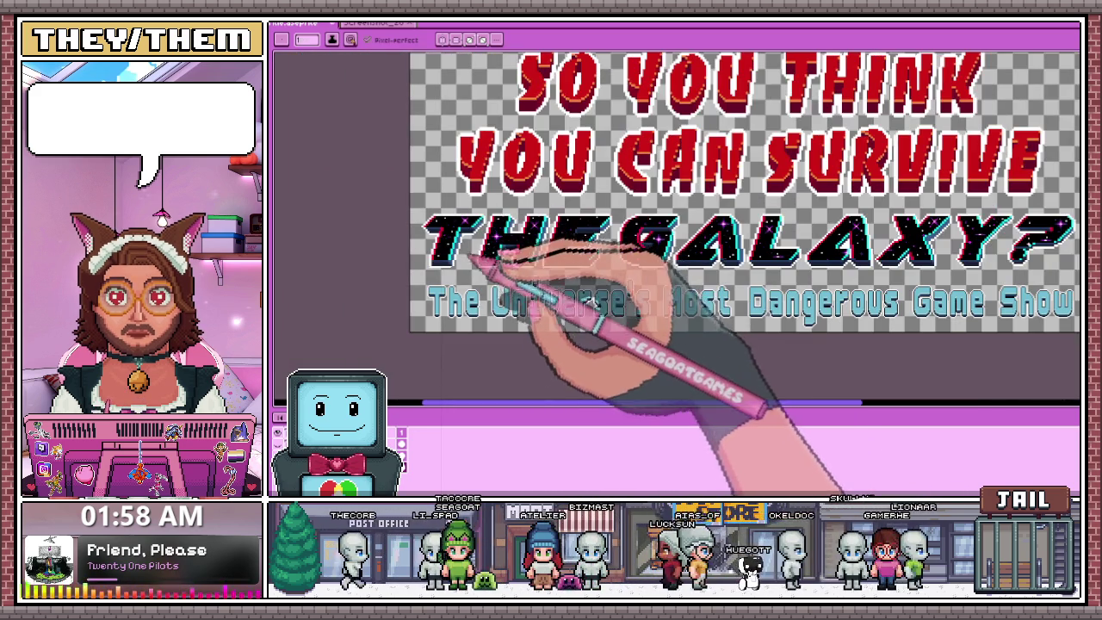
pyautogui.scroll(-2, 474, 267)
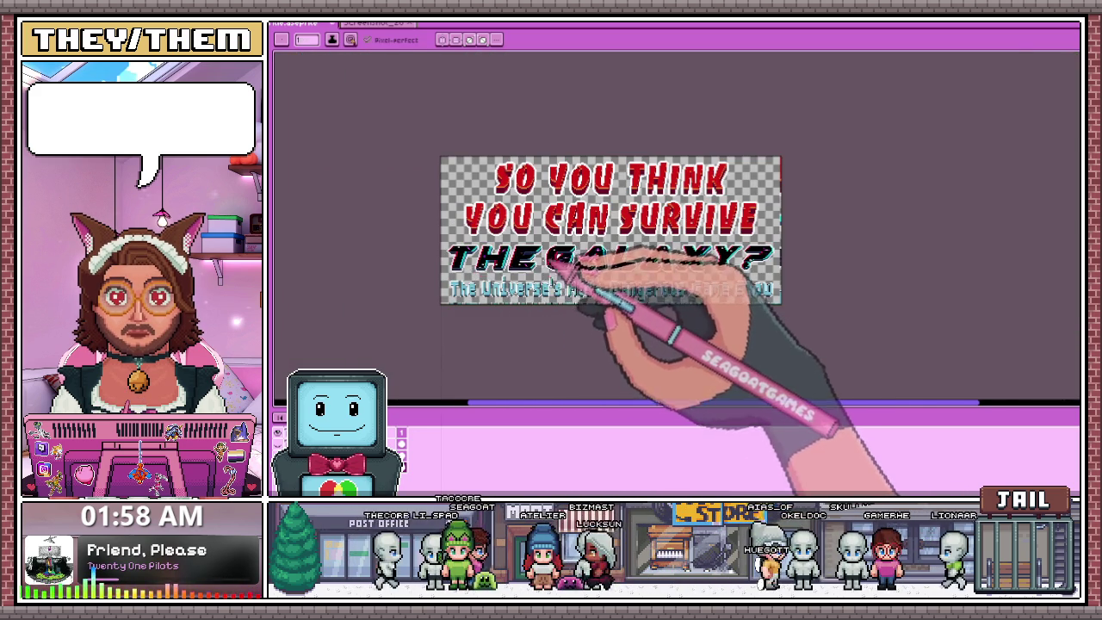
pyautogui.scroll(2, 553, 262)
pyautogui.scroll(-2, 568, 276)
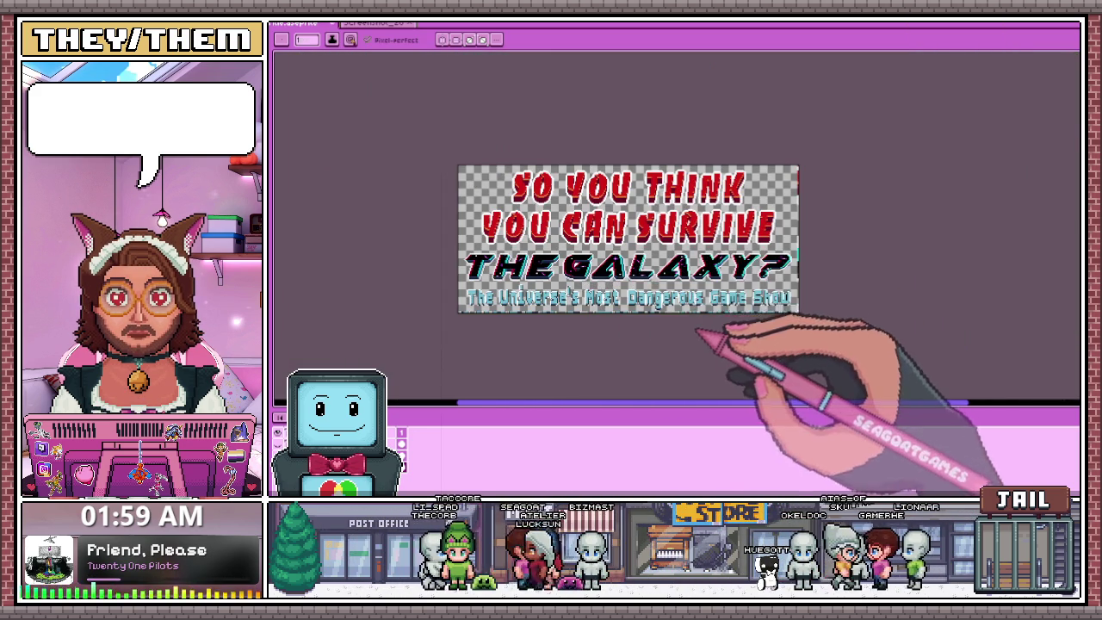
pyautogui.scroll(3, 689, 280)
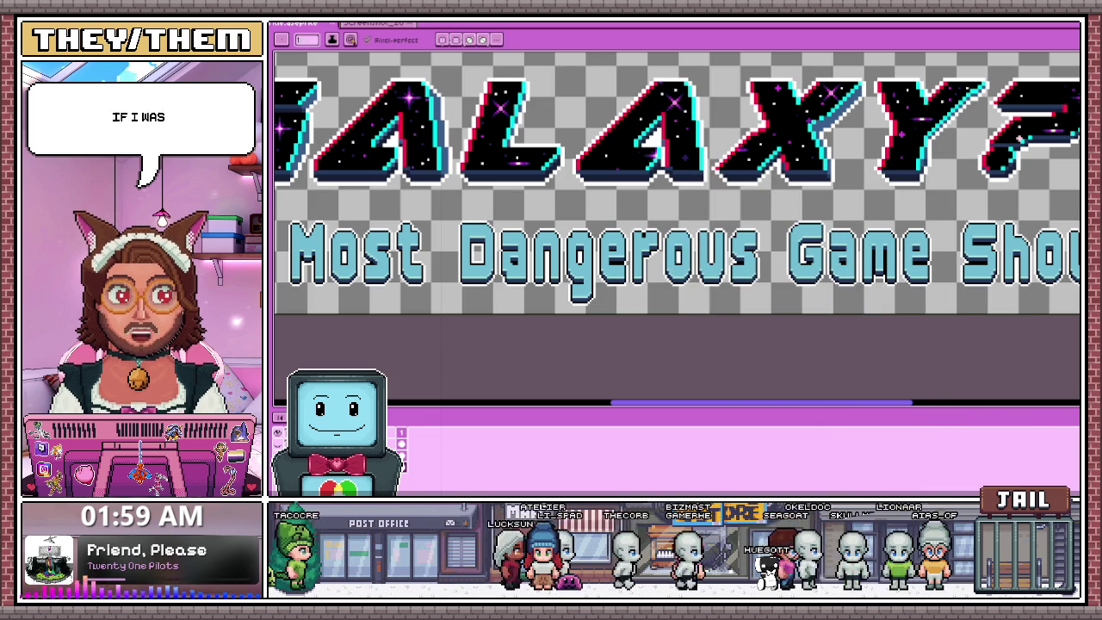
pyautogui.scroll(1, 467, 233)
pyautogui.scroll(1, 467, 192)
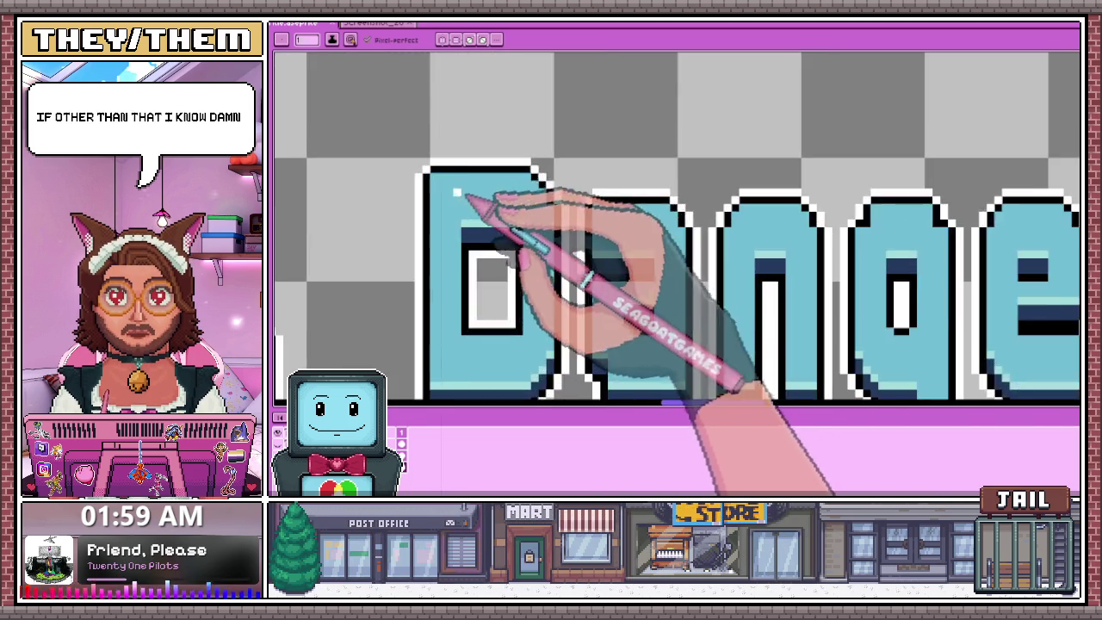
pyautogui.scroll(1, 455, 184)
pyautogui.scroll(1, 452, 185)
pyautogui.scroll(2, 452, 185)
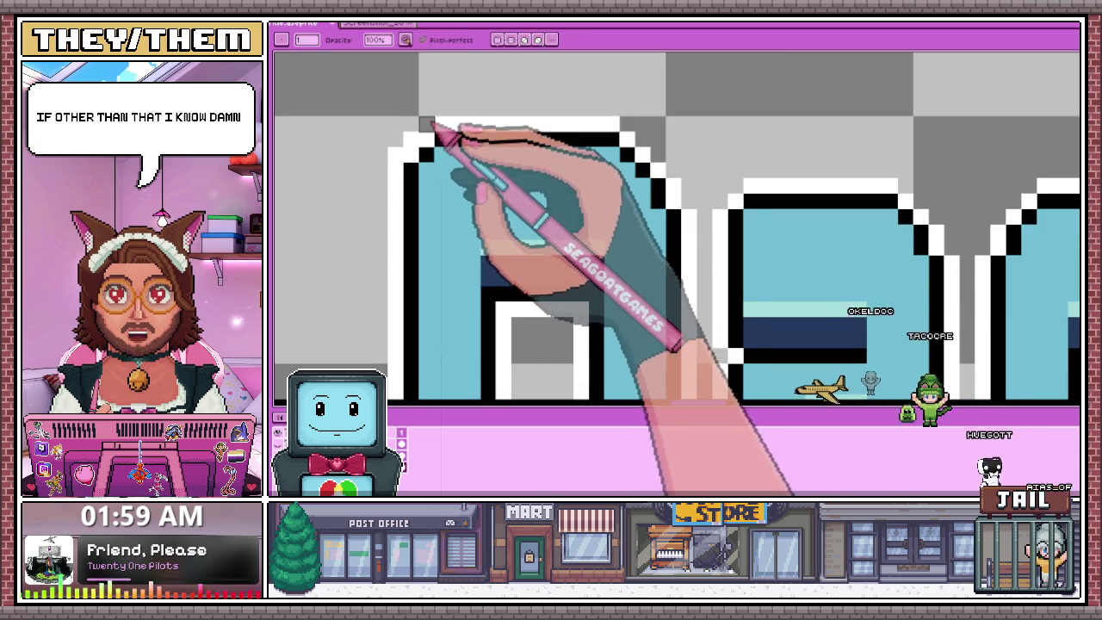
pyautogui.press('b')
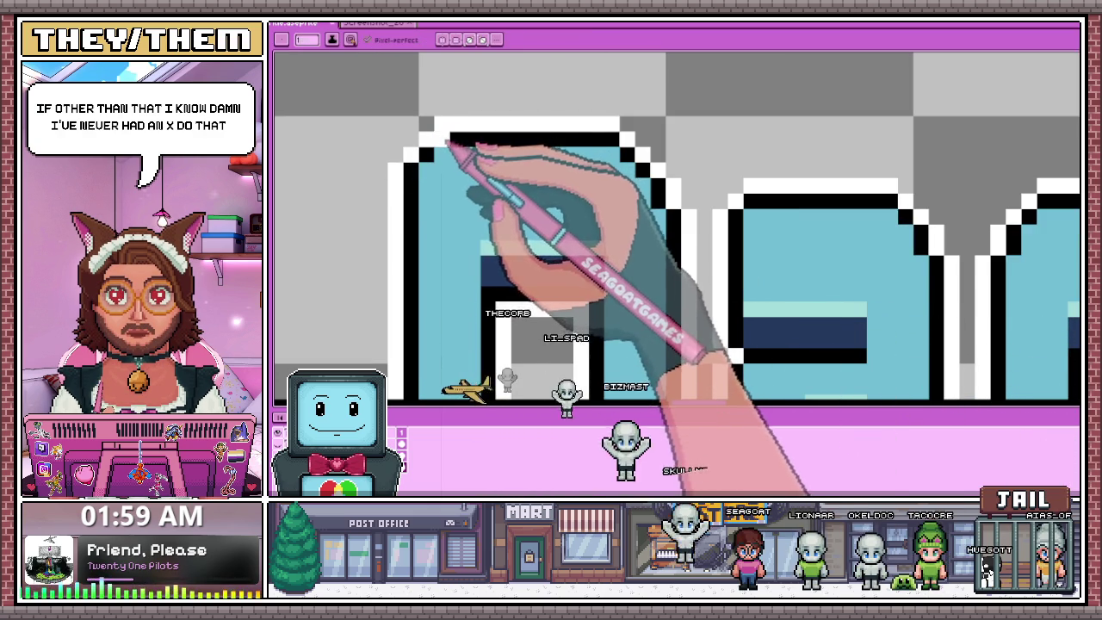
pyautogui.scroll(-2, 457, 152)
pyautogui.scroll(-2, 438, 160)
pyautogui.scroll(3, 465, 158)
pyautogui.press('b')
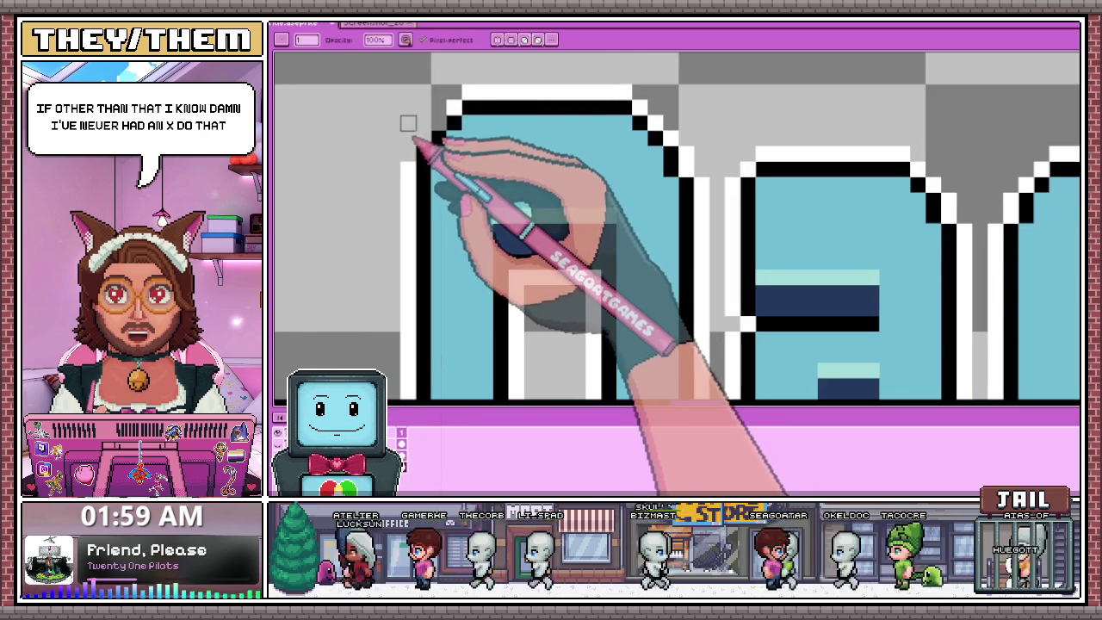
pyautogui.moveTo(418, 138); pyautogui.dragTo(439, 131)
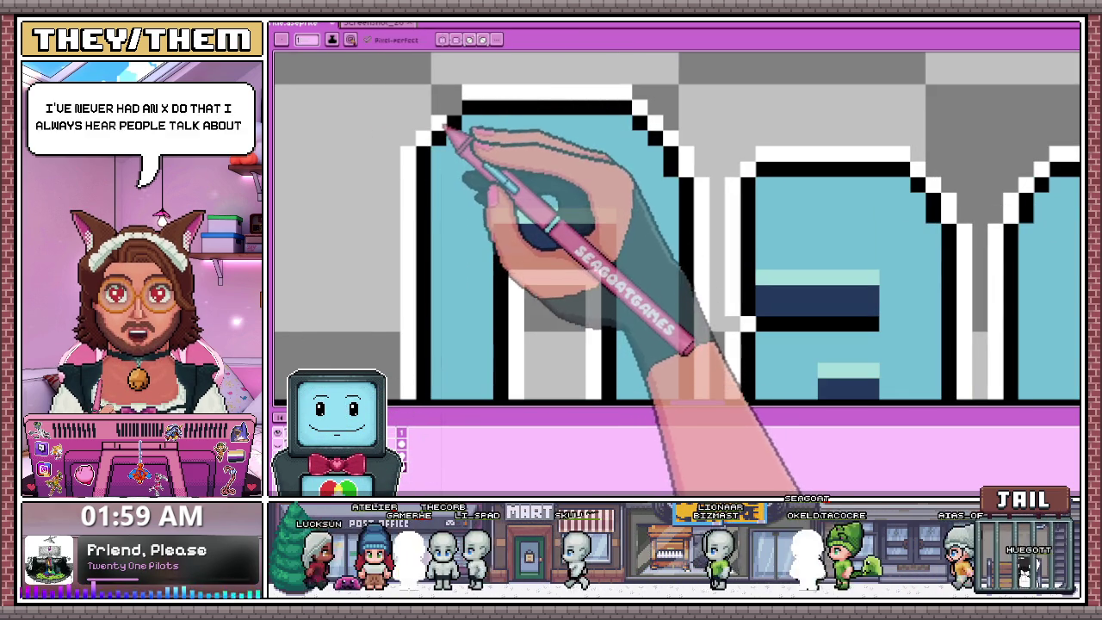
pyautogui.scroll(-3, 448, 163)
pyautogui.scroll(2, 468, 160)
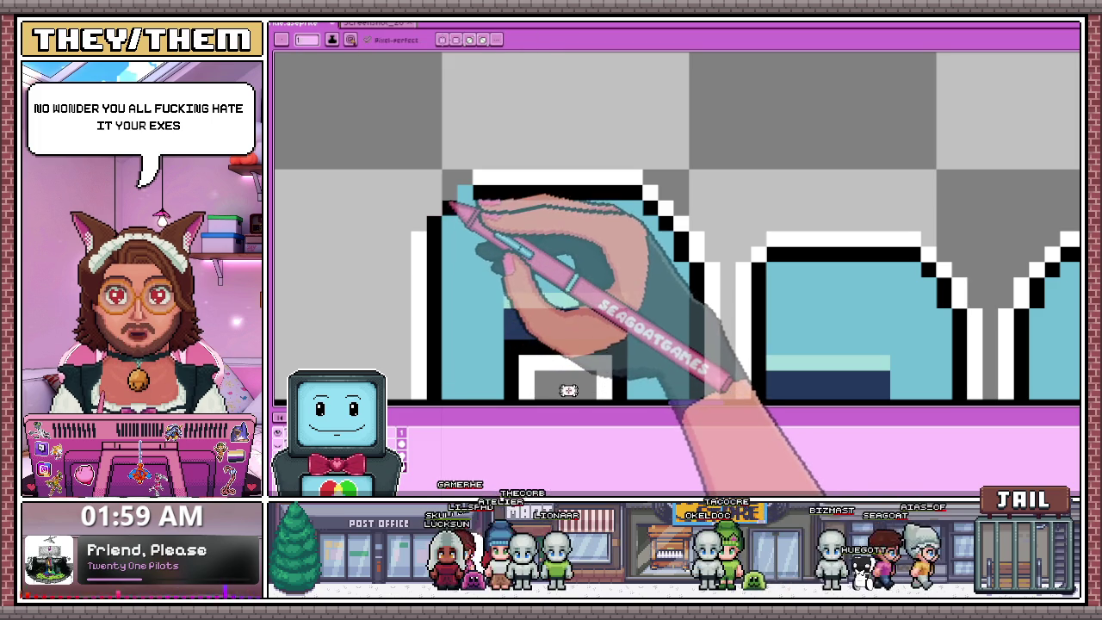
pyautogui.press('b')
pyautogui.scroll(-3, 464, 161)
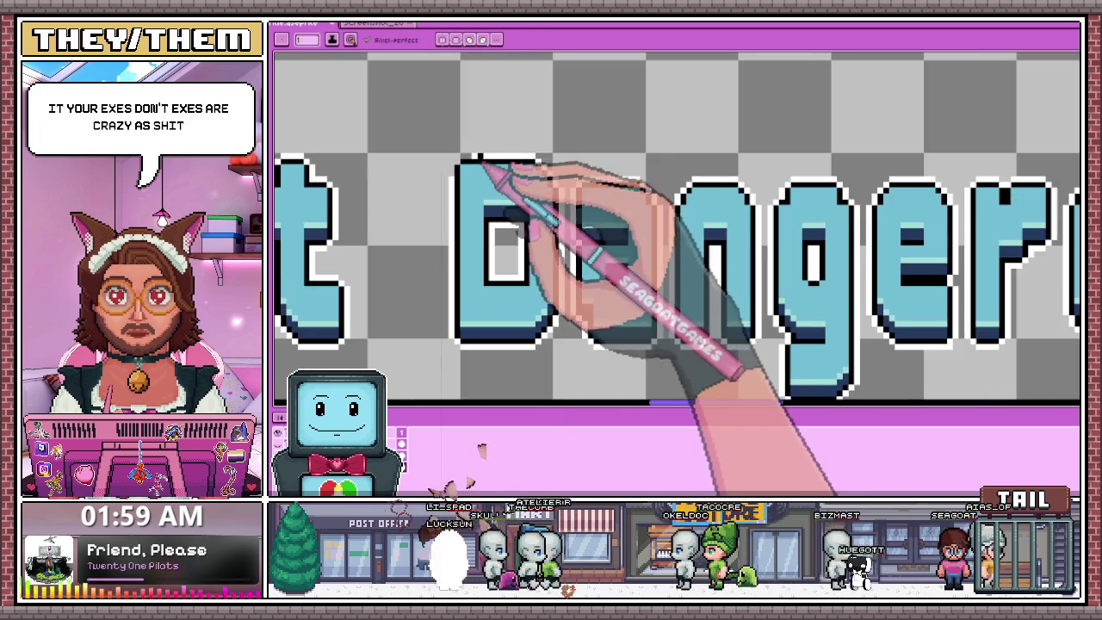
pyautogui.scroll(2, 465, 157)
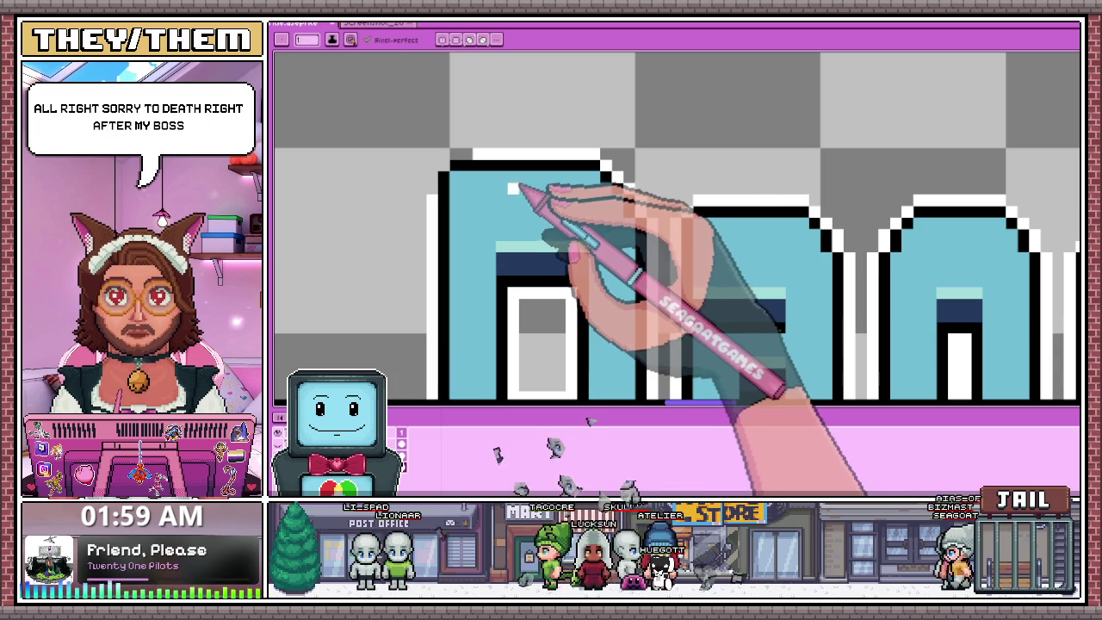
pyautogui.scroll(-2, 508, 186)
pyautogui.scroll(2, 492, 184)
pyautogui.scroll(1, 448, 193)
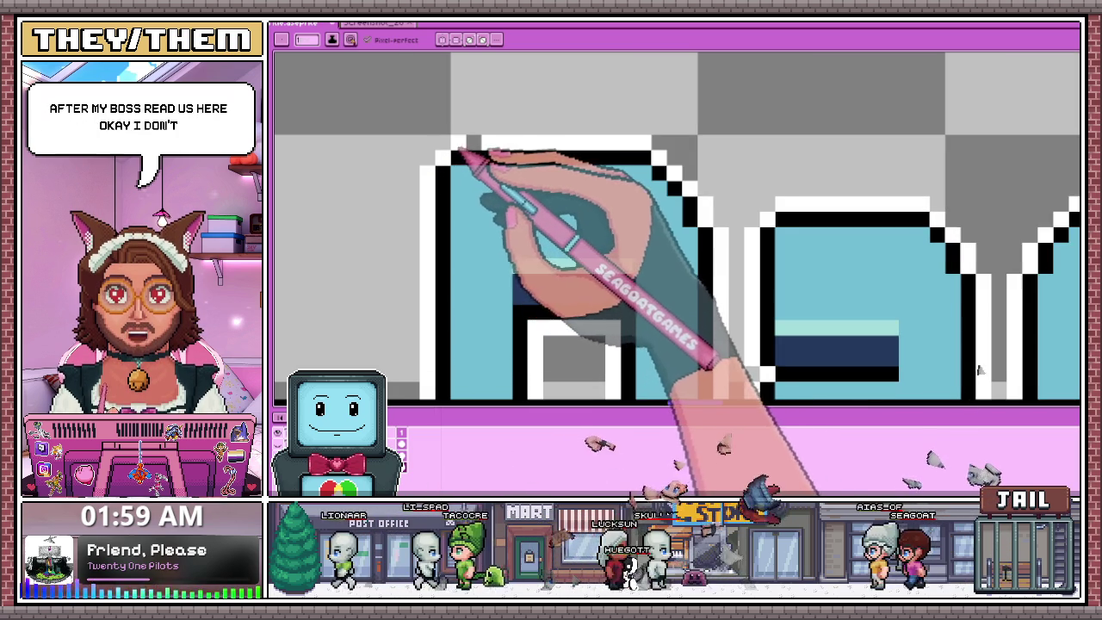
pyautogui.scroll(-1, 514, 112)
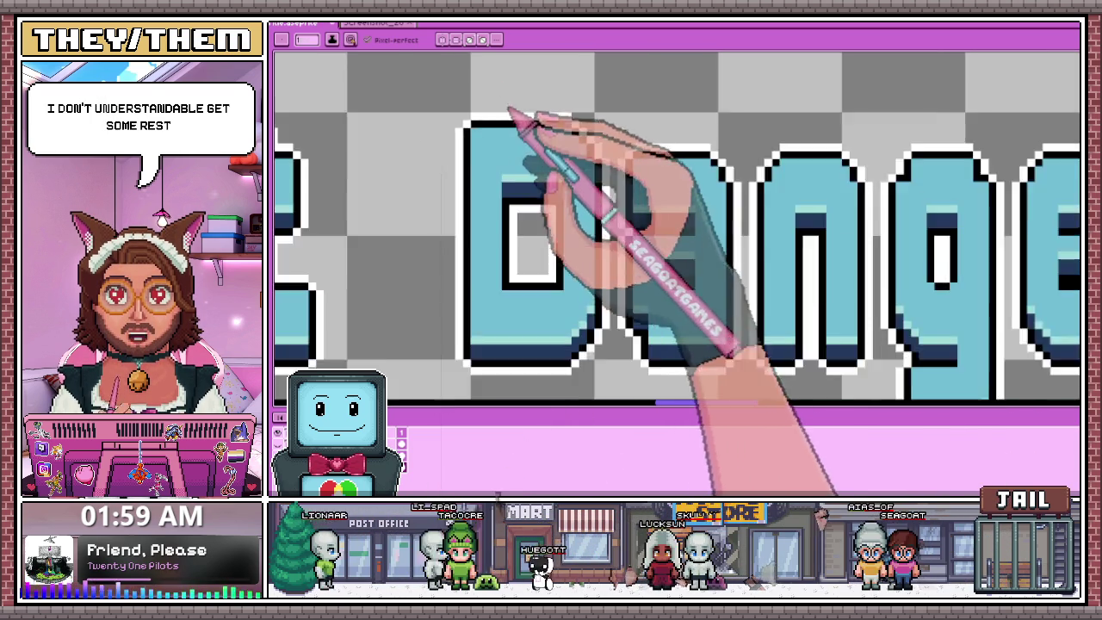
pyautogui.scroll(-1, 517, 155)
pyautogui.scroll(-1, 522, 209)
pyautogui.scroll(1, 531, 234)
pyautogui.scroll(1, 522, 216)
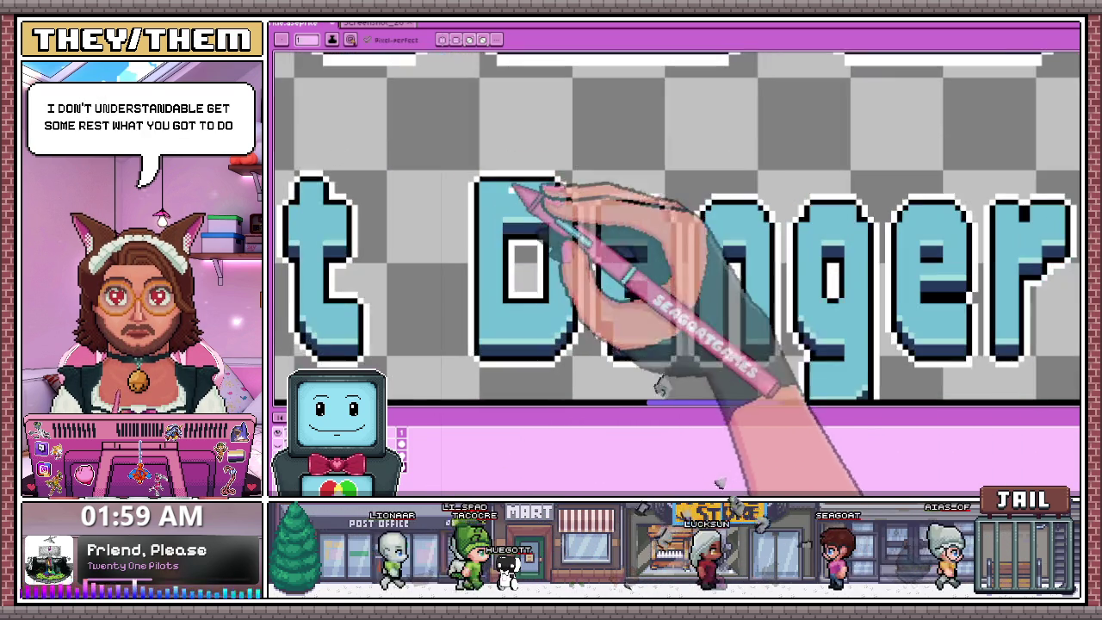
pyautogui.scroll(-1, 517, 181)
pyautogui.scroll(-2, 531, 157)
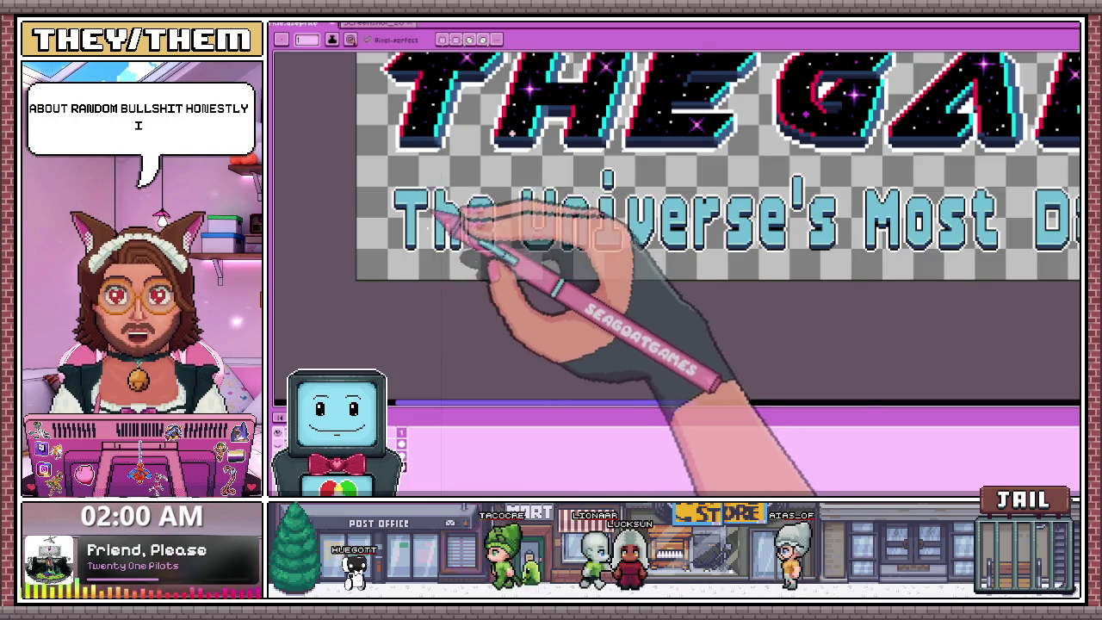
pyautogui.scroll(-3, 495, 249)
pyautogui.scroll(3, 756, 279)
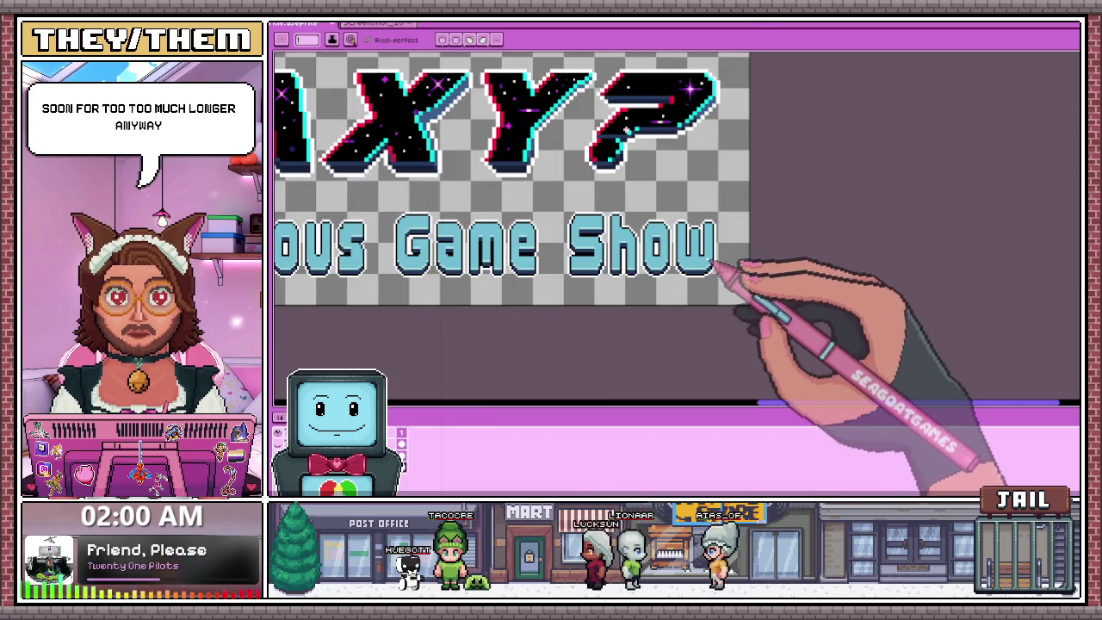
pyautogui.scroll(2, 720, 275)
pyautogui.scroll(2, 696, 266)
pyautogui.scroll(2, 647, 258)
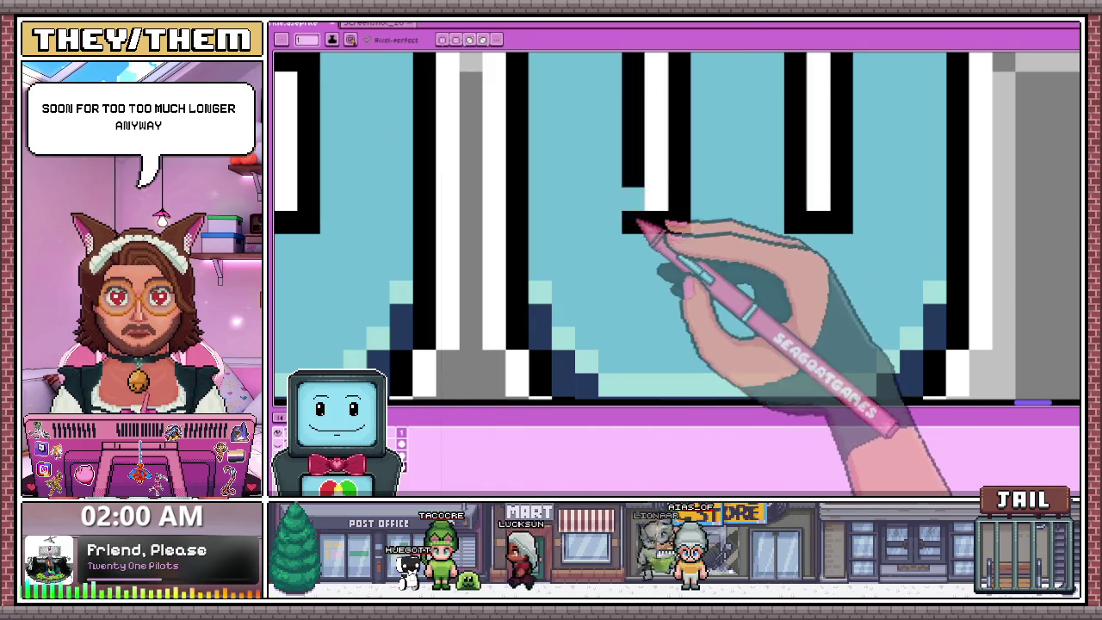
pyautogui.scroll(-1, 644, 224)
pyautogui.scroll(-2, 663, 211)
pyautogui.scroll(2, 650, 216)
pyautogui.scroll(-2, 654, 219)
pyautogui.scroll(-2, 650, 236)
pyautogui.scroll(-2, 641, 256)
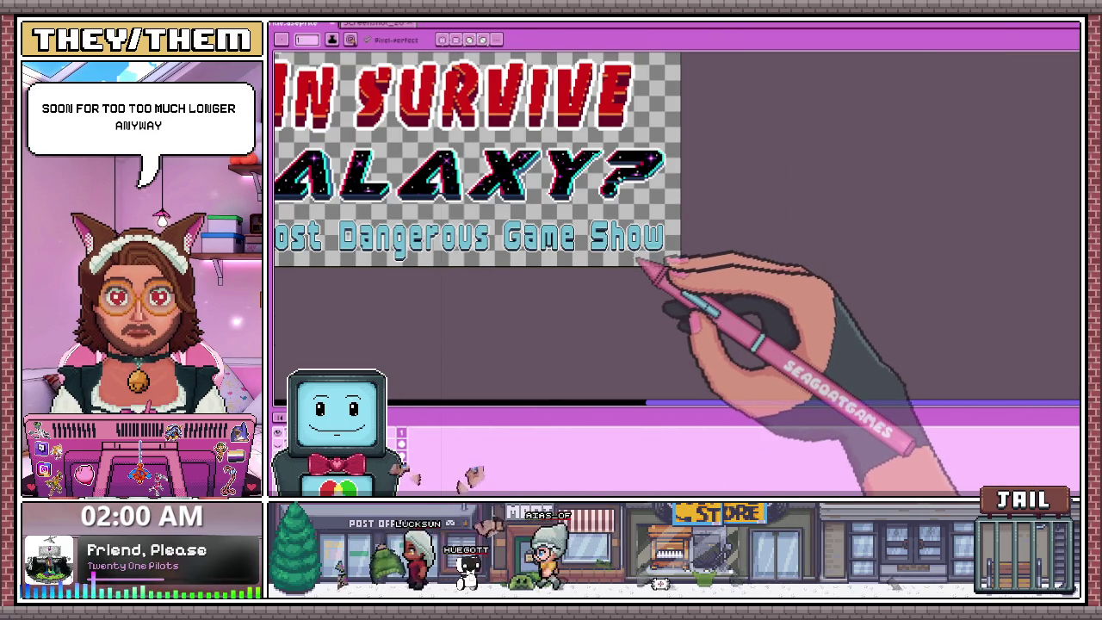
pyautogui.scroll(-2, 605, 258)
pyautogui.scroll(1, 456, 177)
pyautogui.scroll(3, 524, 201)
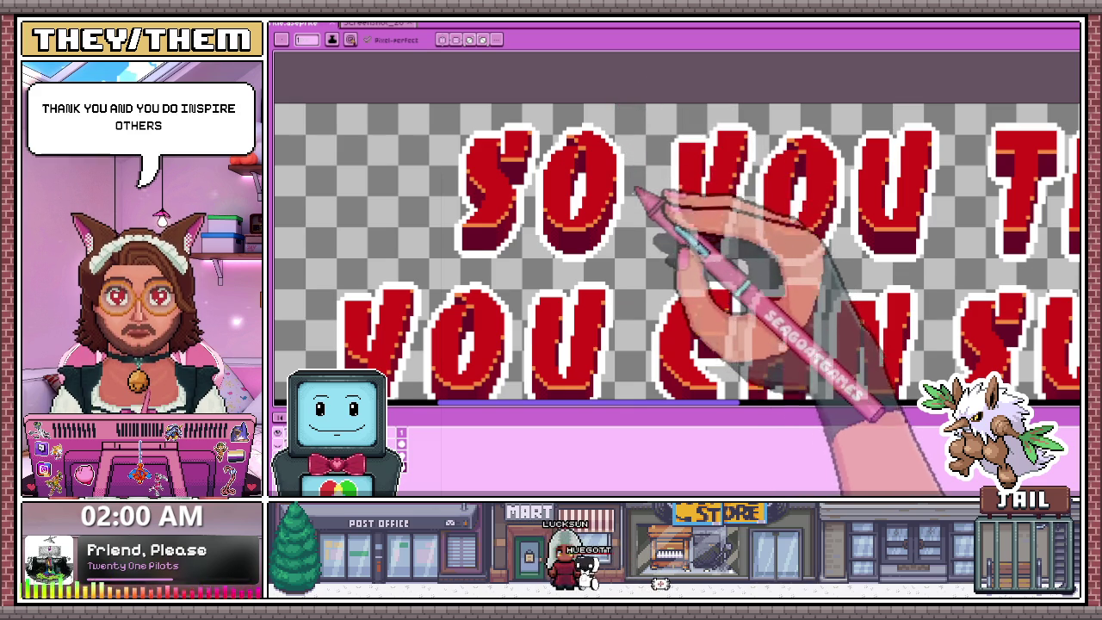
pyautogui.scroll(-4, 652, 185)
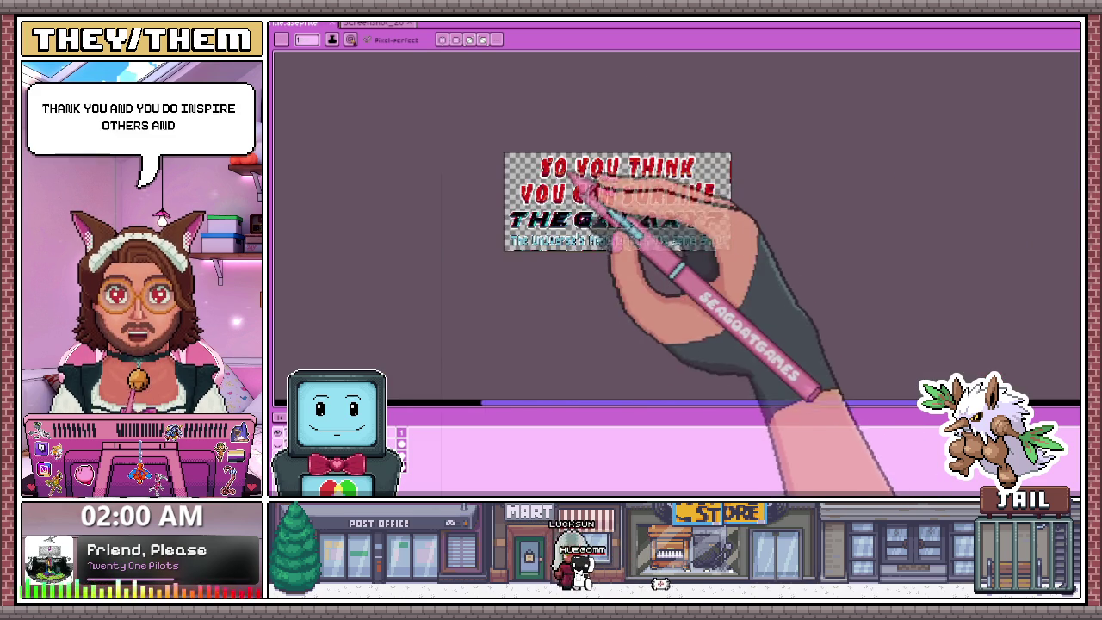
# Zoom into CAN and sample the lettering's shading colour for the Pixel-perfect pencil.
pyautogui.scroll(2, 651, 196)
pyautogui.scroll(3, 589, 219)
pyautogui.scroll(-2, 602, 184)
pyautogui.scroll(1, 614, 192)
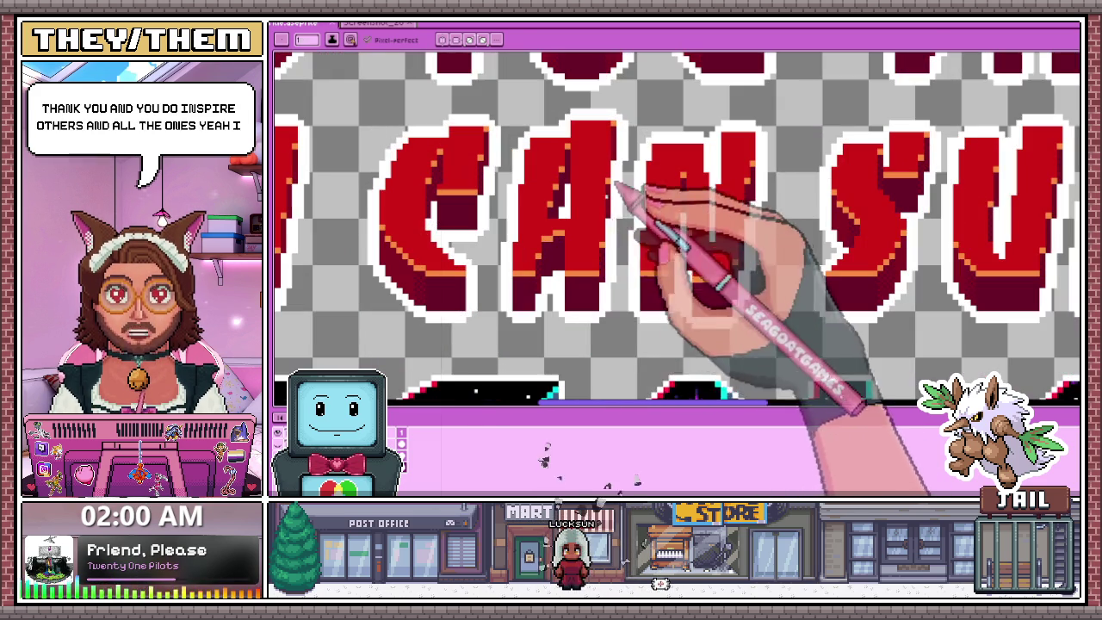
pyautogui.scroll(1, 615, 198)
pyautogui.press('i')
pyautogui.press('b')
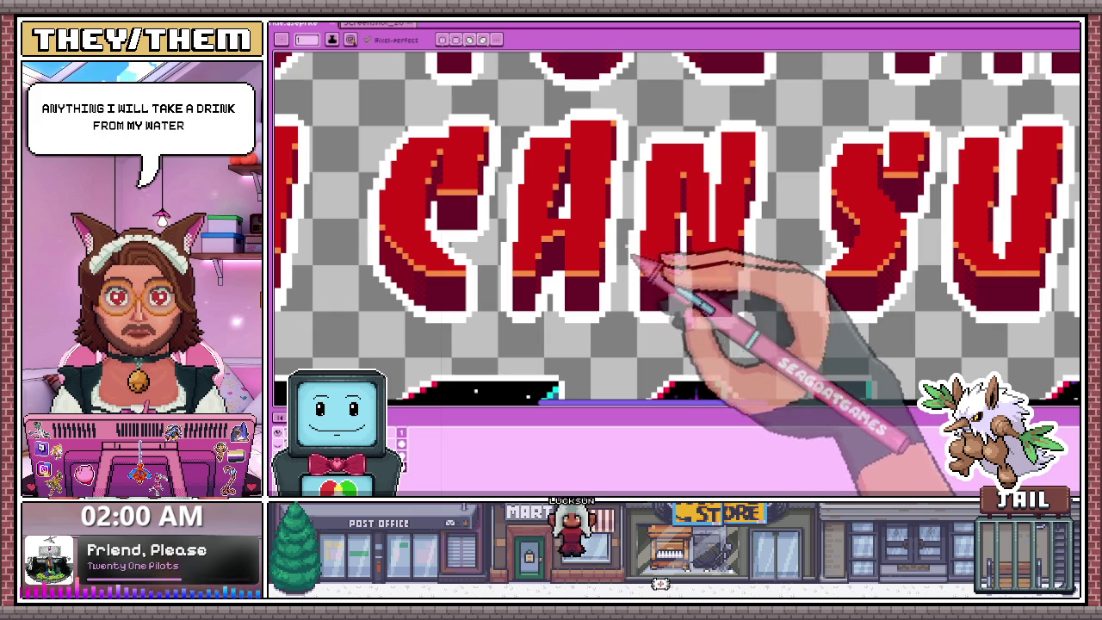
# Retouch the stair-stepped dark-red shading pixels on CAN, zooming in and out to check them.
pyautogui.scroll(1, 602, 246)
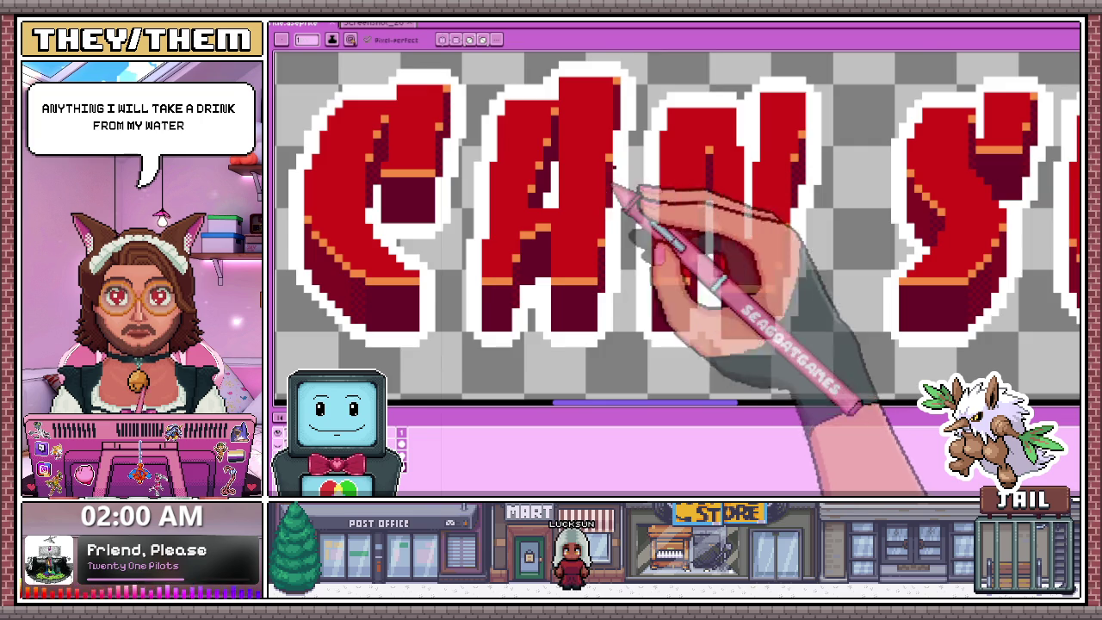
pyautogui.scroll(3, 621, 211)
pyautogui.scroll(-1, 572, 207)
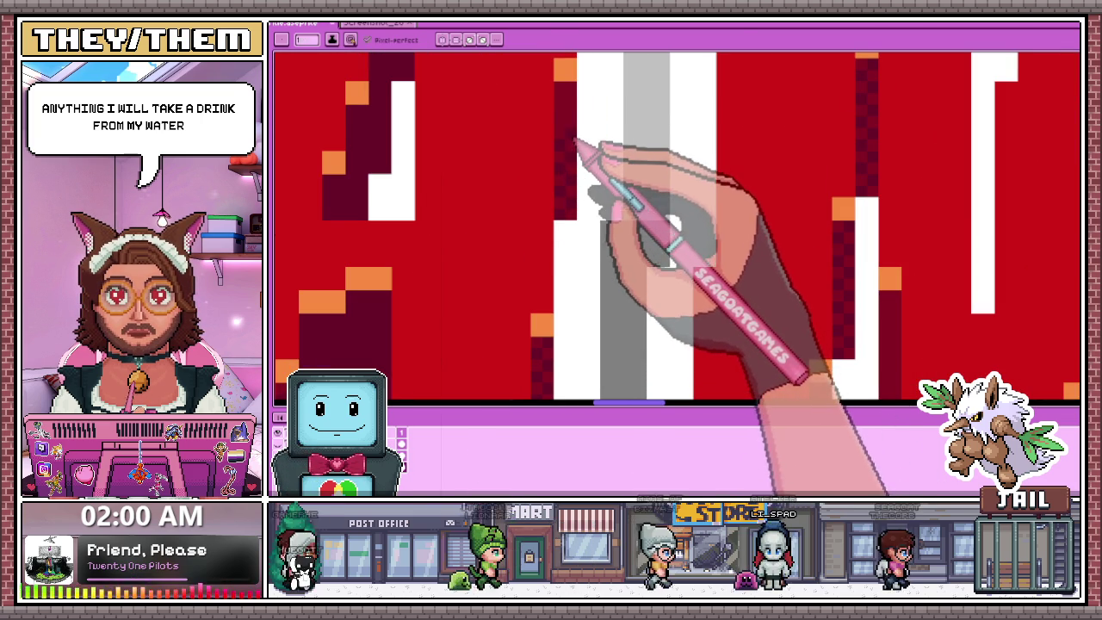
pyautogui.scroll(-1, 573, 113)
pyautogui.scroll(-2, 572, 112)
pyautogui.scroll(1, 590, 247)
pyautogui.scroll(1, 585, 178)
pyautogui.scroll(2, 571, 227)
pyautogui.scroll(-2, 568, 182)
pyautogui.scroll(1, 571, 216)
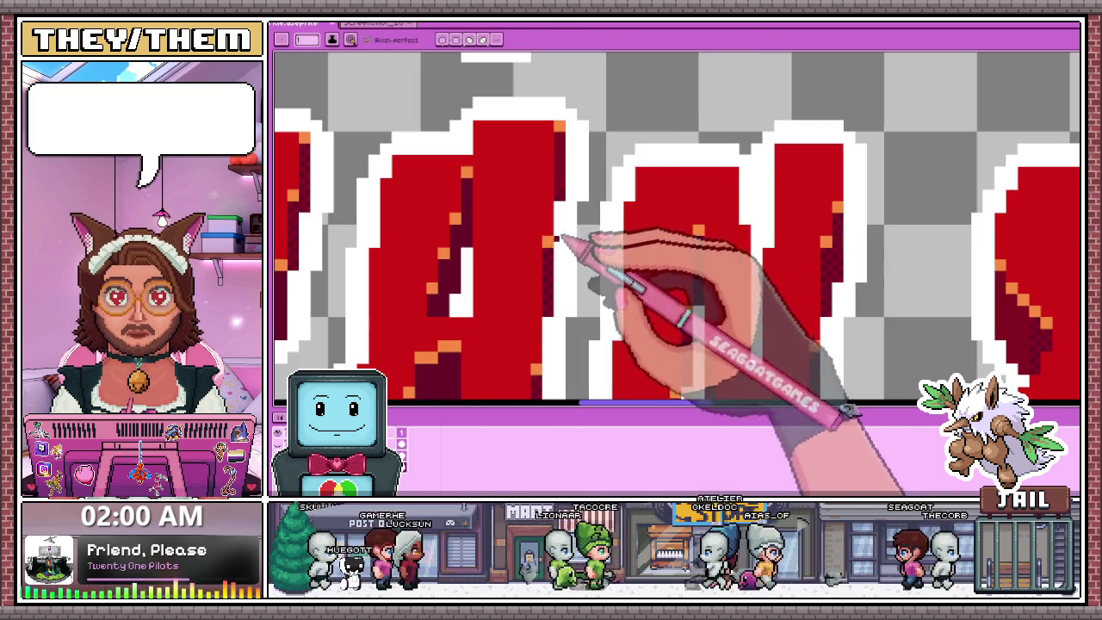
pyautogui.scroll(-1, 585, 225)
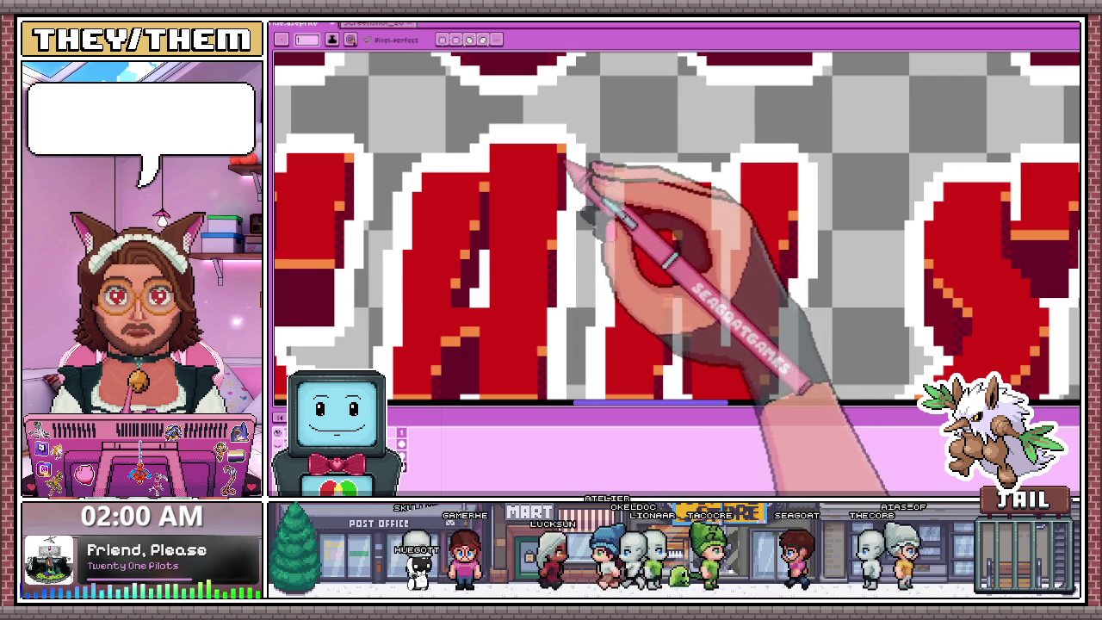
pyautogui.scroll(1, 575, 190)
pyautogui.scroll(1, 564, 202)
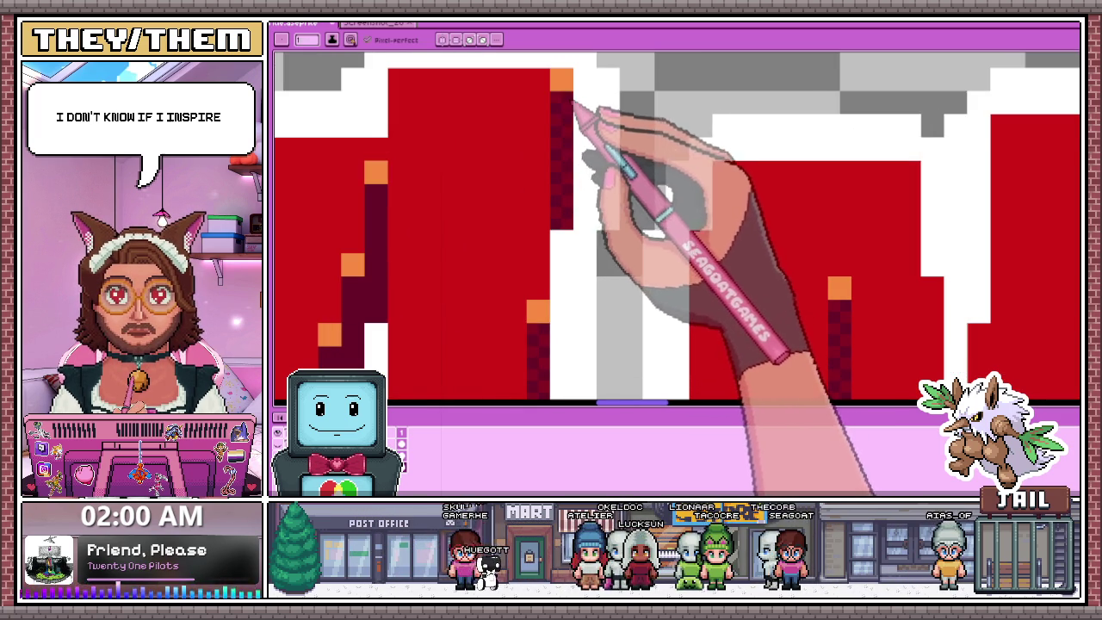
pyautogui.scroll(-2, 572, 168)
pyautogui.scroll(1, 558, 213)
pyautogui.scroll(1, 469, 248)
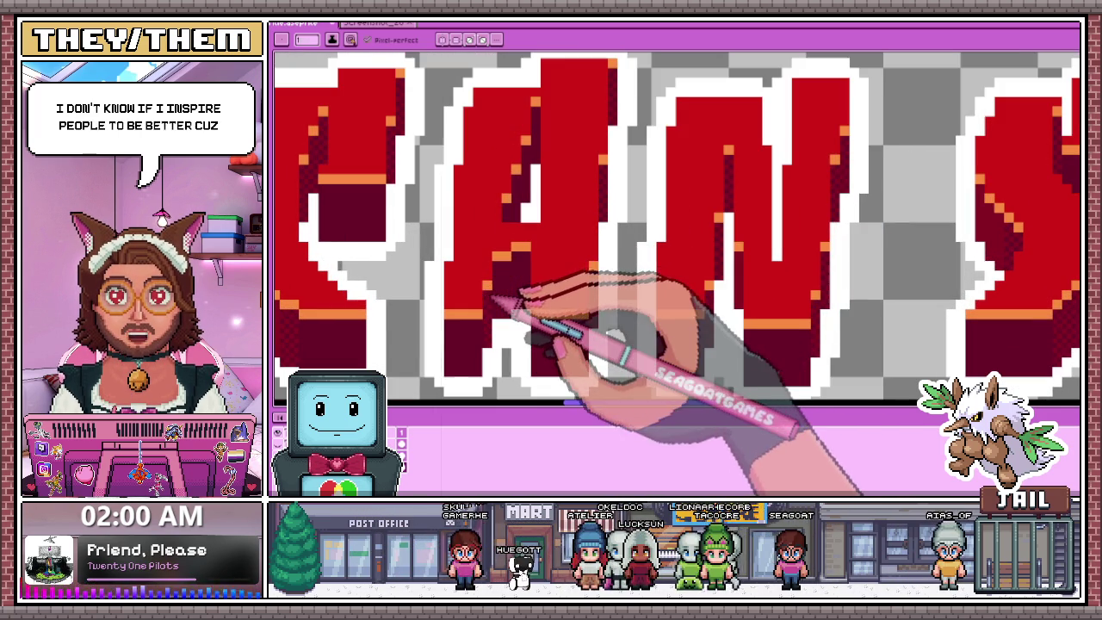
pyautogui.scroll(1, 499, 241)
pyautogui.scroll(1, 508, 215)
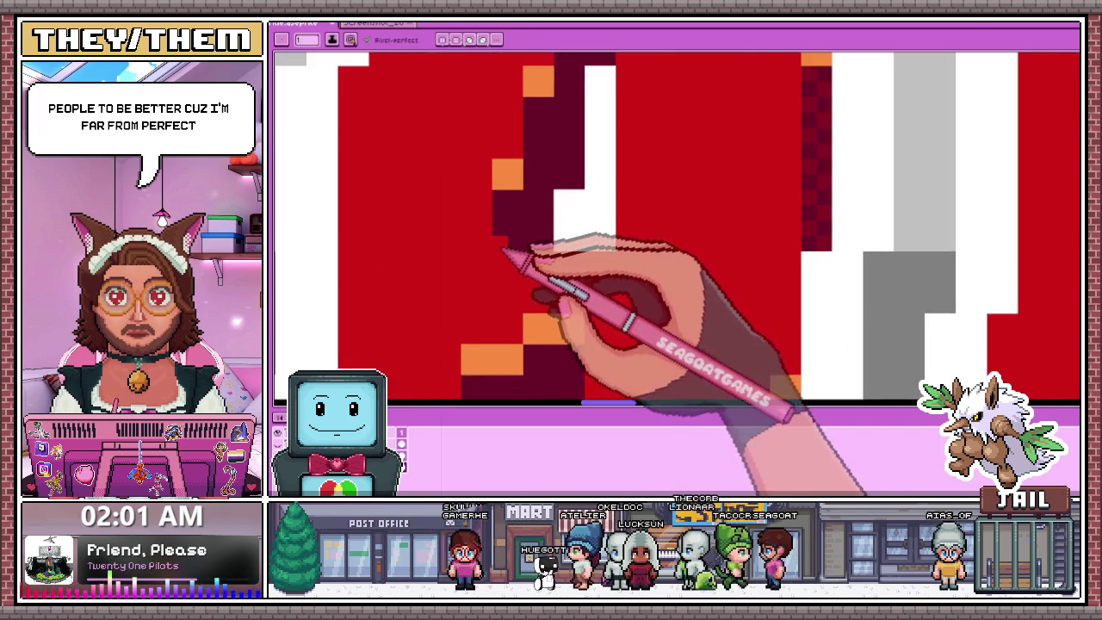
pyautogui.scroll(-1, 498, 266)
# Pencil orange highlight pixels along the dark-red shading edges with the sampled colour.
pyautogui.press('b')
pyautogui.scroll(1, 508, 254)
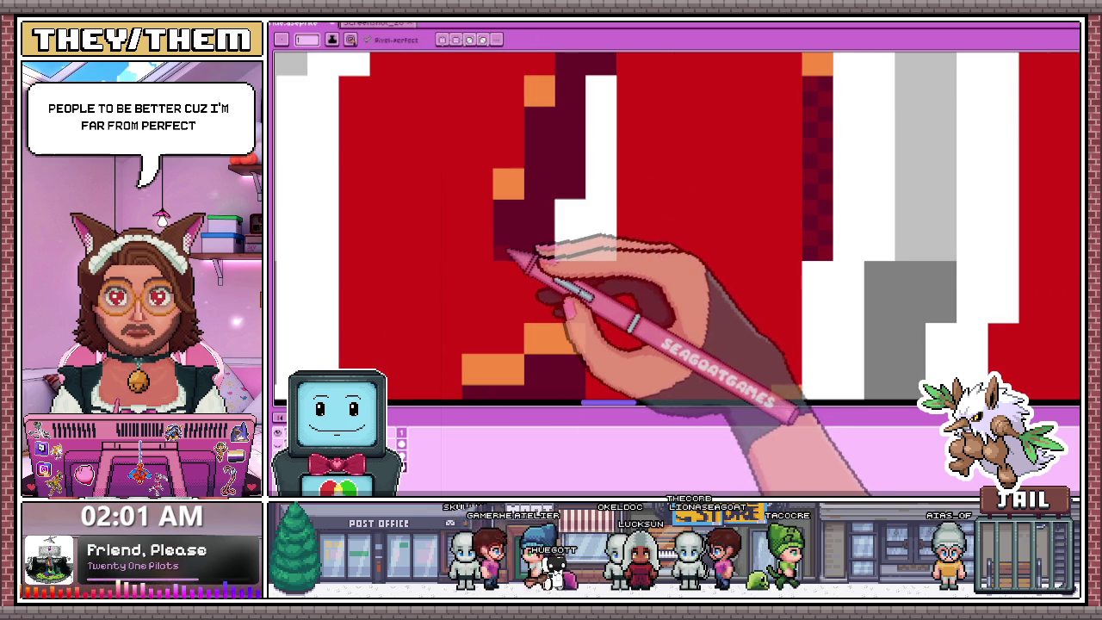
pyautogui.scroll(-2, 534, 228)
pyautogui.scroll(2, 551, 266)
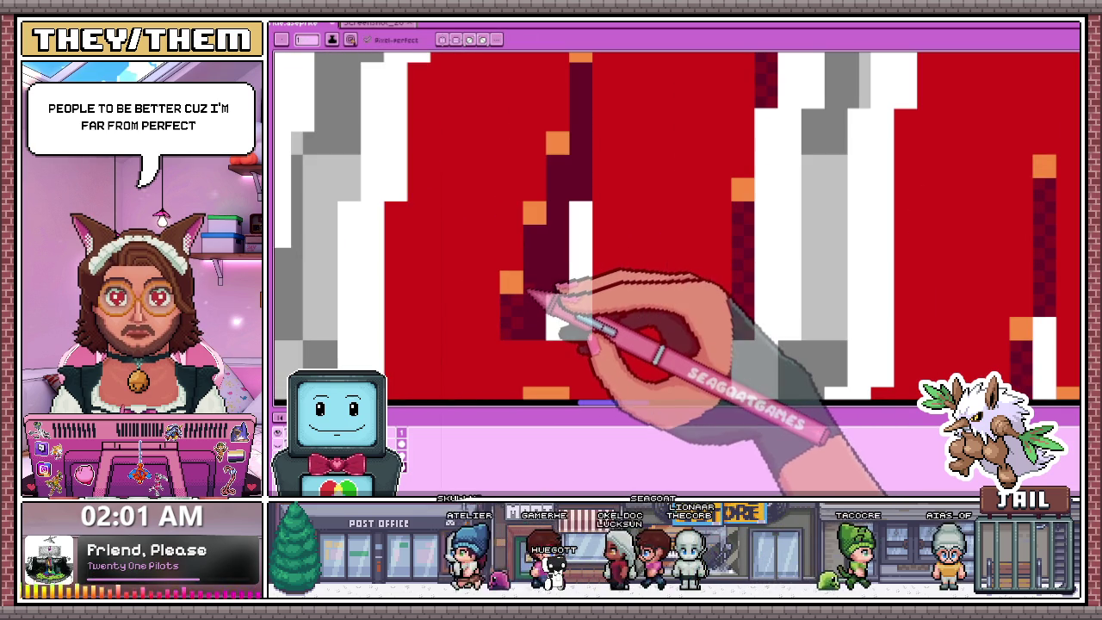
pyautogui.scroll(-2, 538, 247)
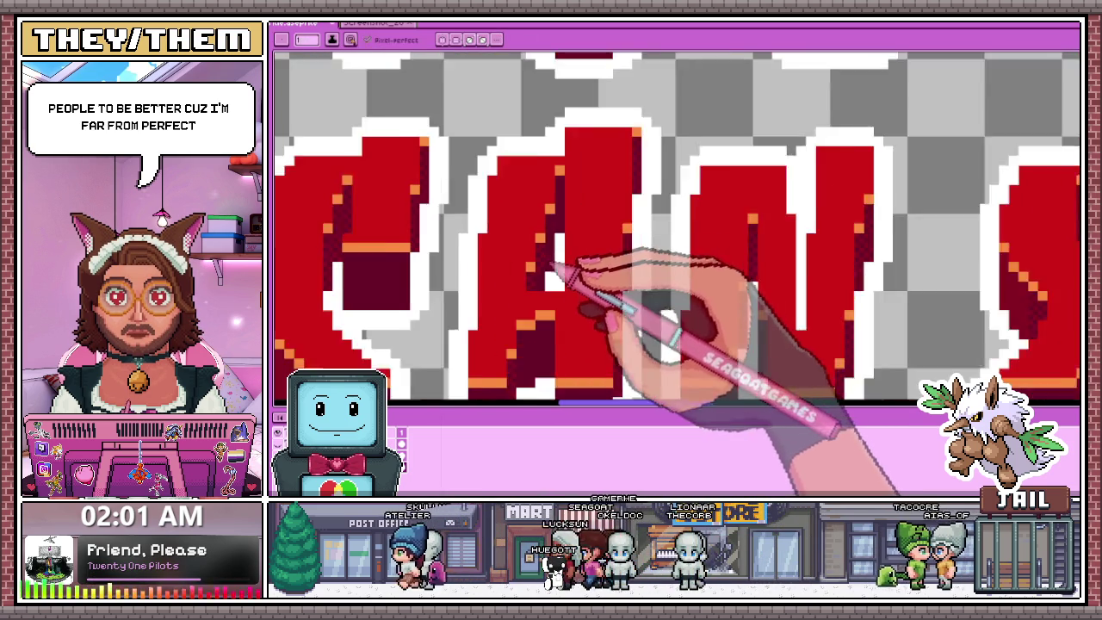
pyautogui.scroll(2, 554, 258)
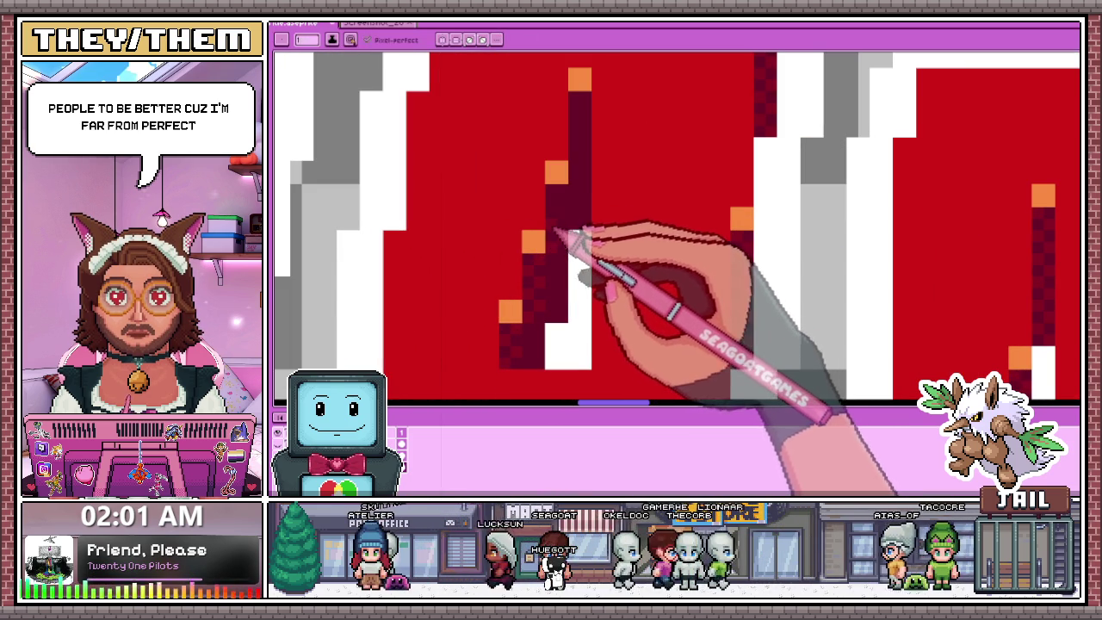
pyautogui.scroll(-2, 572, 193)
pyautogui.scroll(-2, 584, 281)
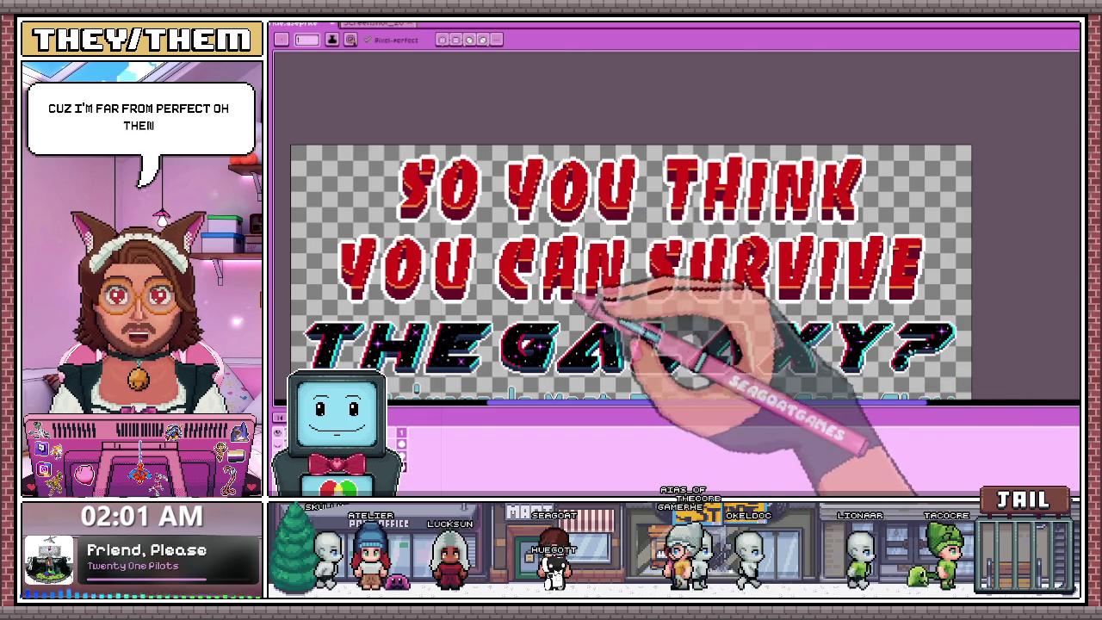
# Zoom in on the E of SURVIVE and sample its colour with the eyedropper.
pyautogui.scroll(2, 607, 280)
pyautogui.scroll(1, 618, 314)
pyautogui.scroll(2, 565, 307)
pyautogui.scroll(1, 523, 275)
pyautogui.scroll(-1, 529, 315)
pyautogui.scroll(-3, 527, 315)
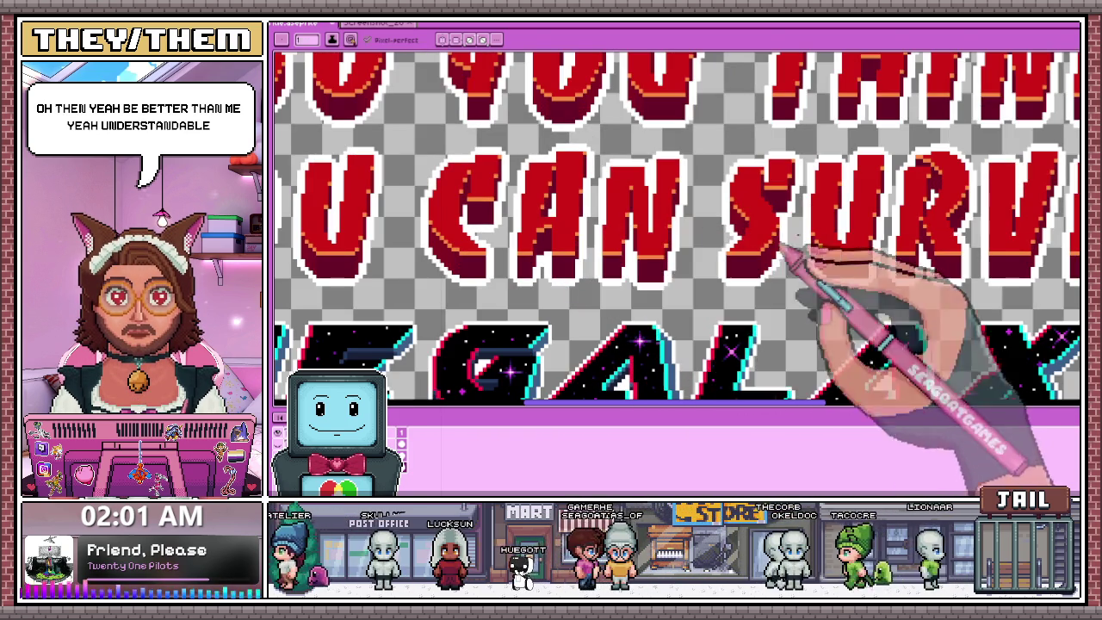
pyautogui.scroll(-3, 731, 246)
pyautogui.scroll(3, 738, 254)
pyautogui.scroll(1, 757, 221)
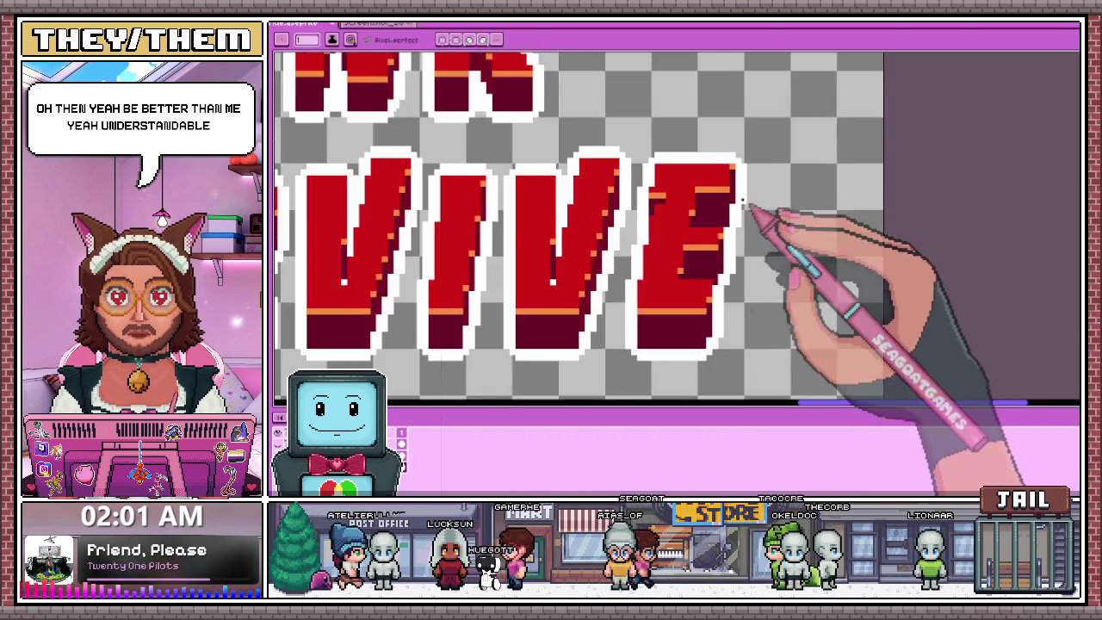
pyautogui.scroll(1, 741, 202)
pyautogui.scroll(2, 736, 197)
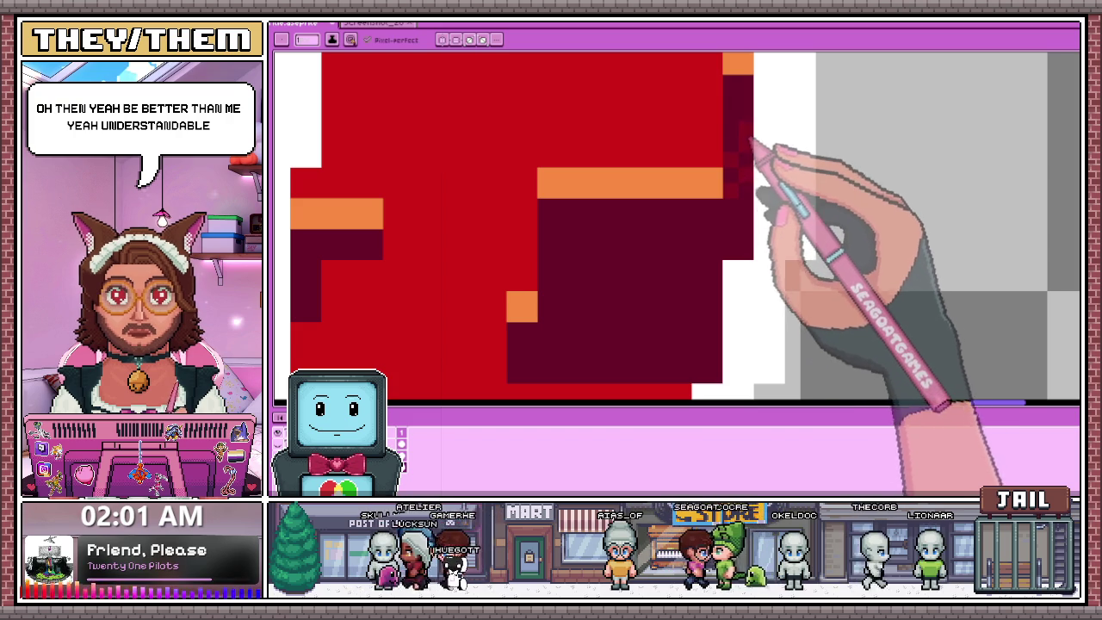
pyautogui.press('i')
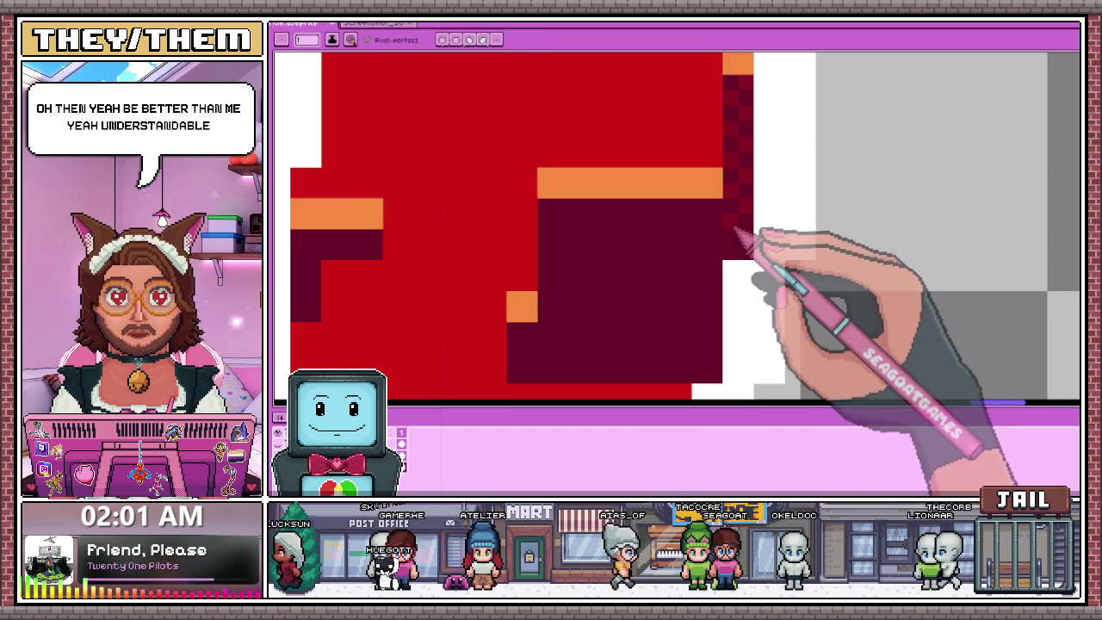
# Move the E's orange highlight one pixel lower, filling the old spot with red.
pyautogui.scroll(-3, 740, 253)
pyautogui.scroll(3, 750, 278)
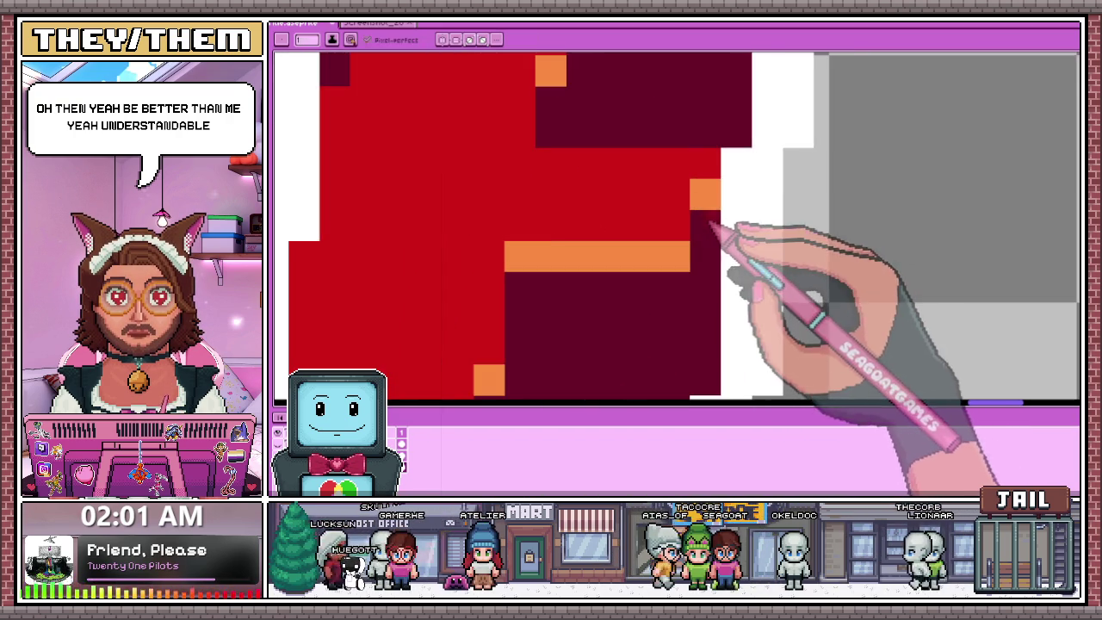
pyautogui.scroll(-1, 708, 234)
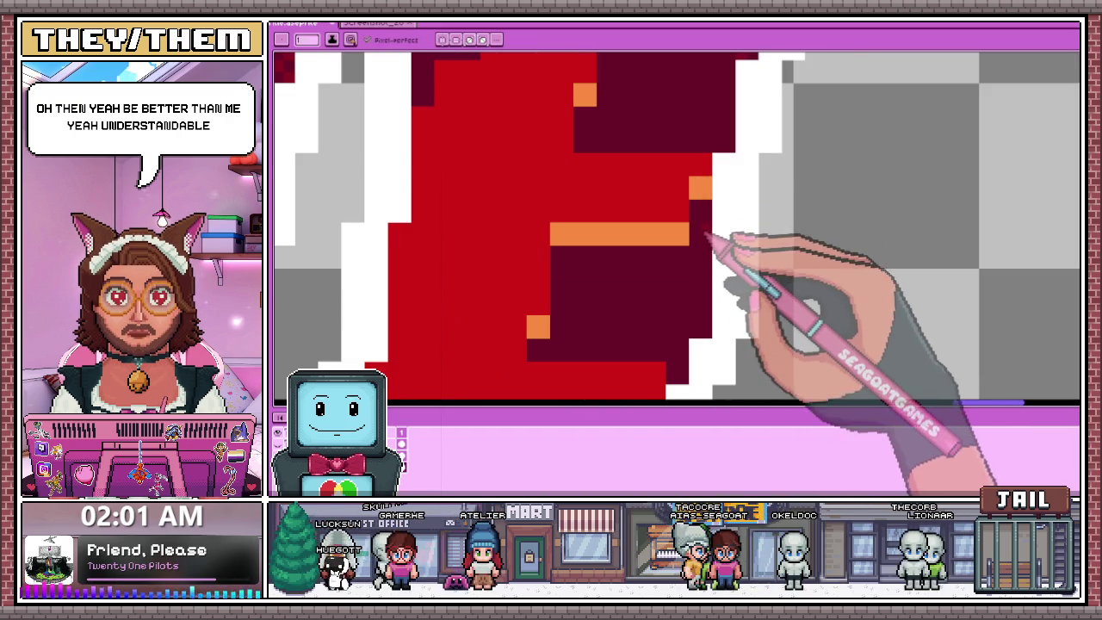
pyautogui.click(700, 187)
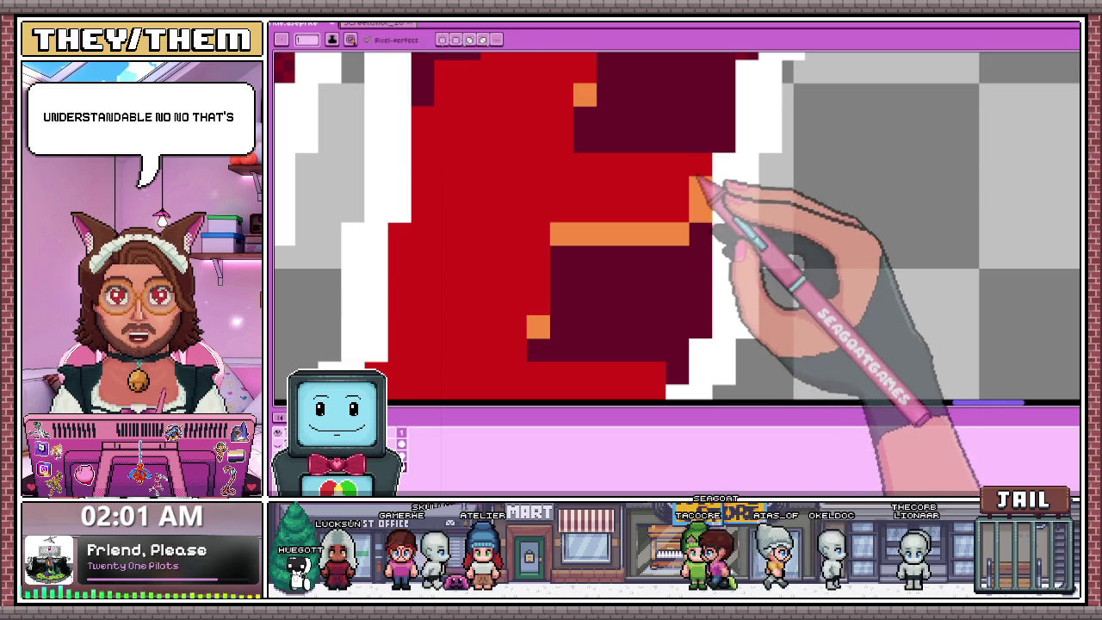
pyautogui.click(700, 211)
# Sample the dark-red shading and add an extra row beneath the orange highlight strip.
pyautogui.scroll(-3, 704, 203)
pyautogui.scroll(2, 696, 152)
pyautogui.scroll(1, 676, 233)
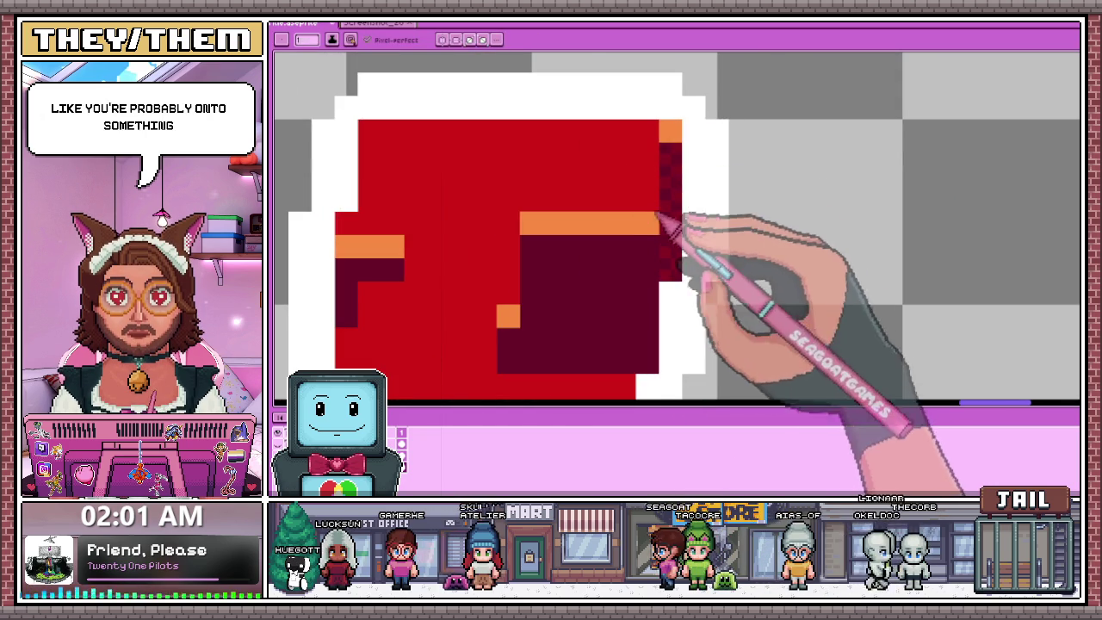
pyautogui.scroll(-2, 678, 197)
pyautogui.scroll(-1, 675, 241)
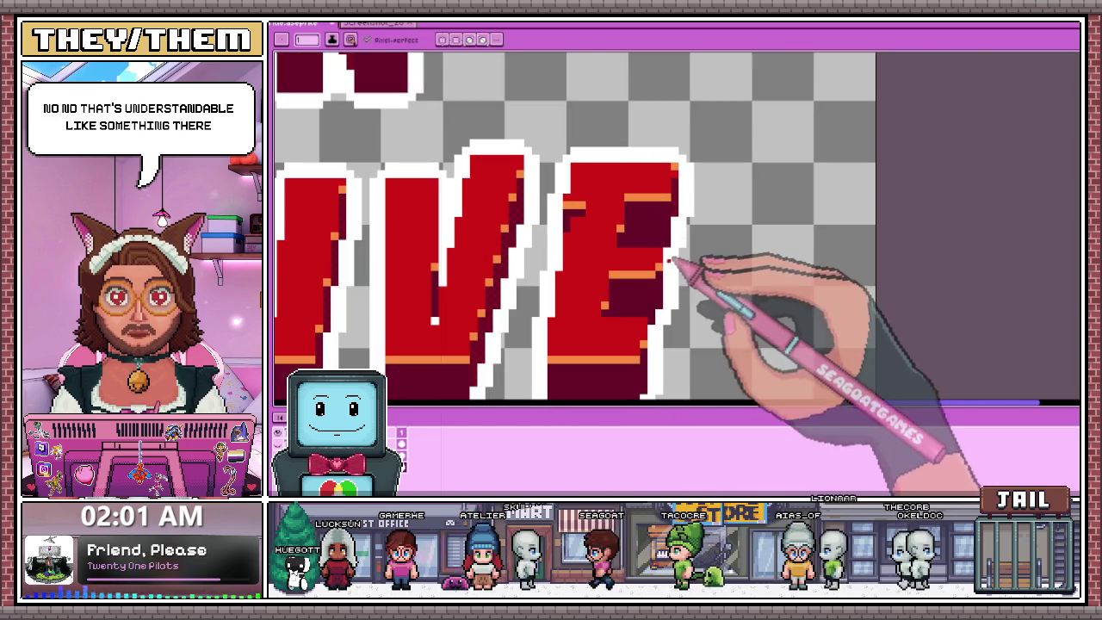
pyautogui.scroll(2, 681, 169)
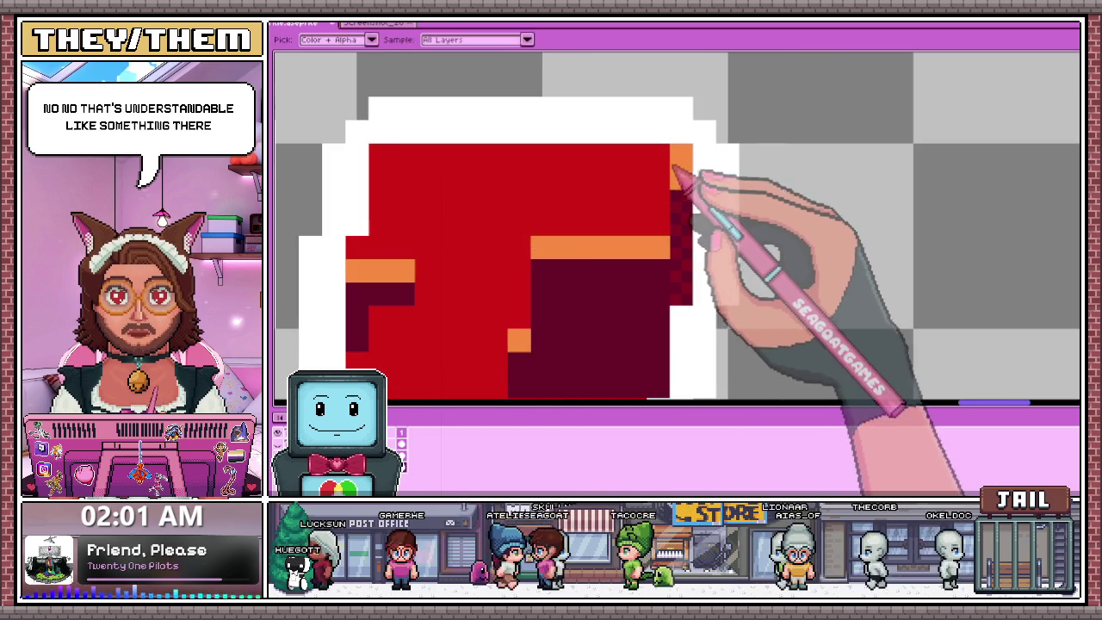
pyautogui.scroll(-2, 688, 183)
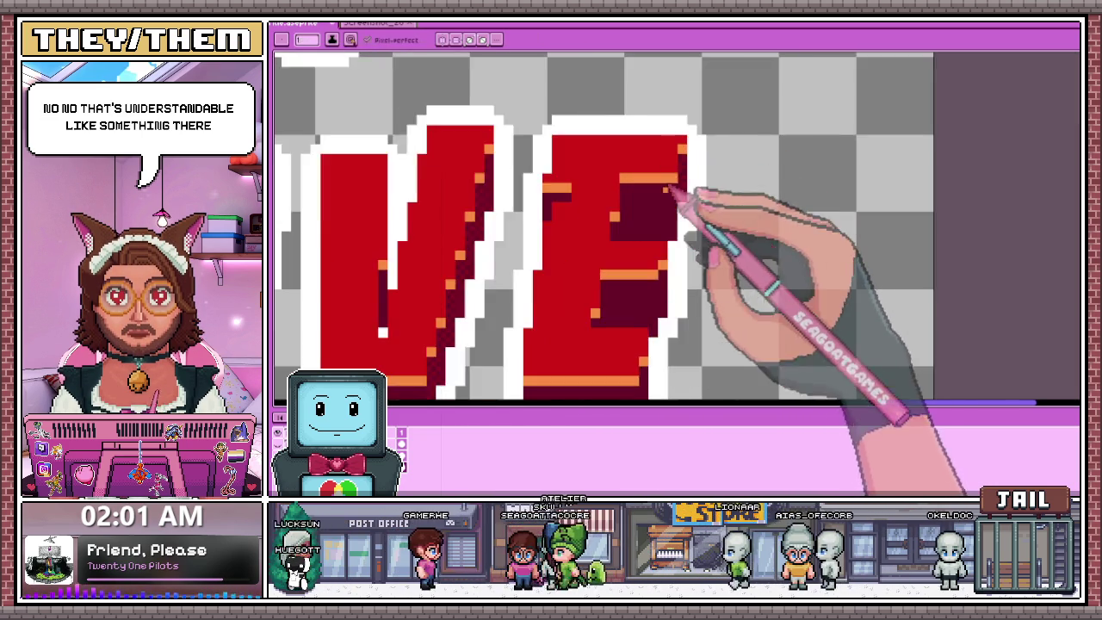
pyautogui.scroll(-1, 680, 182)
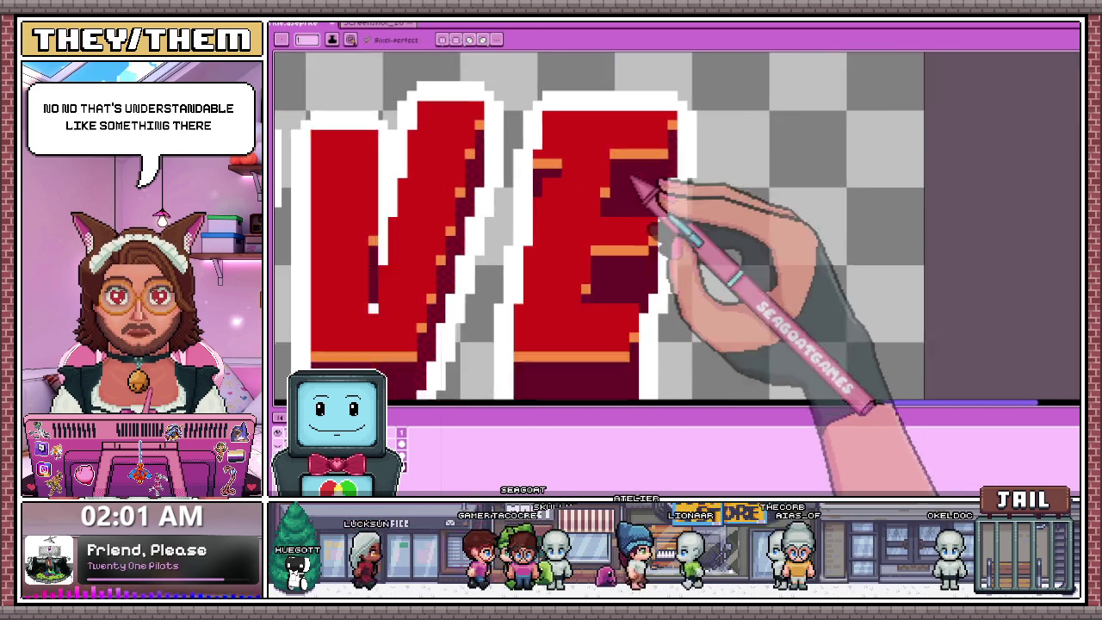
pyautogui.scroll(-1, 644, 192)
pyautogui.scroll(3, 677, 221)
pyautogui.scroll(1, 590, 184)
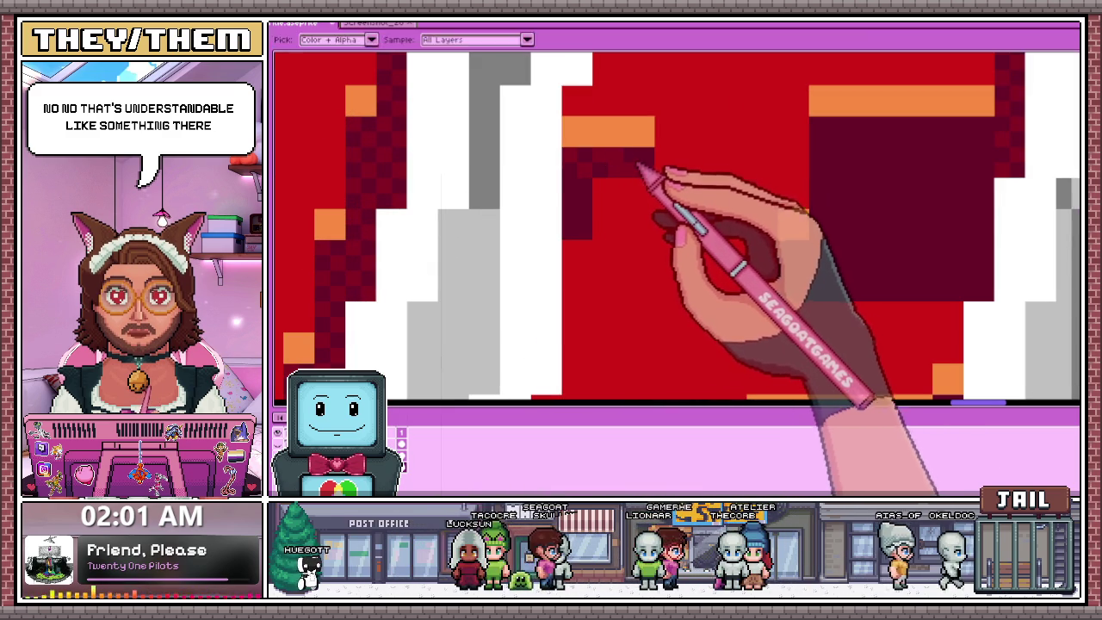
pyautogui.press('alt')
pyautogui.press('alt')
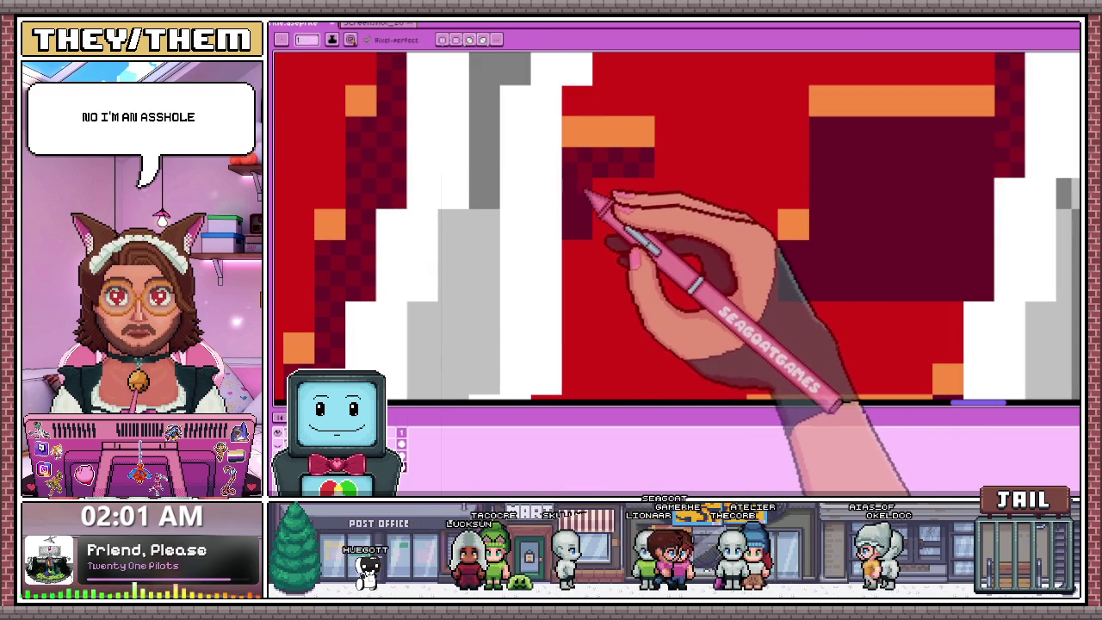
# Zoom out to review the whole logo's shading.
pyautogui.scroll(-1, 578, 226)
pyautogui.scroll(-1, 643, 172)
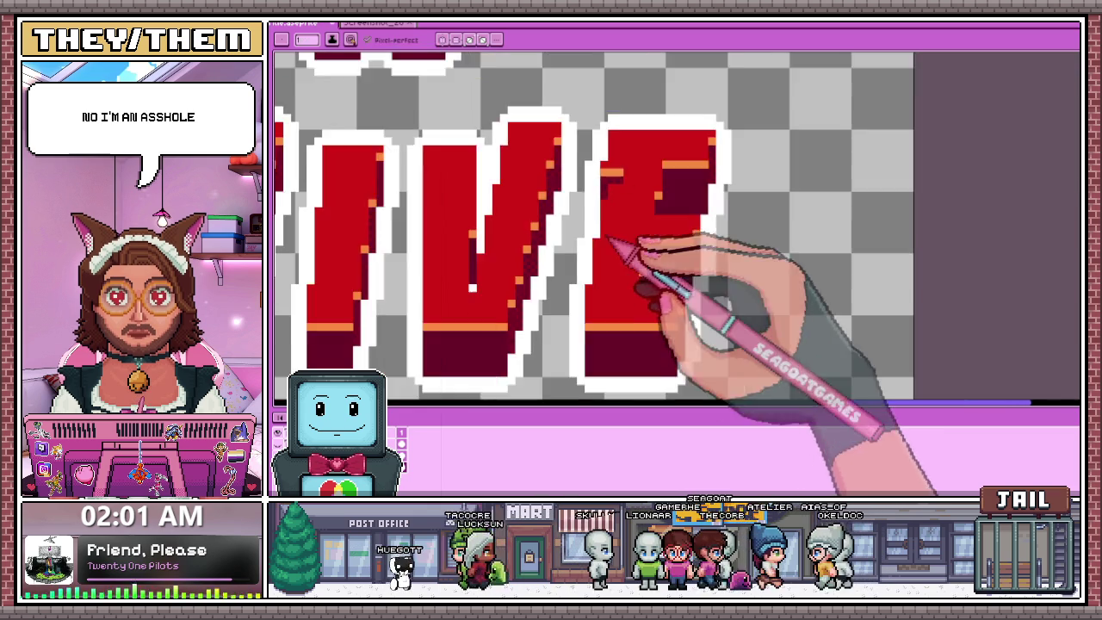
pyautogui.scroll(-1, 644, 246)
pyautogui.scroll(-1, 654, 267)
pyautogui.scroll(2, 639, 291)
pyautogui.scroll(1, 644, 266)
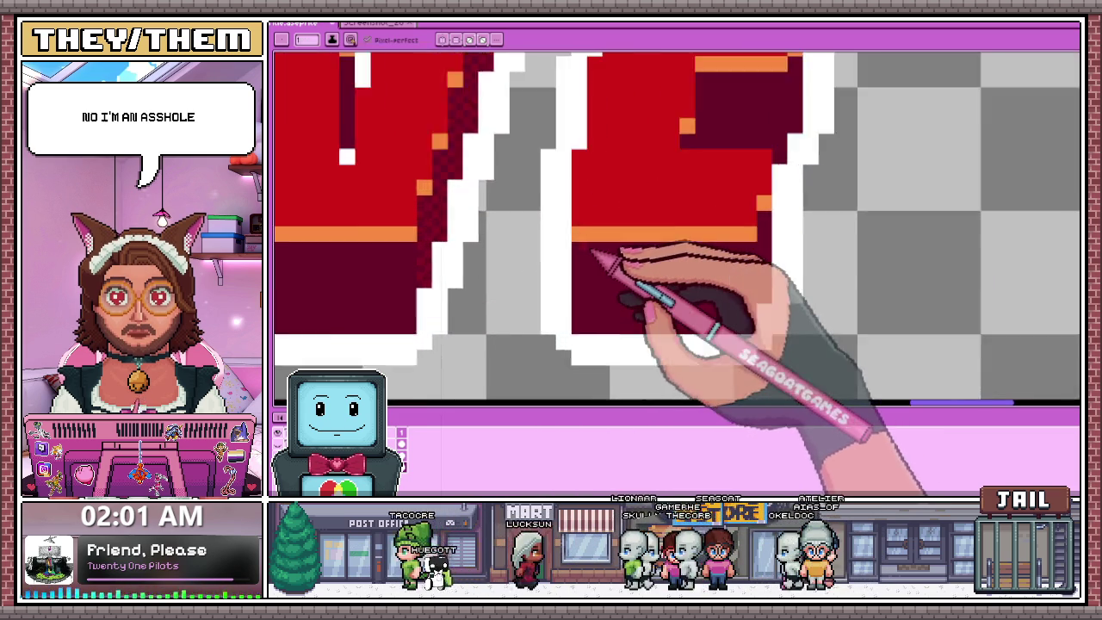
pyautogui.scroll(-1, 620, 224)
pyautogui.scroll(-2, 659, 265)
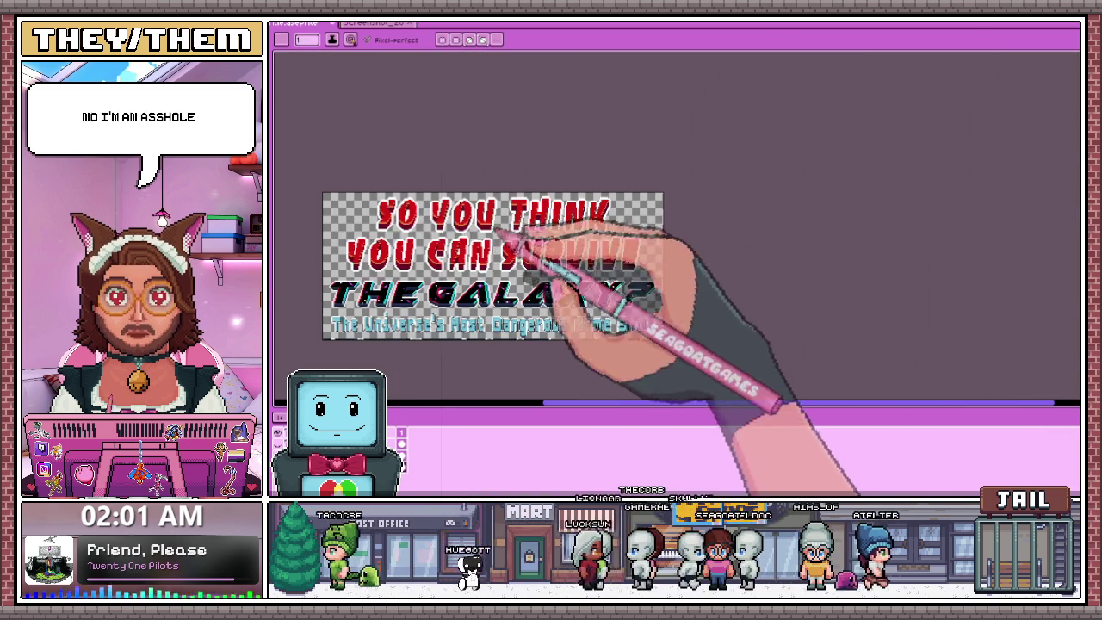
# Zoom in on the YOU letters and pick a colour from the canvas with the eyedropper.
pyautogui.scroll(1, 517, 215)
pyautogui.scroll(-1, 482, 215)
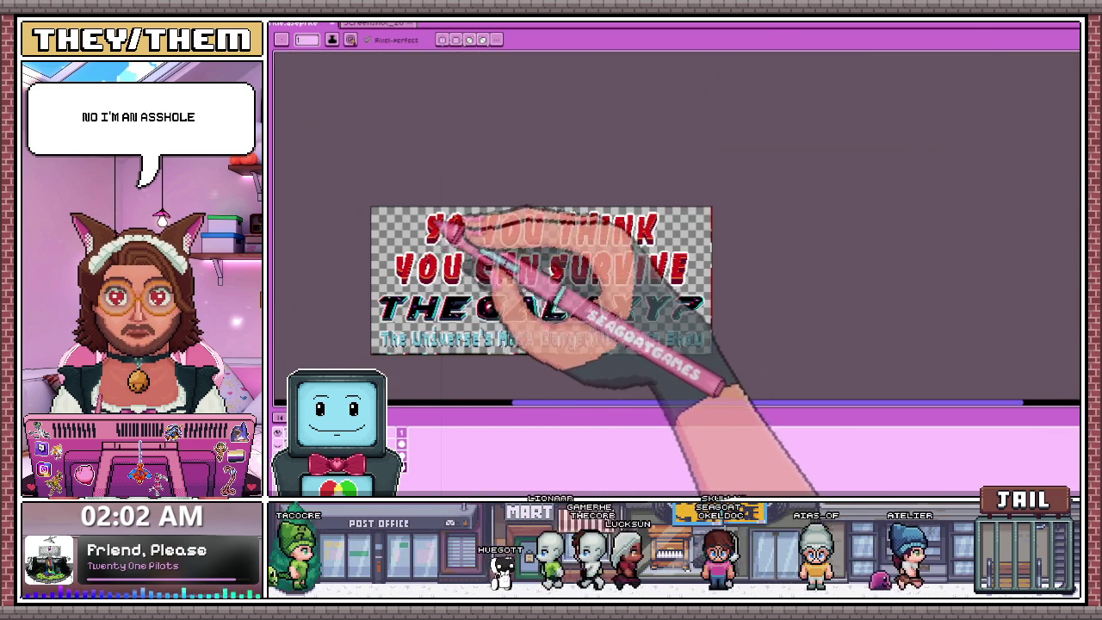
pyautogui.scroll(2, 467, 184)
pyautogui.scroll(1, 523, 182)
pyautogui.scroll(-2, 521, 181)
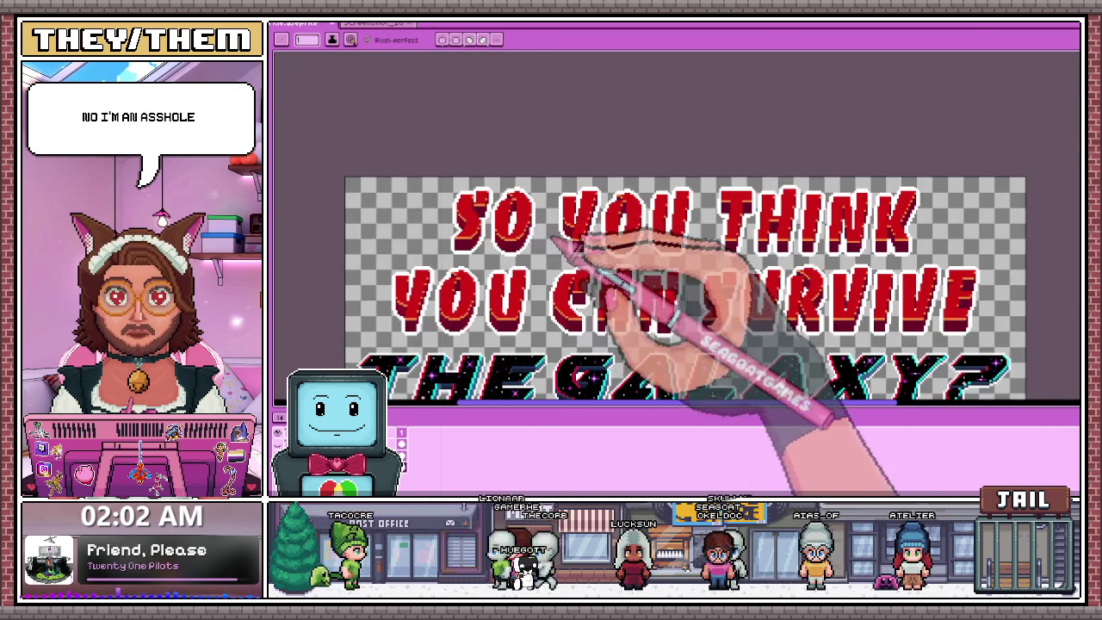
pyautogui.scroll(1, 543, 238)
pyautogui.scroll(1, 591, 246)
pyautogui.scroll(-2, 561, 221)
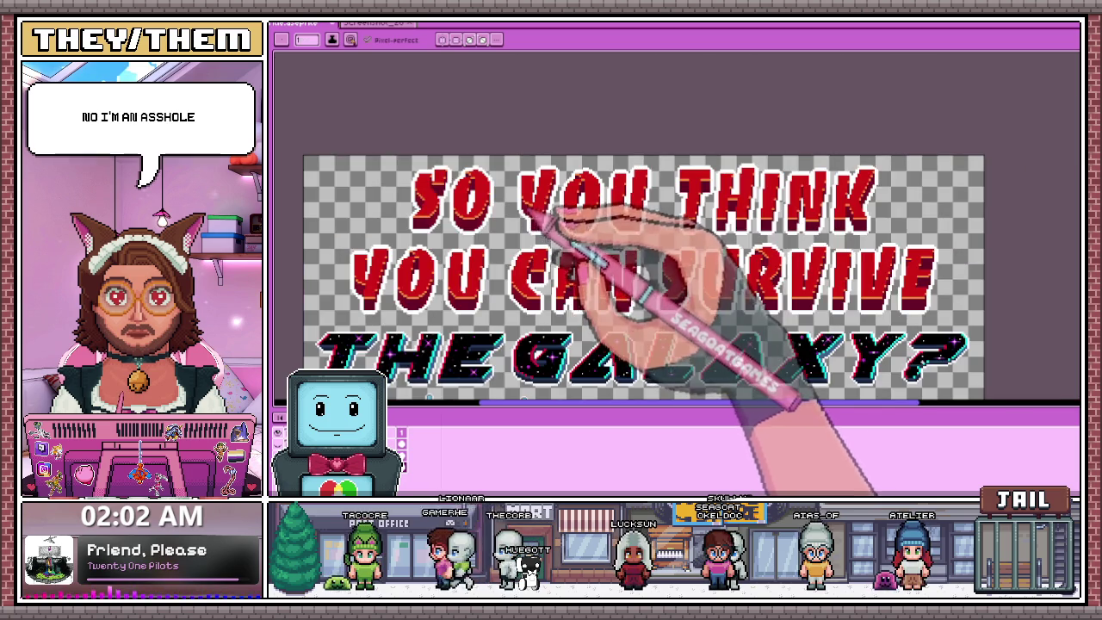
pyautogui.scroll(2, 538, 214)
pyautogui.scroll(1, 553, 233)
pyautogui.scroll(1, 560, 246)
pyautogui.press('i')
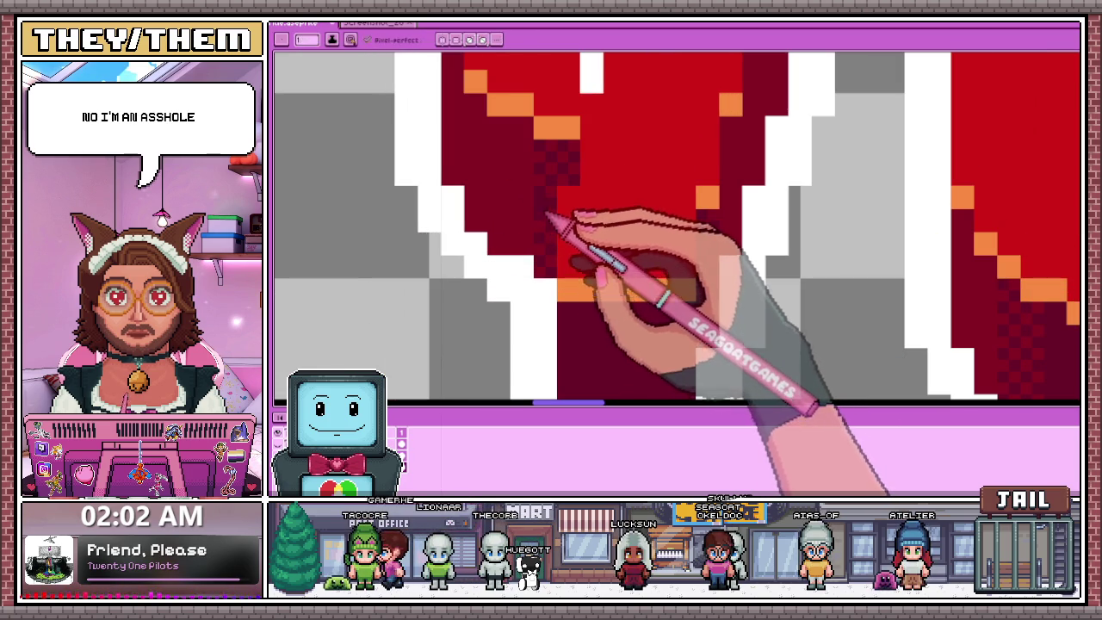
# Paint dark checkered dither shading inside the red letter.
pyautogui.scroll(1, 551, 219)
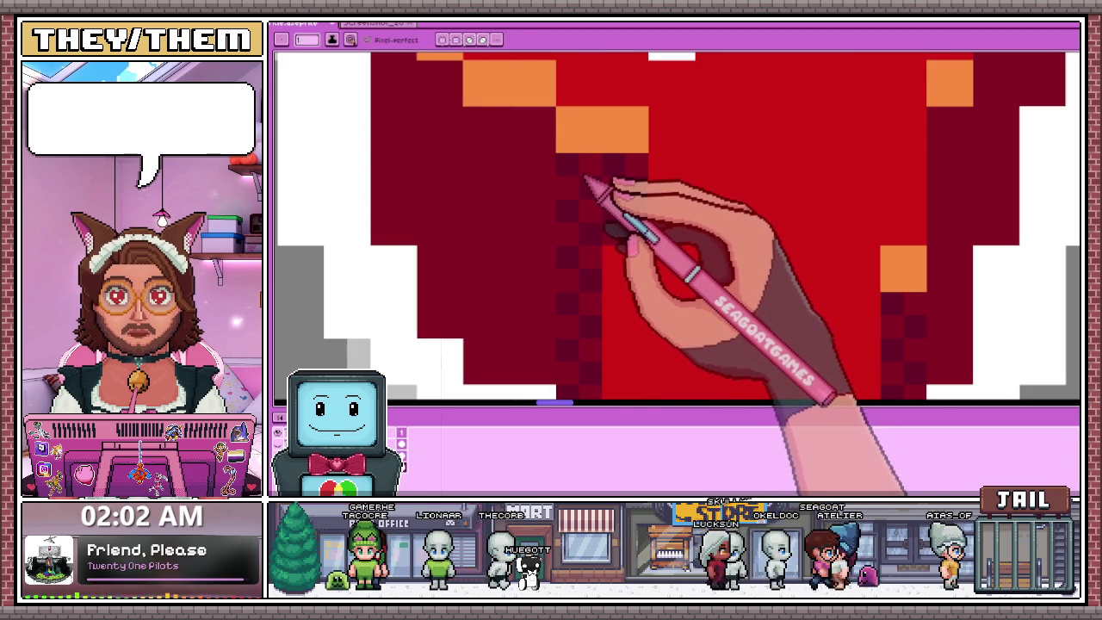
pyautogui.scroll(-2, 589, 183)
pyautogui.scroll(2, 564, 172)
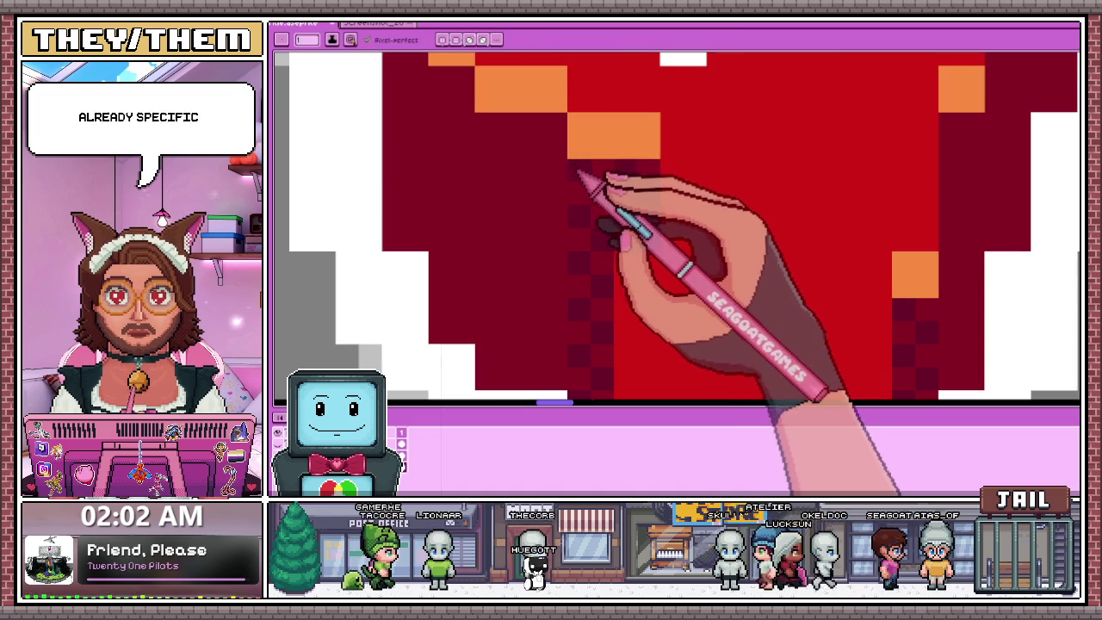
pyautogui.moveTo(546, 147); pyautogui.dragTo(511, 167)
# Add an orange highlight along the letter and extend it one step lower.
pyautogui.scroll(-2, 516, 163)
pyautogui.scroll(1, 479, 160)
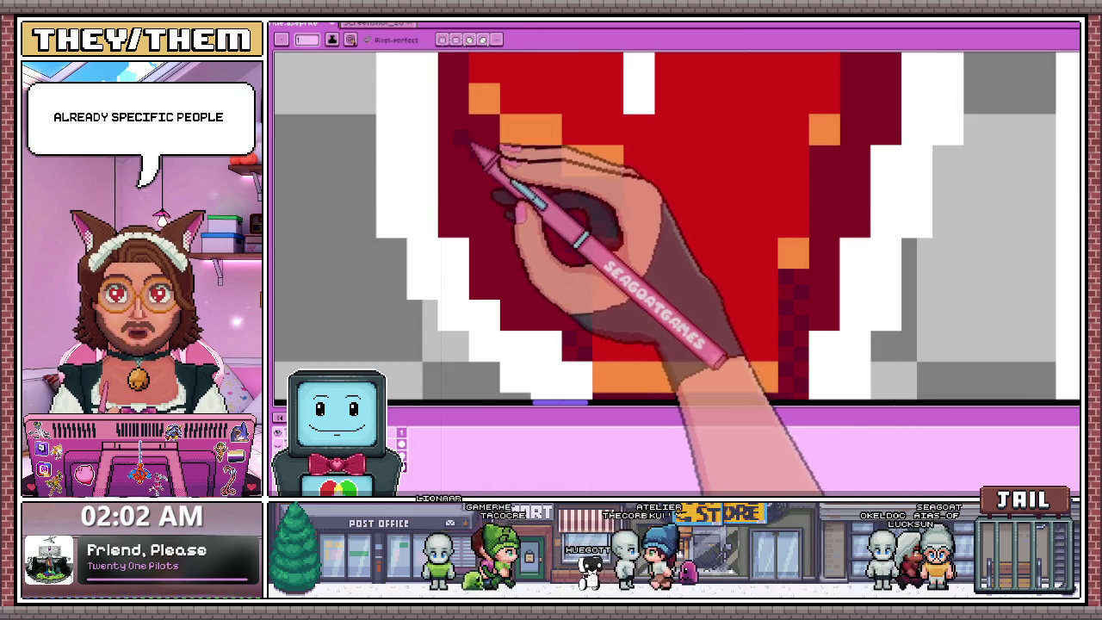
pyautogui.scroll(-2, 473, 162)
pyautogui.scroll(2, 456, 157)
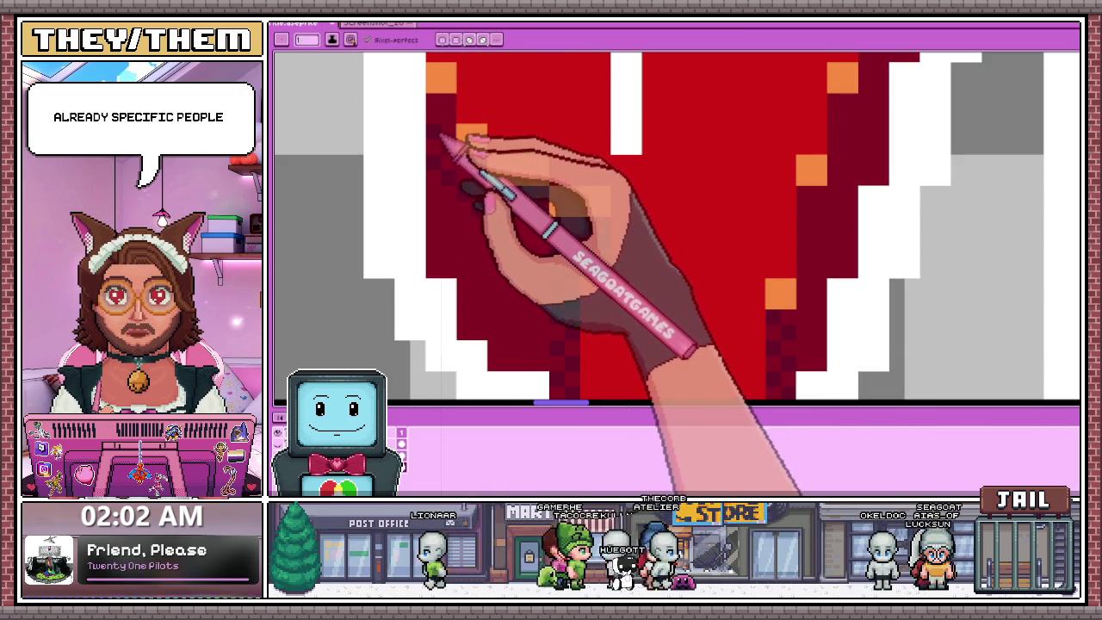
pyautogui.moveTo(542, 164); pyautogui.dragTo(490, 165)
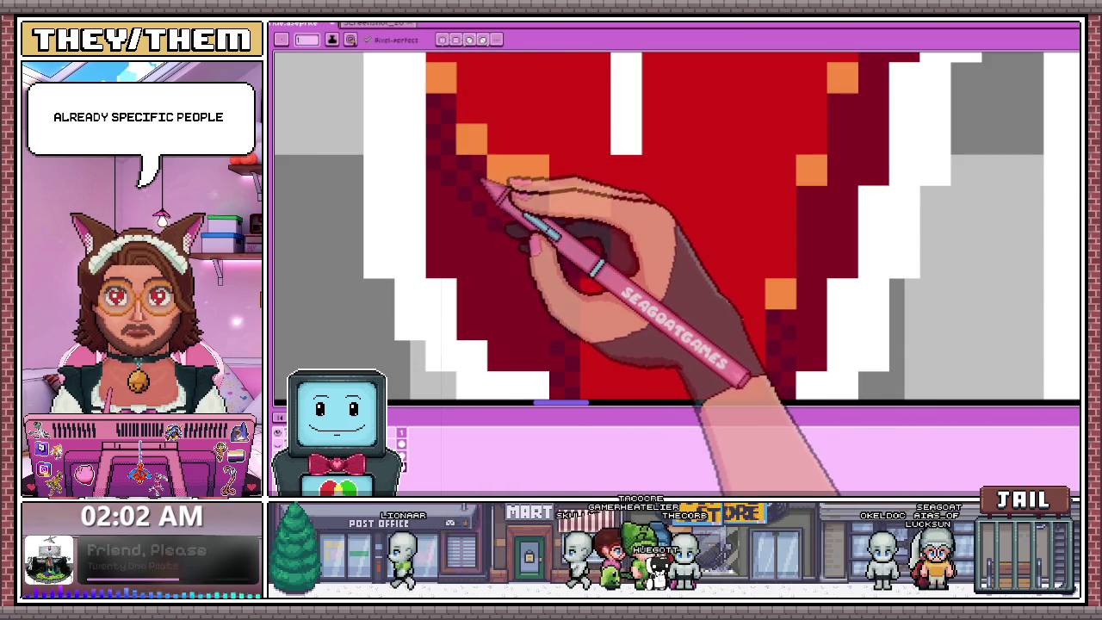
pyautogui.moveTo(594, 198); pyautogui.dragTo(564, 198)
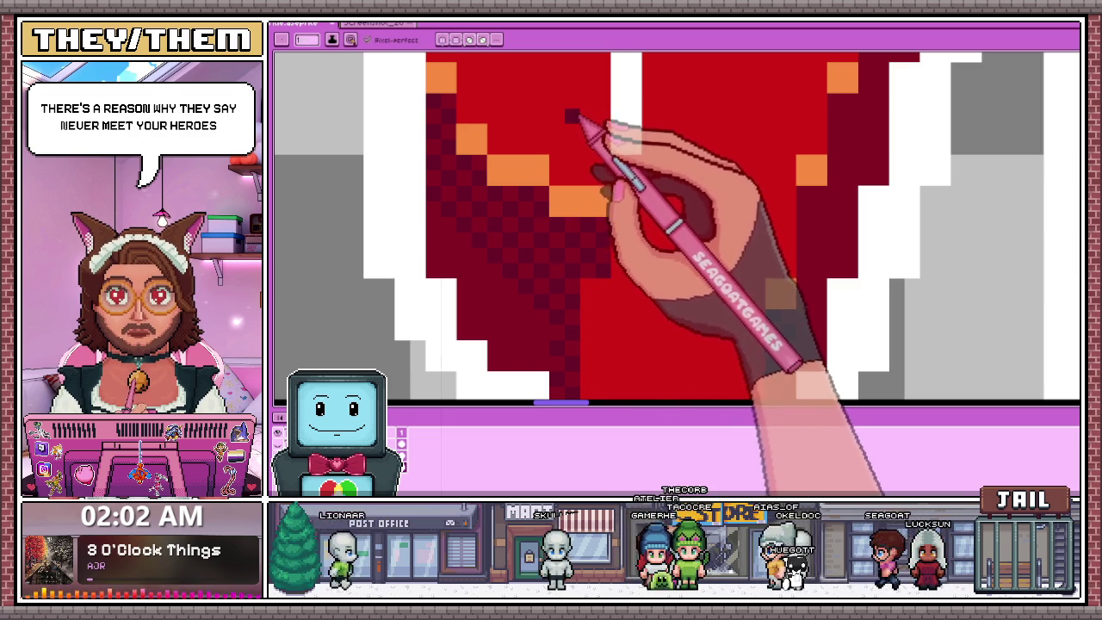
# Zoom in and out across the YOU lettering to review the dithered lower edges.
pyautogui.scroll(-2, 516, 224)
pyautogui.scroll(3, 468, 247)
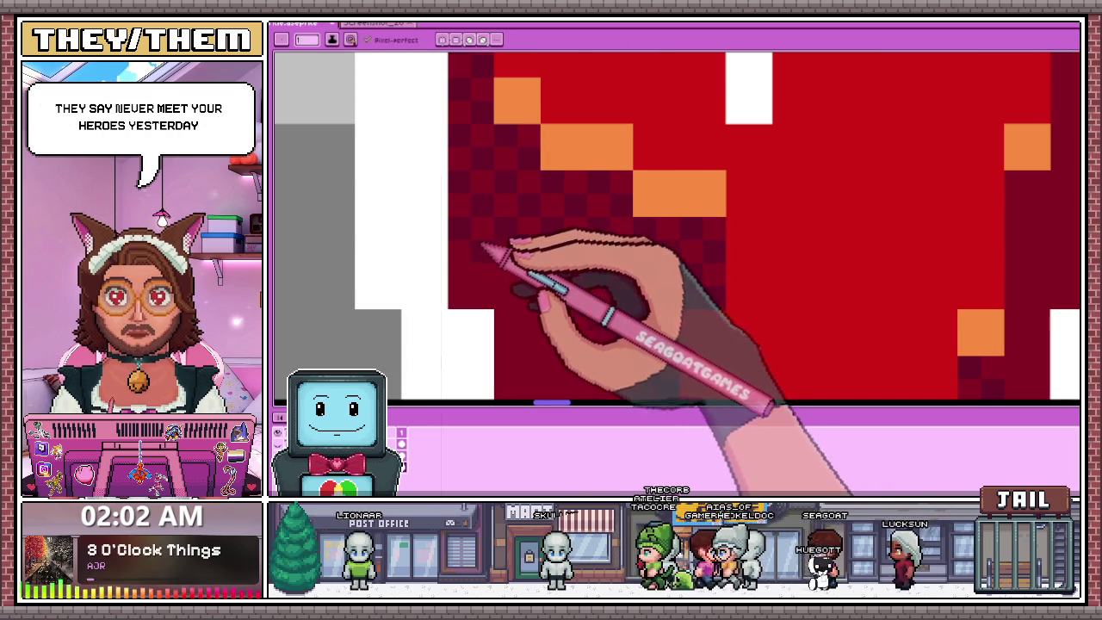
pyautogui.scroll(-1, 495, 207)
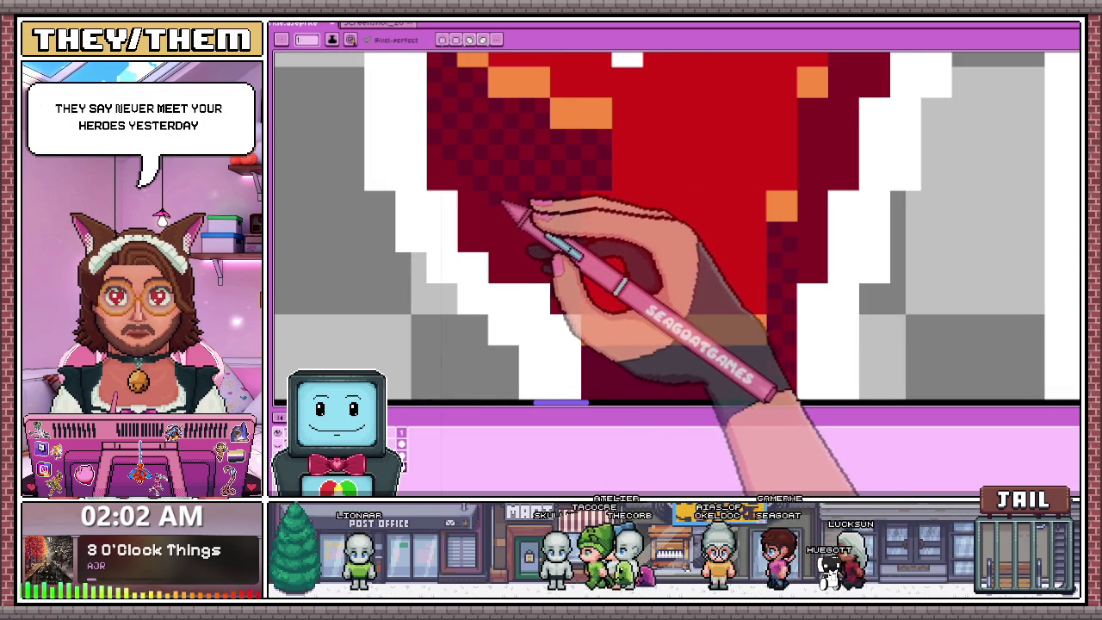
pyautogui.scroll(-1, 559, 220)
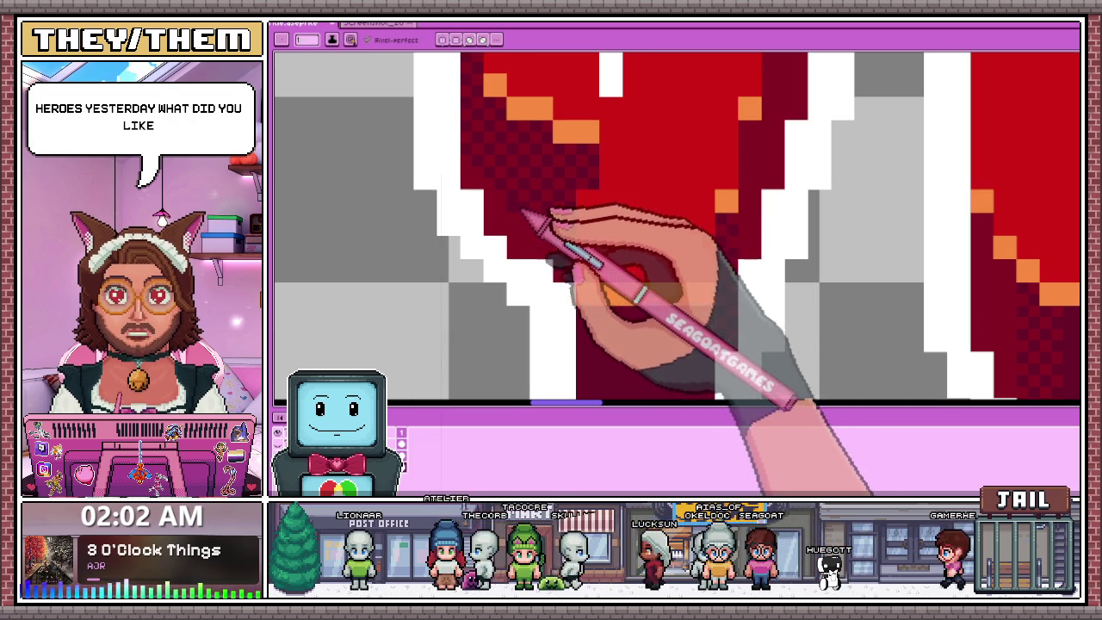
pyautogui.scroll(1, 504, 194)
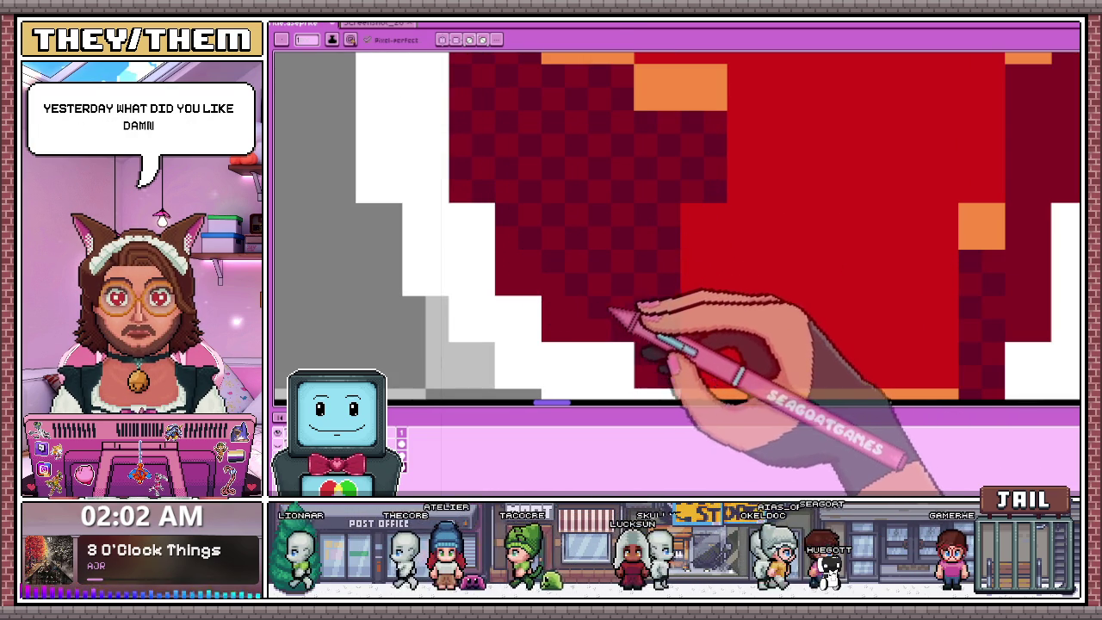
pyautogui.scroll(-2, 551, 206)
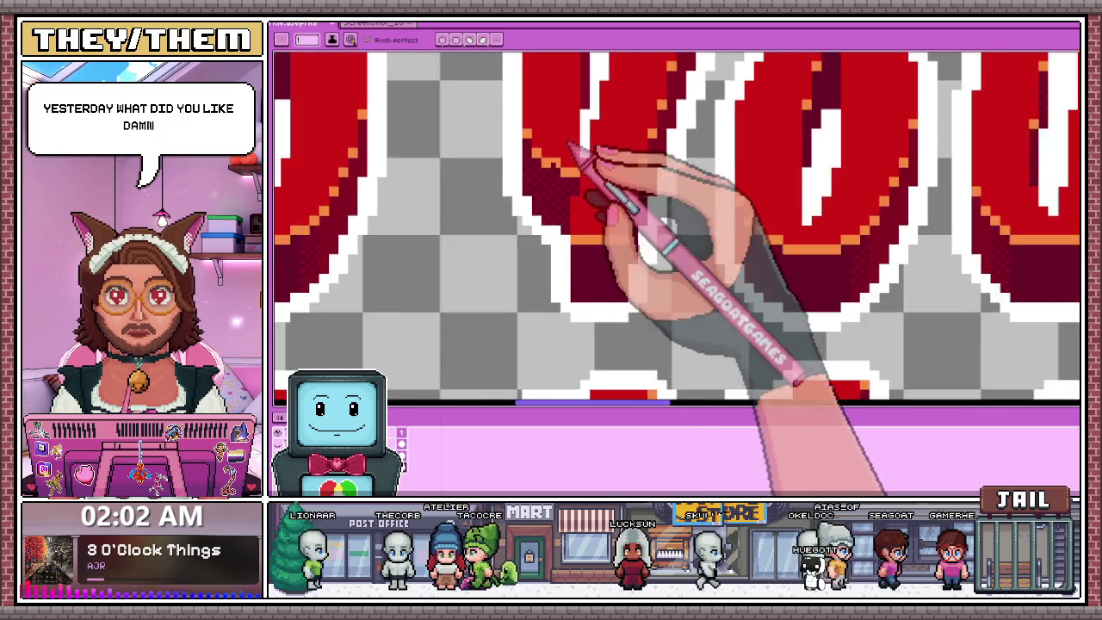
pyautogui.scroll(-2, 571, 139)
pyautogui.scroll(-1, 591, 290)
pyautogui.scroll(3, 585, 284)
pyautogui.scroll(1, 595, 256)
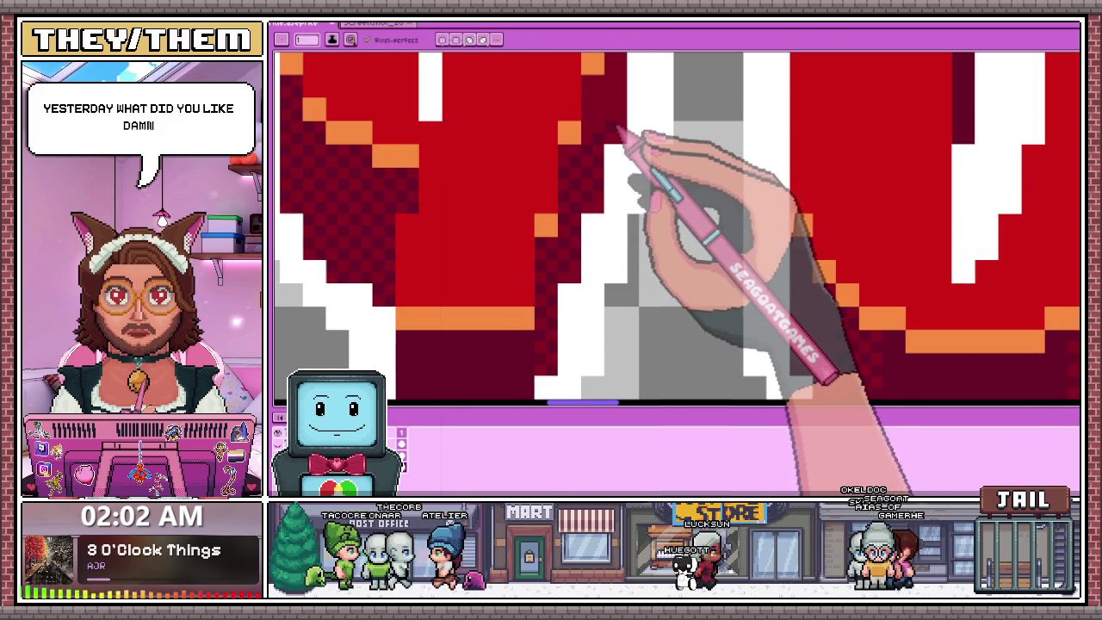
pyautogui.scroll(-2, 572, 216)
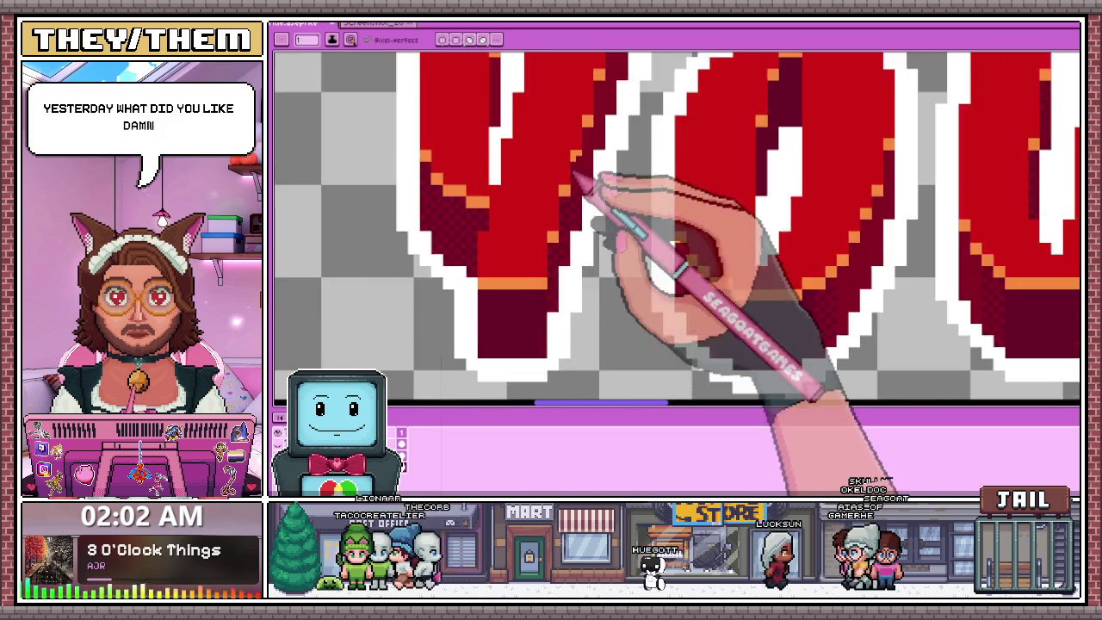
pyautogui.scroll(3, 563, 239)
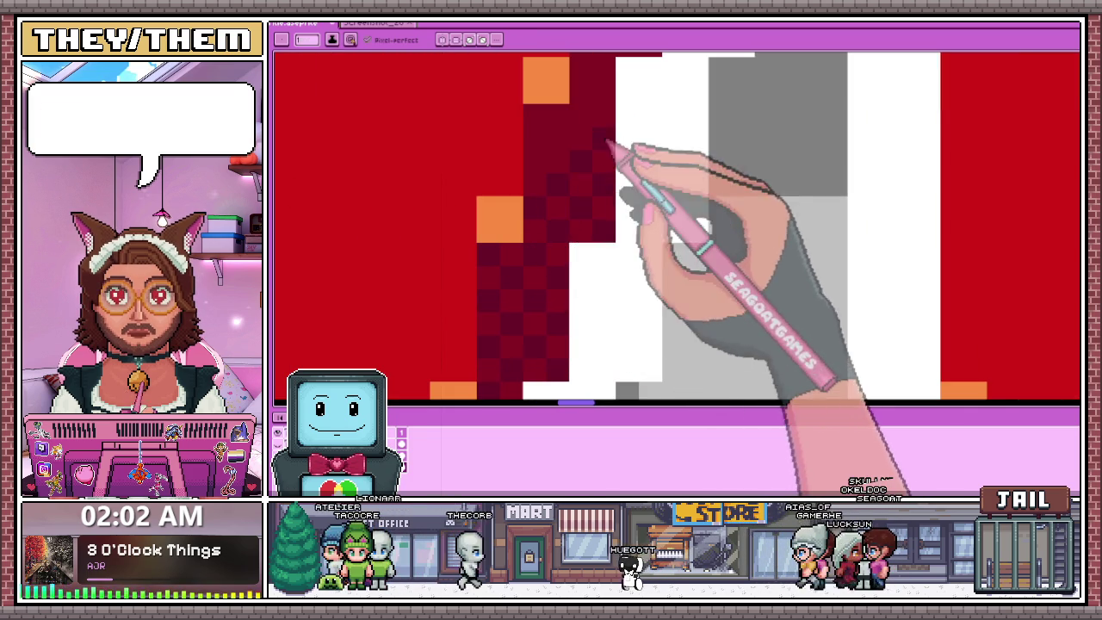
pyautogui.scroll(-2, 560, 246)
pyautogui.scroll(2, 560, 247)
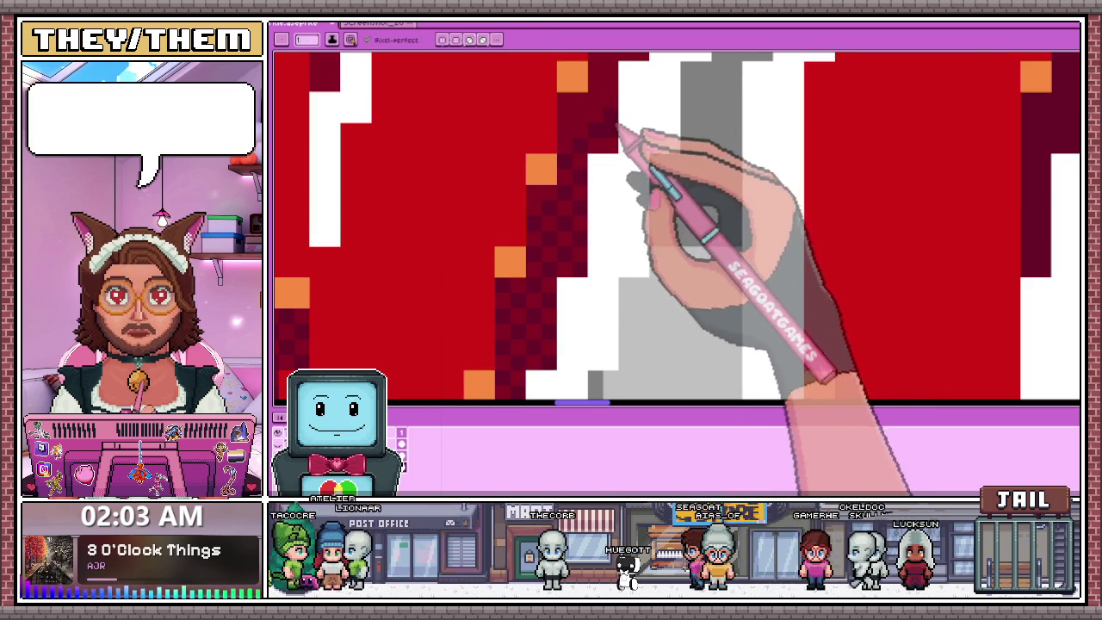
pyautogui.scroll(-1, 613, 146)
pyautogui.scroll(-1, 602, 163)
pyautogui.scroll(1, 598, 167)
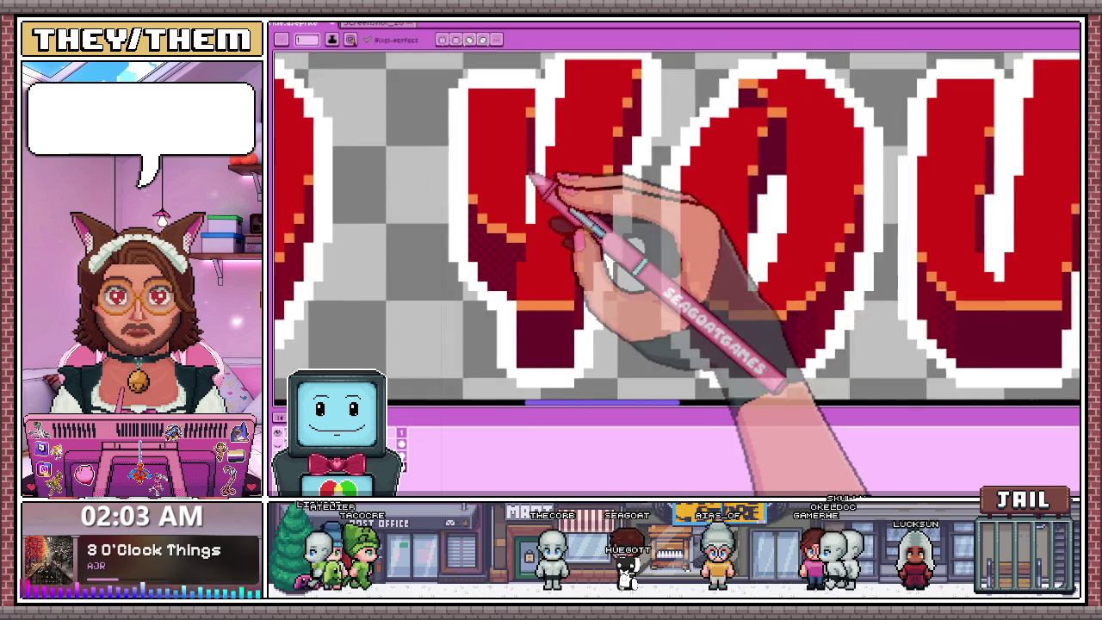
pyautogui.scroll(1, 531, 178)
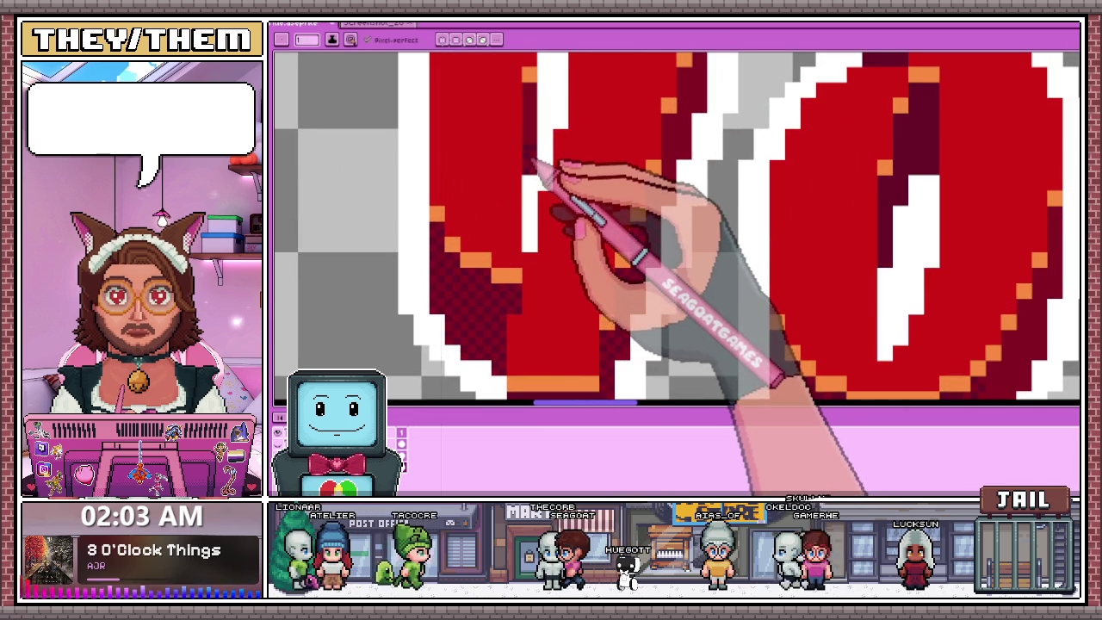
pyautogui.scroll(1, 536, 153)
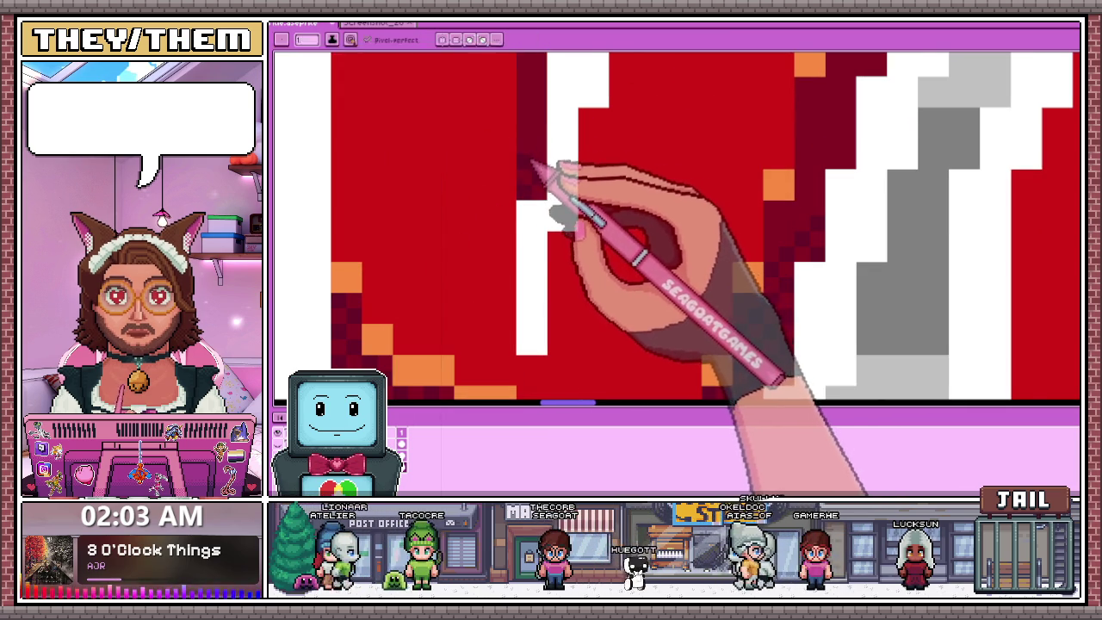
pyautogui.scroll(-1, 537, 166)
pyautogui.scroll(1, 526, 221)
pyautogui.scroll(1, 529, 238)
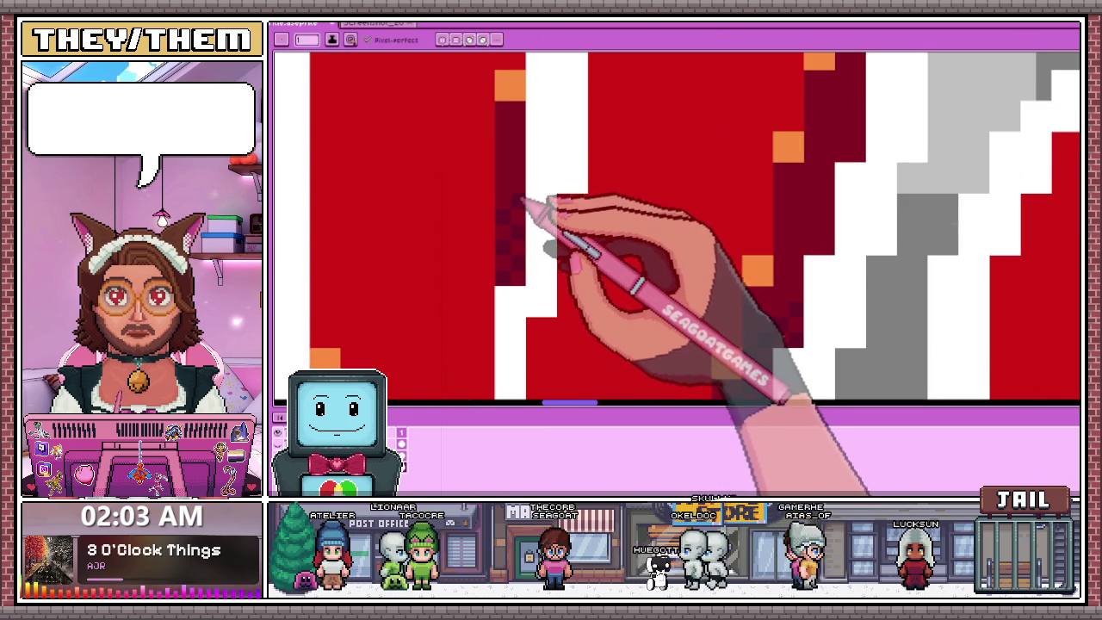
pyautogui.scroll(-1, 526, 172)
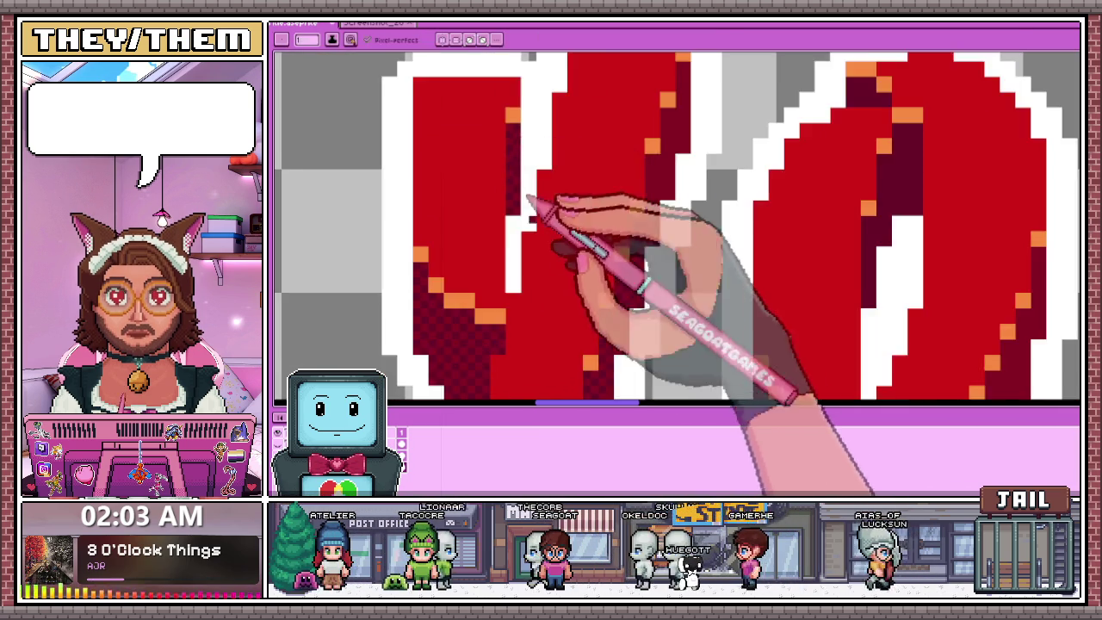
pyautogui.scroll(-2, 568, 172)
pyautogui.scroll(-1, 581, 198)
pyautogui.scroll(2, 290, 241)
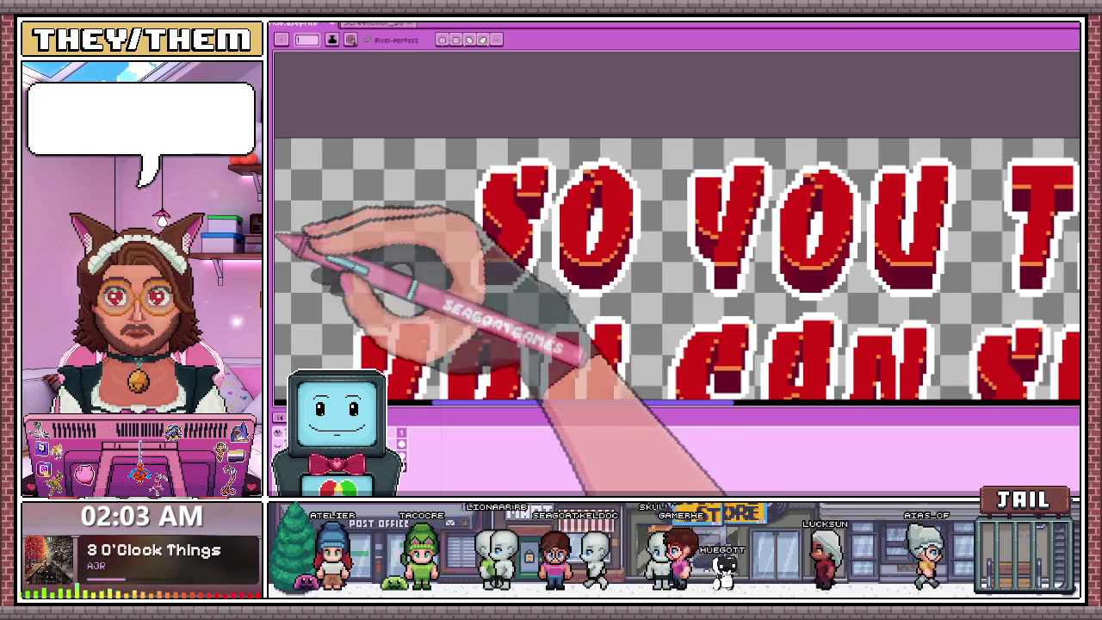
# Place a black outline pixel just outside the S's white edge.
pyautogui.scroll(1, 499, 251)
pyautogui.scroll(2, 469, 252)
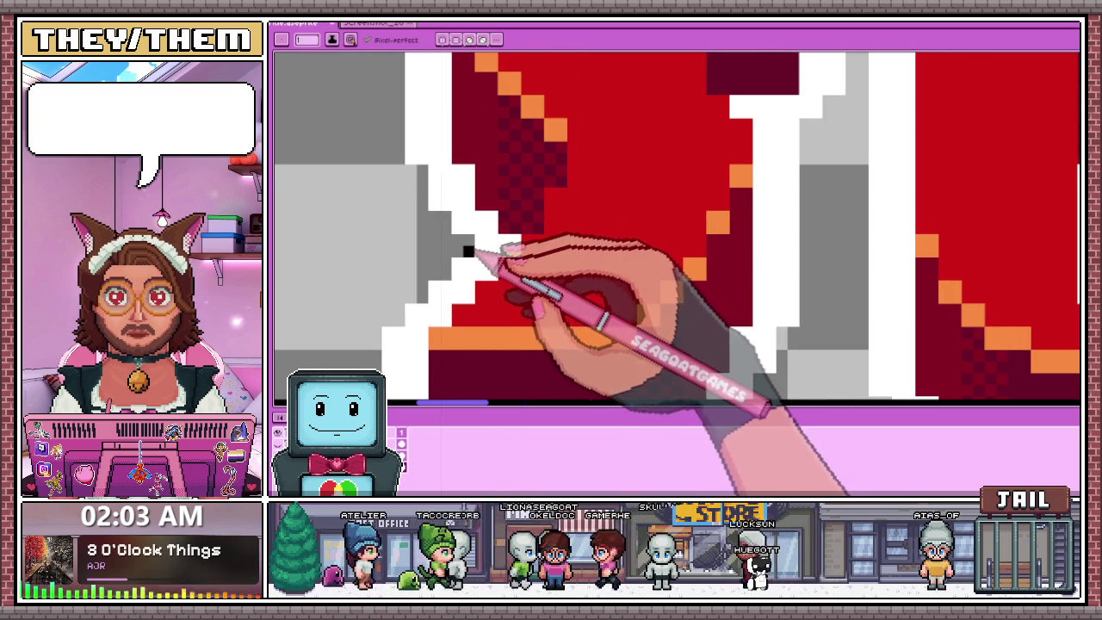
pyautogui.scroll(-1, 452, 232)
pyautogui.scroll(1, 465, 246)
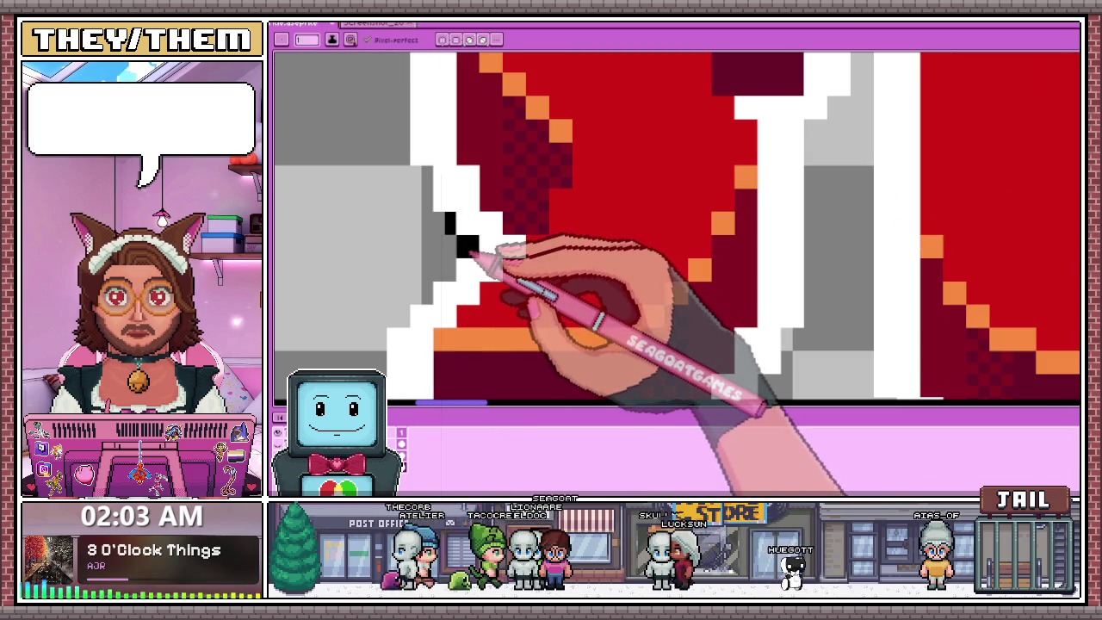
pyautogui.scroll(-1, 440, 207)
pyautogui.scroll(1, 434, 199)
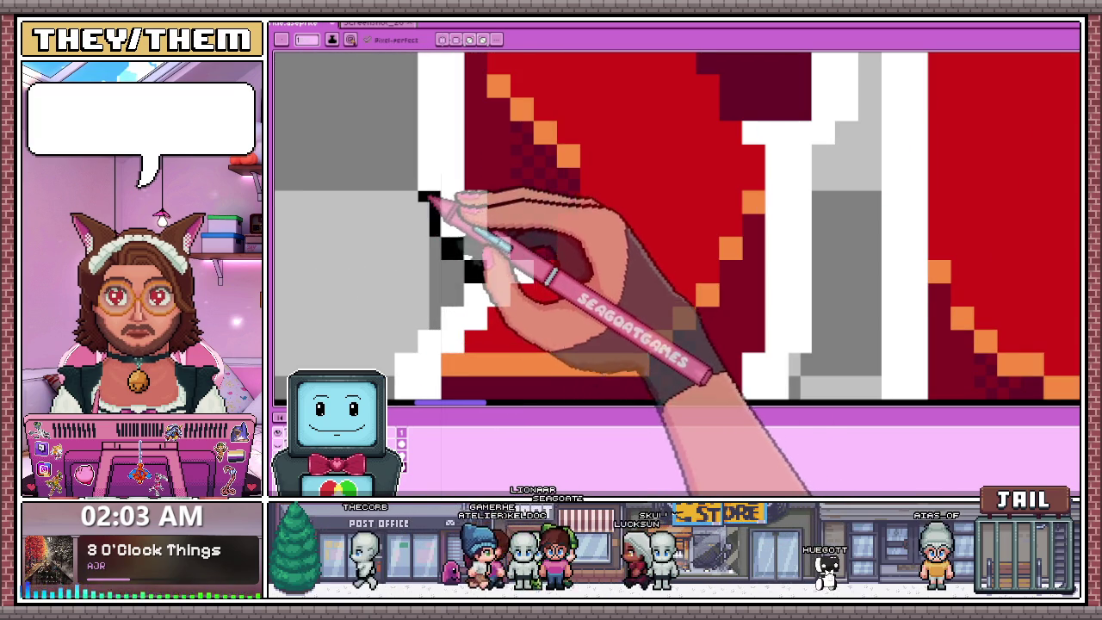
pyautogui.scroll(-2, 434, 224)
pyautogui.scroll(1, 439, 215)
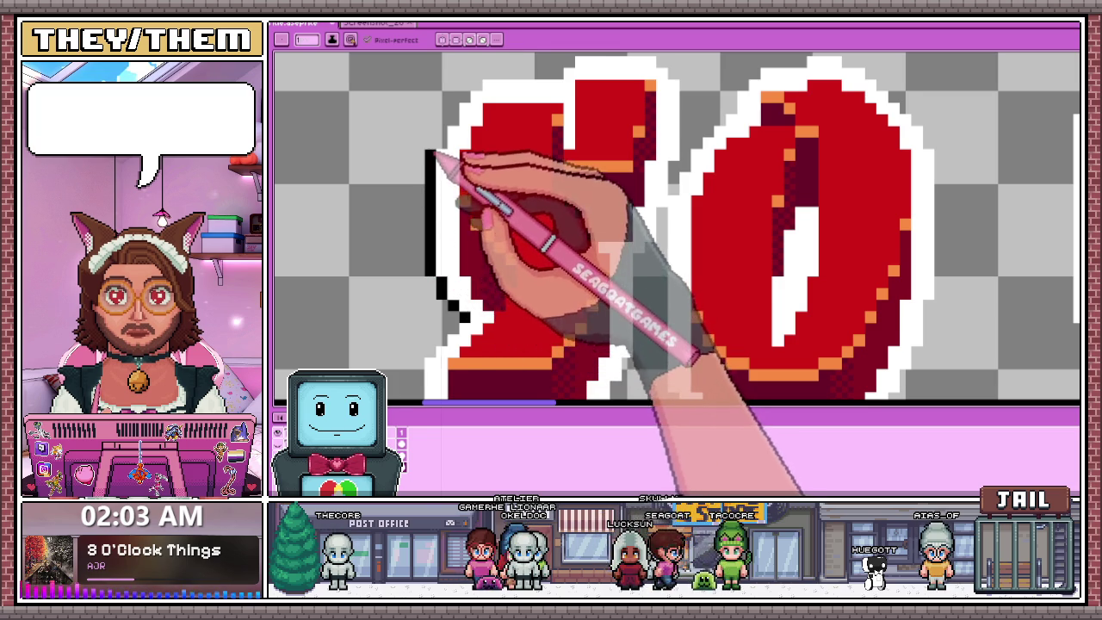
pyautogui.scroll(-1, 450, 169)
pyautogui.scroll(2, 438, 184)
pyautogui.scroll(1, 422, 176)
pyautogui.click(419, 177)
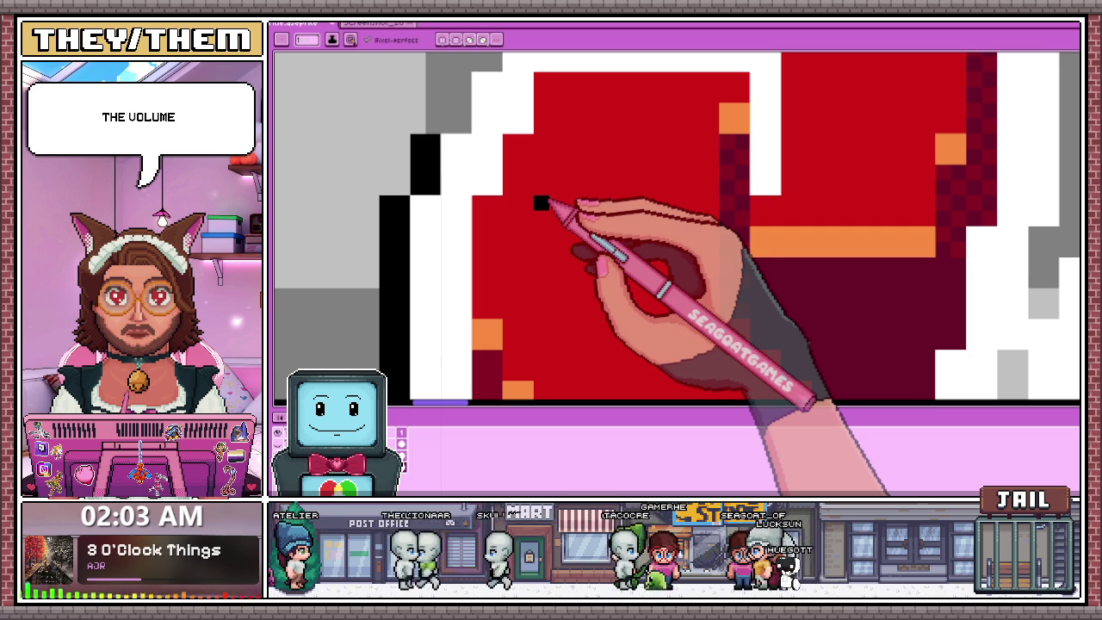
# Draw black outline strokes along the top of the red S.
pyautogui.scroll(2, 536, 172)
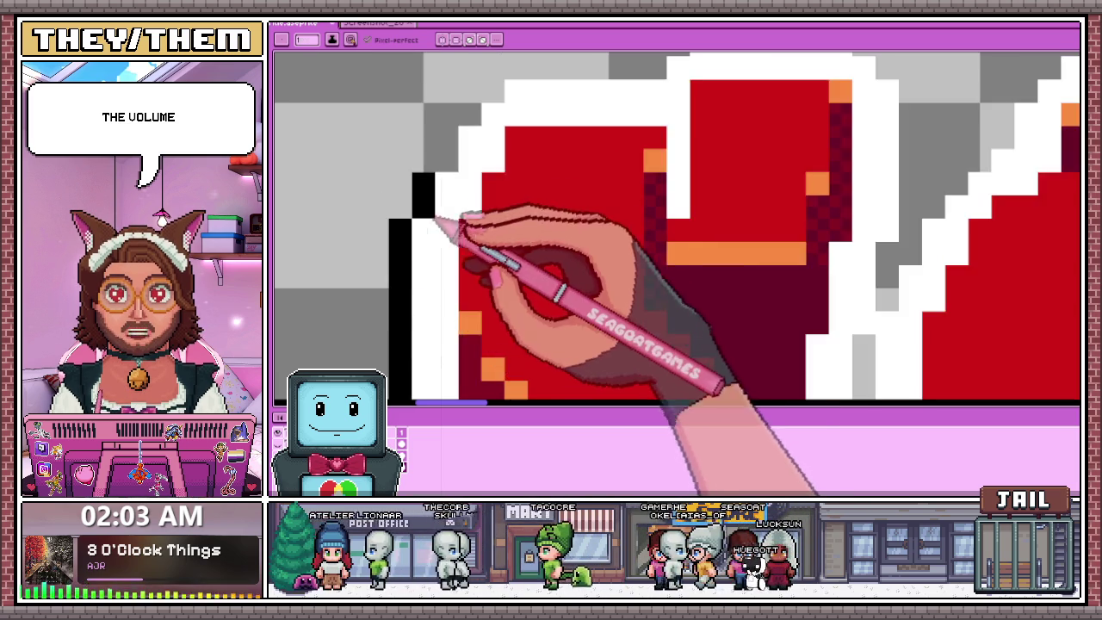
pyautogui.scroll(-2, 451, 147)
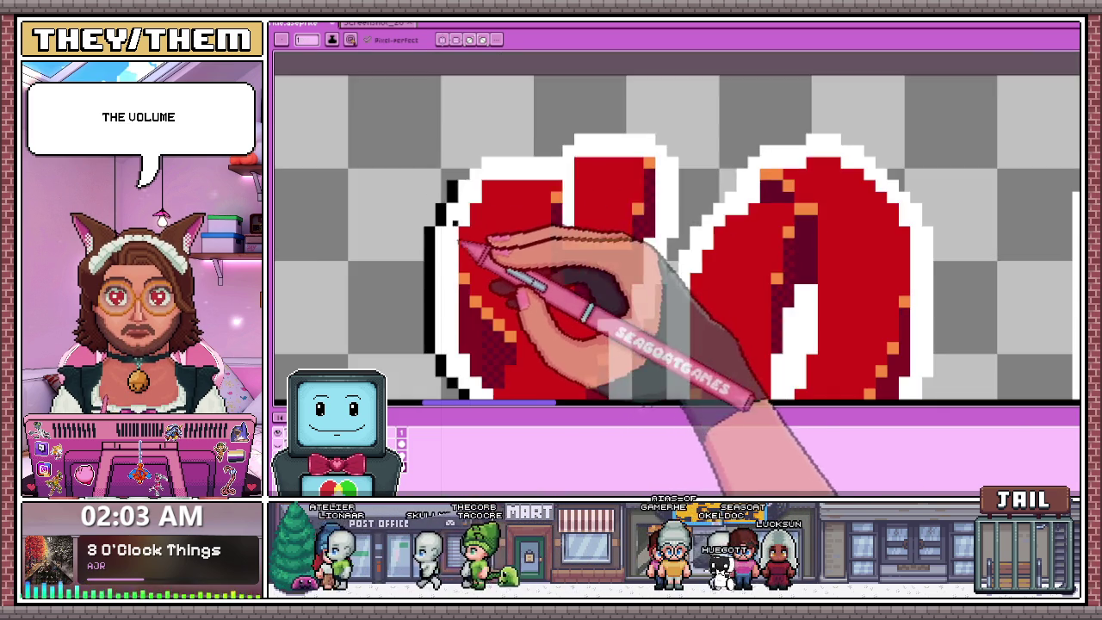
pyautogui.scroll(2, 469, 222)
pyautogui.scroll(1, 479, 153)
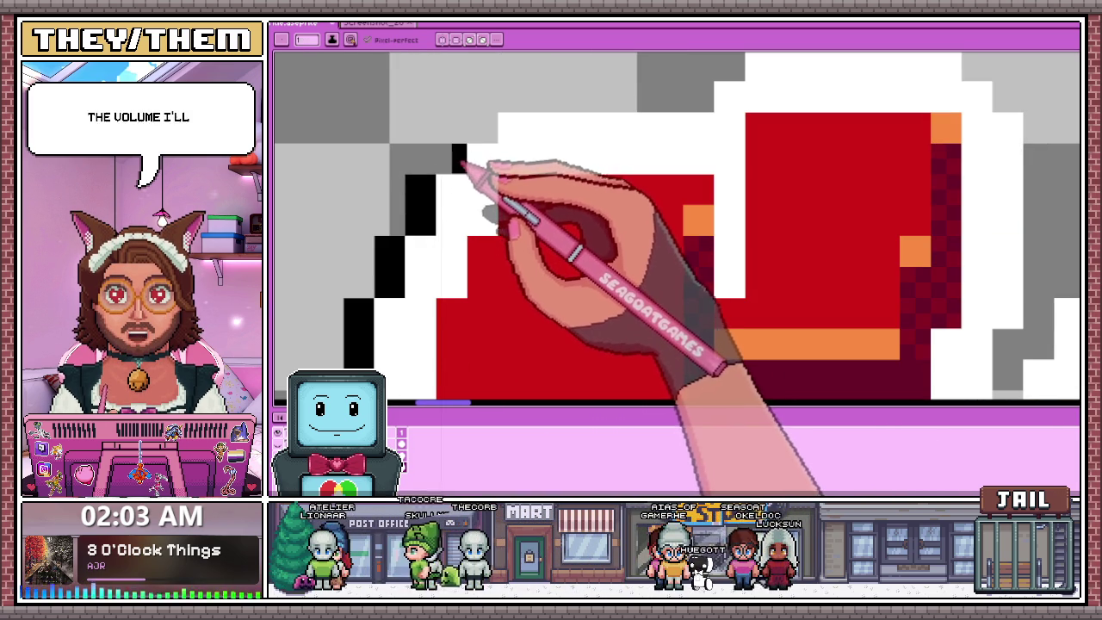
pyautogui.scroll(-1, 465, 156)
pyautogui.scroll(2, 468, 155)
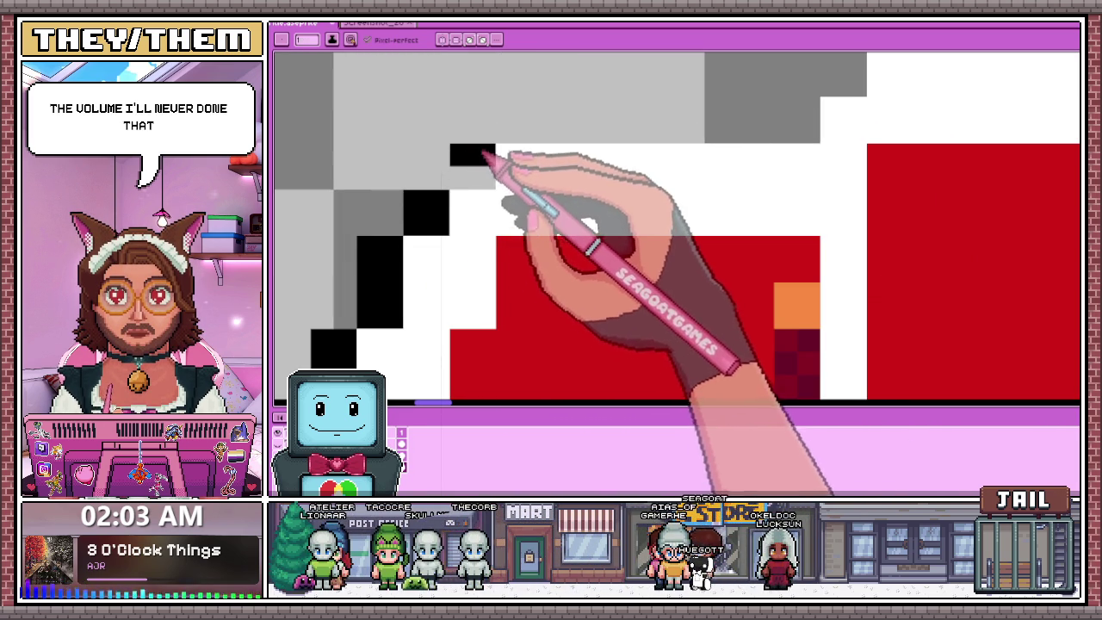
pyautogui.scroll(-1, 479, 197)
pyautogui.moveTo(617, 166)
pyautogui.mouseDown()
pyautogui.moveTo(635, 169)
pyautogui.moveTo(492, 162)
pyautogui.mouseUp()
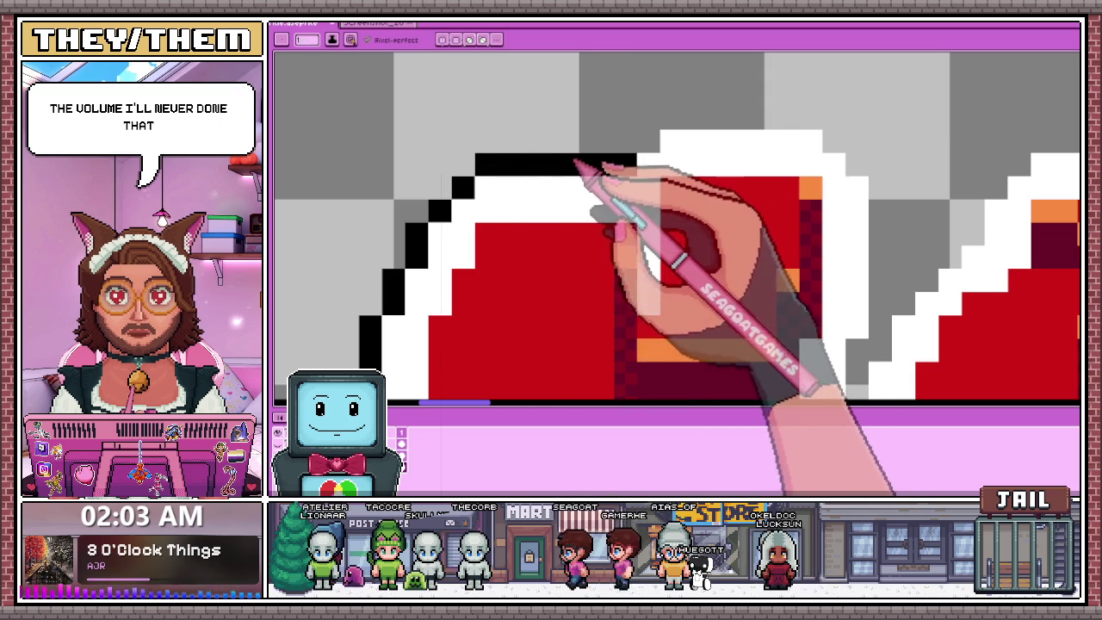
pyautogui.scroll(-1, 664, 160)
pyautogui.scroll(2, 551, 201)
pyautogui.scroll(-1, 542, 218)
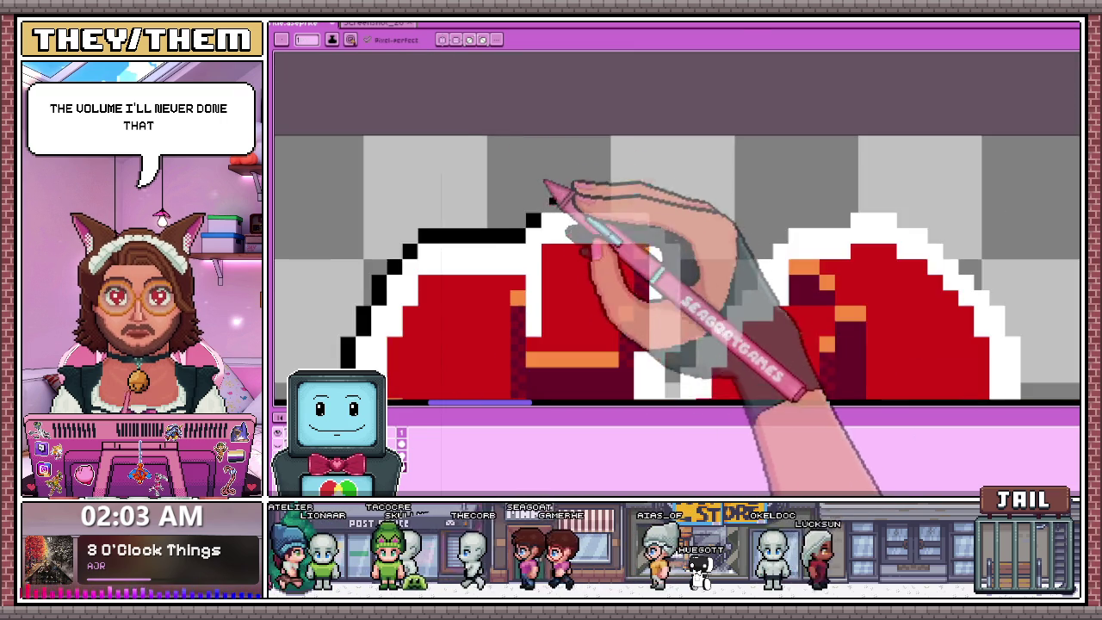
pyautogui.scroll(1, 551, 217)
pyautogui.moveTo(534, 209)
pyautogui.mouseDown()
pyautogui.moveTo(728, 216)
pyautogui.moveTo(580, 222)
pyautogui.mouseUp()
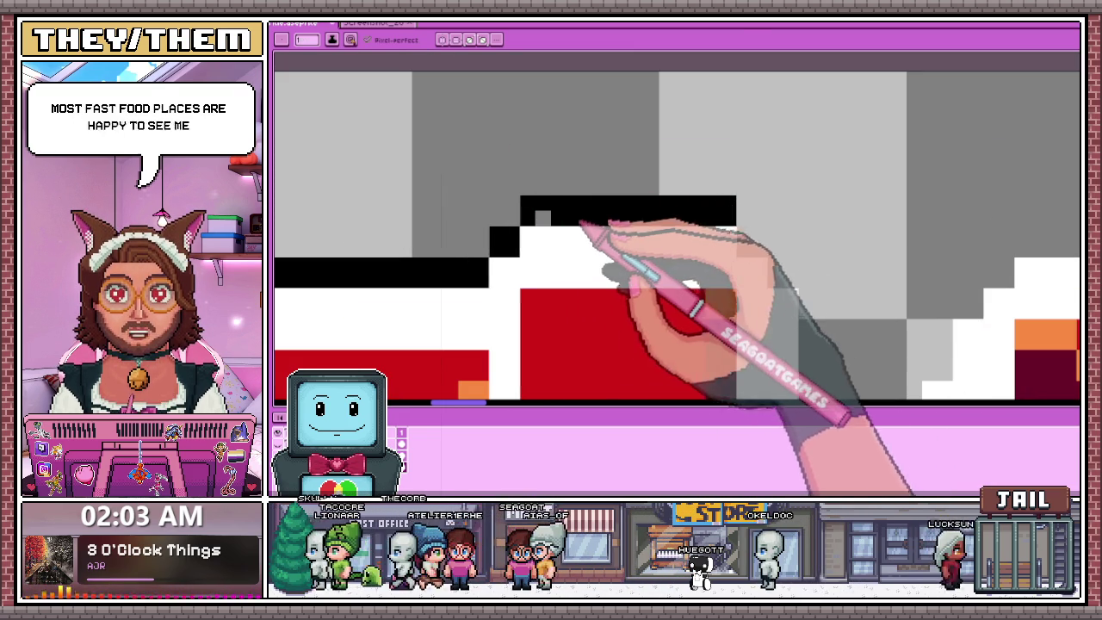
pyautogui.scroll(-2, 551, 146)
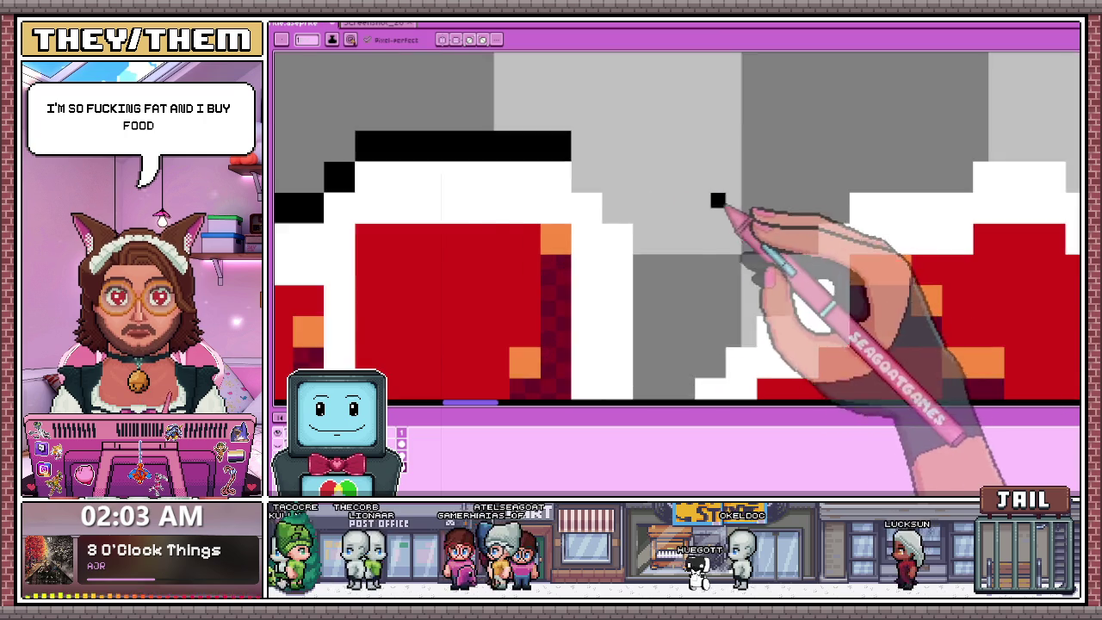
pyautogui.scroll(2, 603, 180)
pyautogui.scroll(-2, 577, 181)
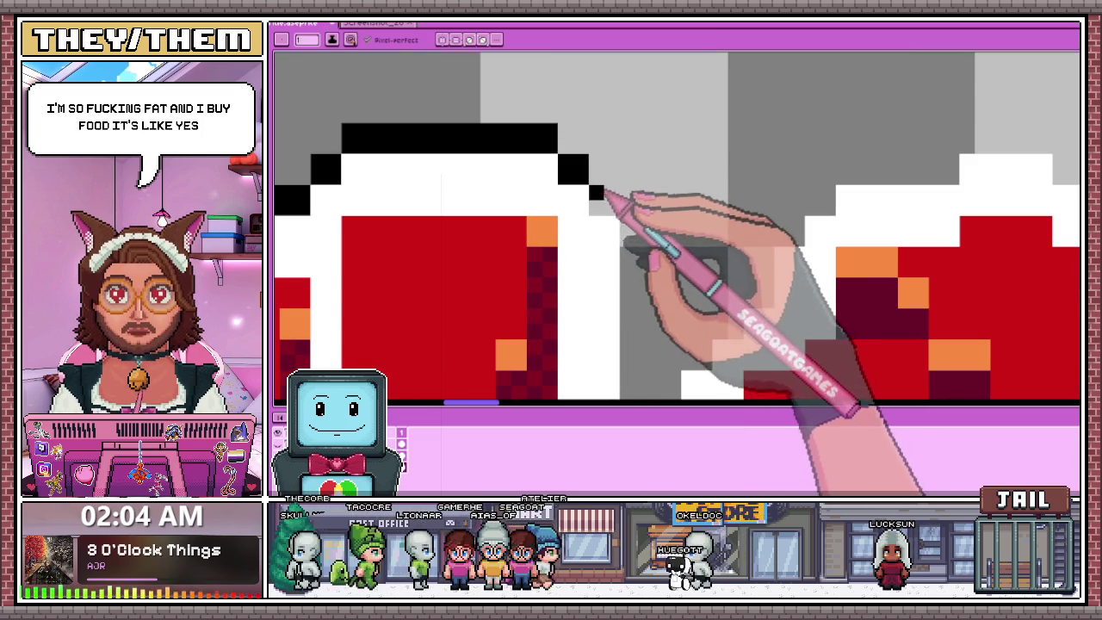
pyautogui.scroll(-2, 605, 195)
pyautogui.scroll(2, 613, 148)
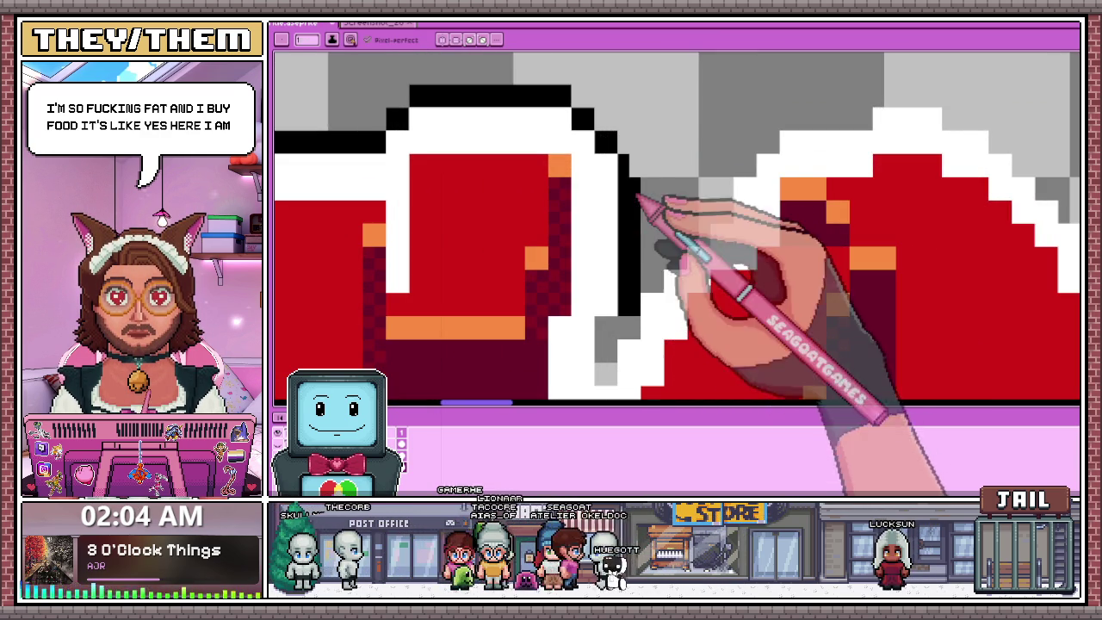
pyautogui.scroll(-1, 636, 159)
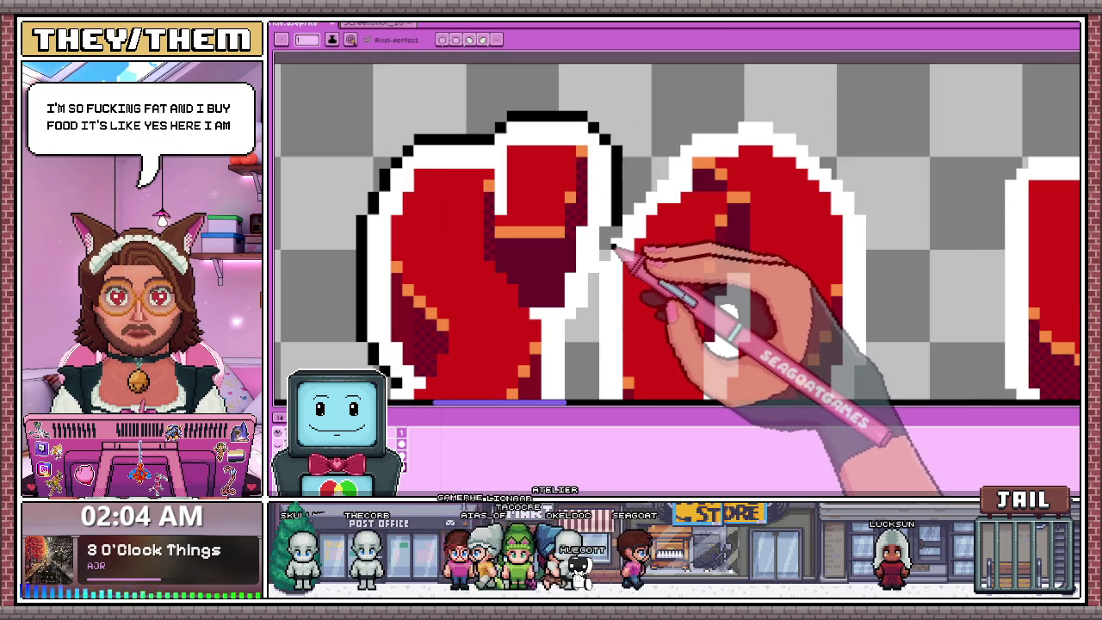
# Trace a black outline down the left edge of the S.
pyautogui.scroll(1, 634, 244)
pyautogui.scroll(1, 603, 236)
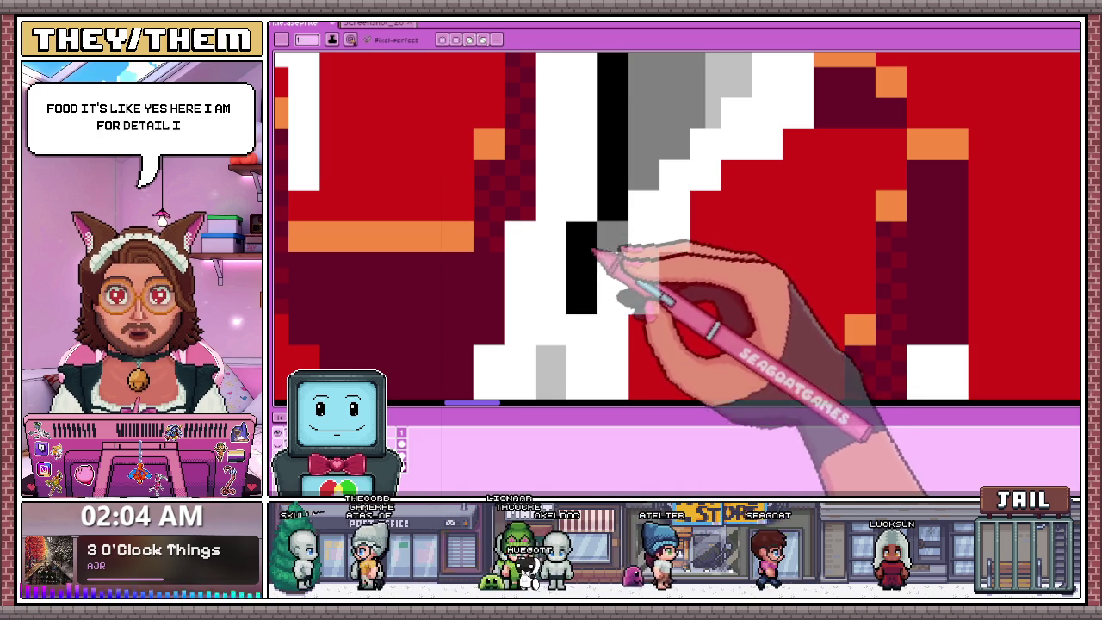
pyautogui.scroll(-1, 607, 207)
pyautogui.scroll(1, 594, 258)
pyautogui.scroll(-1, 637, 172)
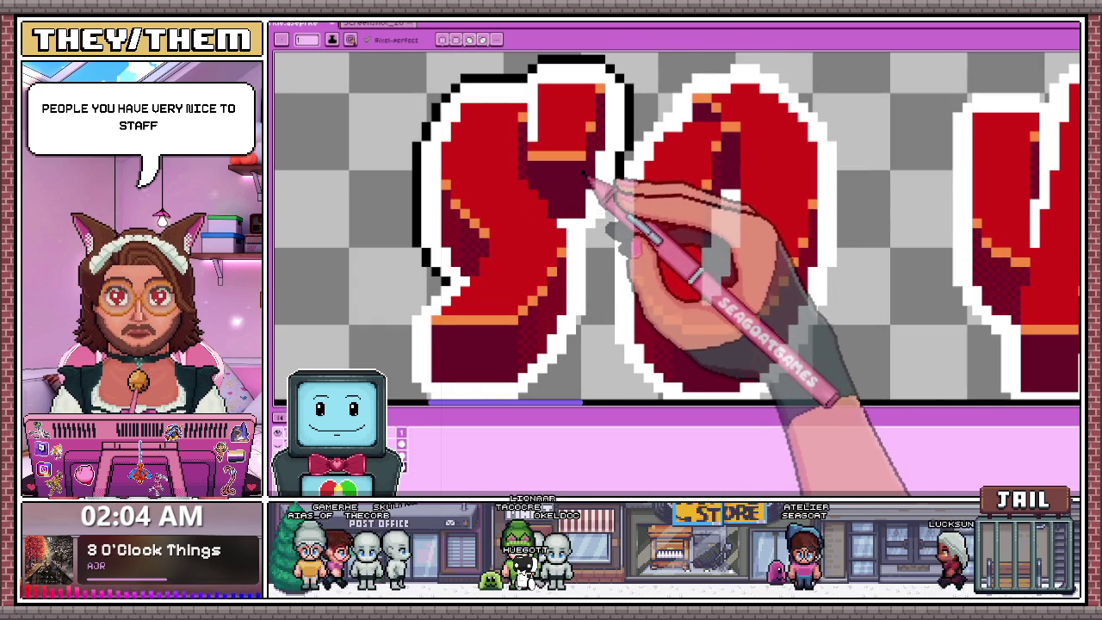
pyautogui.scroll(1, 446, 292)
pyautogui.scroll(1, 439, 293)
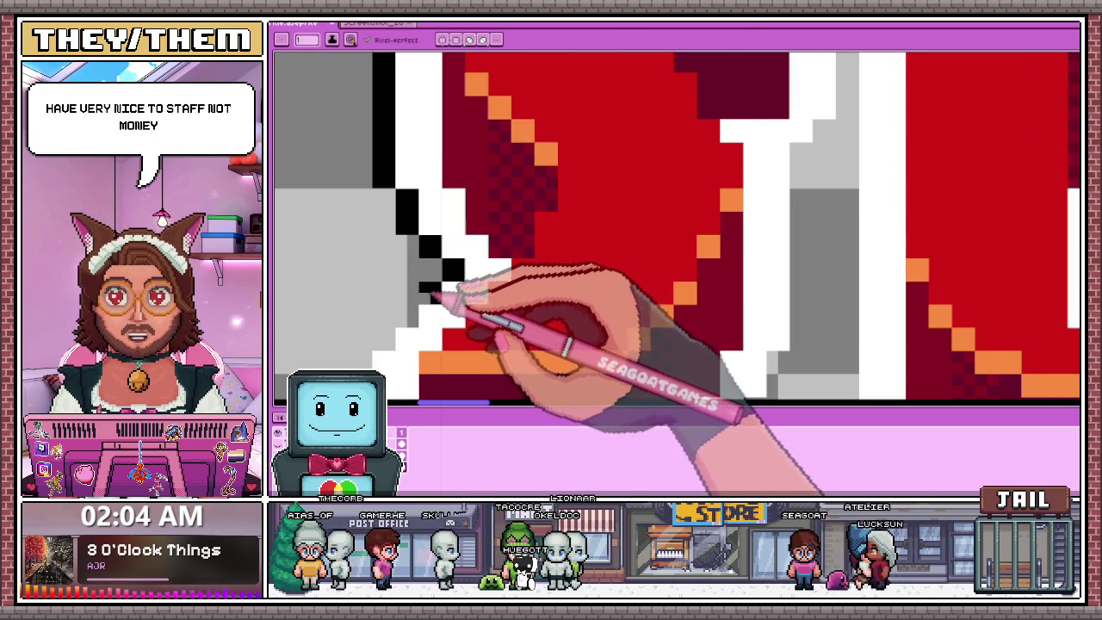
pyautogui.scroll(-2, 461, 291)
pyautogui.scroll(1, 386, 271)
pyautogui.scroll(1, 504, 258)
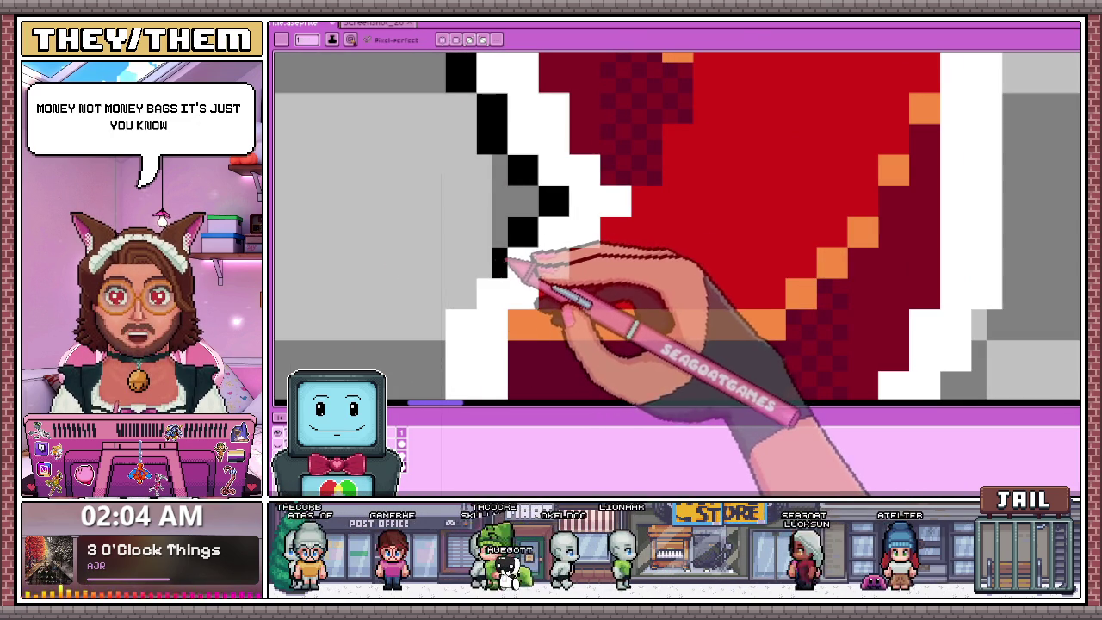
pyautogui.scroll(-2, 482, 273)
pyautogui.scroll(2, 504, 238)
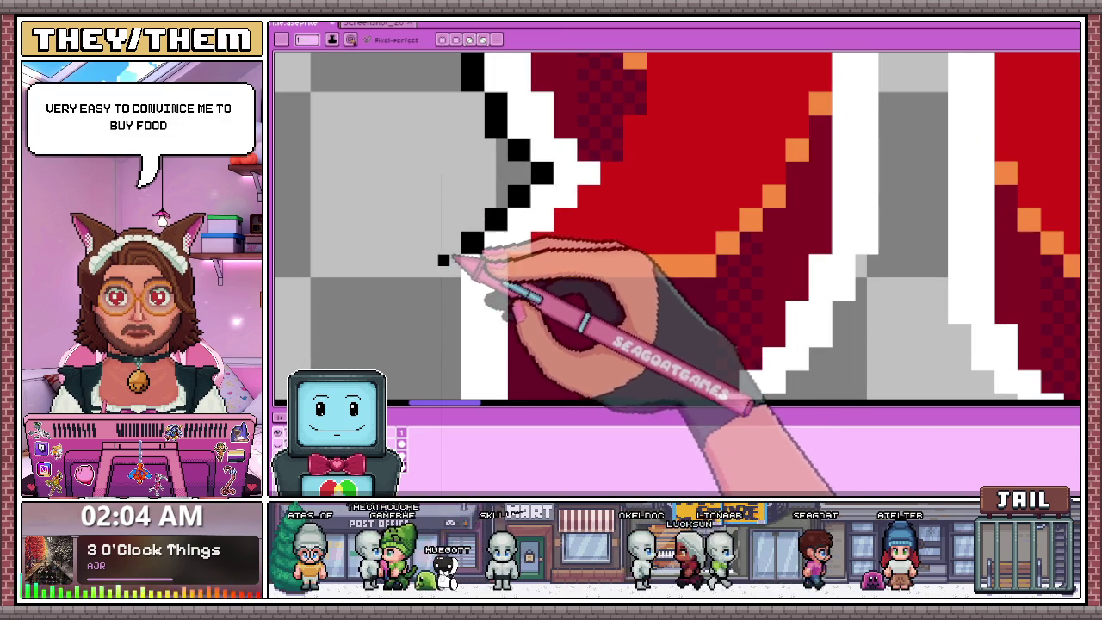
pyautogui.scroll(-2, 464, 271)
pyautogui.scroll(1, 456, 327)
pyautogui.scroll(1, 467, 348)
pyautogui.moveTo(466, 347); pyautogui.dragTo(470, 266)
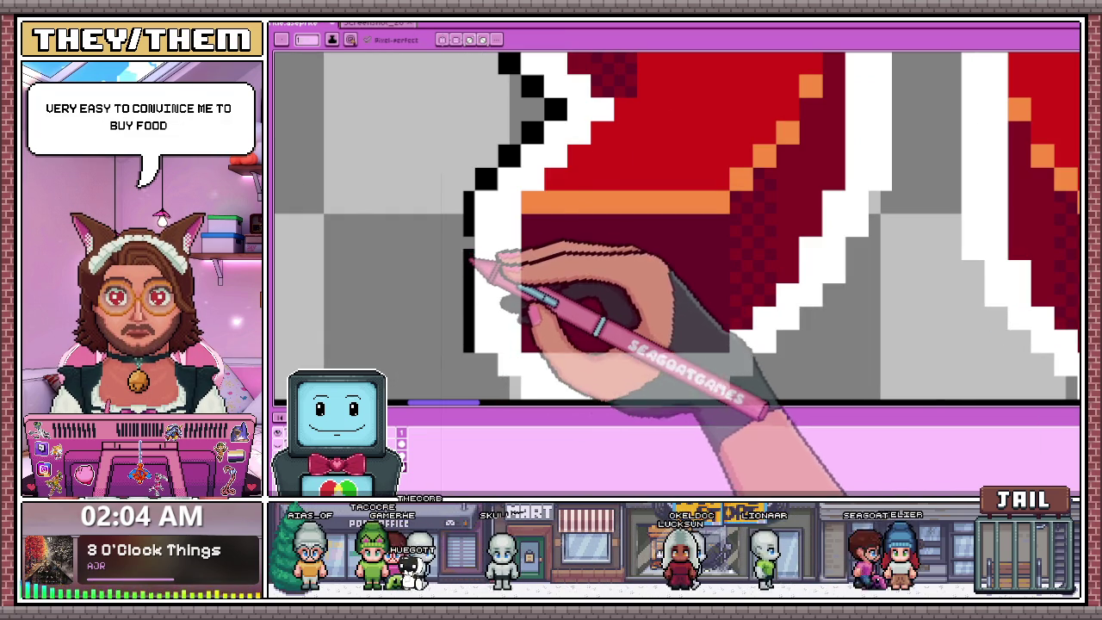
# Trace a black outline along the bottom edge of the S.
pyautogui.scroll(-2, 478, 327)
pyautogui.scroll(1, 469, 310)
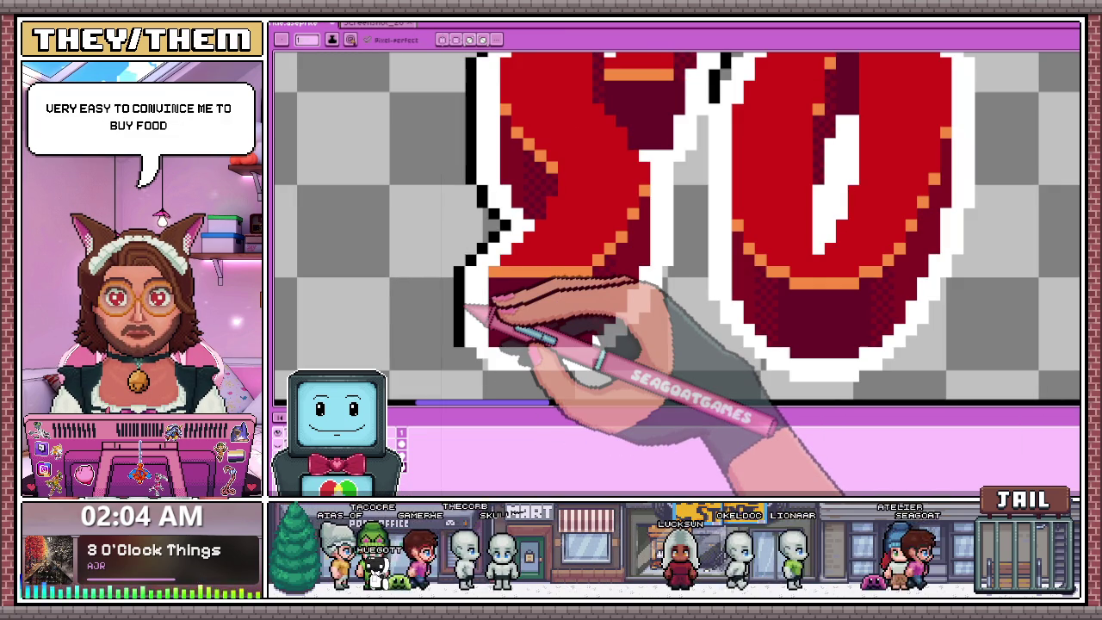
pyautogui.scroll(2, 465, 327)
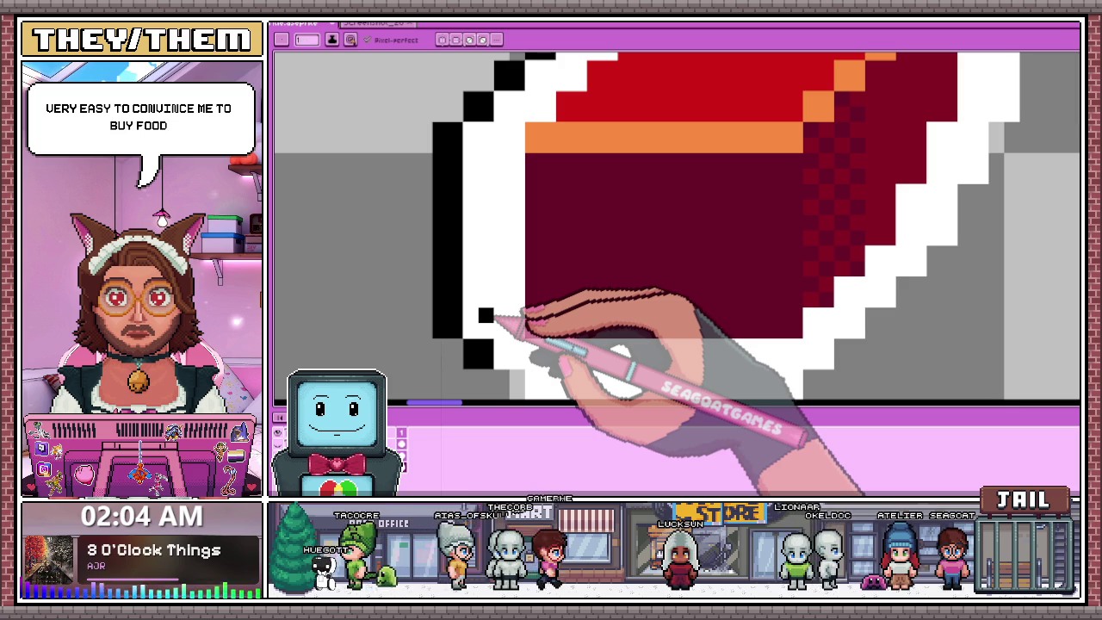
pyautogui.scroll(-2, 482, 293)
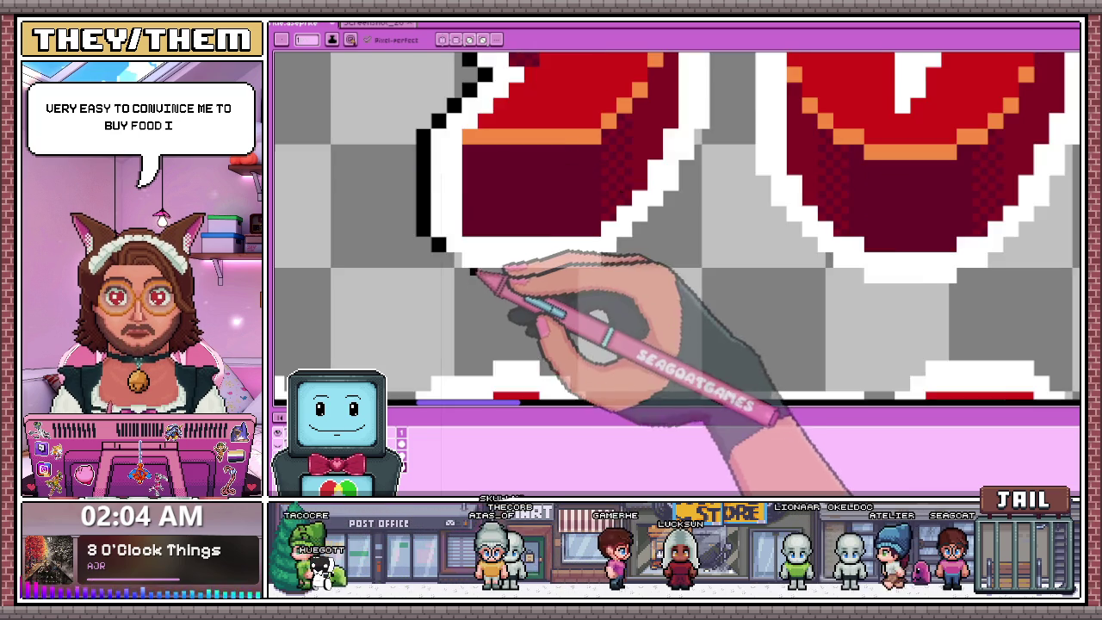
pyautogui.scroll(2, 443, 248)
pyautogui.moveTo(458, 272)
pyautogui.mouseDown()
pyautogui.moveTo(516, 289)
pyautogui.moveTo(723, 288)
pyautogui.mouseUp()
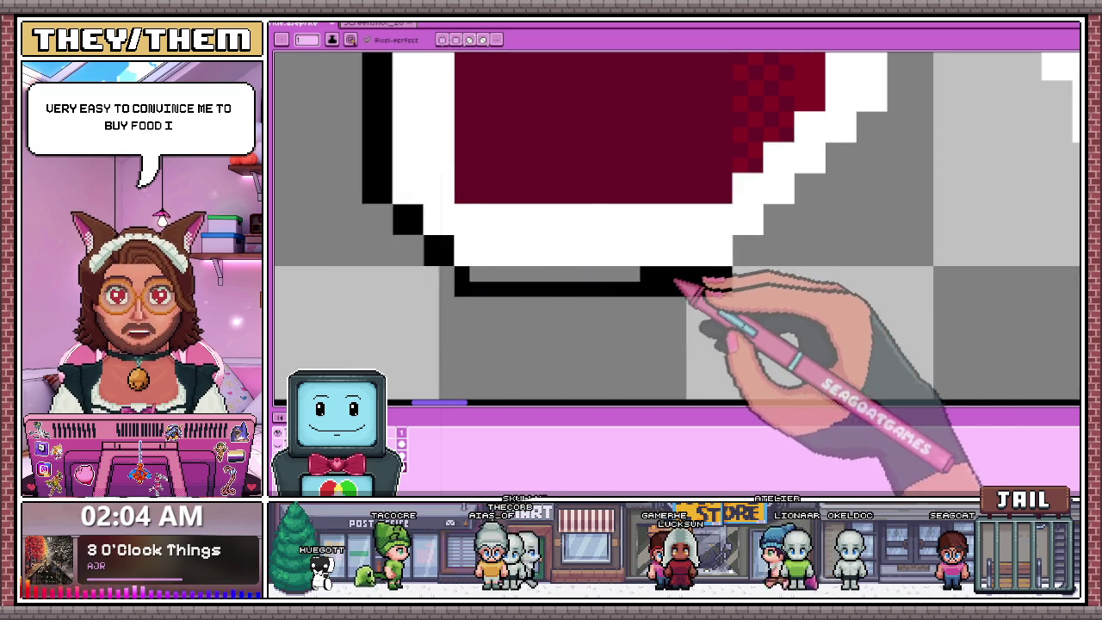
pyautogui.scroll(-2, 533, 284)
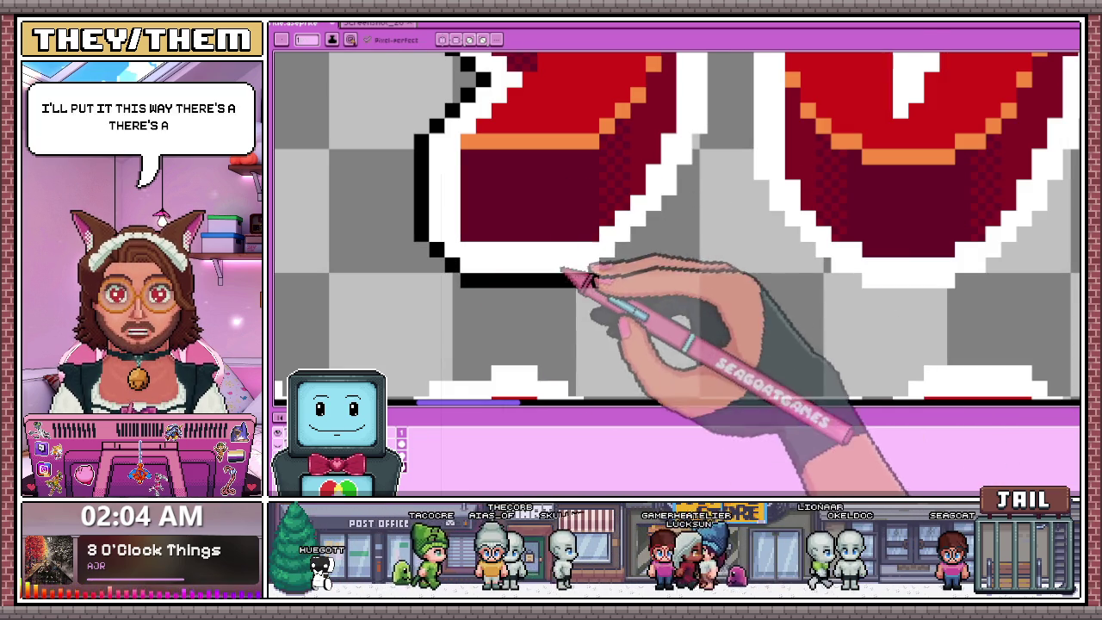
pyautogui.scroll(-2, 607, 267)
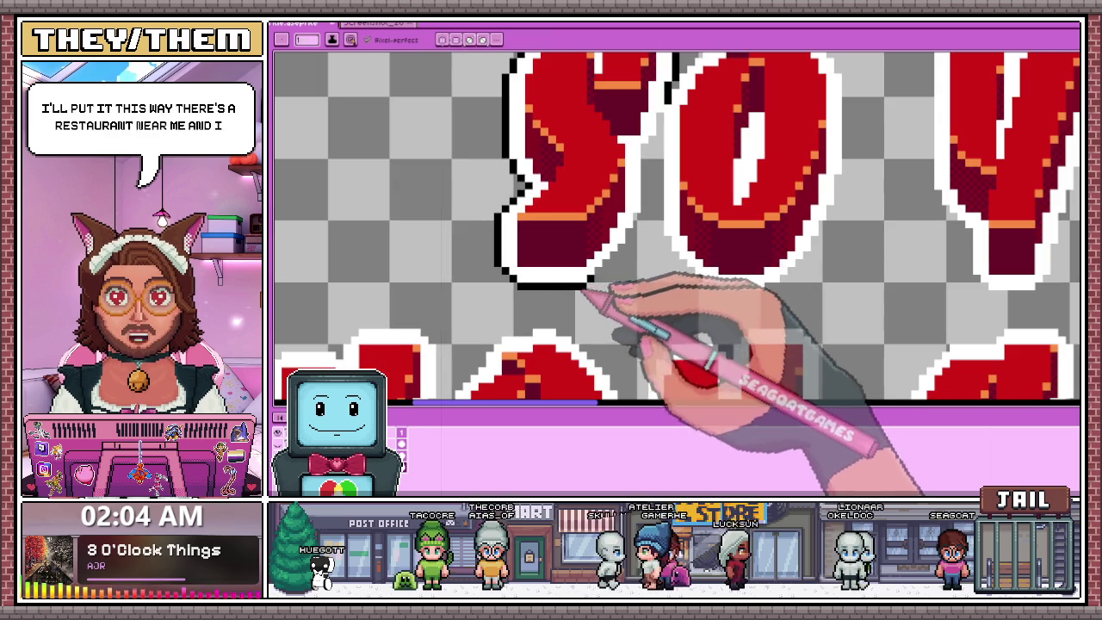
# Add two black pixels stepping diagonally up the S's lower-right edge beside the O.
pyautogui.scroll(-1, 627, 258)
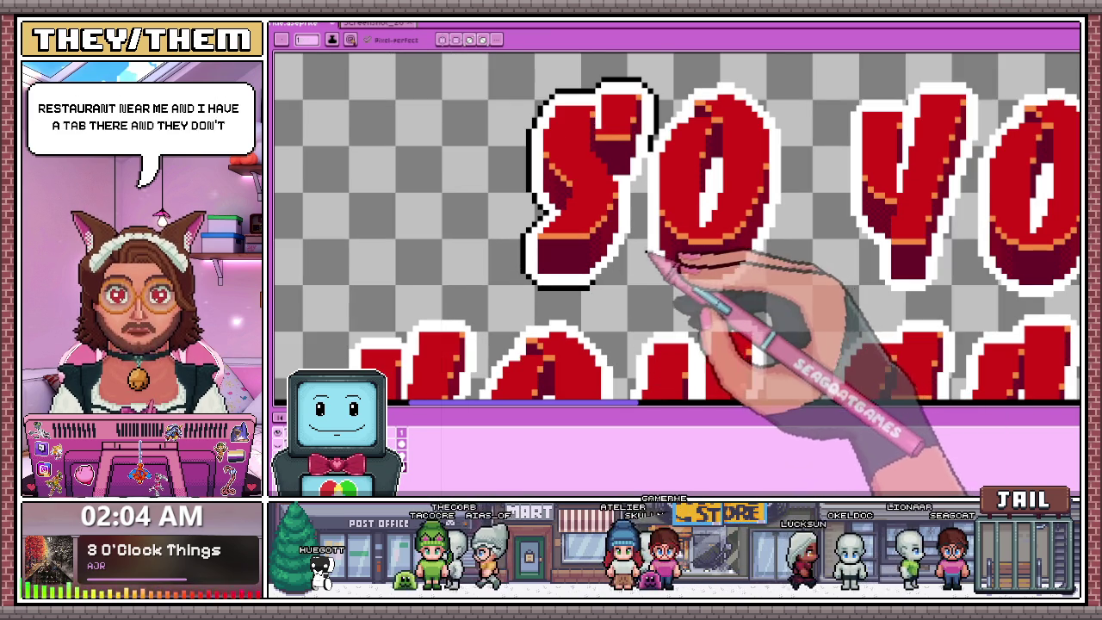
pyautogui.scroll(2, 610, 293)
pyautogui.scroll(2, 585, 297)
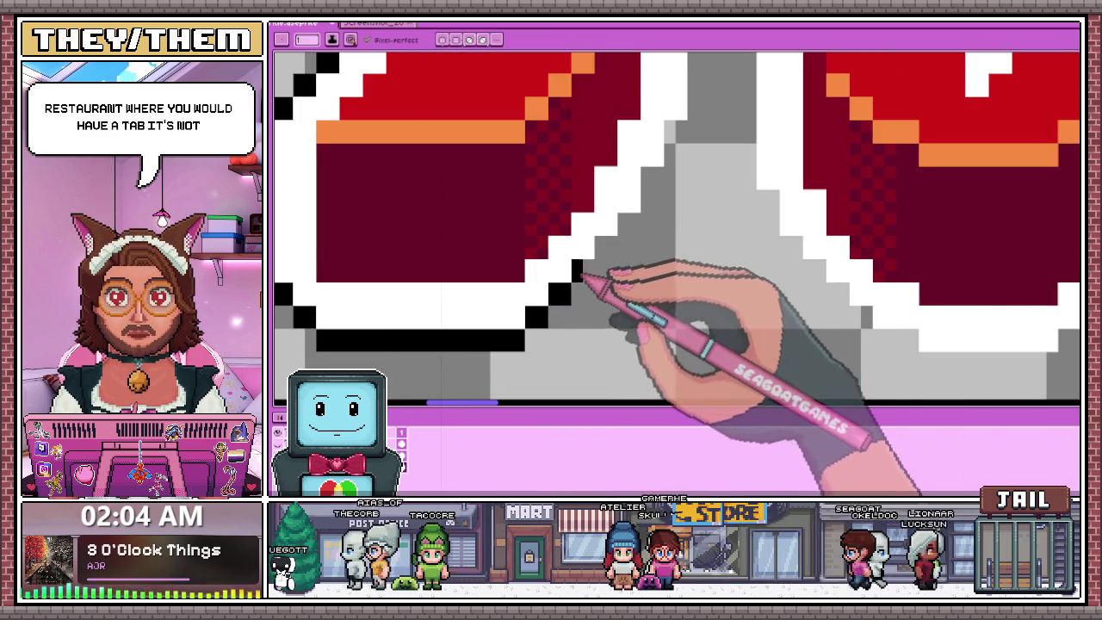
pyautogui.scroll(-2, 582, 277)
pyautogui.scroll(1, 582, 286)
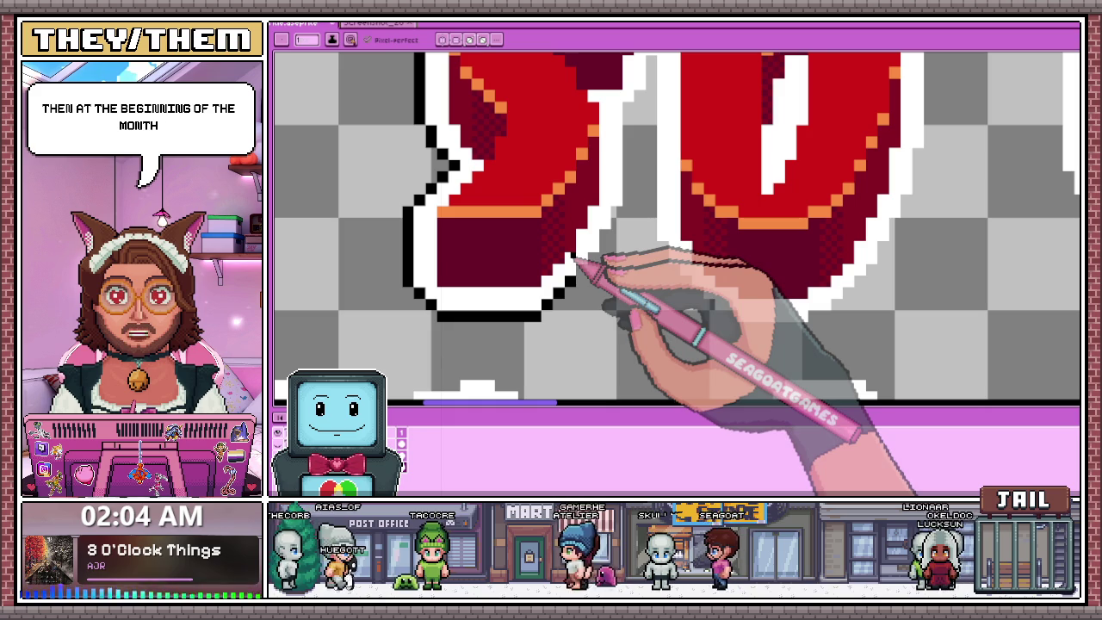
pyautogui.scroll(2, 581, 287)
pyautogui.click(565, 294)
pyautogui.click(589, 269)
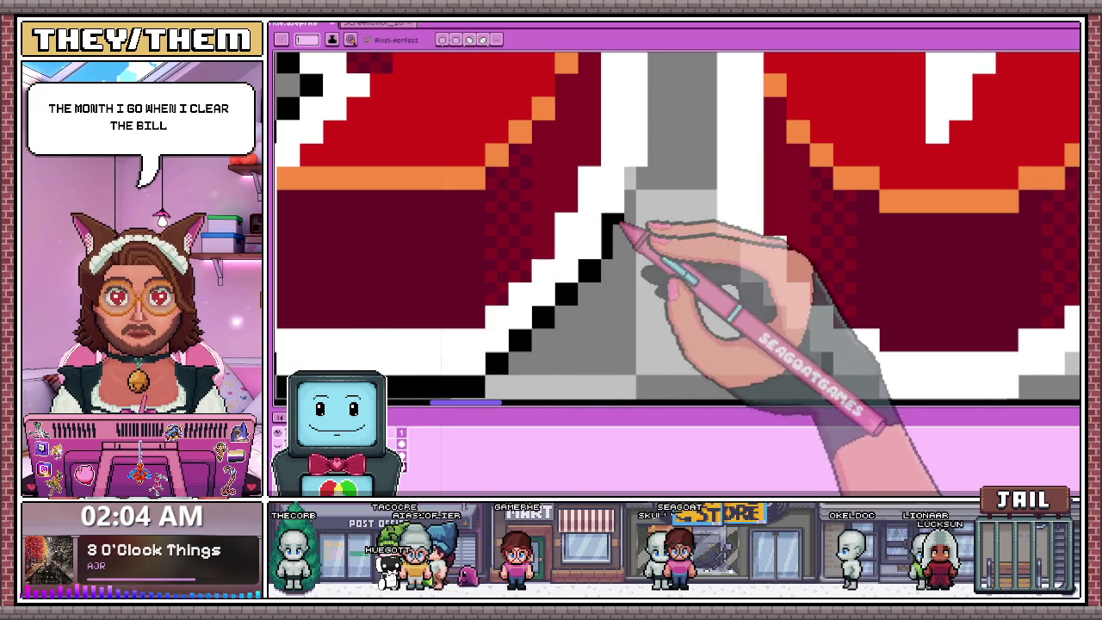
pyautogui.scroll(-2, 600, 278)
pyautogui.scroll(-1, 603, 204)
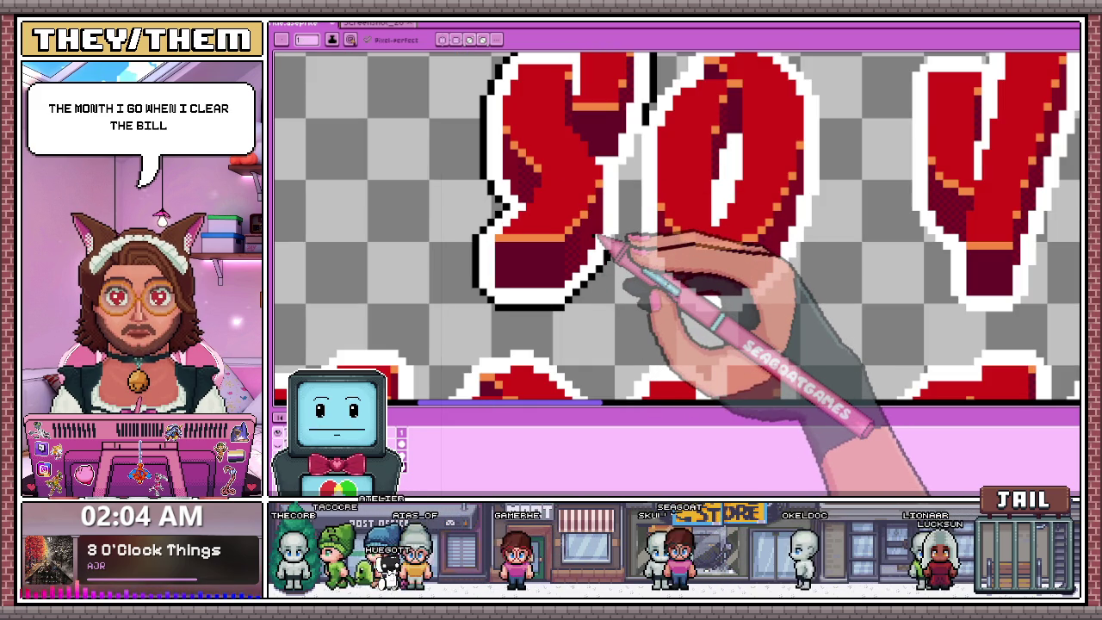
pyautogui.scroll(1, 624, 252)
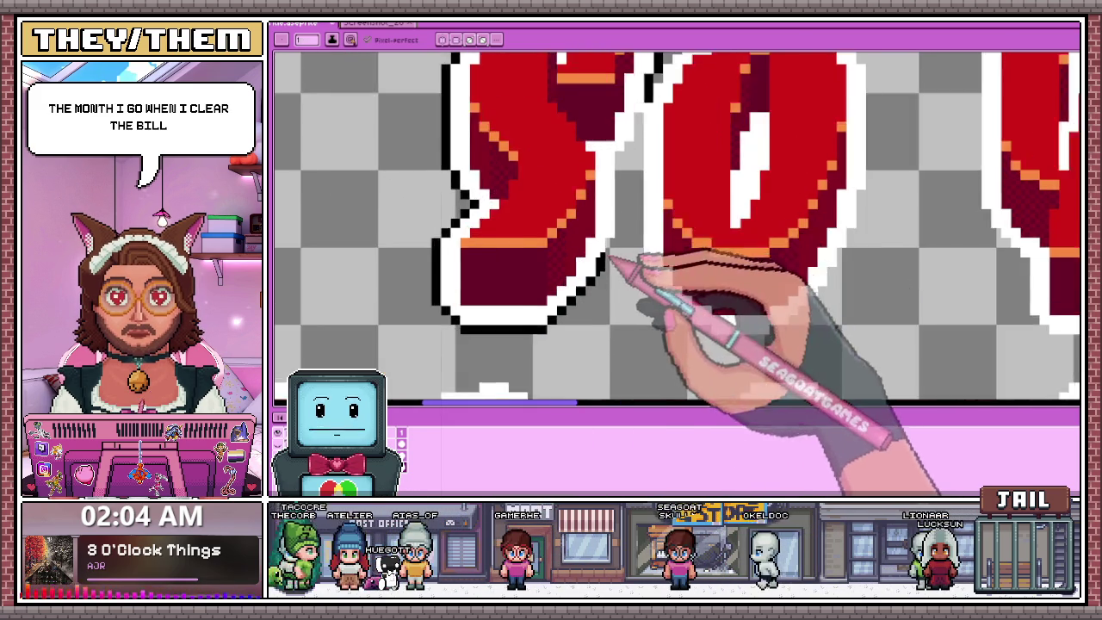
pyautogui.scroll(2, 624, 249)
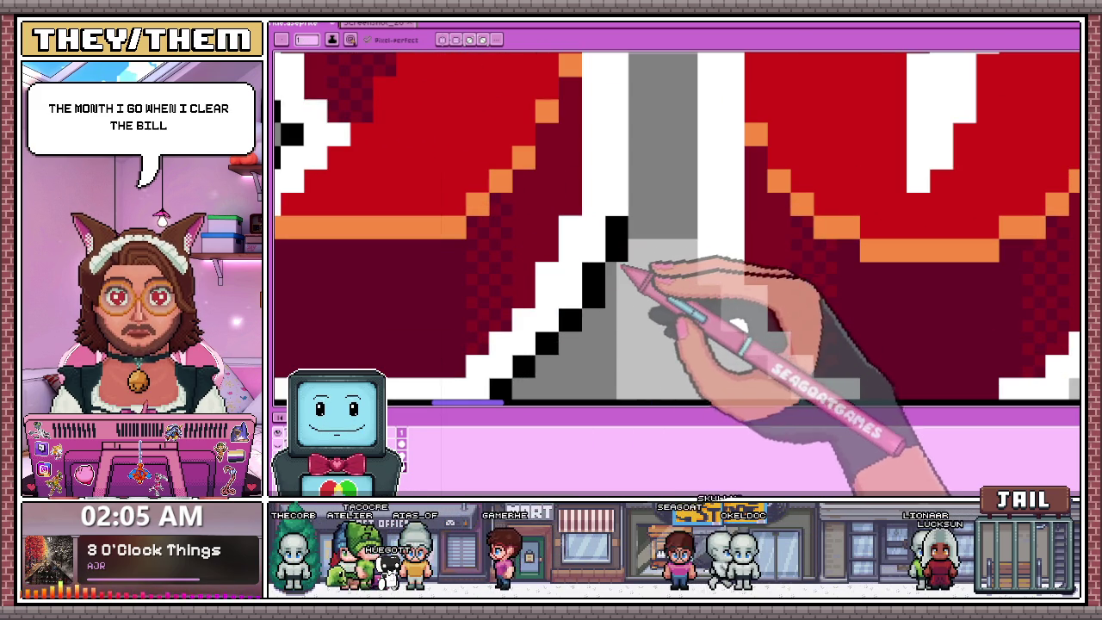
pyautogui.scroll(-1, 616, 275)
pyautogui.scroll(1, 627, 188)
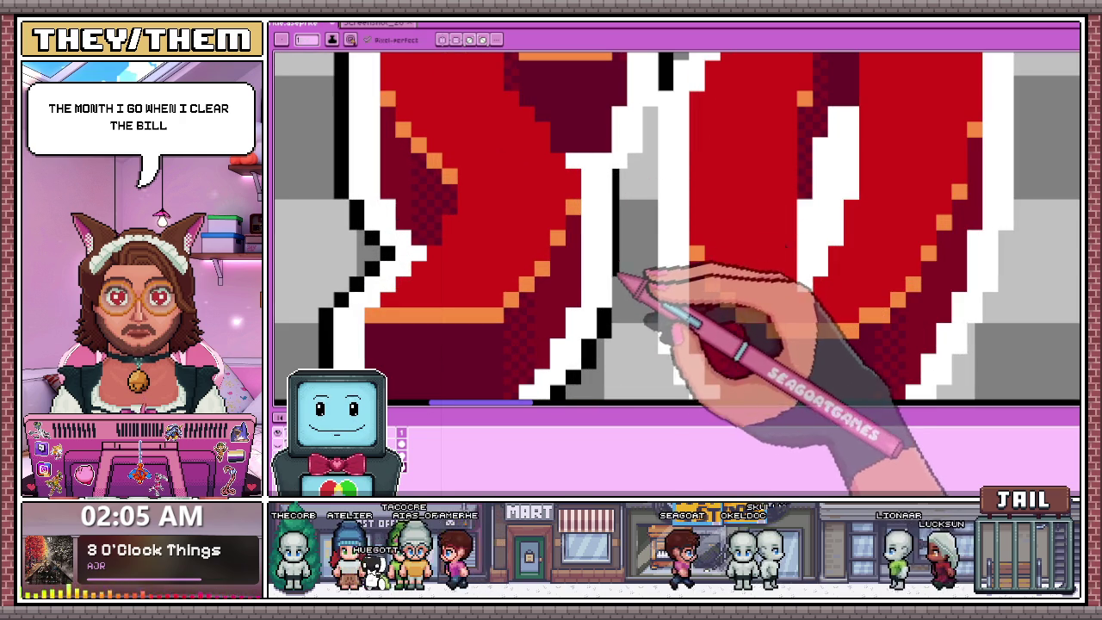
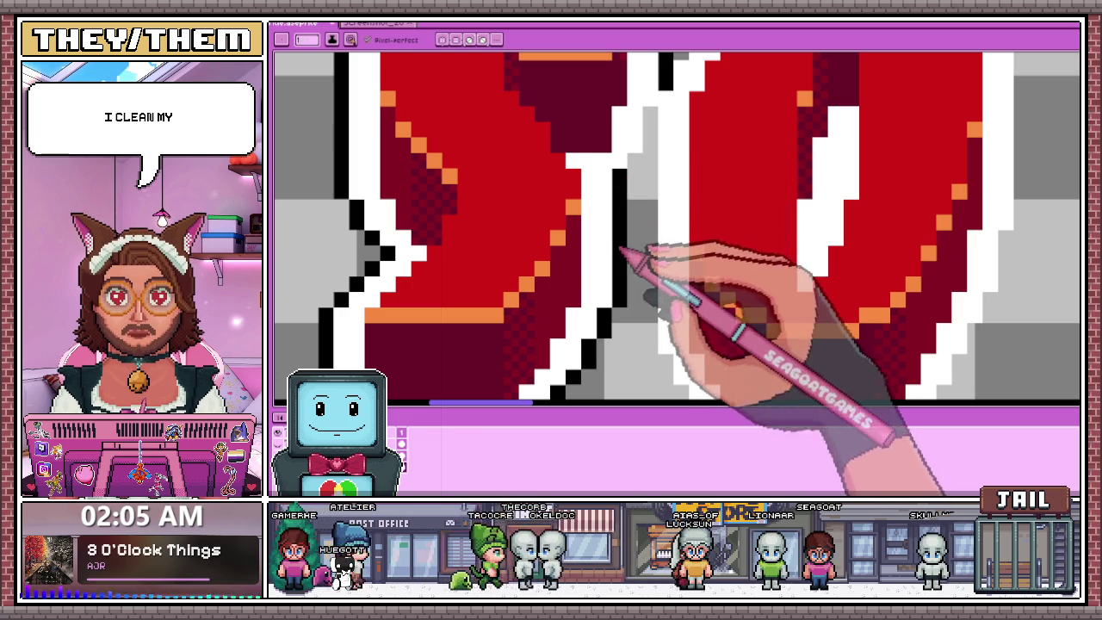
# Draw a vertical black pixel column down the narrow gap between the S and O outlines.
pyautogui.scroll(1, 654, 170)
pyautogui.scroll(-2, 651, 189)
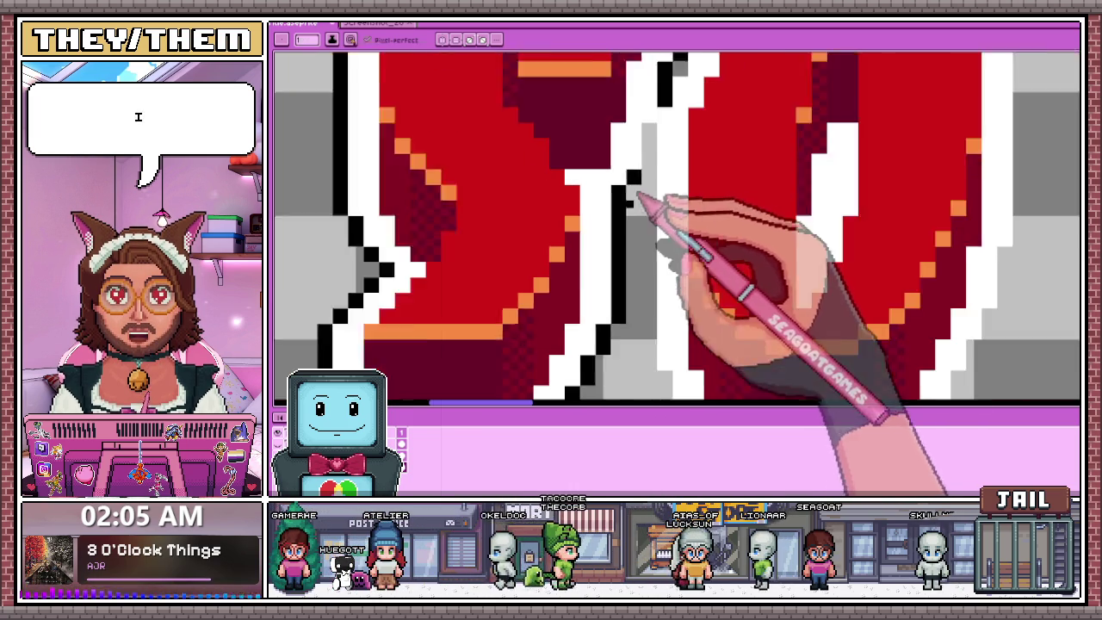
pyautogui.scroll(-1, 516, 259)
pyautogui.scroll(1, 551, 224)
pyautogui.scroll(2, 571, 150)
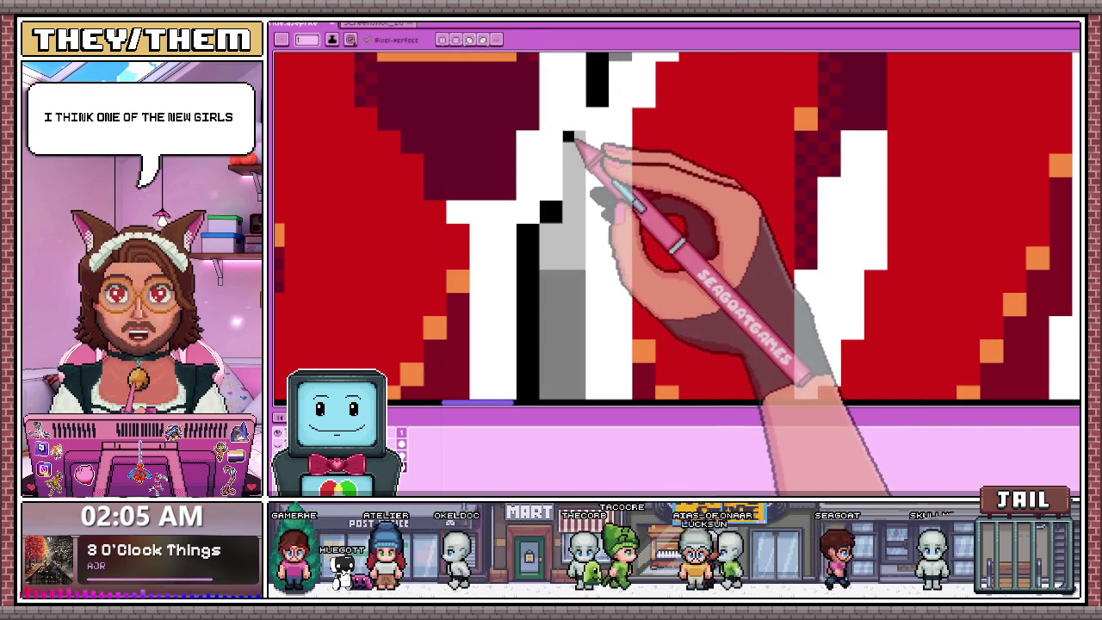
pyautogui.moveTo(576, 195); pyautogui.dragTo(578, 138)
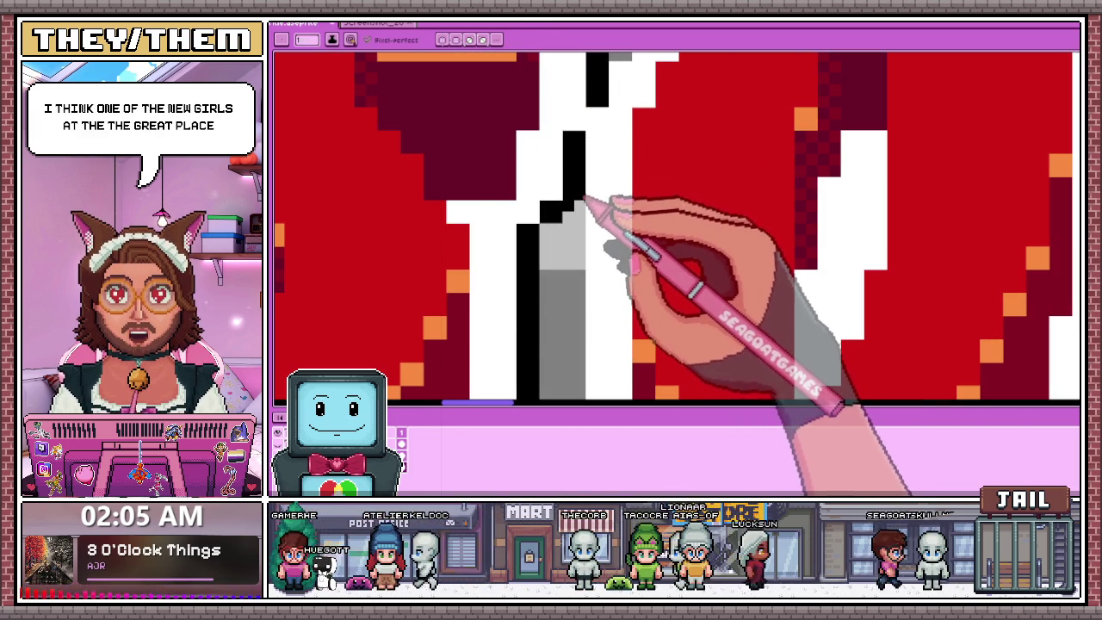
pyautogui.scroll(-3, 568, 207)
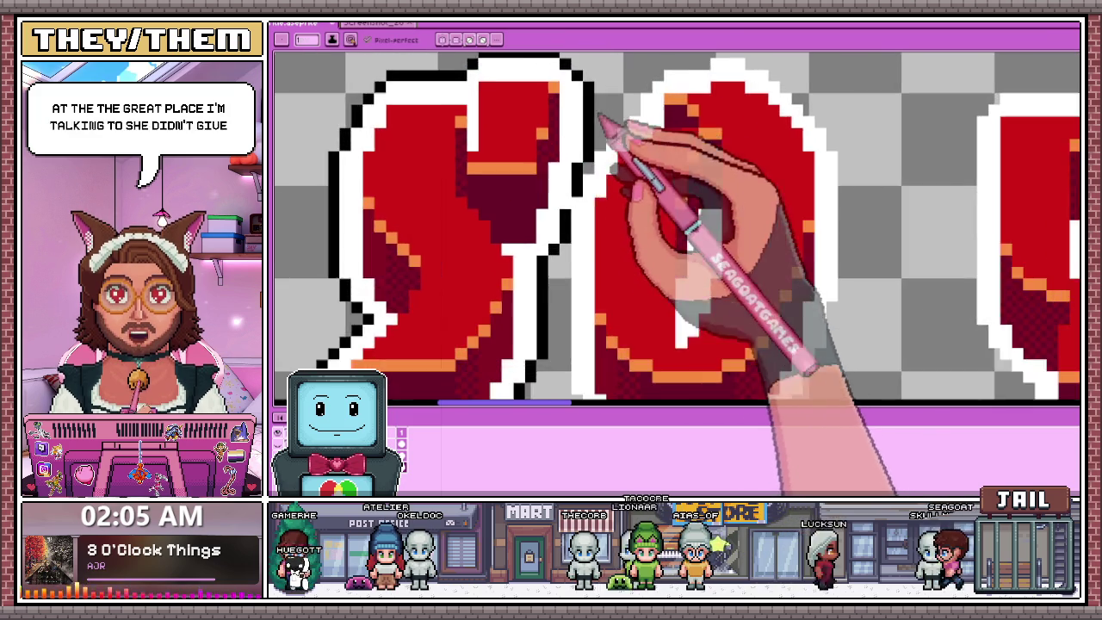
pyautogui.scroll(3, 592, 206)
pyautogui.scroll(1, 564, 214)
pyautogui.scroll(-2, 568, 220)
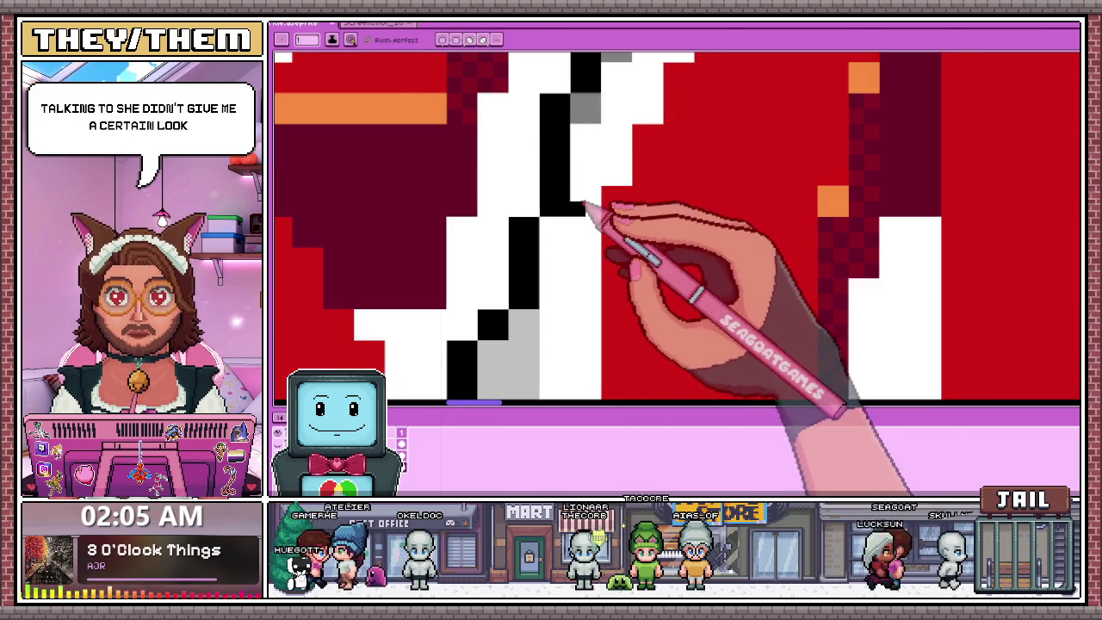
pyautogui.scroll(-2, 594, 155)
pyautogui.scroll(-1, 583, 207)
pyautogui.scroll(-3, 616, 223)
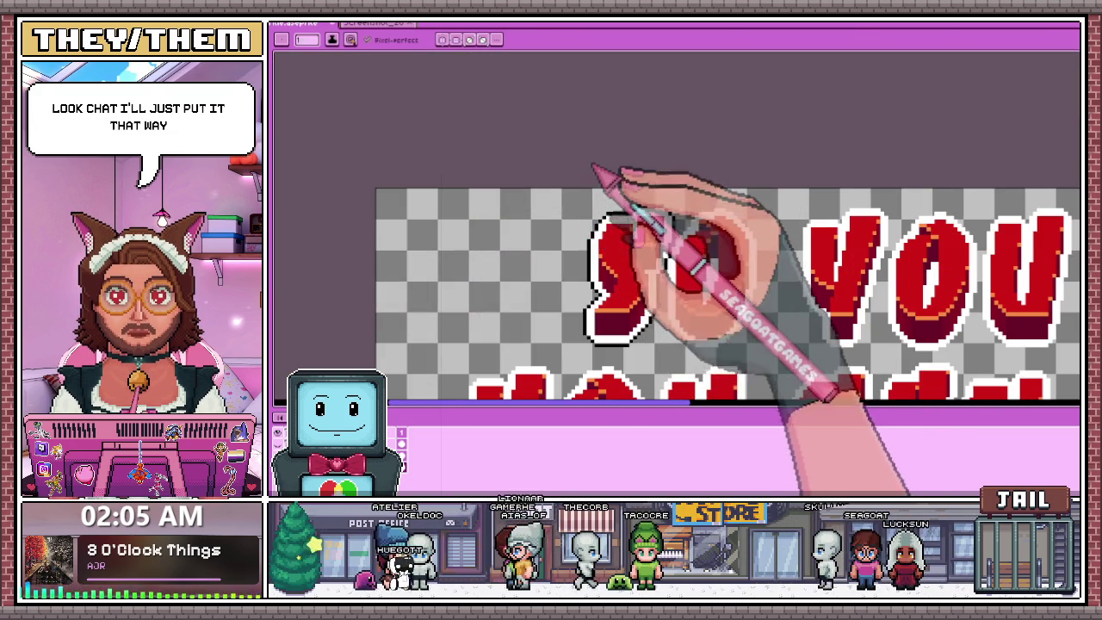
# Select the whole S letter with the Rectangular Marquee.
pyautogui.press('m')
pyautogui.scroll(1, 602, 198)
pyautogui.scroll(-2, 456, 172)
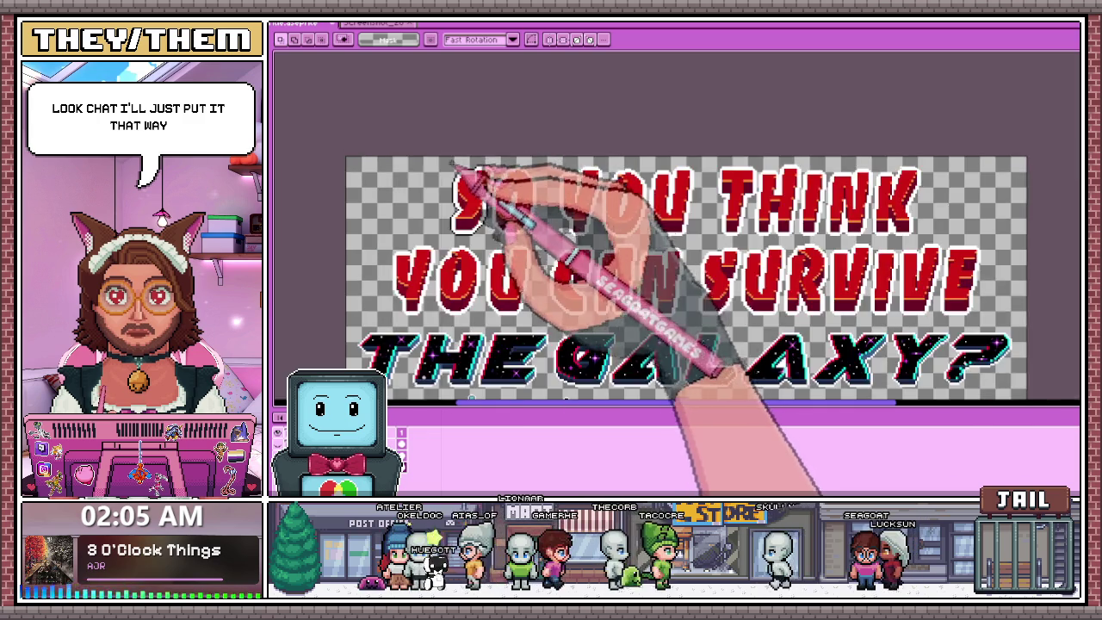
pyautogui.scroll(2, 448, 172)
pyautogui.moveTo(384, 88); pyautogui.dragTo(538, 316)
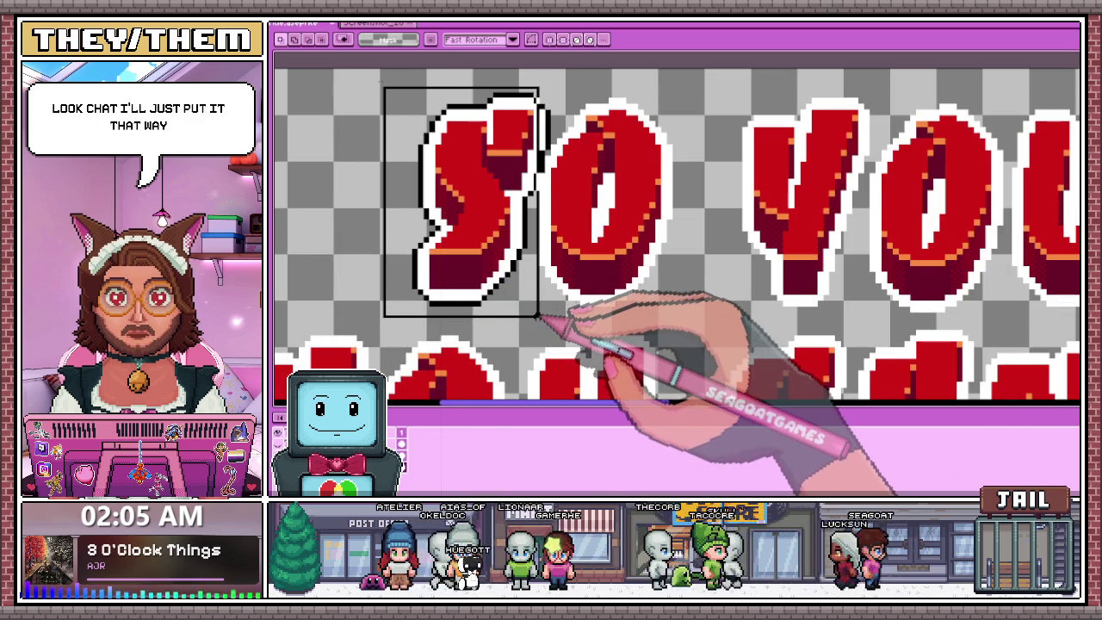
pyautogui.scroll(1, 532, 301)
pyautogui.scroll(1, 526, 284)
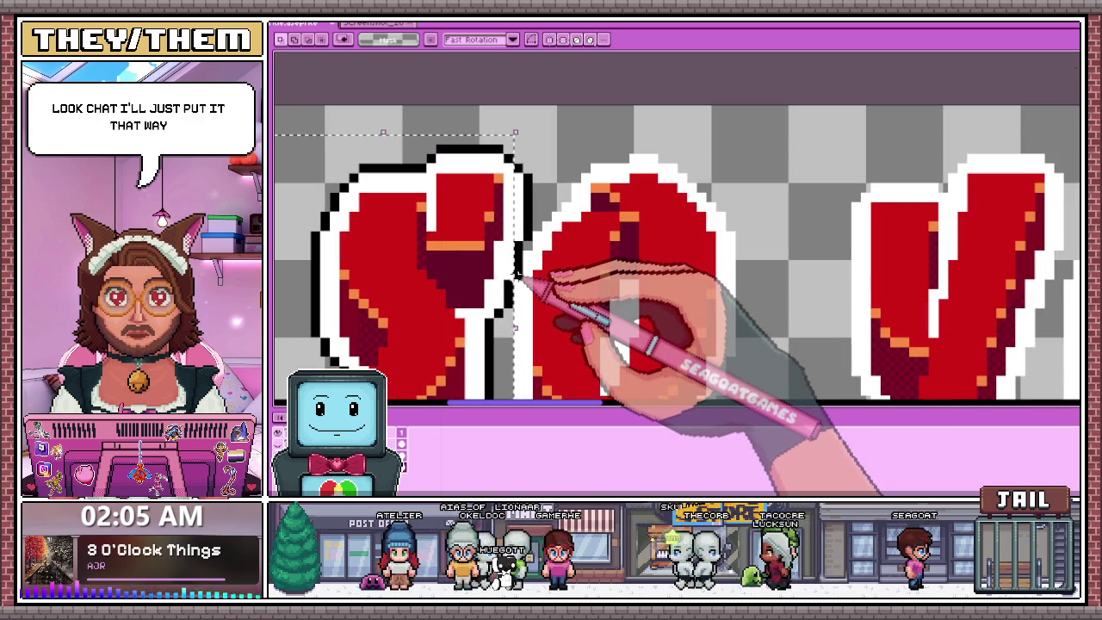
pyautogui.moveTo(517, 273); pyautogui.dragTo(540, 203)
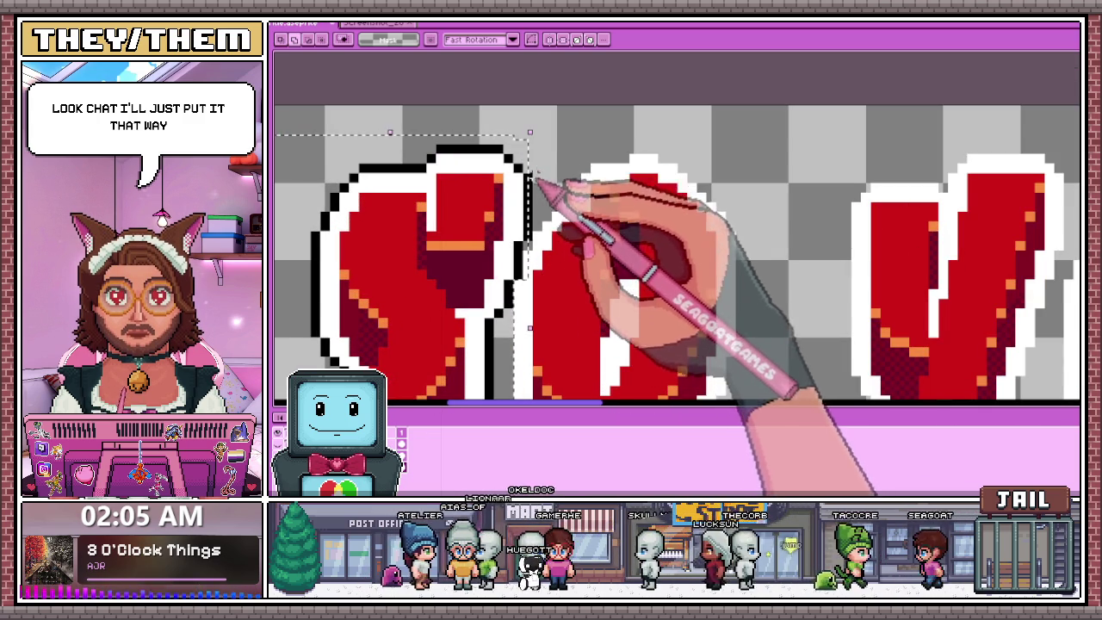
pyautogui.scroll(2, 538, 205)
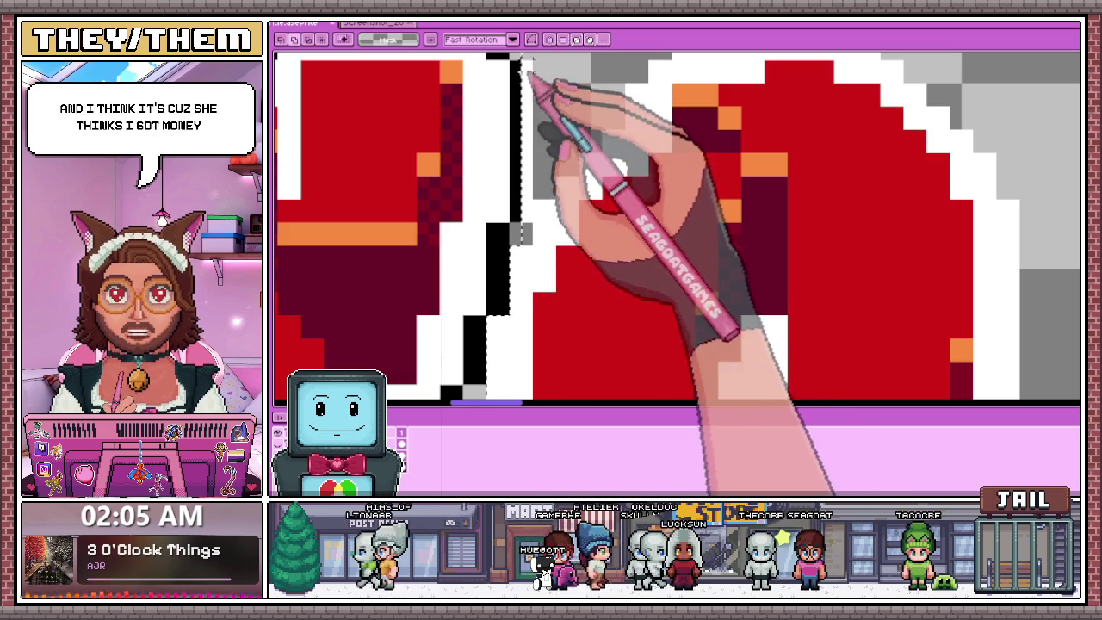
pyautogui.scroll(-2, 523, 184)
# Nudge the selected S two pixels left, then return to the Pencil tool.
pyautogui.press('Left')
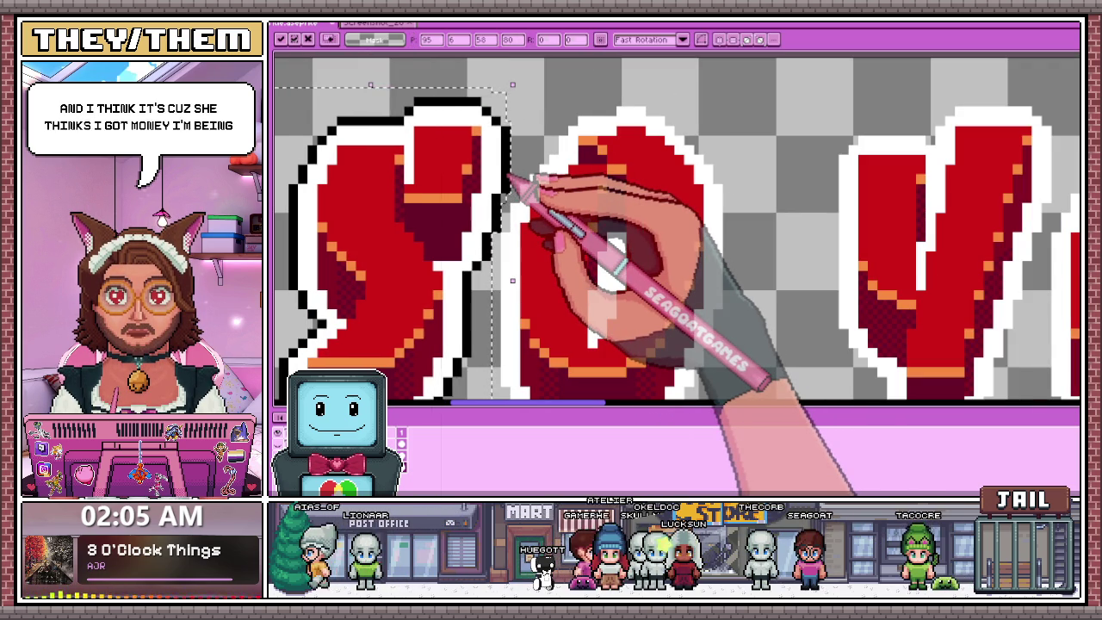
pyautogui.press('Left')
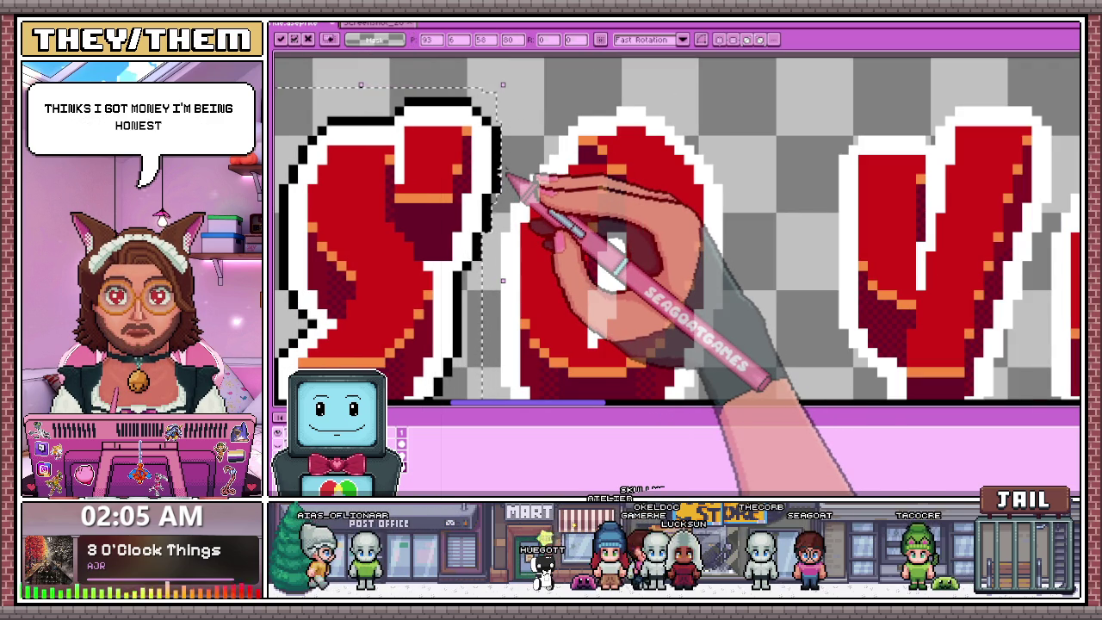
pyautogui.scroll(-1, 614, 225)
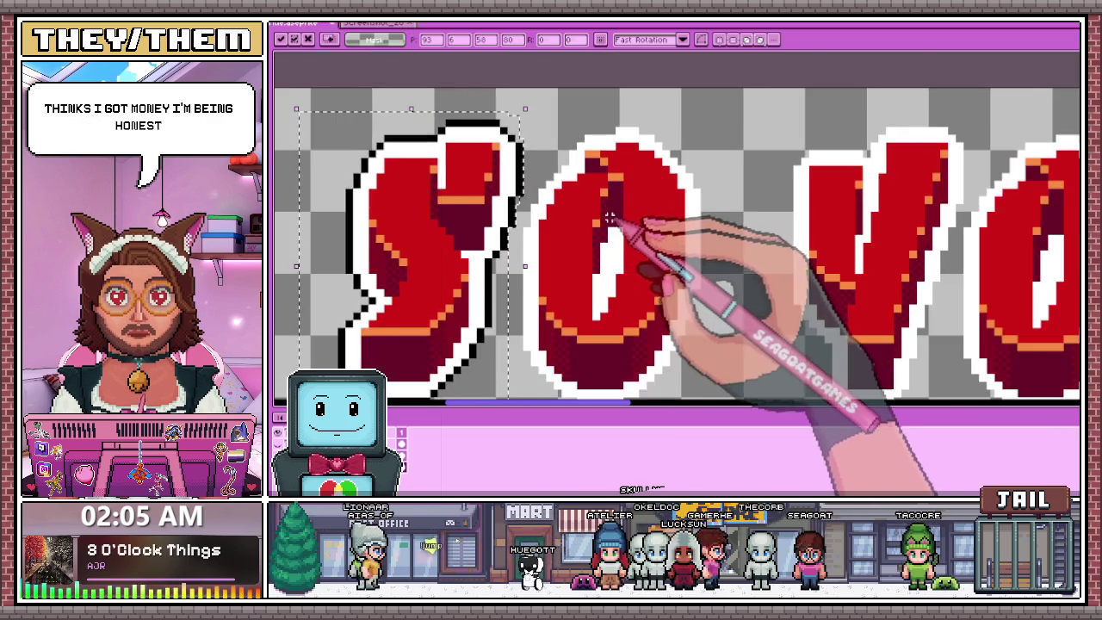
pyautogui.scroll(-1, 618, 222)
pyautogui.scroll(-1, 611, 172)
pyautogui.scroll(1, 620, 185)
pyautogui.scroll(1, 516, 184)
pyautogui.press('i')
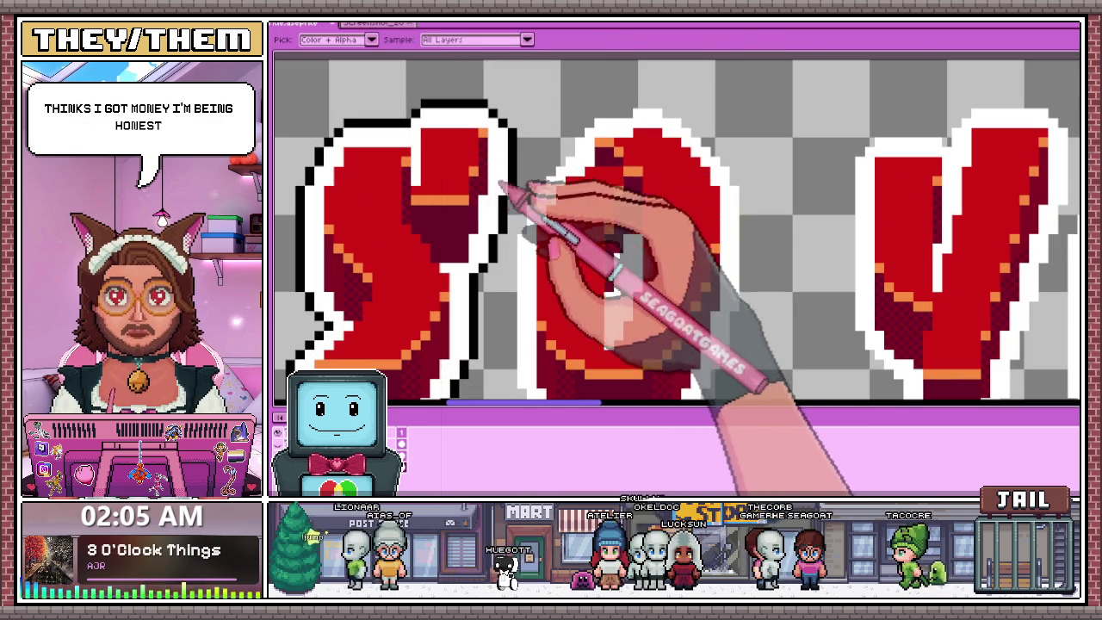
pyautogui.press('v')
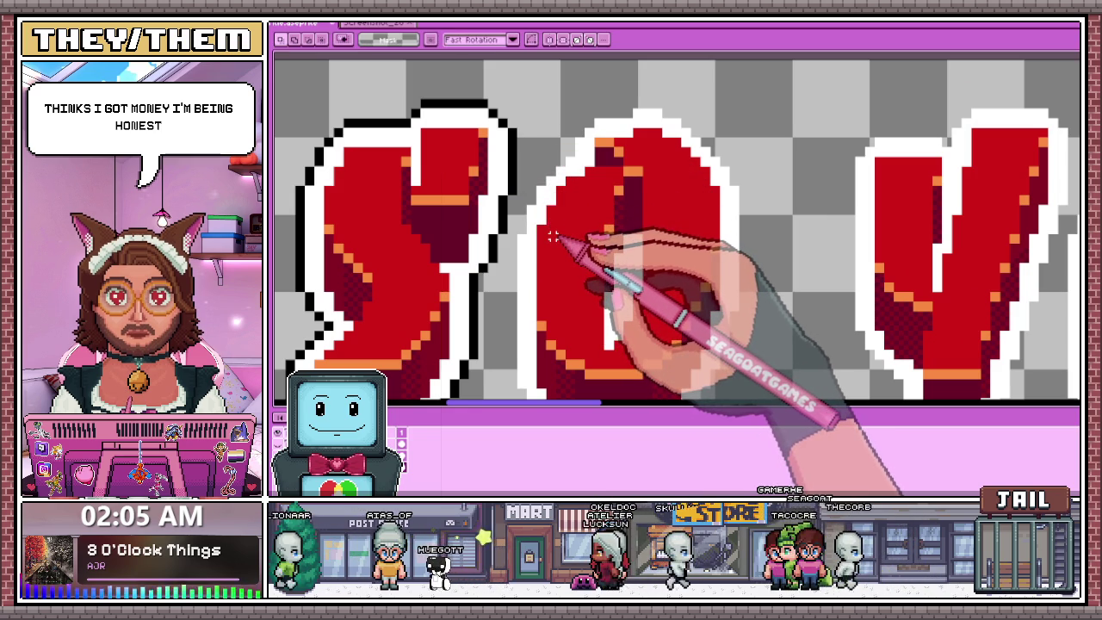
pyautogui.press('b')
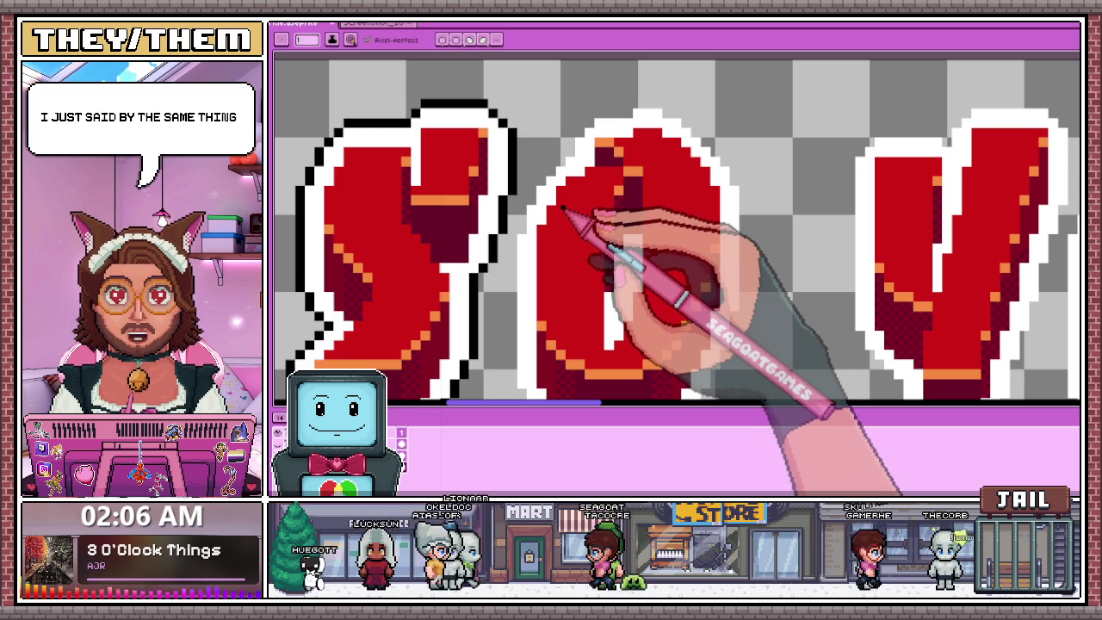
# Draw black outline pixels along the O's upper diagonal edge outside its white border.
pyautogui.scroll(-1, 551, 211)
pyautogui.scroll(2, 516, 202)
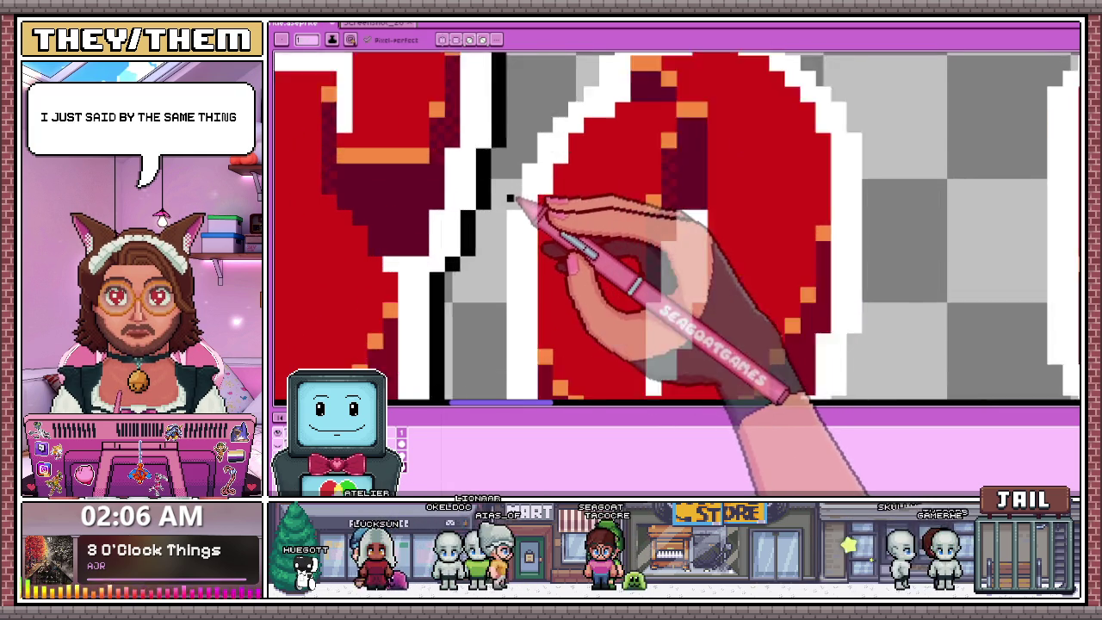
pyautogui.scroll(1, 510, 208)
pyautogui.scroll(-1, 516, 202)
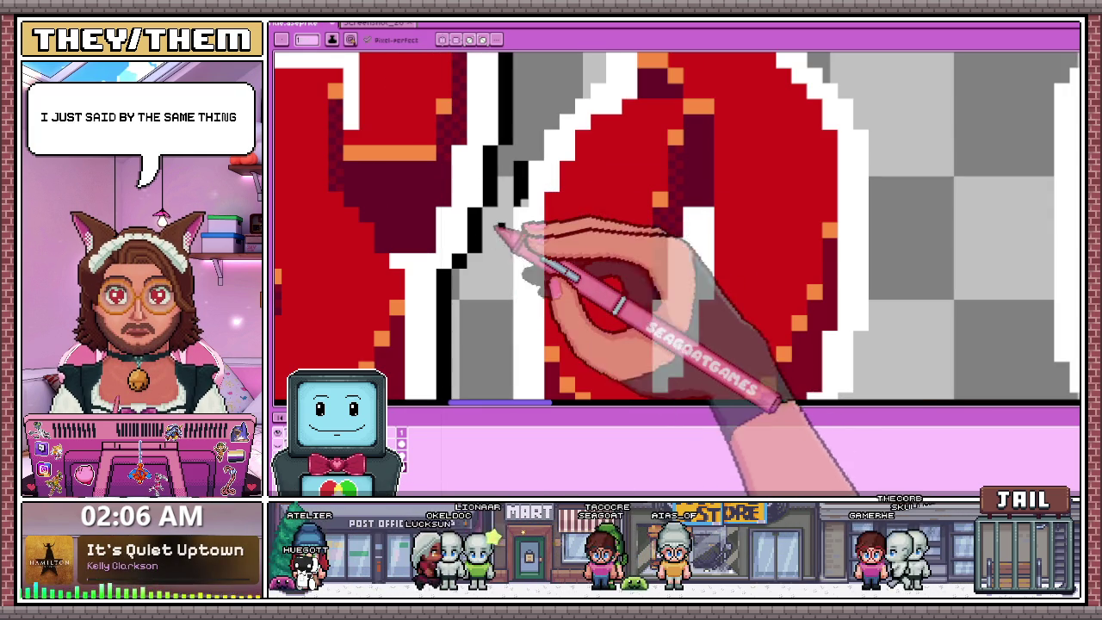
pyautogui.scroll(-2, 528, 209)
pyautogui.scroll(4, 562, 201)
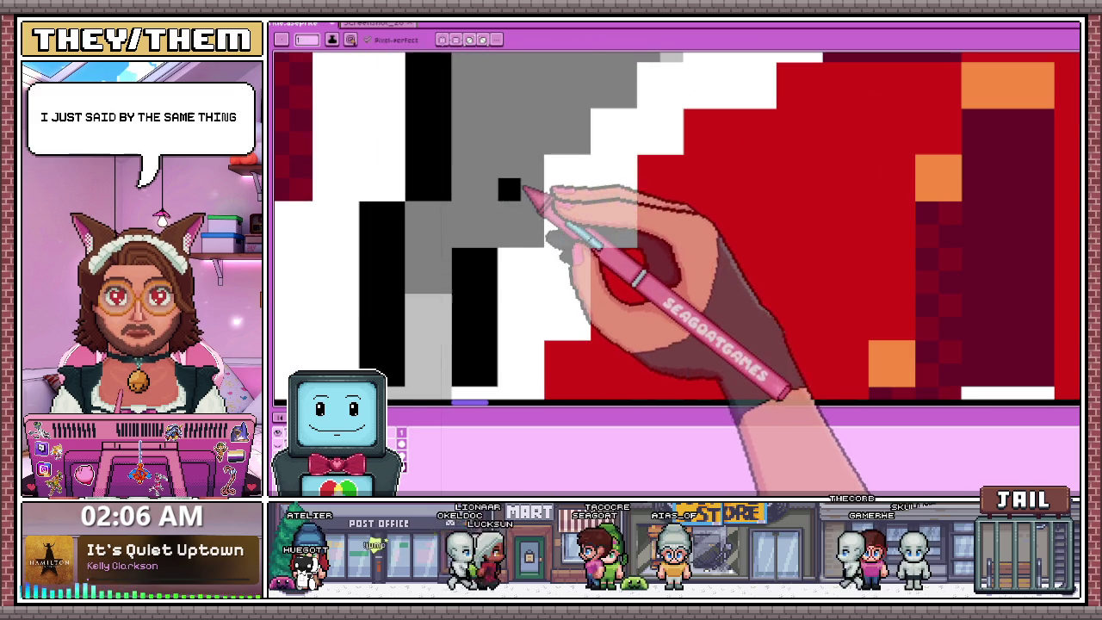
pyautogui.scroll(-2, 534, 234)
pyautogui.scroll(-2, 551, 236)
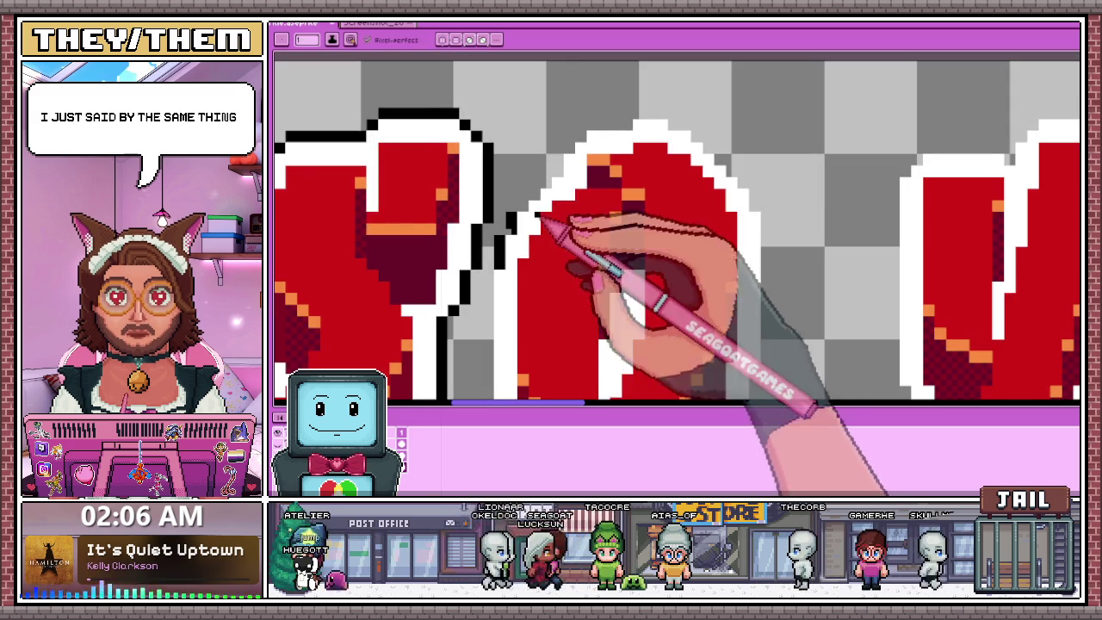
pyautogui.scroll(4, 516, 228)
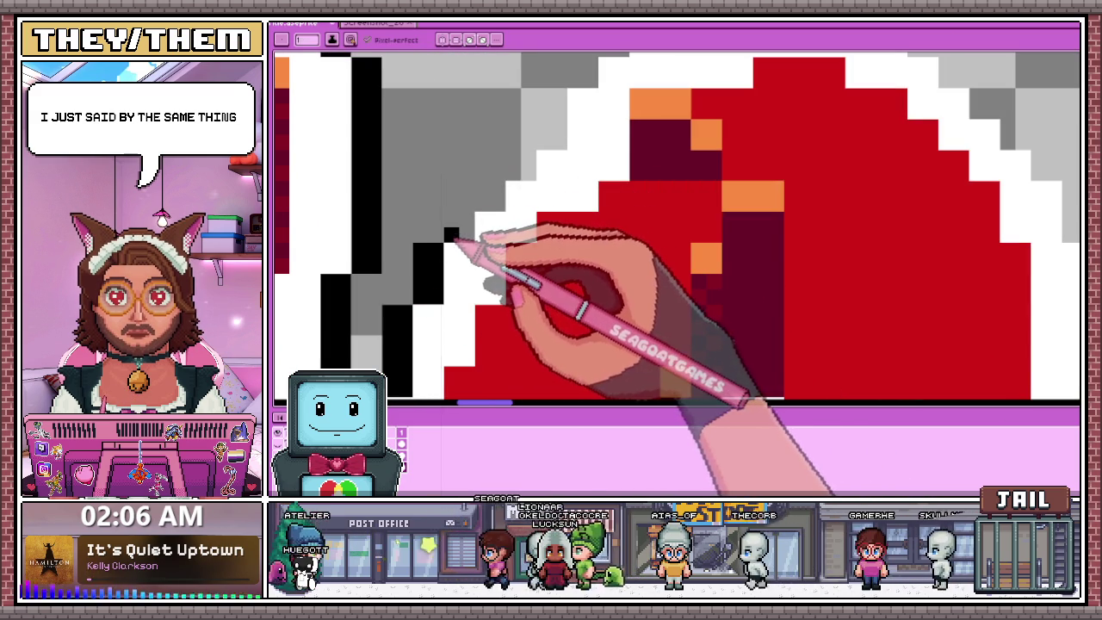
pyautogui.moveTo(461, 233); pyautogui.dragTo(484, 196)
pyautogui.scroll(-2, 490, 210)
pyautogui.scroll(2, 516, 189)
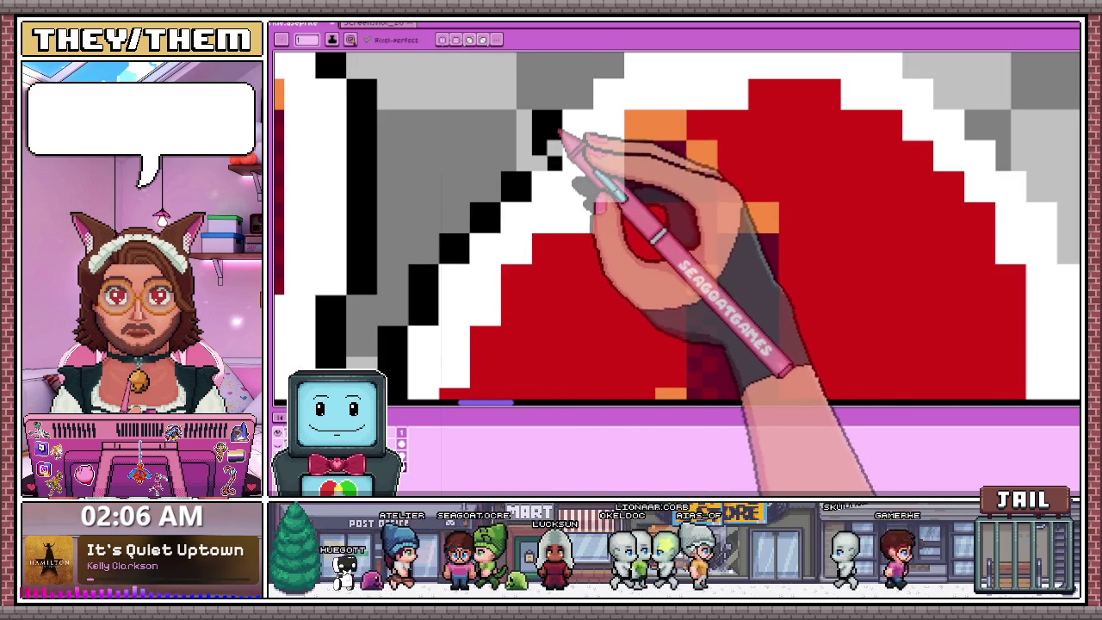
pyautogui.scroll(-3, 548, 172)
pyautogui.scroll(3, 568, 130)
pyautogui.scroll(1, 527, 196)
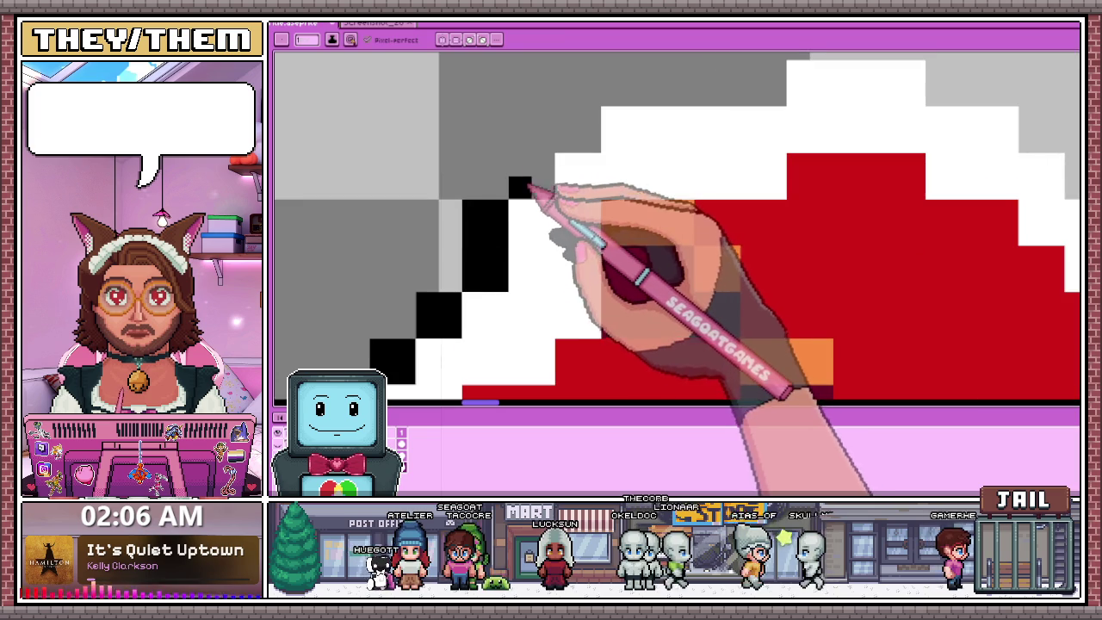
pyautogui.scroll(-3, 517, 155)
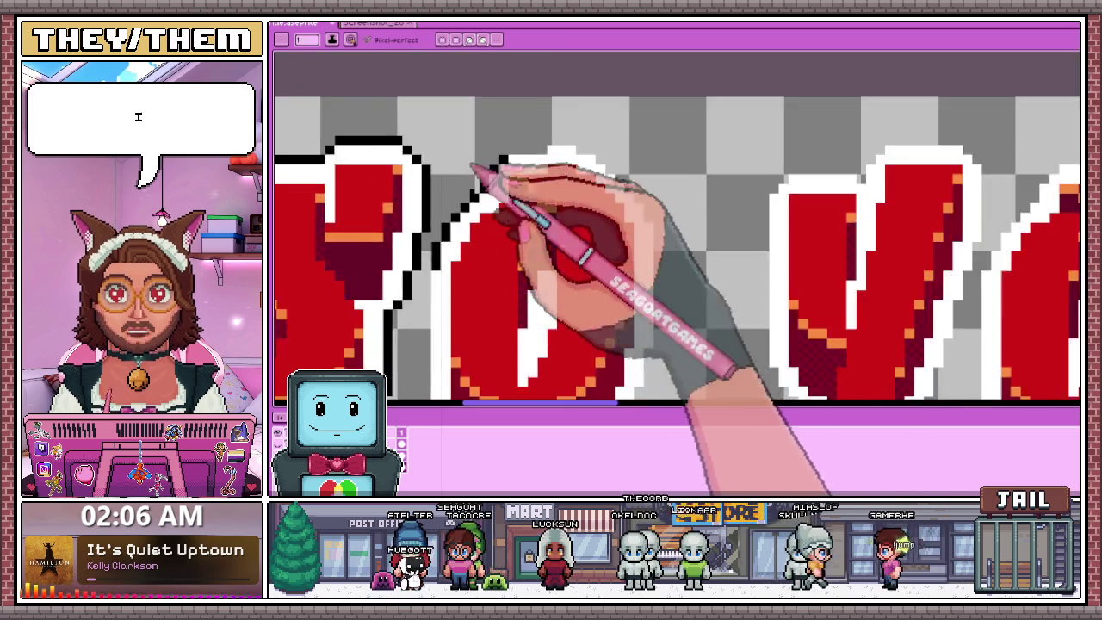
pyautogui.scroll(2, 528, 209)
pyautogui.scroll(2, 502, 196)
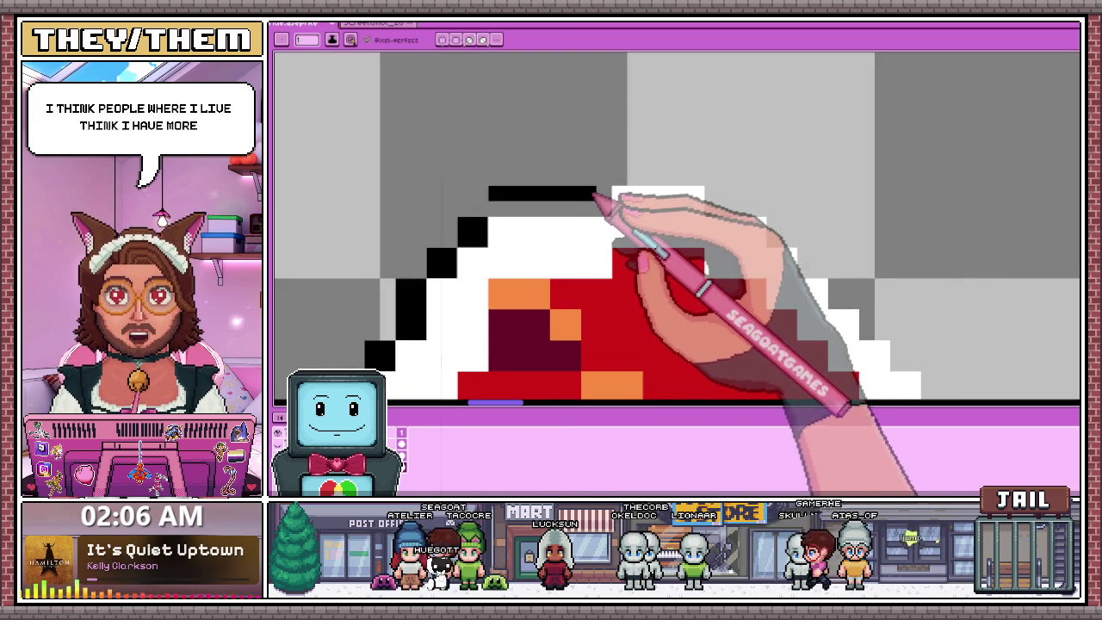
pyautogui.scroll(-1, 533, 209)
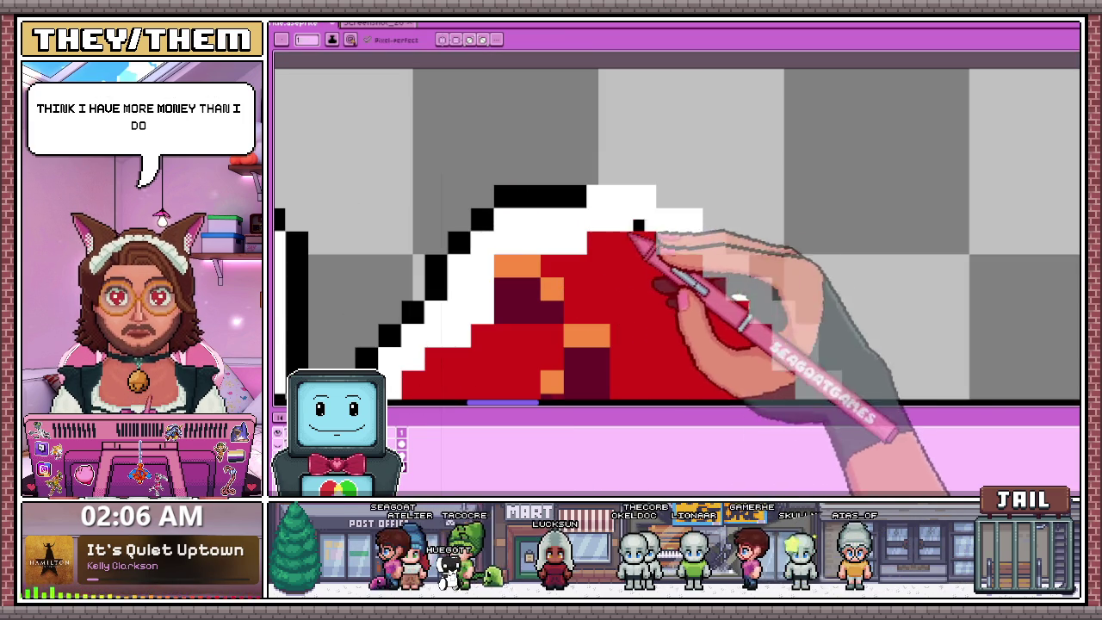
pyautogui.scroll(2, 636, 202)
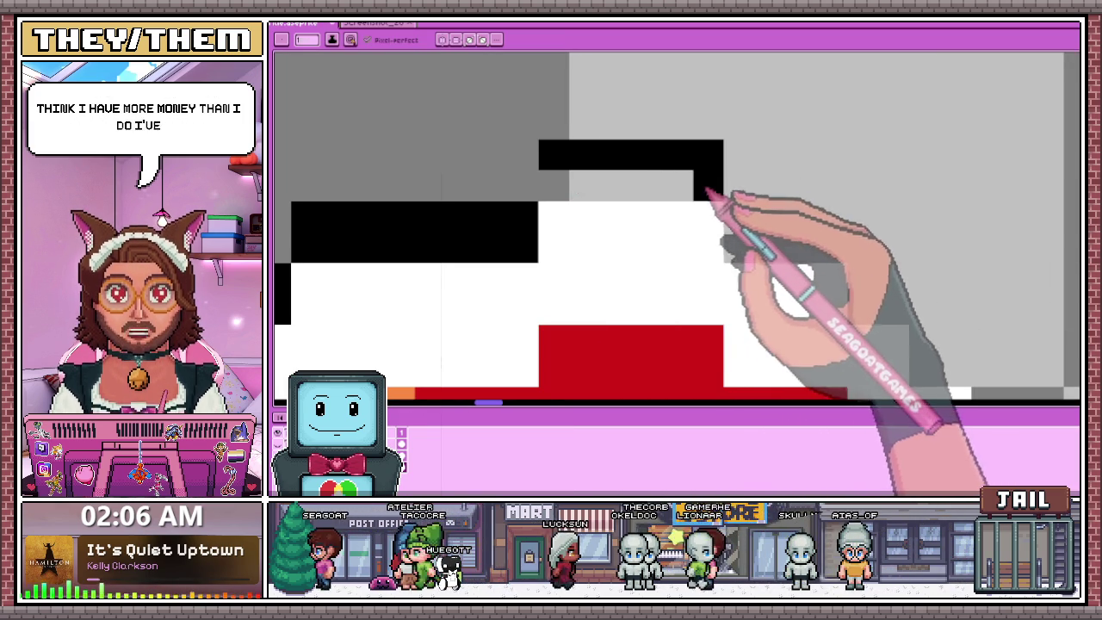
pyautogui.scroll(-2, 568, 211)
pyautogui.scroll(2, 556, 181)
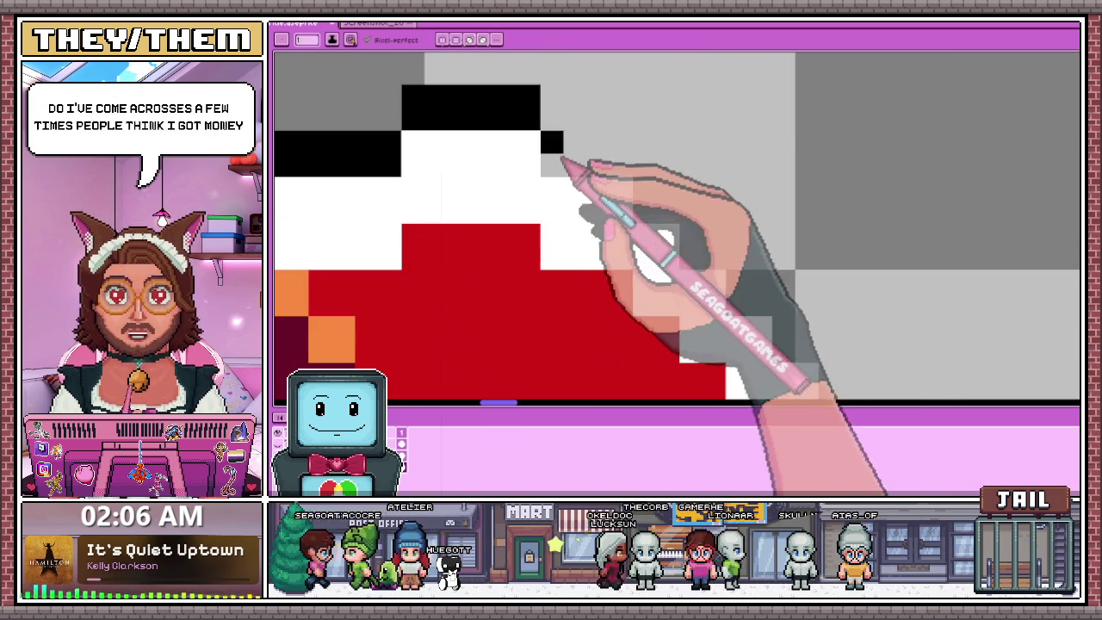
pyautogui.scroll(-2, 603, 155)
pyautogui.scroll(1, 590, 160)
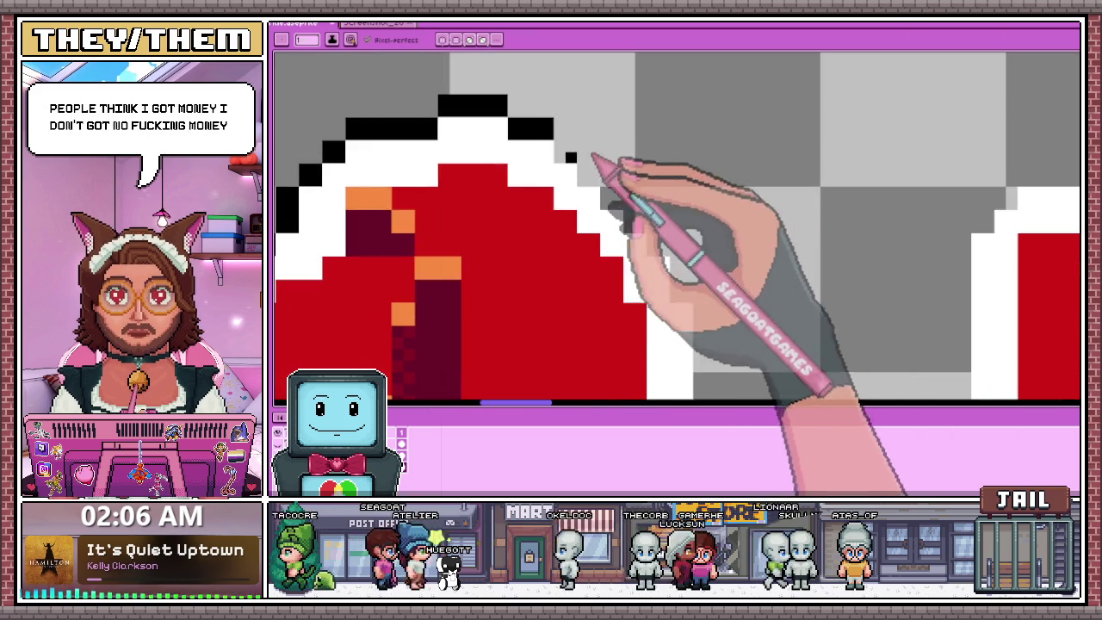
pyautogui.scroll(1, 577, 160)
pyautogui.scroll(-2, 602, 185)
pyautogui.scroll(1, 620, 228)
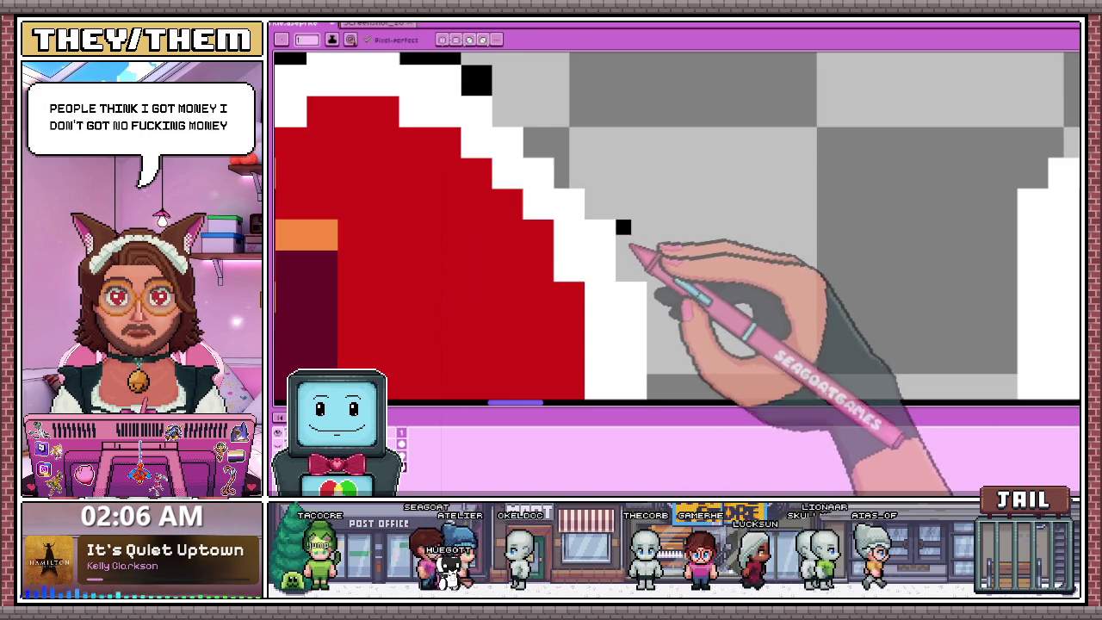
pyautogui.scroll(1, 538, 136)
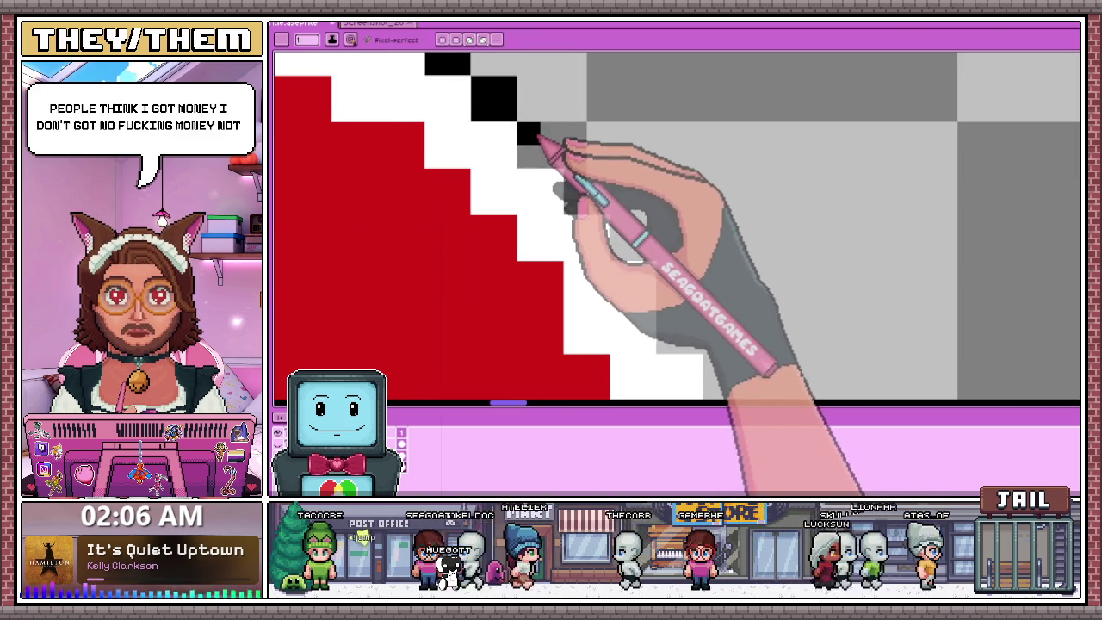
pyautogui.scroll(-2, 593, 172)
pyautogui.scroll(1, 550, 153)
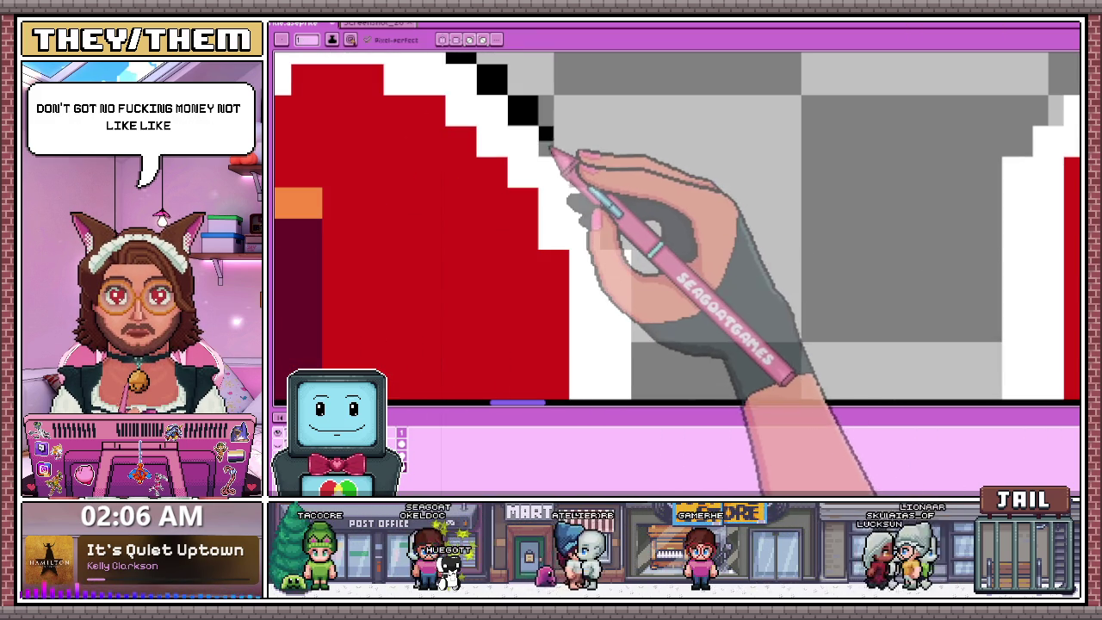
pyautogui.scroll(-2, 587, 180)
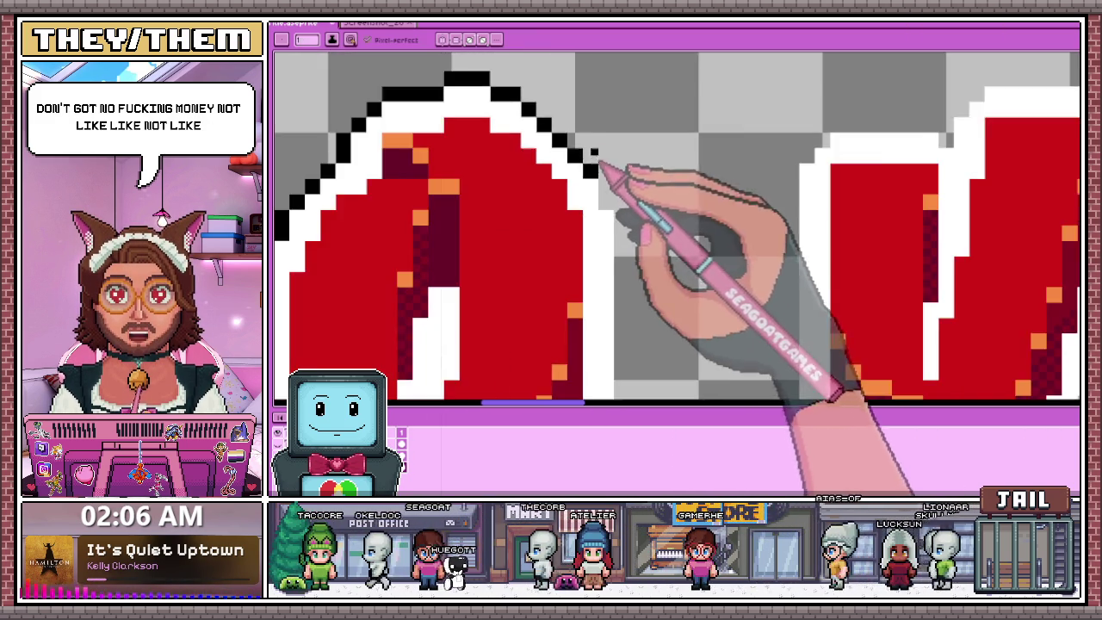
# Add a black pixel extending the stepped outline further down the O's right side.
pyautogui.scroll(3, 603, 173)
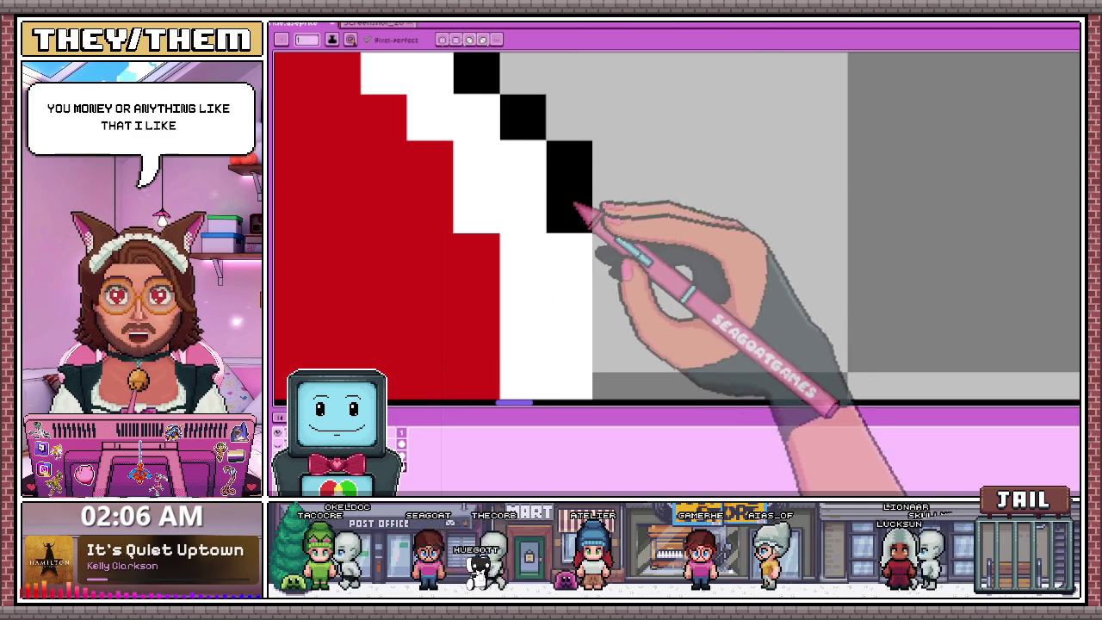
pyautogui.scroll(-2, 575, 209)
pyautogui.scroll(1, 594, 172)
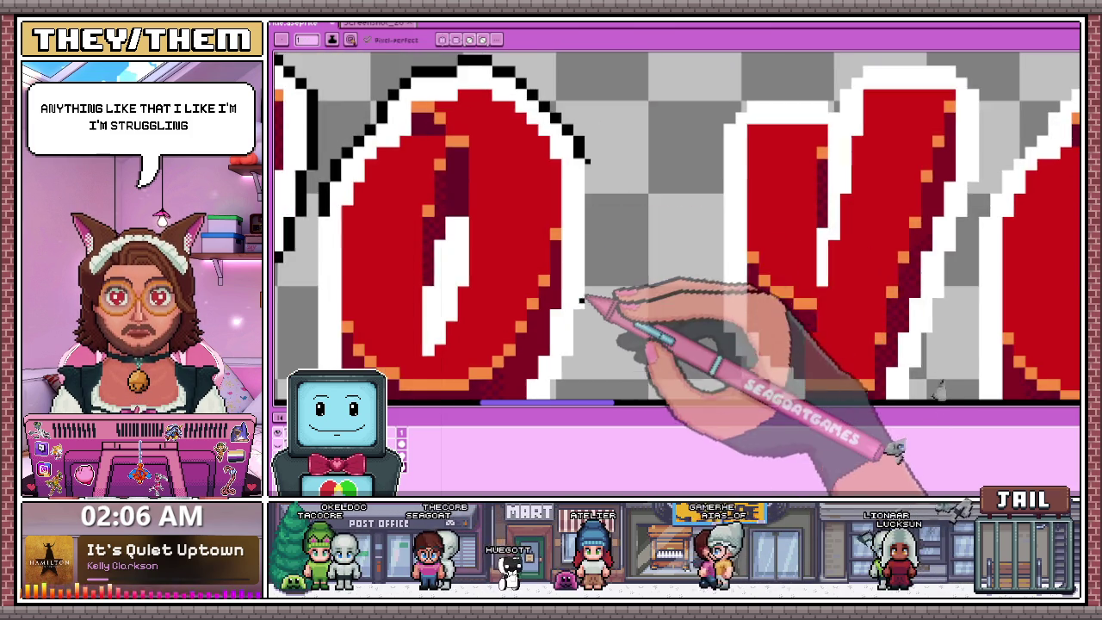
pyautogui.scroll(2, 583, 301)
pyautogui.scroll(-2, 594, 311)
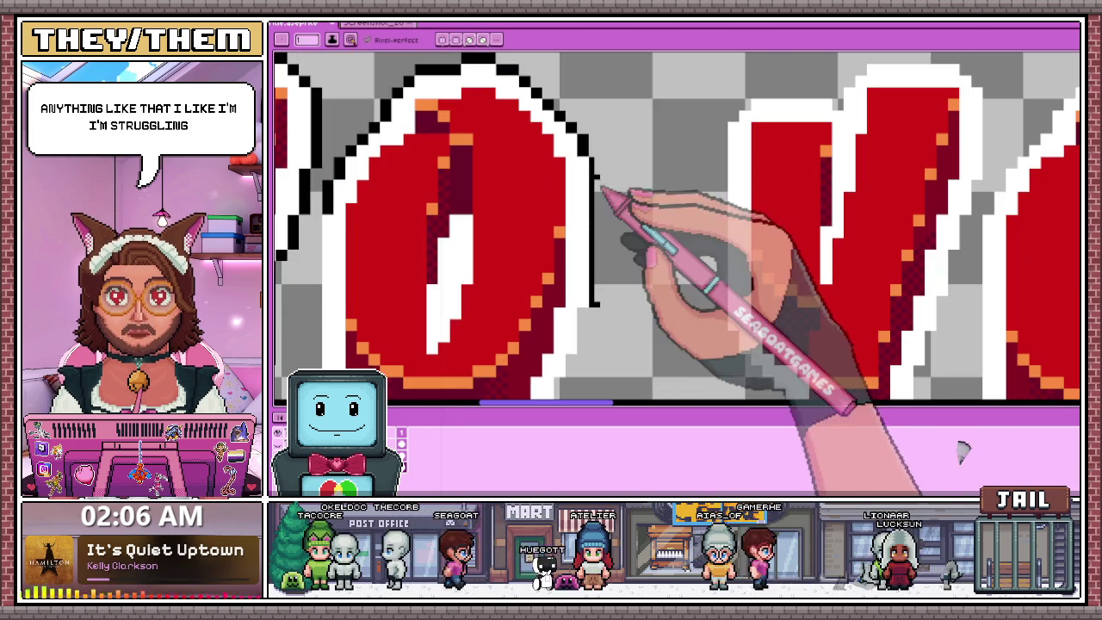
pyautogui.scroll(-2, 604, 215)
pyautogui.scroll(1, 591, 238)
pyautogui.scroll(2, 586, 225)
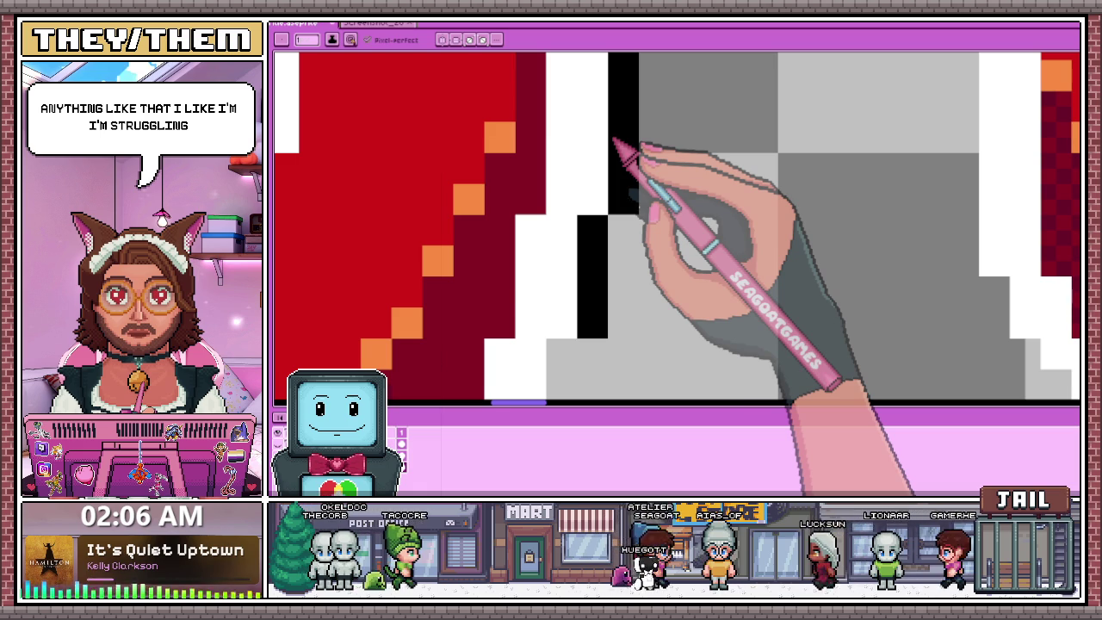
pyautogui.scroll(-1, 593, 164)
pyautogui.scroll(1, 598, 233)
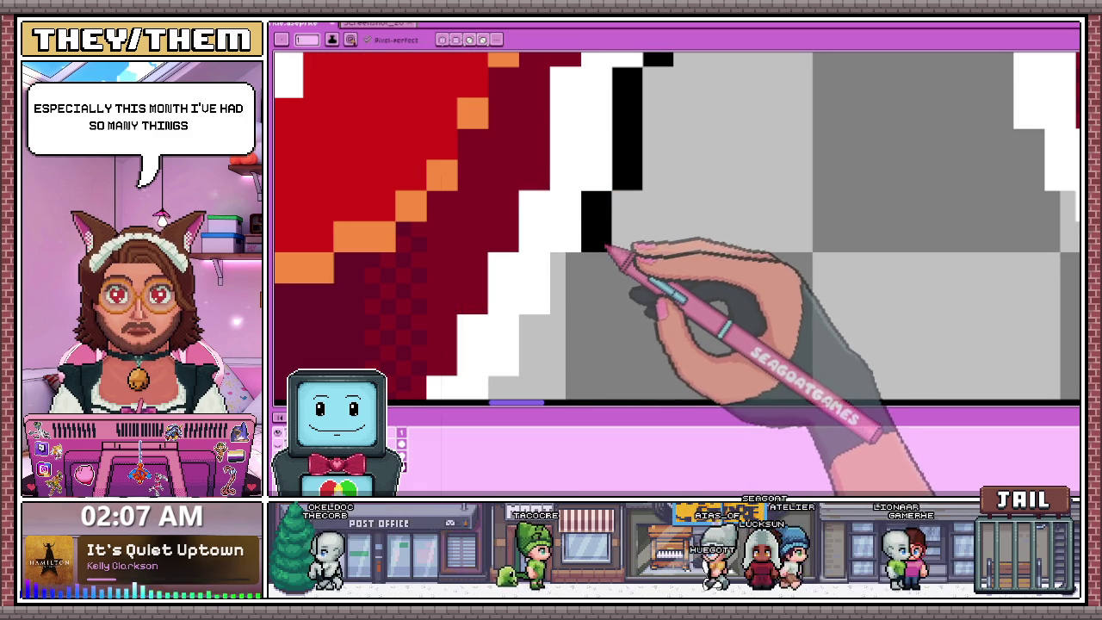
pyautogui.scroll(-1, 579, 269)
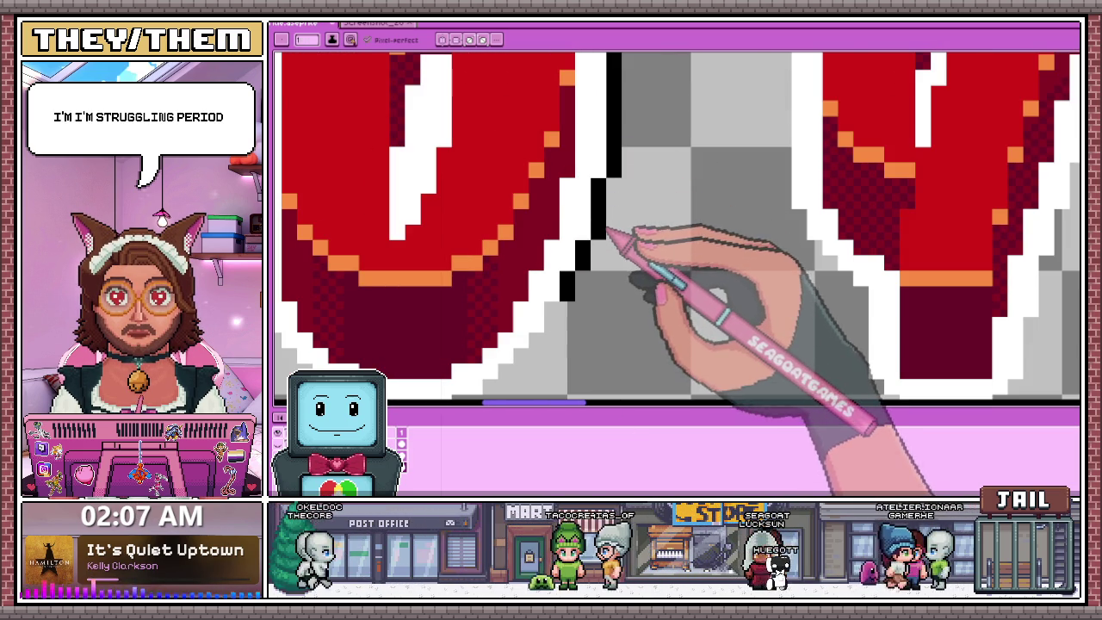
pyautogui.scroll(-2, 605, 219)
pyautogui.scroll(2, 591, 270)
pyautogui.scroll(1, 565, 283)
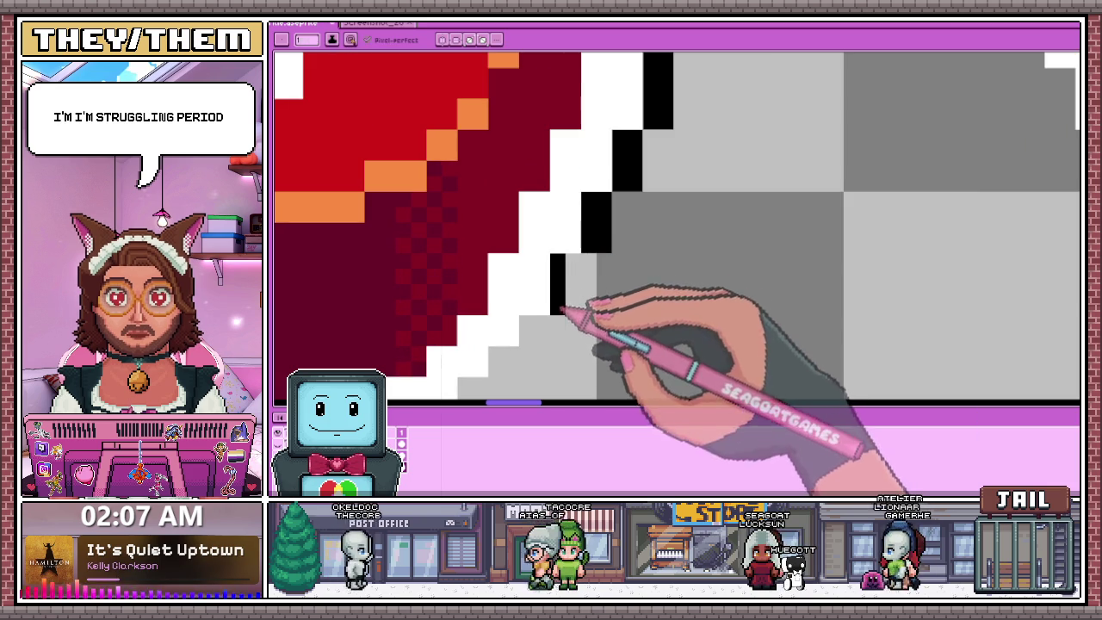
pyautogui.scroll(-2, 575, 303)
pyautogui.scroll(2, 553, 297)
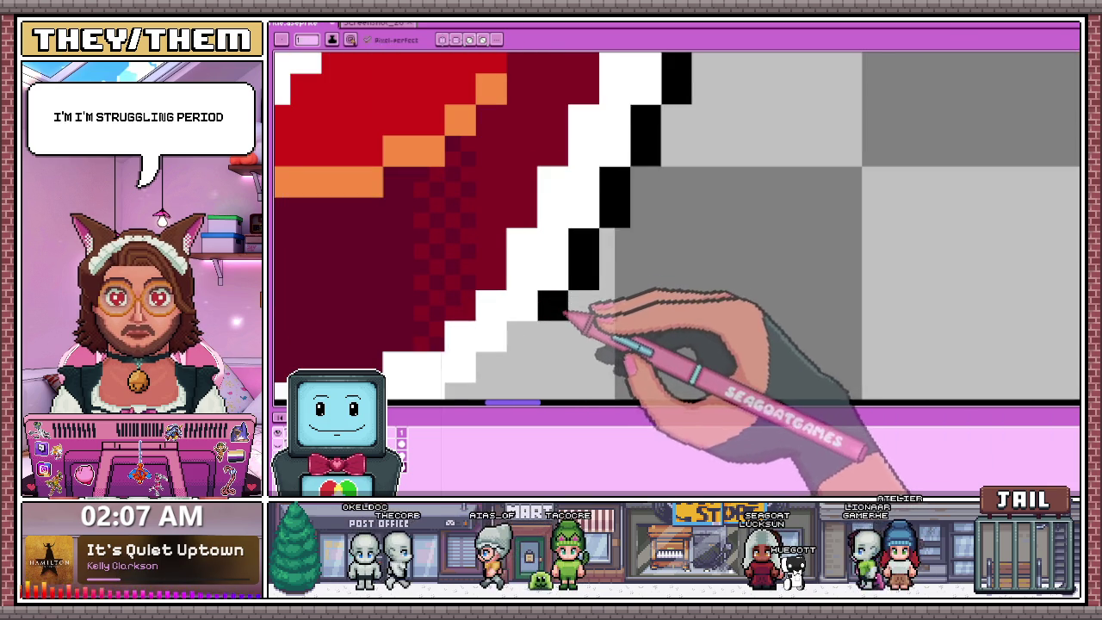
pyautogui.scroll(-2, 565, 308)
pyautogui.scroll(1, 549, 250)
pyautogui.scroll(1, 508, 290)
pyautogui.click(508, 298)
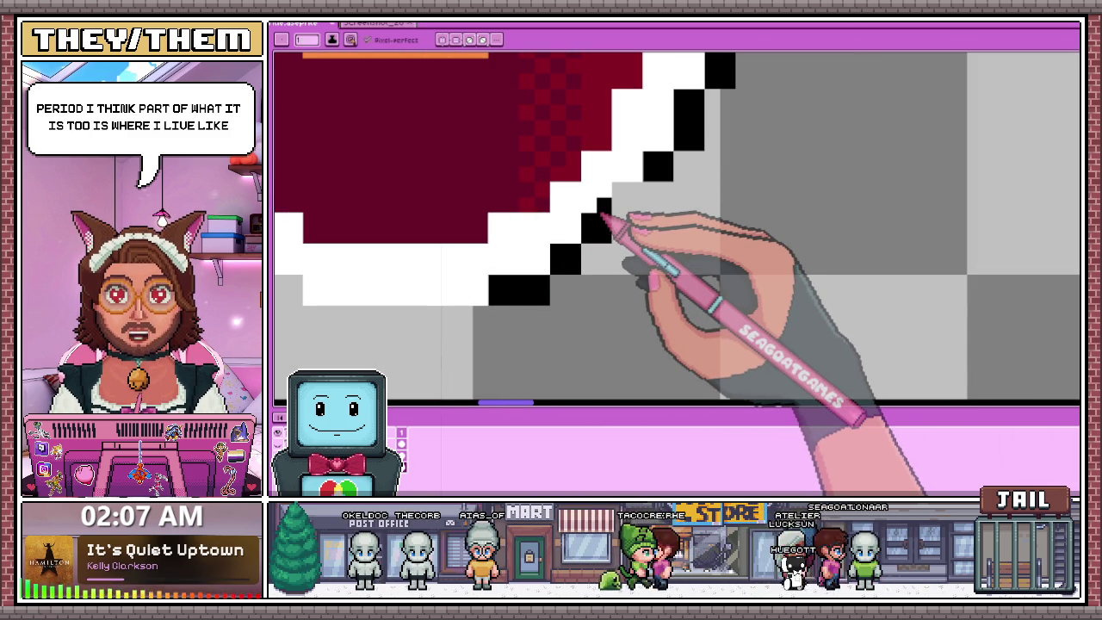
pyautogui.scroll(-2, 637, 189)
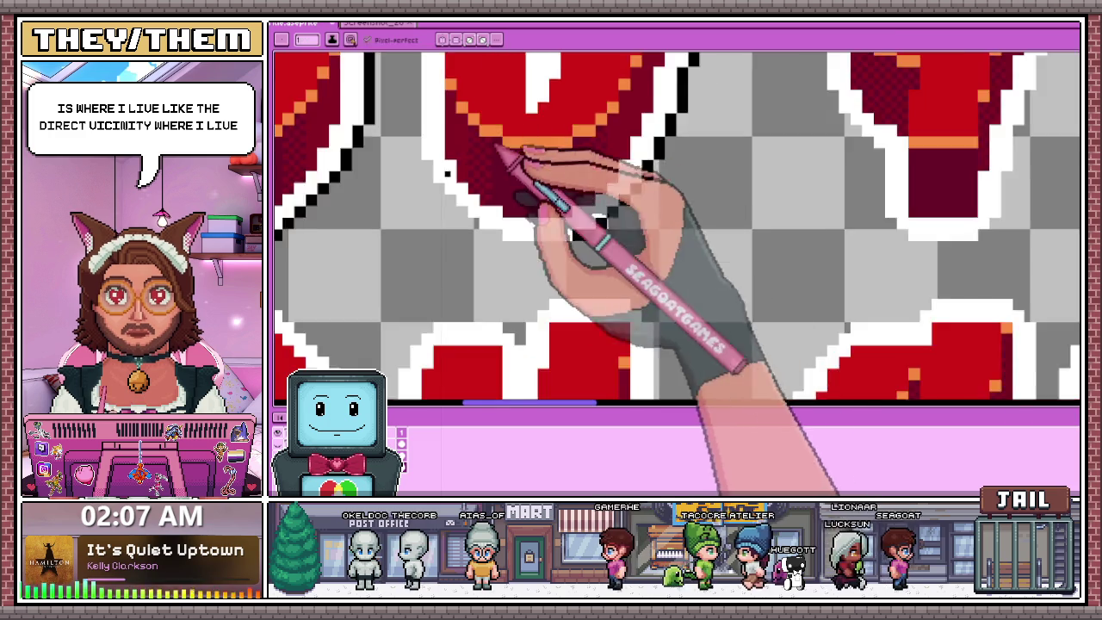
# Draw a black vertical line down the letter's left side, outside the white border.
pyautogui.scroll(-3, 496, 147)
pyautogui.scroll(1, 431, 266)
pyautogui.scroll(1, 465, 310)
pyautogui.scroll(1, 423, 172)
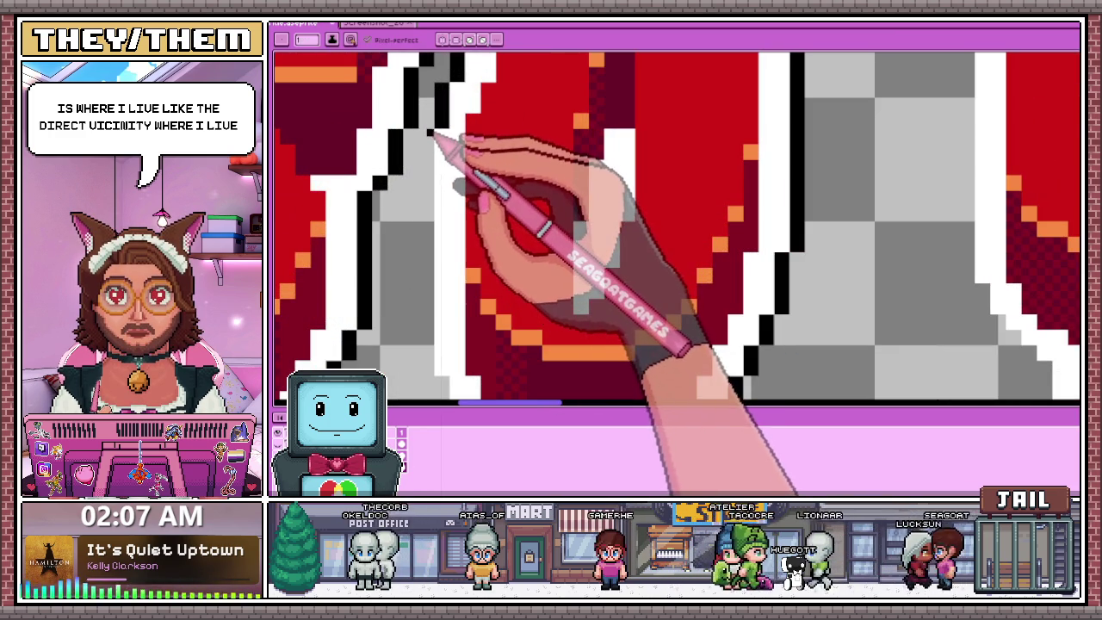
pyautogui.scroll(-1, 429, 138)
pyautogui.scroll(1, 433, 142)
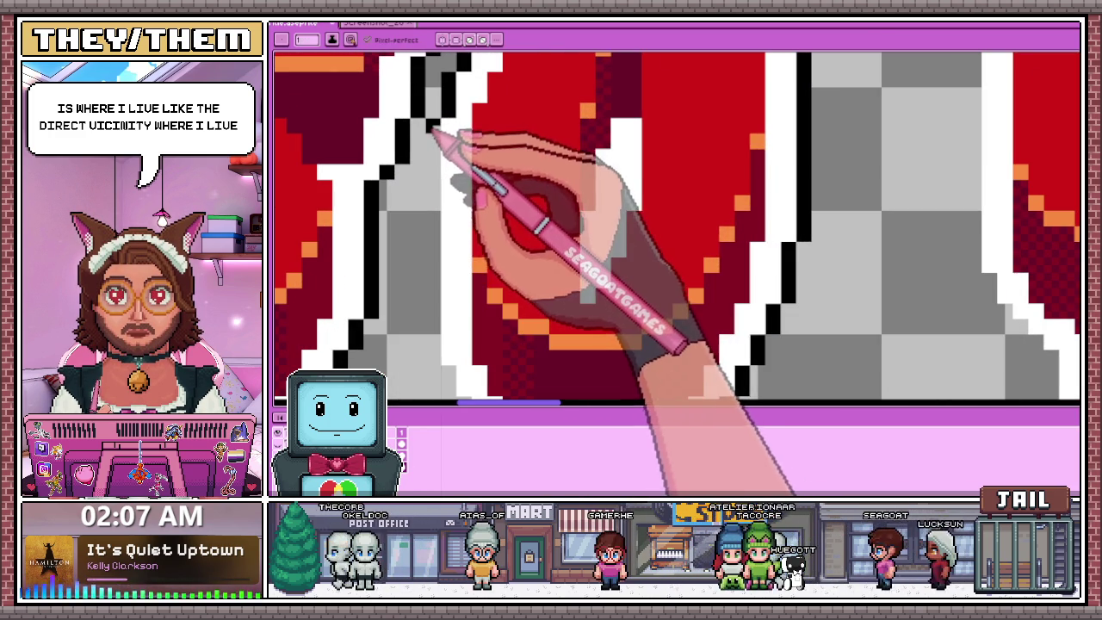
pyautogui.moveTo(433, 215); pyautogui.dragTo(432, 360)
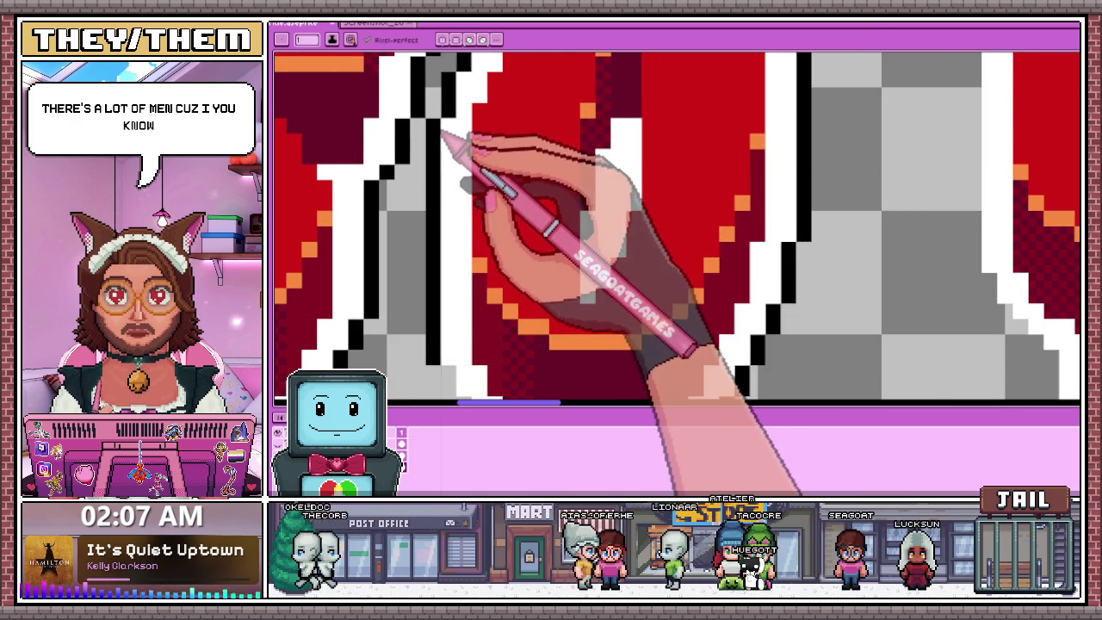
pyautogui.scroll(-1, 460, 180)
pyautogui.scroll(-2, 456, 205)
pyautogui.scroll(-1, 491, 184)
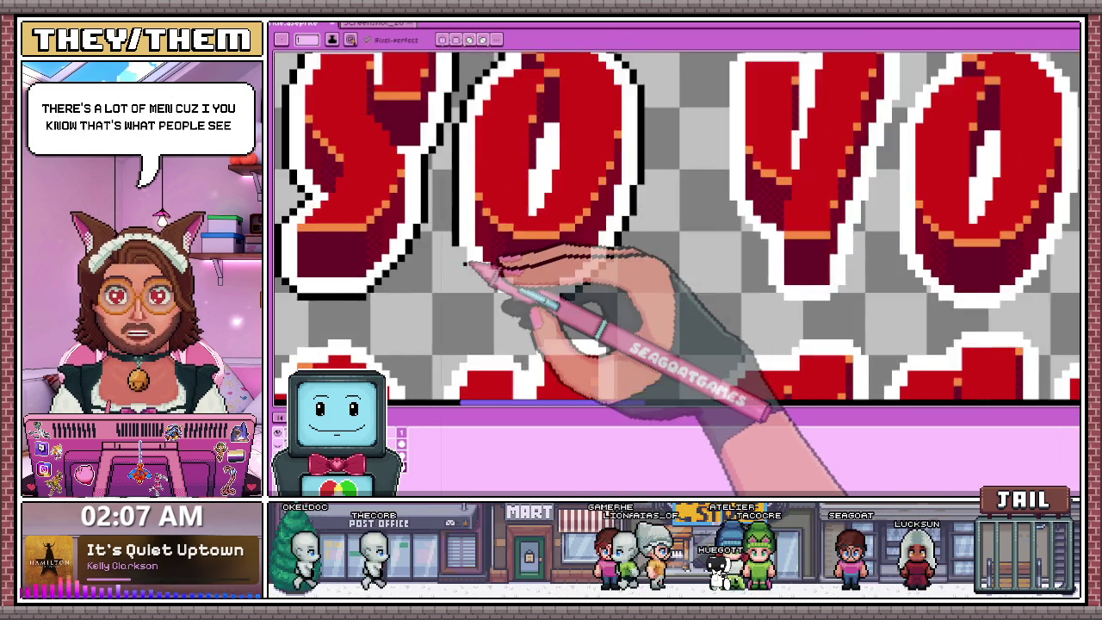
pyautogui.scroll(3, 499, 290)
pyautogui.scroll(1, 462, 250)
pyautogui.scroll(-2, 482, 245)
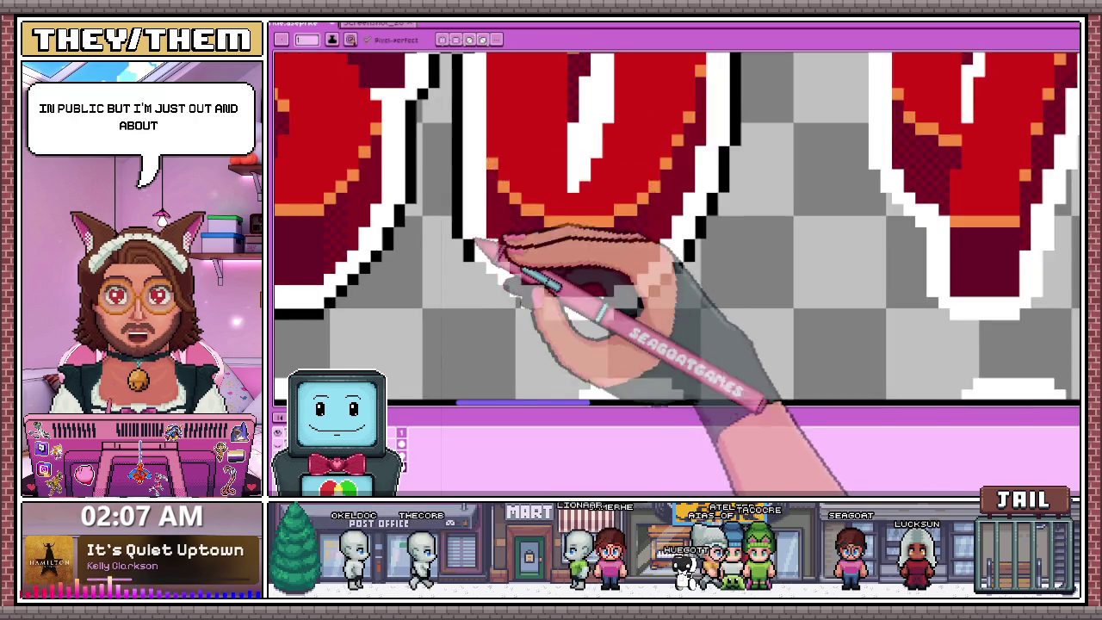
pyautogui.scroll(2, 504, 247)
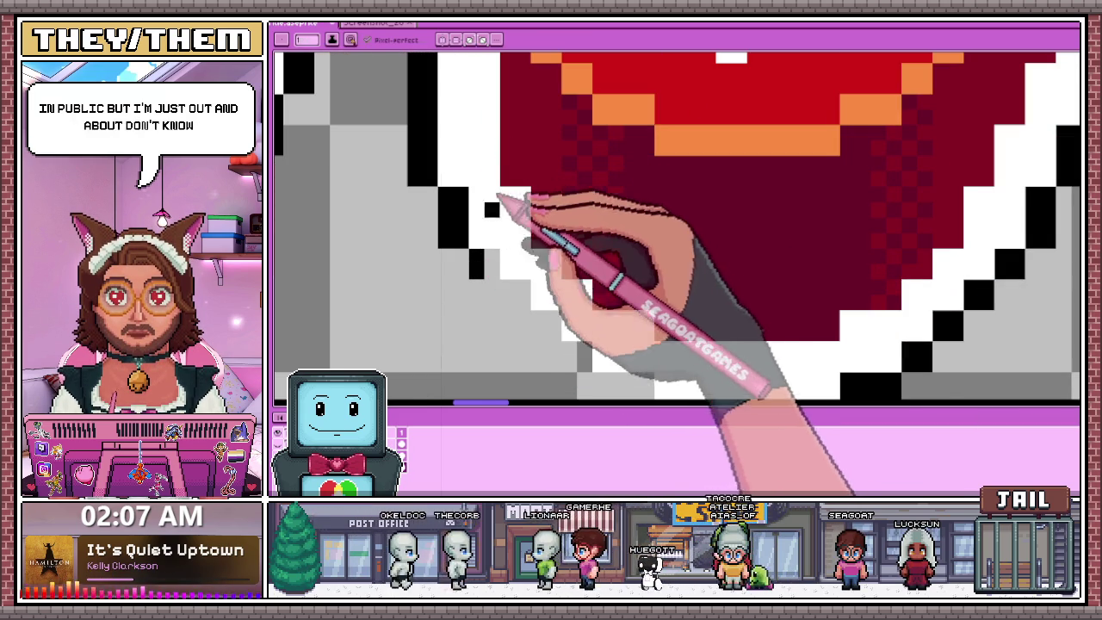
pyautogui.scroll(-2, 500, 267)
pyautogui.scroll(2, 516, 258)
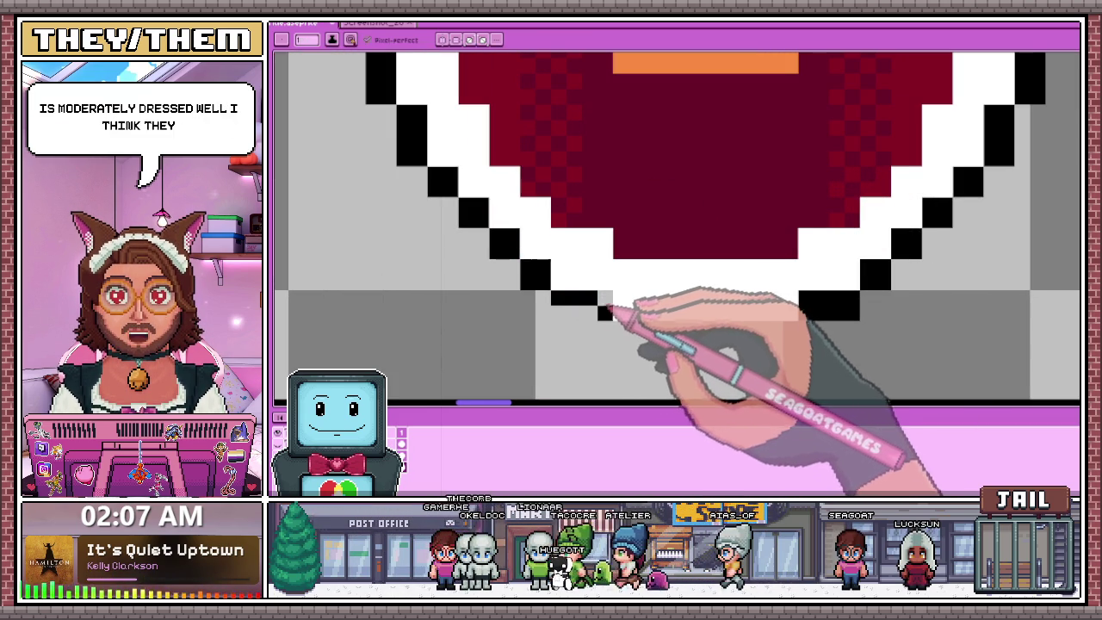
pyautogui.scroll(-2, 516, 276)
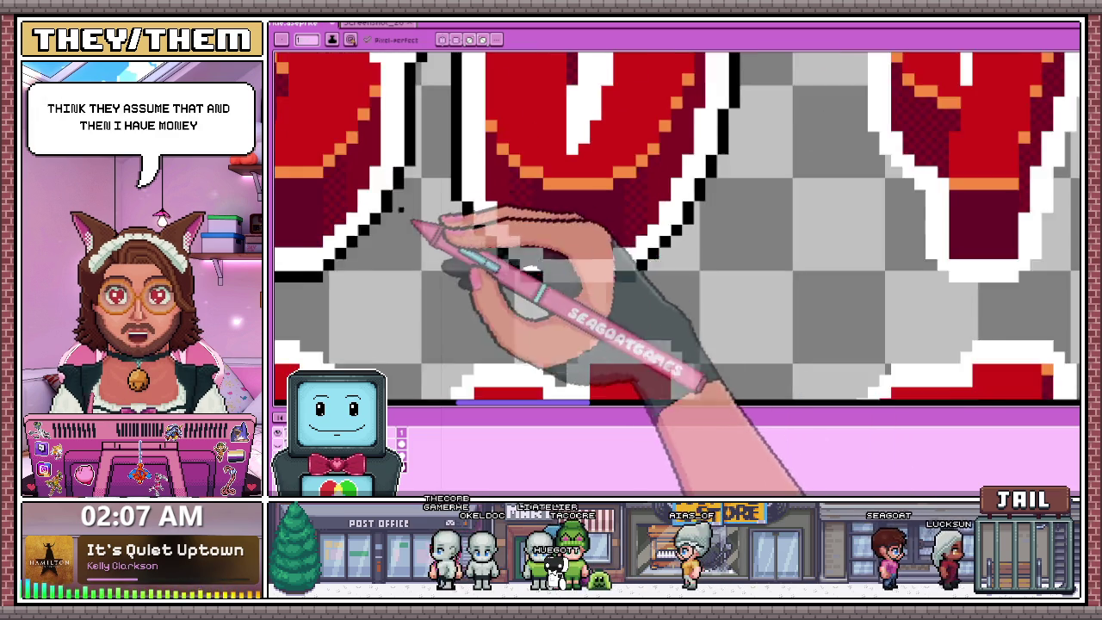
pyautogui.scroll(2, 585, 284)
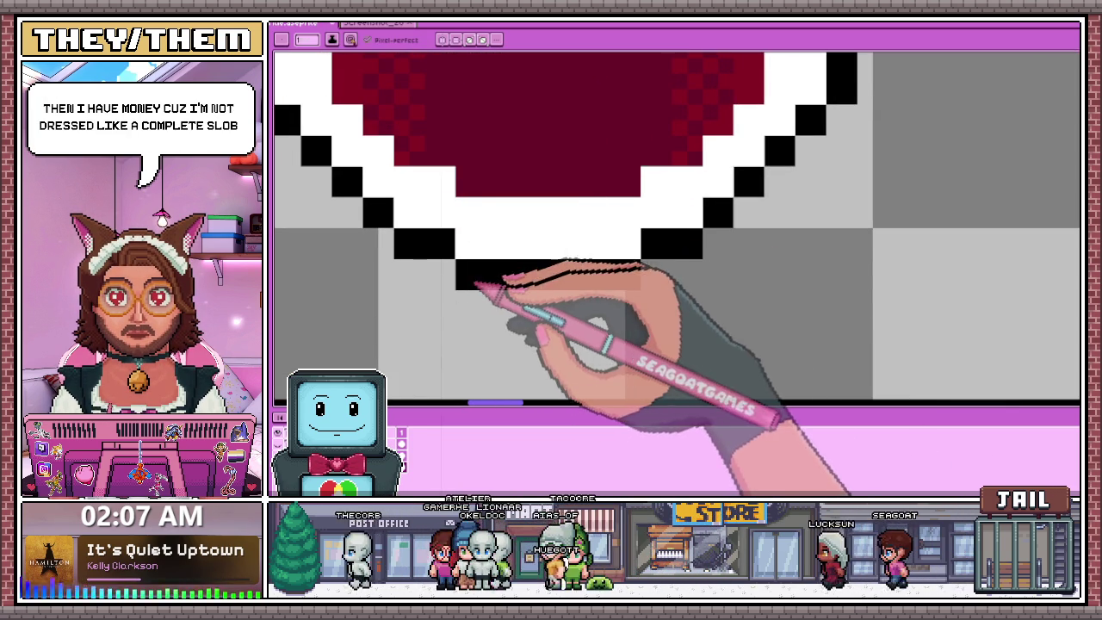
pyautogui.scroll(-1, 525, 300)
pyautogui.scroll(-2, 499, 306)
pyautogui.scroll(-2, 487, 314)
pyautogui.scroll(-1, 504, 278)
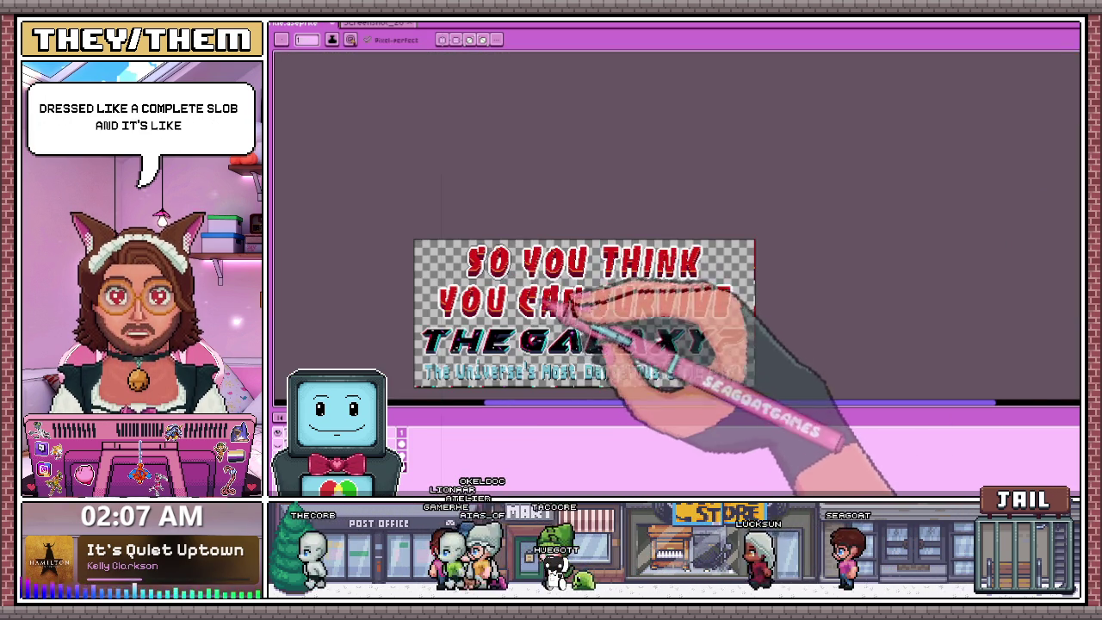
# Draw a black line along the letter's top edge and fill the border's corner pixels.
pyautogui.scroll(2, 602, 310)
pyautogui.scroll(1, 502, 215)
pyautogui.scroll(2, 503, 190)
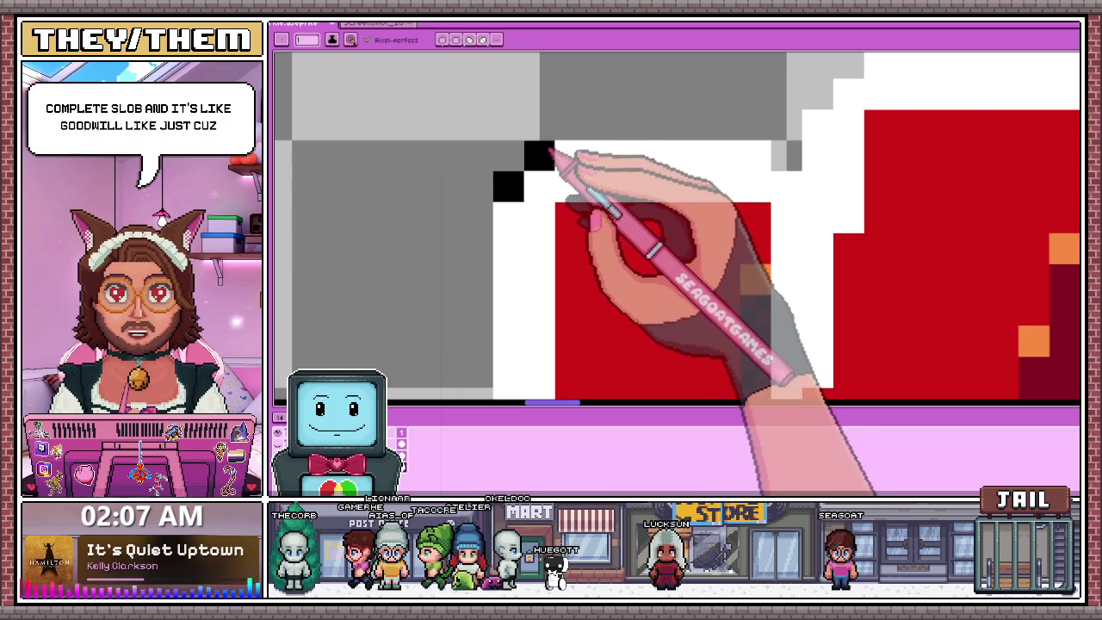
pyautogui.moveTo(570, 138); pyautogui.dragTo(771, 129)
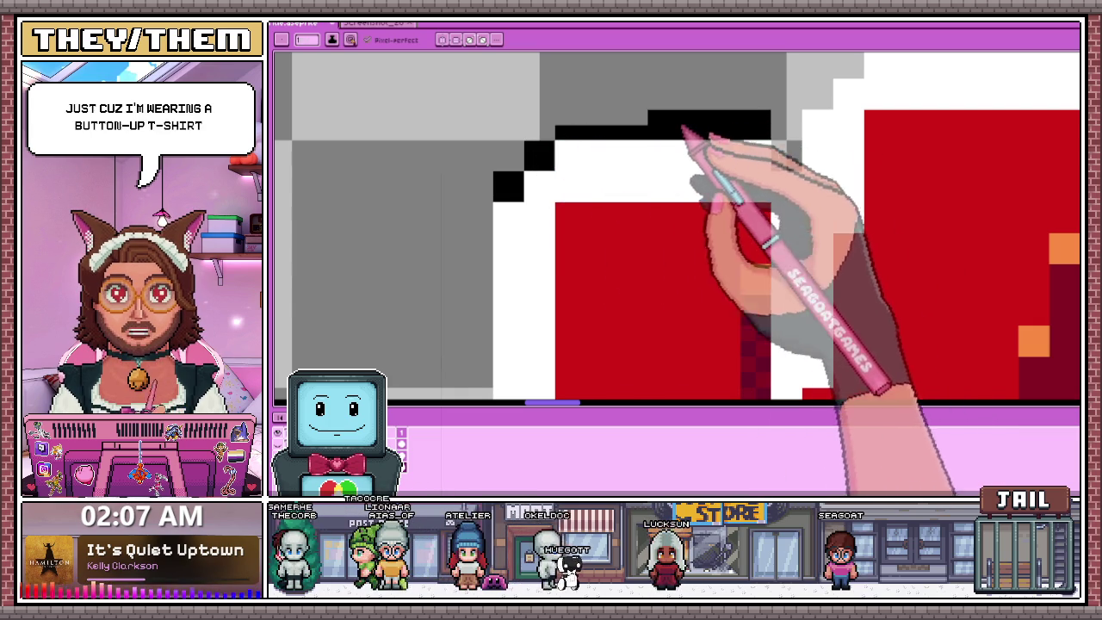
pyautogui.scroll(-2, 474, 283)
pyautogui.scroll(2, 696, 209)
pyautogui.scroll(1, 628, 216)
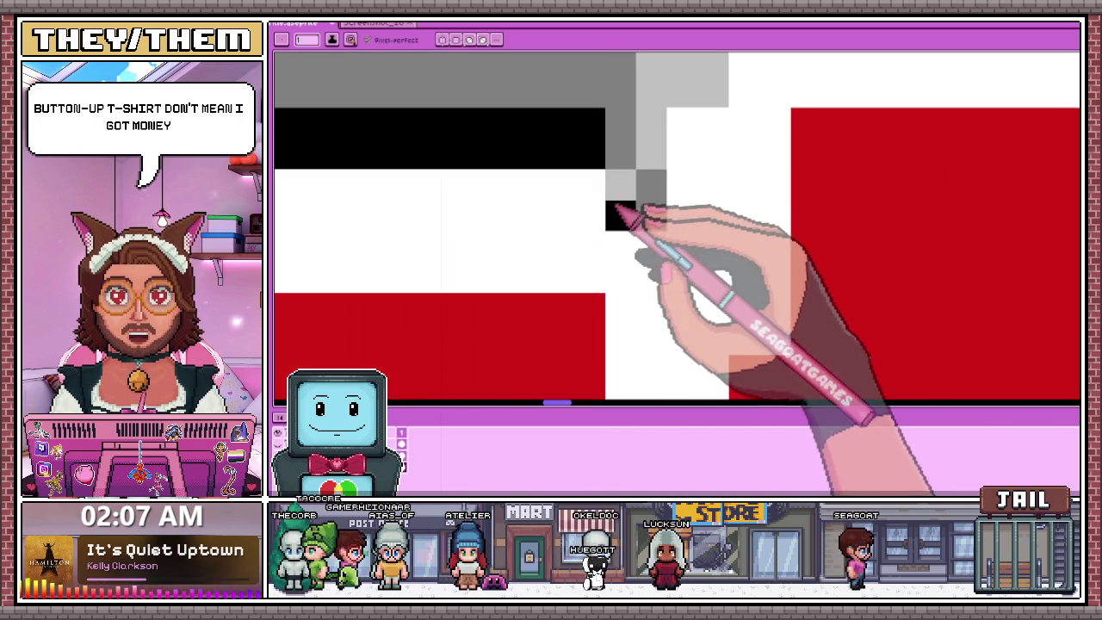
pyautogui.scroll(-1, 633, 219)
pyautogui.scroll(-1, 603, 192)
pyautogui.scroll(2, 443, 216)
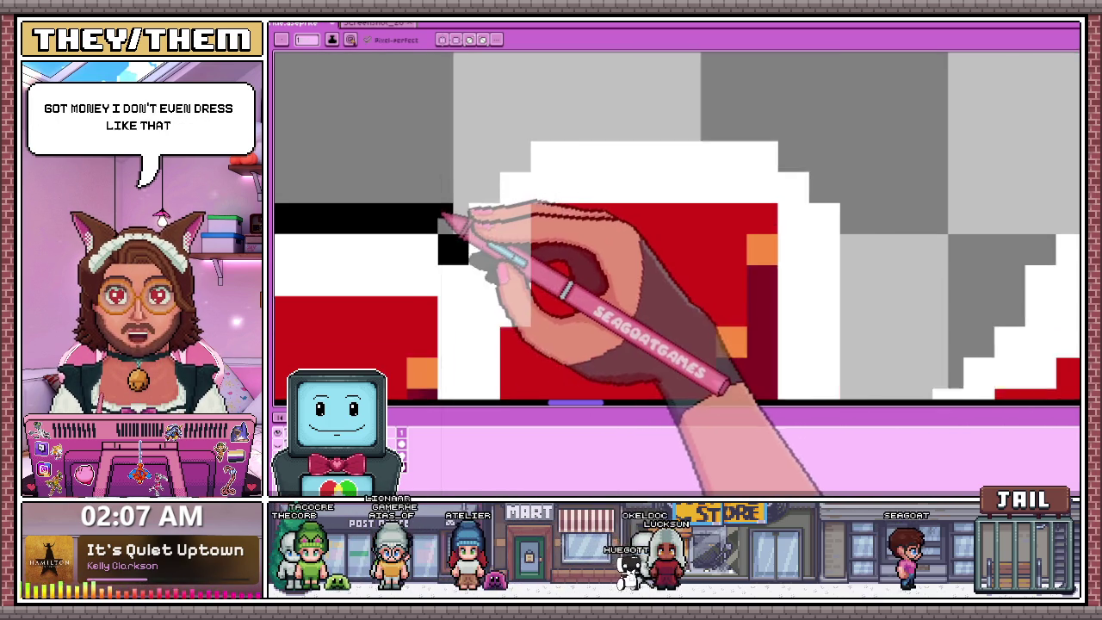
pyautogui.scroll(1, 460, 241)
pyautogui.click(492, 163)
pyautogui.click(495, 185)
# Trace the white border's top in black and thicken it with a second row.
pyautogui.scroll(-1, 508, 172)
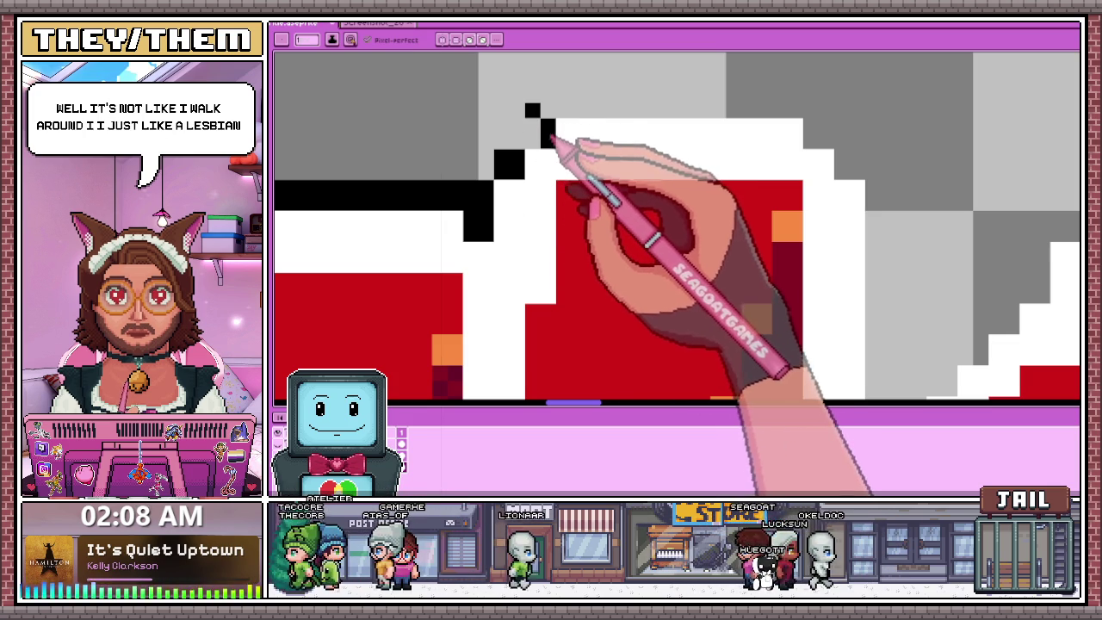
pyautogui.moveTo(532, 110); pyautogui.dragTo(785, 110)
pyautogui.moveTo(566, 98)
pyautogui.mouseDown()
pyautogui.moveTo(806, 112)
pyautogui.moveTo(824, 163)
pyautogui.mouseUp()
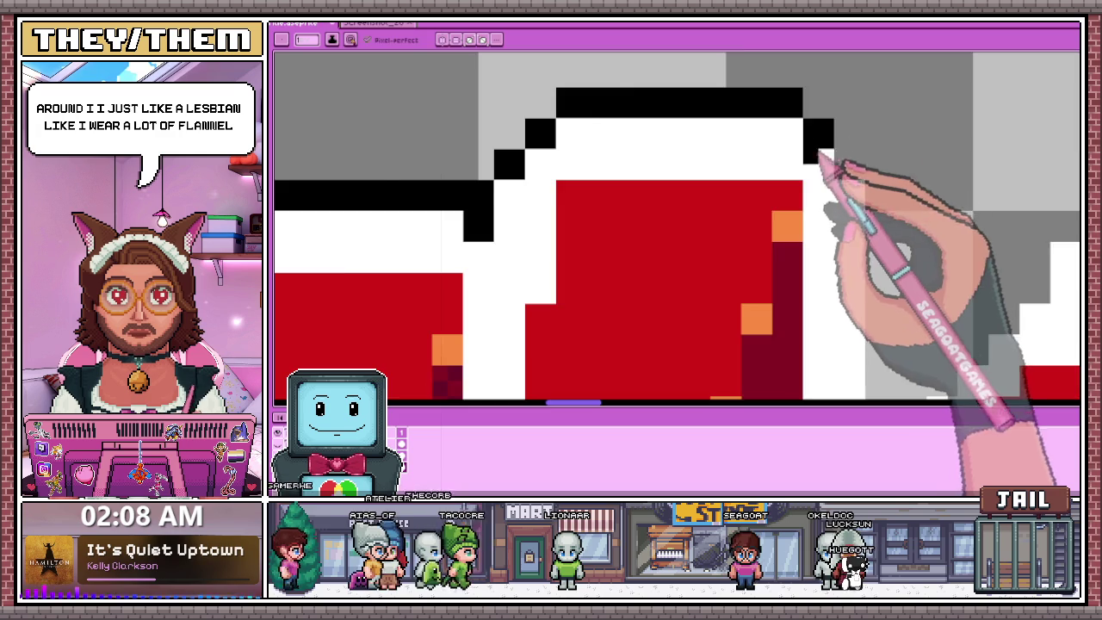
pyautogui.scroll(-5, 697, 147)
pyautogui.scroll(3, 615, 172)
pyautogui.scroll(-3, 664, 258)
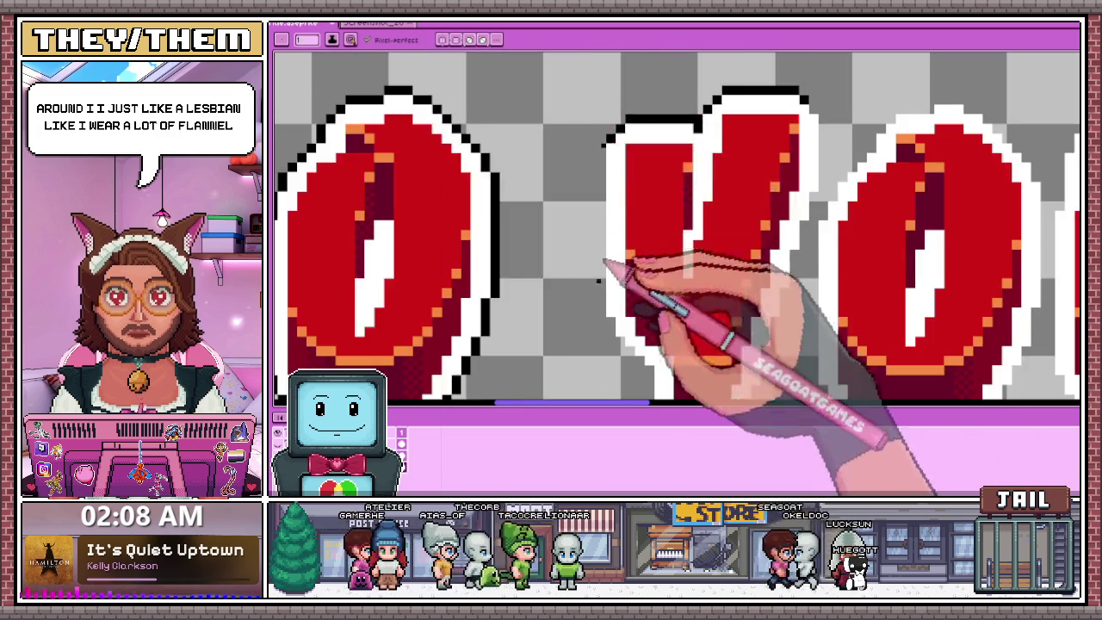
# Zoom in and draw a black outline line down the letter edge beside the white border.
pyautogui.scroll(3, 603, 323)
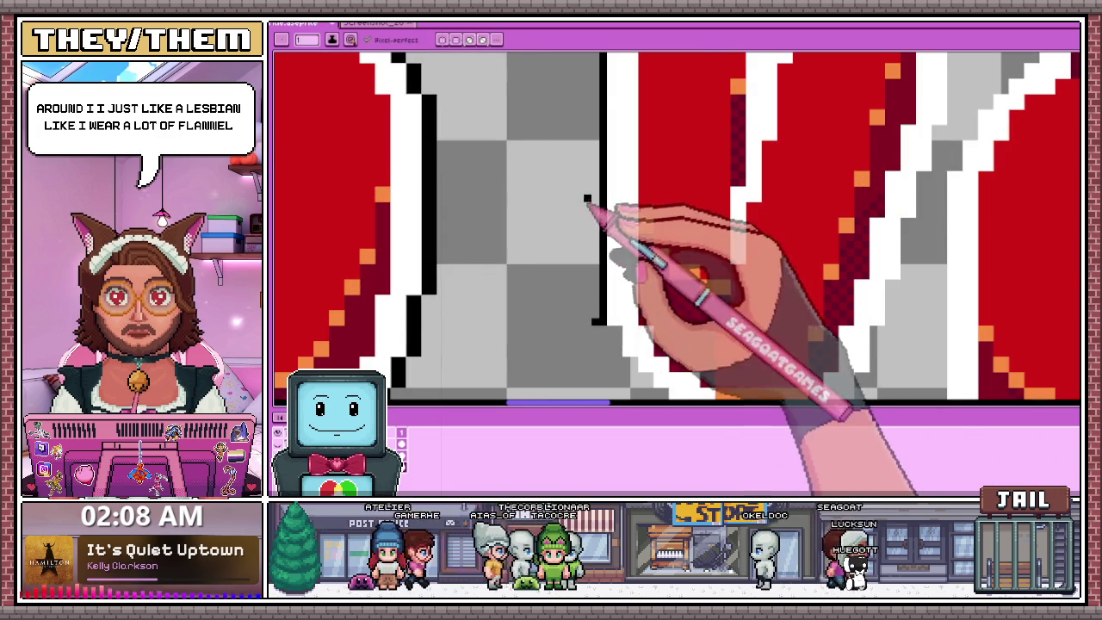
pyautogui.scroll(2, 586, 291)
pyautogui.scroll(-2, 591, 172)
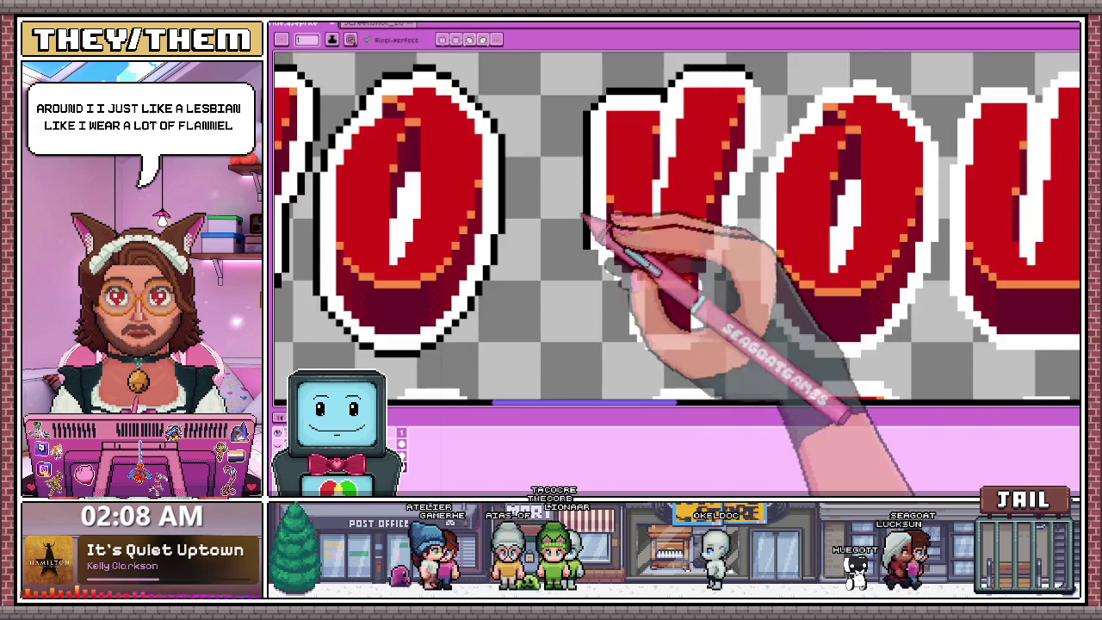
pyautogui.scroll(3, 594, 241)
pyautogui.scroll(1, 592, 223)
pyautogui.scroll(-2, 573, 215)
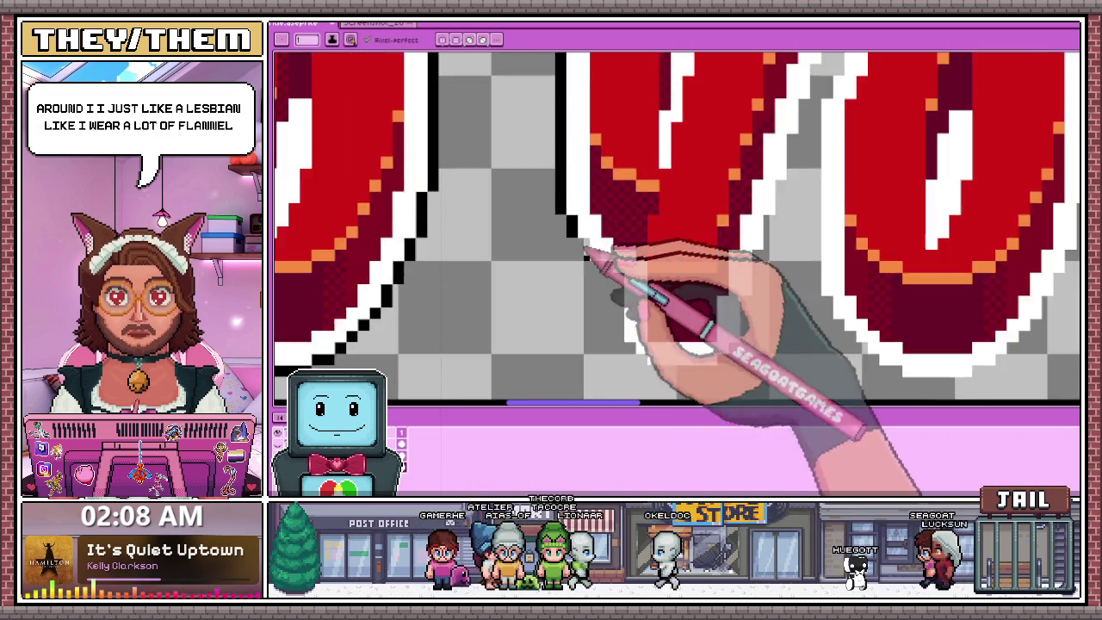
pyautogui.scroll(2, 585, 246)
pyautogui.scroll(-2, 616, 258)
pyautogui.scroll(1, 624, 246)
pyautogui.scroll(1, 615, 234)
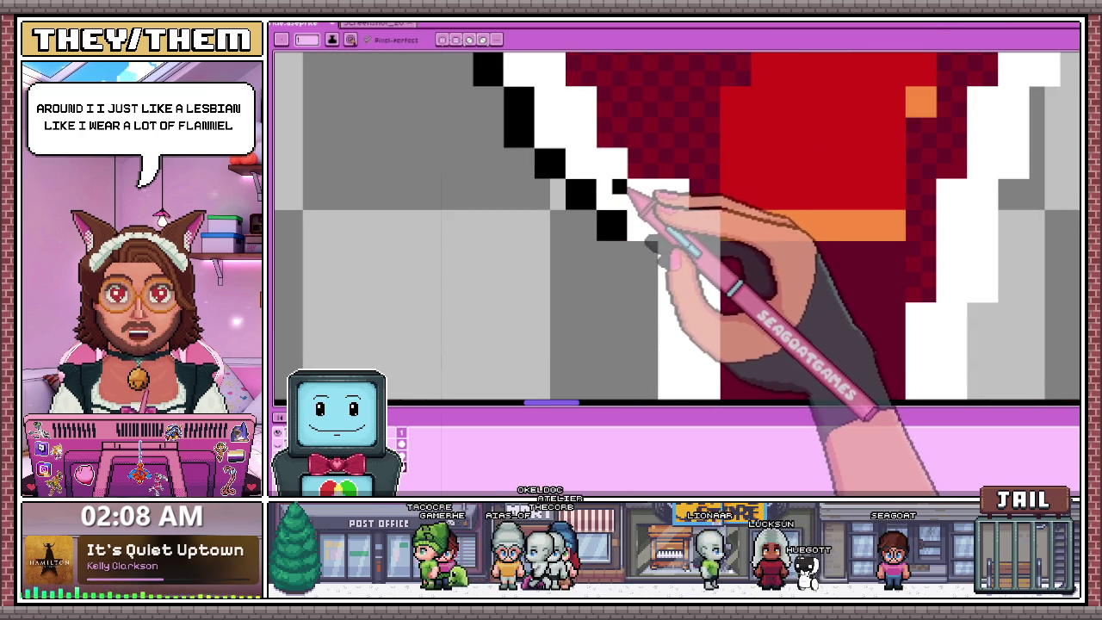
pyautogui.scroll(-2, 602, 181)
pyautogui.scroll(2, 620, 206)
pyautogui.moveTo(564, 129); pyautogui.dragTo(576, 303)
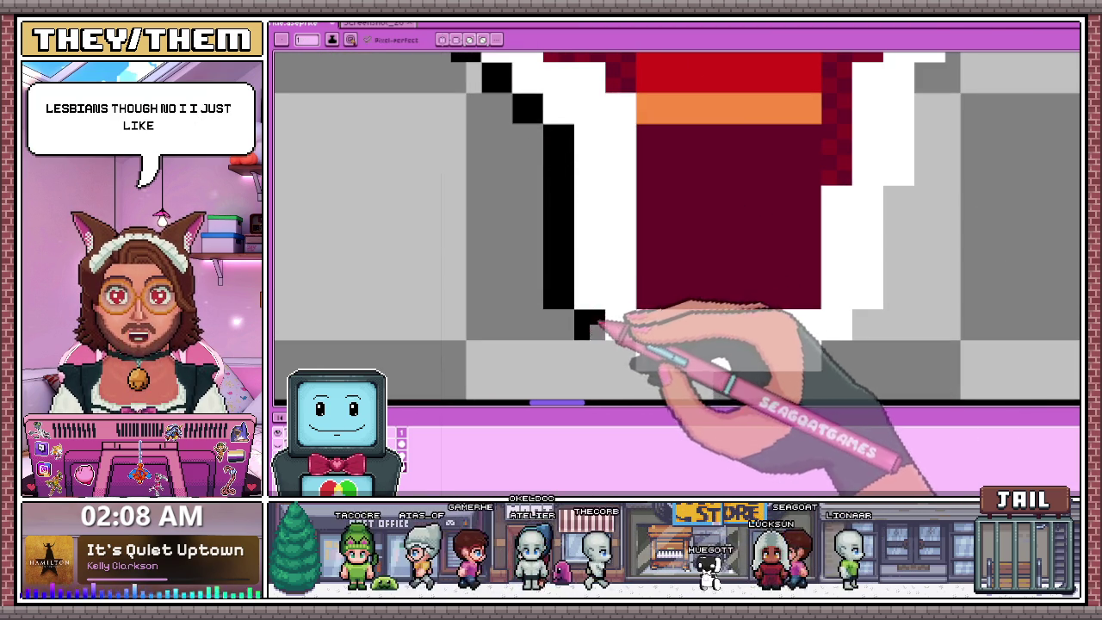
# Trace a black outline along the bottom of the white border under the Y and O.
pyautogui.scroll(-1, 602, 259)
pyautogui.scroll(2, 613, 221)
pyautogui.scroll(-1, 602, 327)
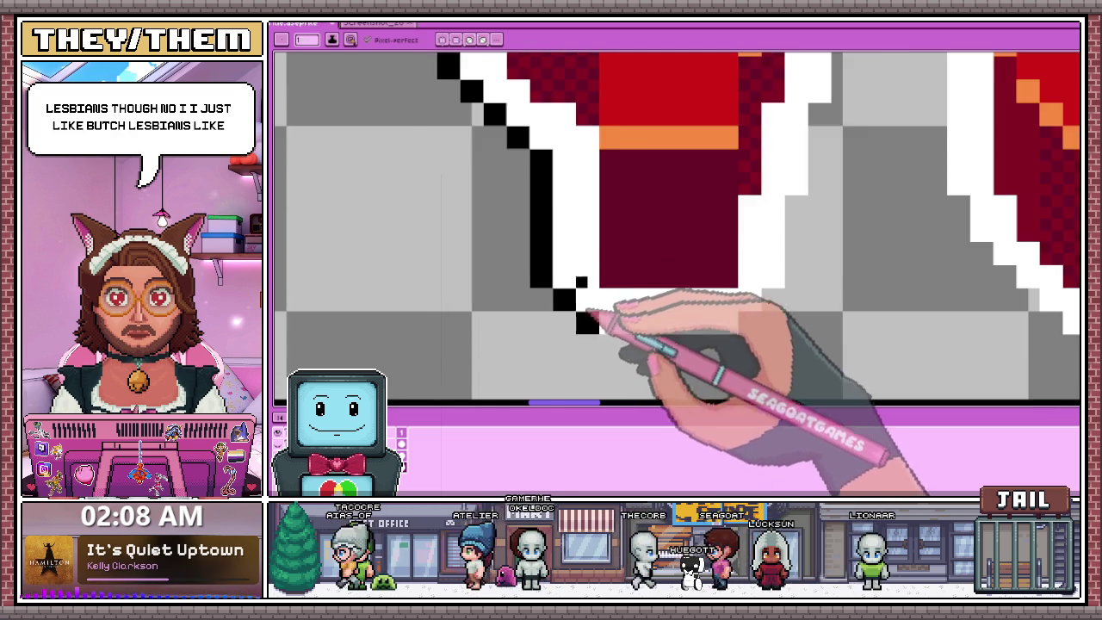
pyautogui.scroll(-1, 571, 143)
pyautogui.scroll(2, 575, 238)
pyautogui.moveTo(575, 238); pyautogui.dragTo(727, 243)
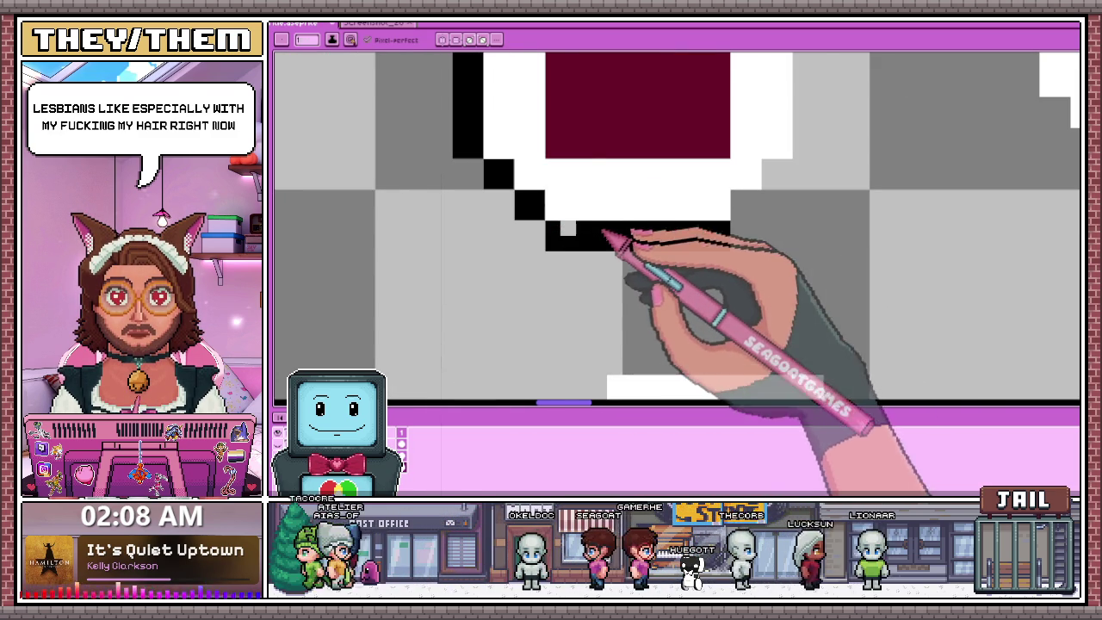
pyautogui.scroll(-1, 602, 243)
pyautogui.scroll(-1, 585, 215)
pyautogui.scroll(1, 654, 188)
pyautogui.scroll(1, 615, 209)
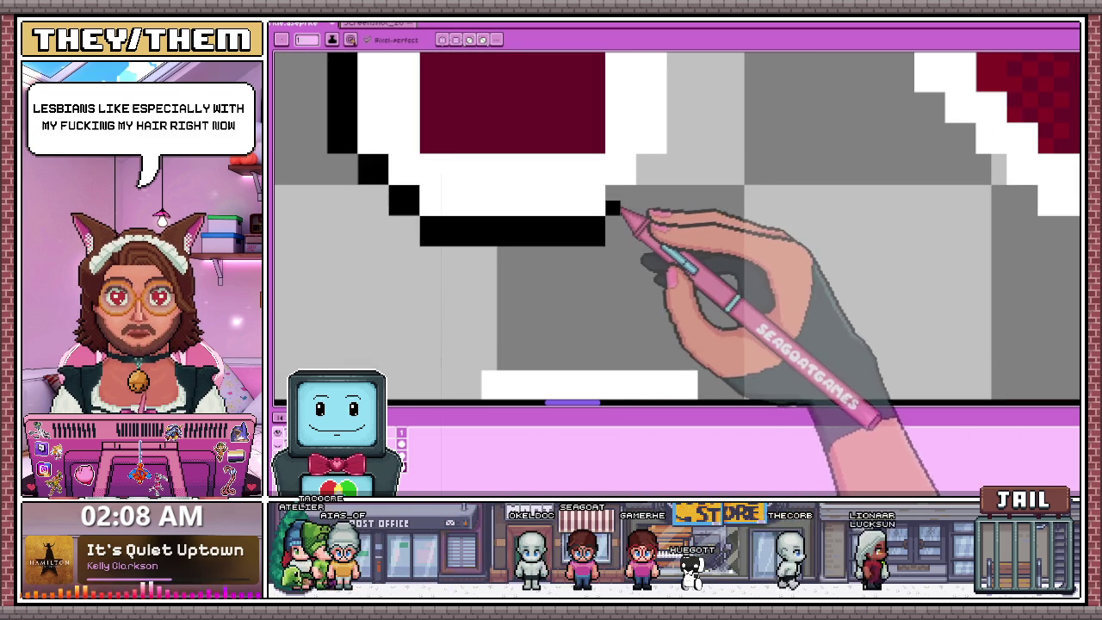
pyautogui.scroll(-2, 630, 203)
pyautogui.scroll(1, 585, 258)
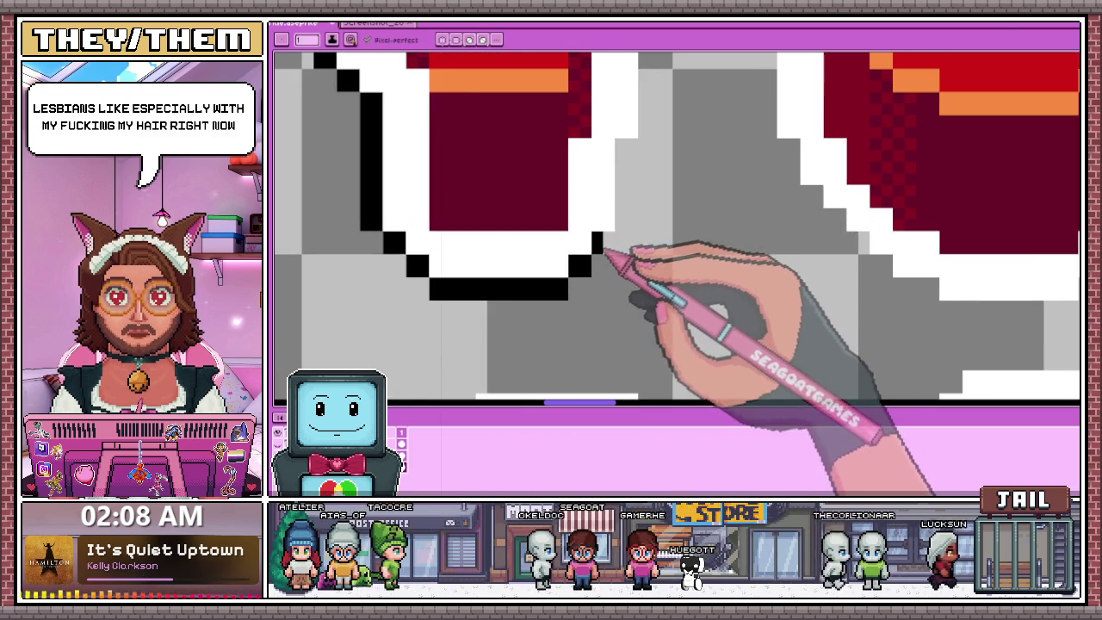
pyautogui.scroll(-1, 605, 250)
pyautogui.scroll(1, 627, 239)
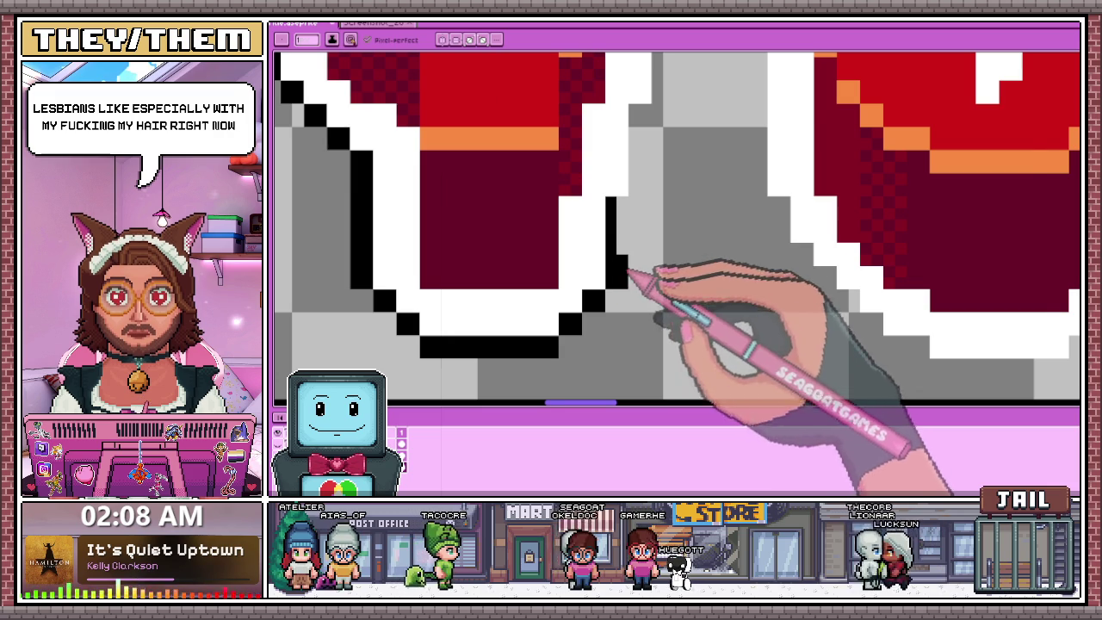
pyautogui.scroll(-1, 628, 271)
pyautogui.scroll(1, 632, 178)
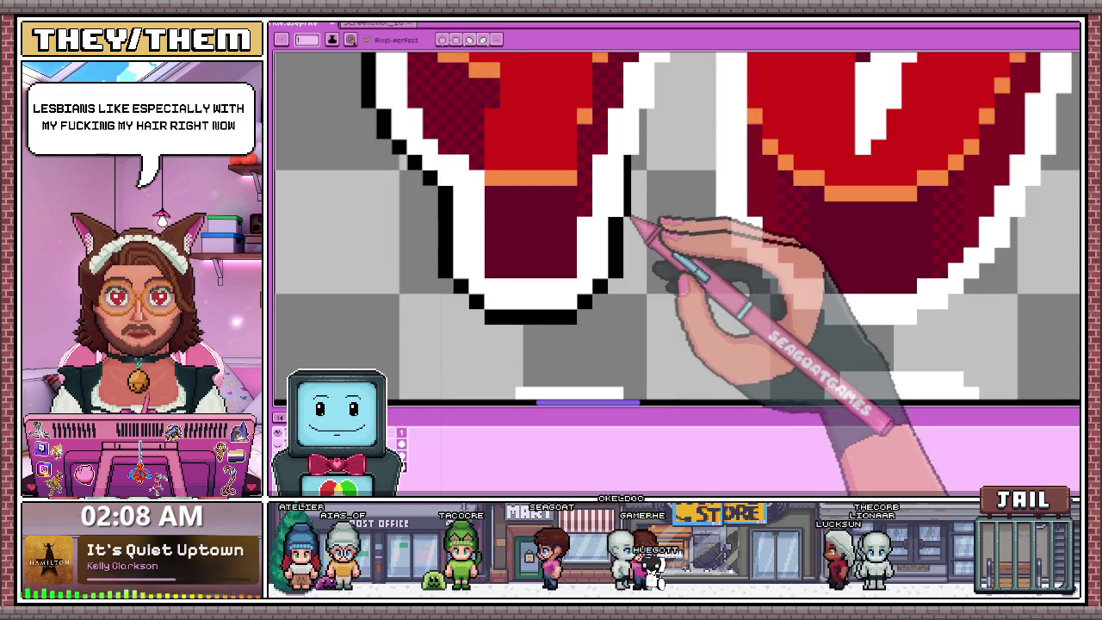
pyautogui.scroll(-1, 632, 219)
pyautogui.scroll(1, 628, 215)
pyautogui.scroll(-1, 617, 206)
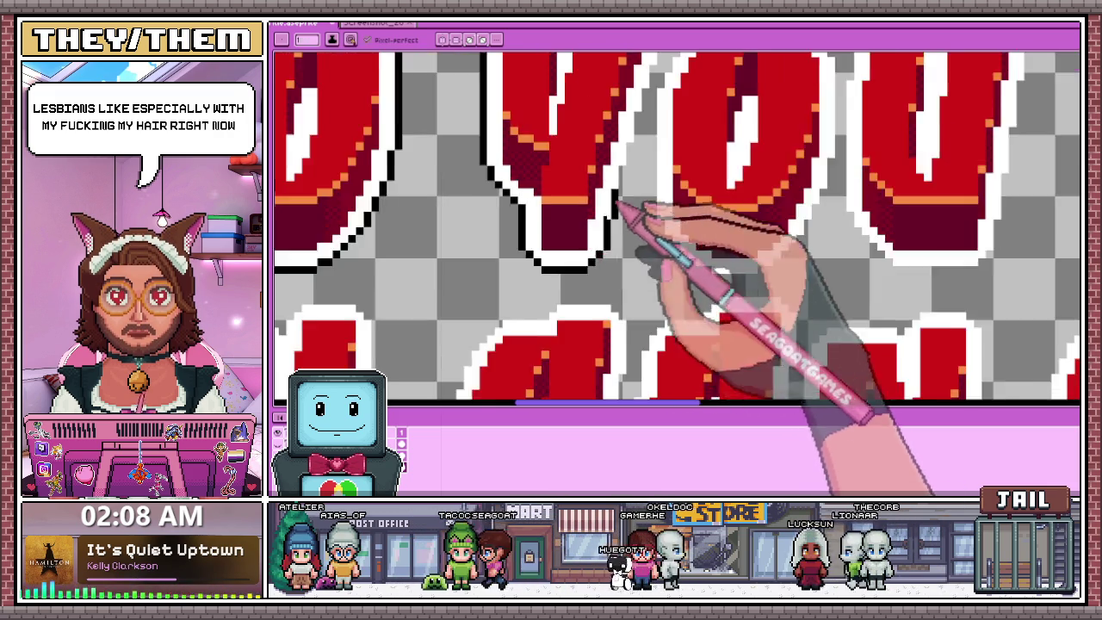
pyautogui.scroll(3, 616, 207)
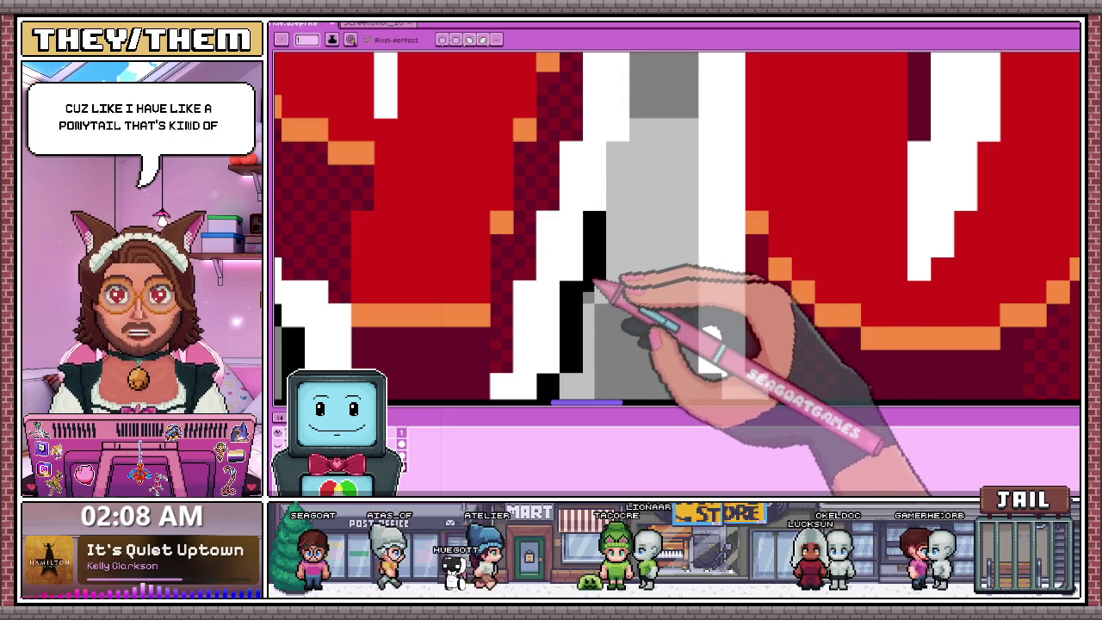
# With the pencil, paint the gray gap pixels between the Y and O black.
pyautogui.scroll(-3, 560, 258)
pyautogui.scroll(2, 585, 241)
pyautogui.scroll(2, 596, 230)
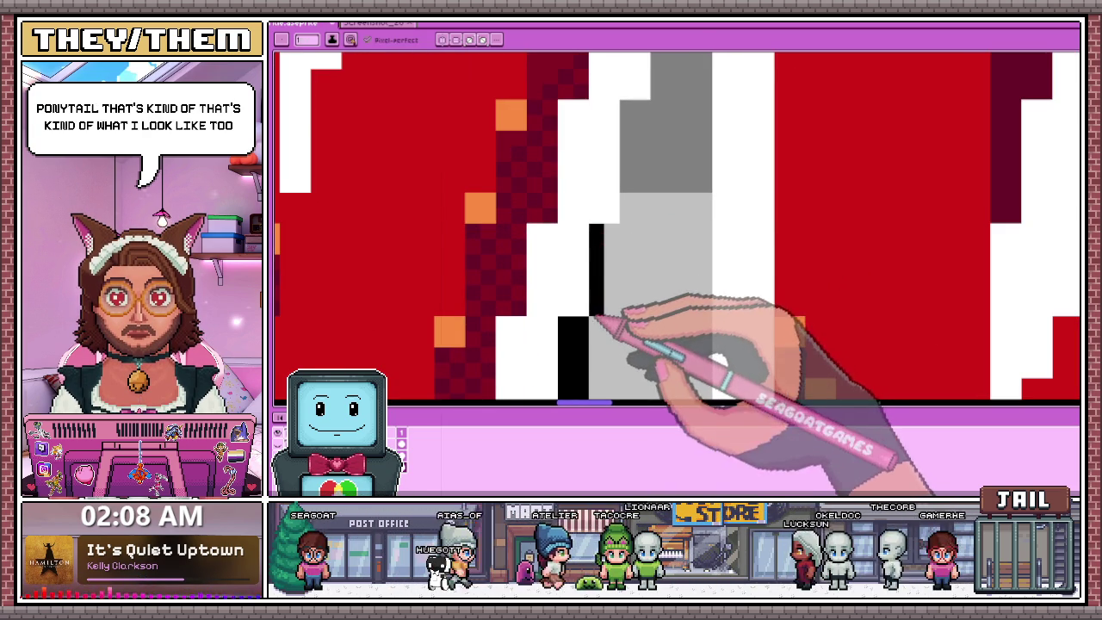
pyautogui.scroll(-3, 613, 248)
pyautogui.scroll(3, 613, 196)
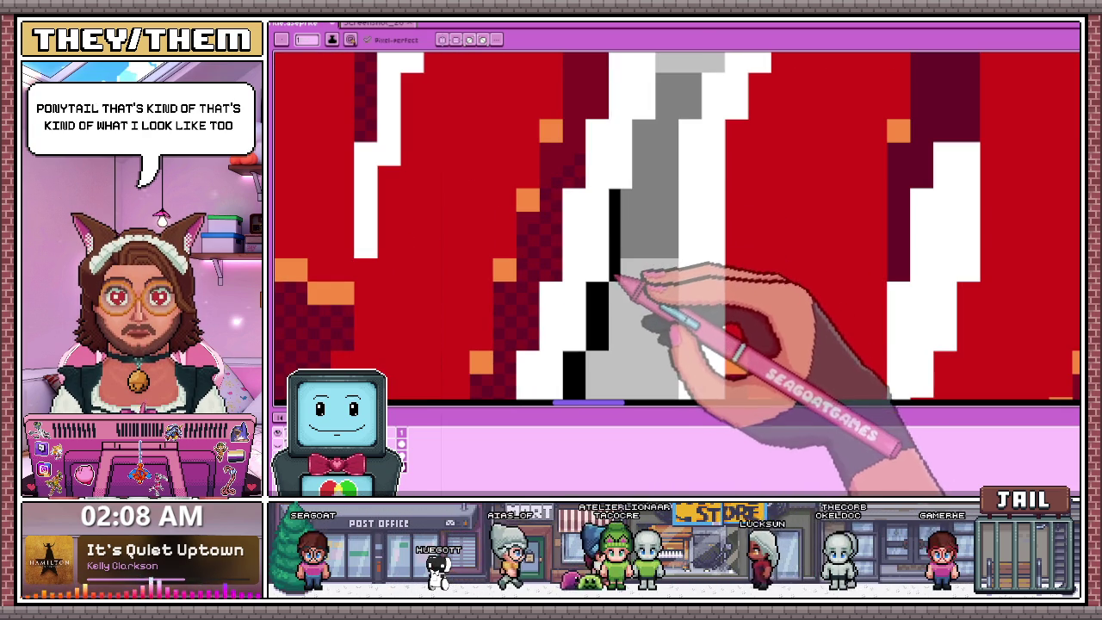
pyautogui.scroll(-3, 628, 215)
pyautogui.scroll(3, 621, 222)
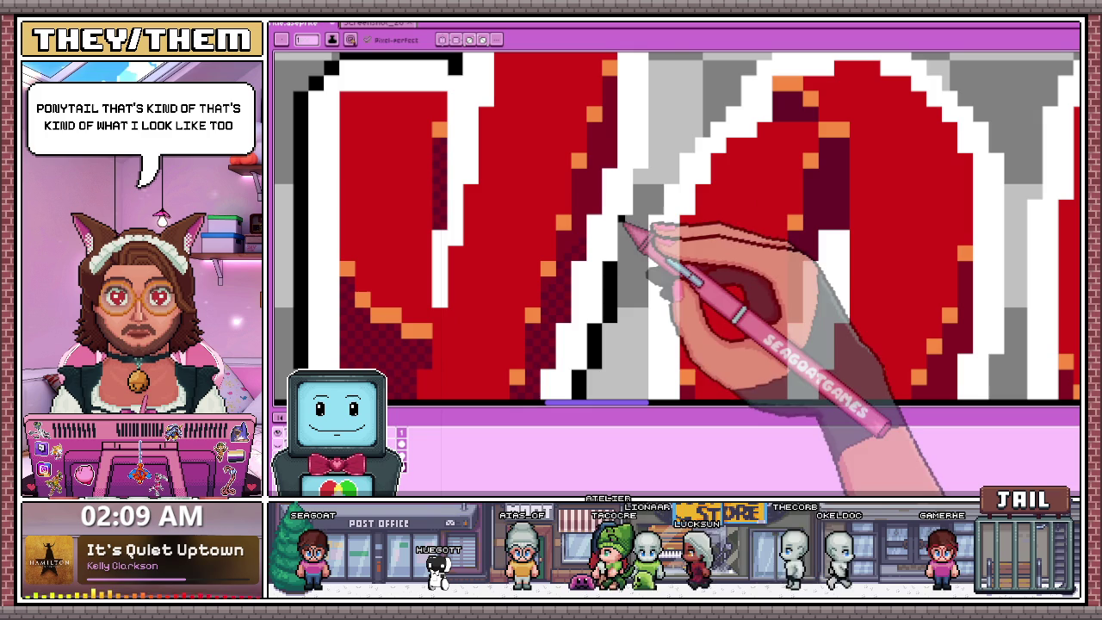
pyautogui.scroll(2, 622, 231)
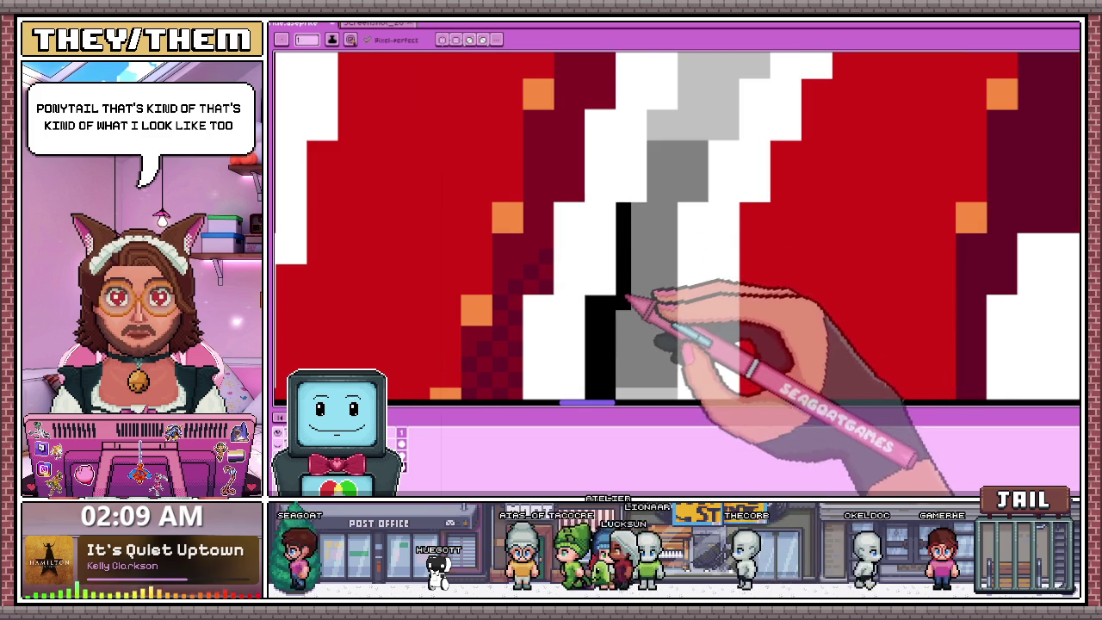
pyautogui.press('b')
pyautogui.moveTo(637, 215); pyautogui.dragTo(624, 272)
pyautogui.scroll(-1, 623, 272)
# Draw a vertical black outline line along the white border to close the gap.
pyautogui.press('e')
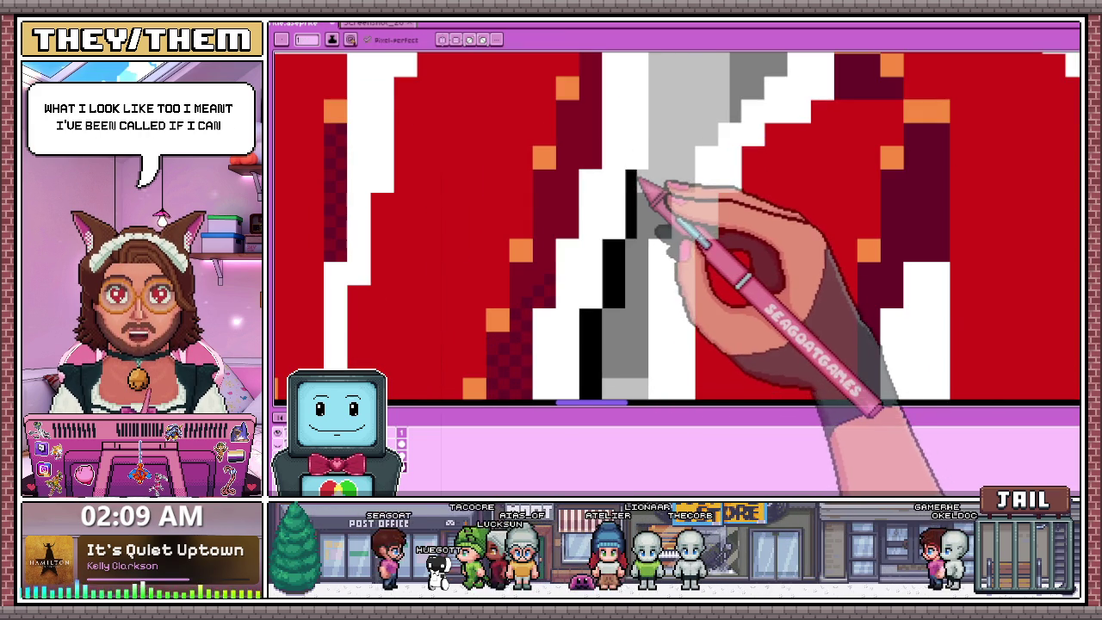
pyautogui.scroll(-2, 637, 242)
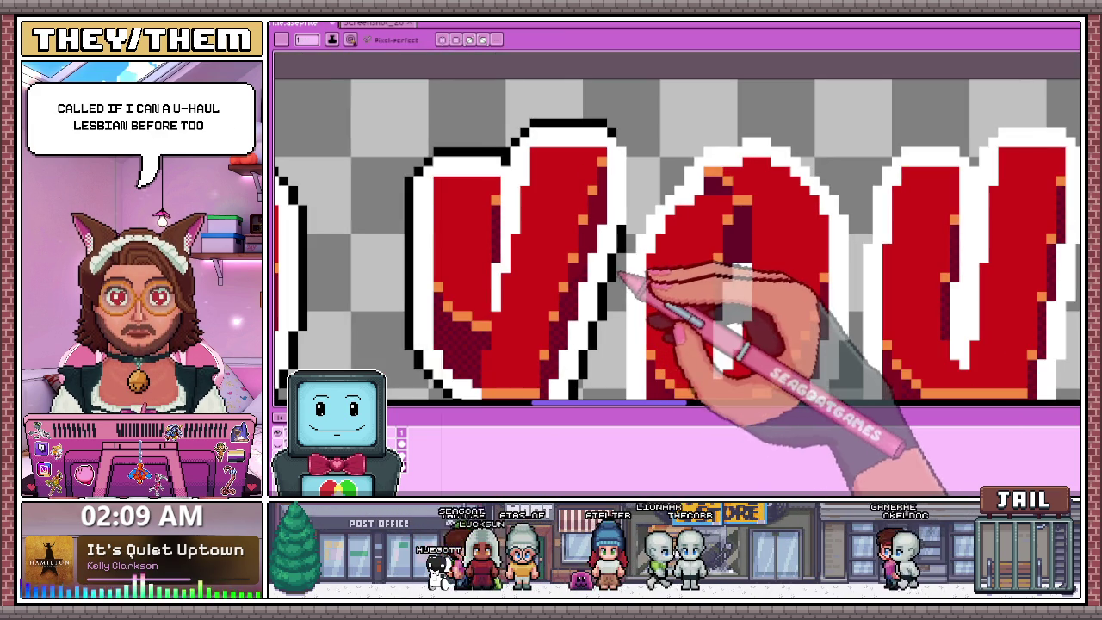
pyautogui.scroll(2, 639, 229)
pyautogui.scroll(1, 627, 135)
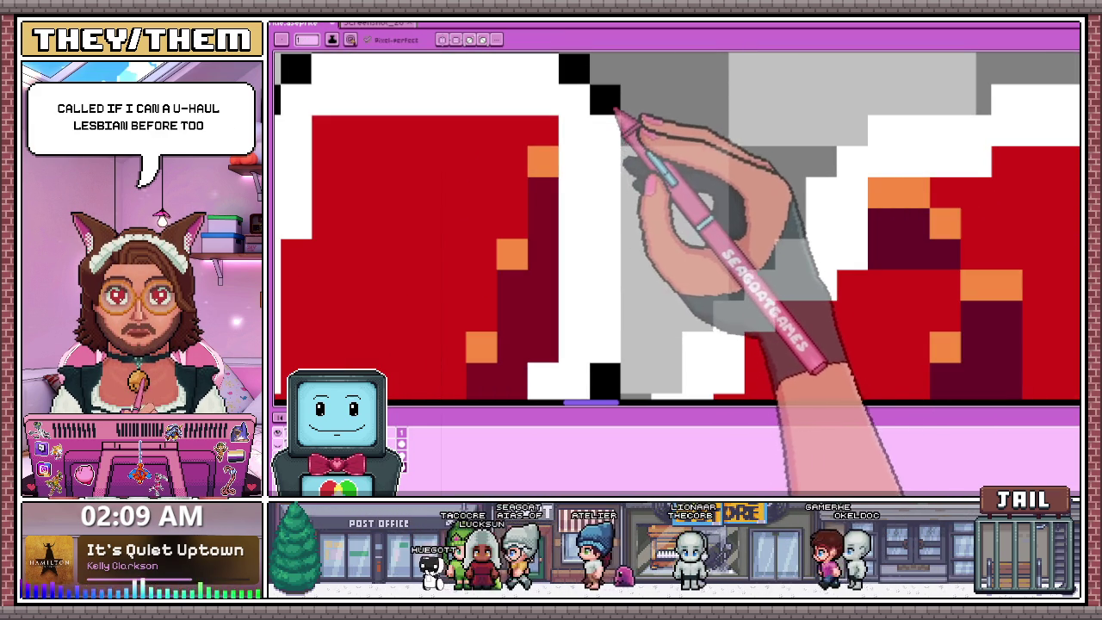
pyautogui.moveTo(629, 146); pyautogui.dragTo(630, 353)
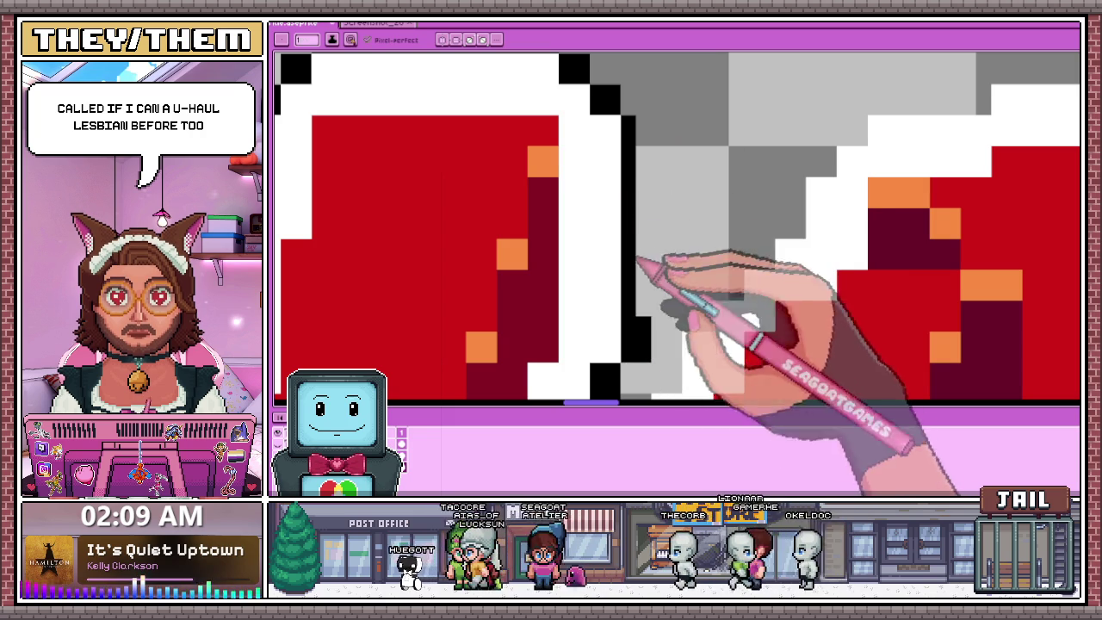
pyautogui.scroll(-2, 657, 129)
pyautogui.scroll(-2, 646, 198)
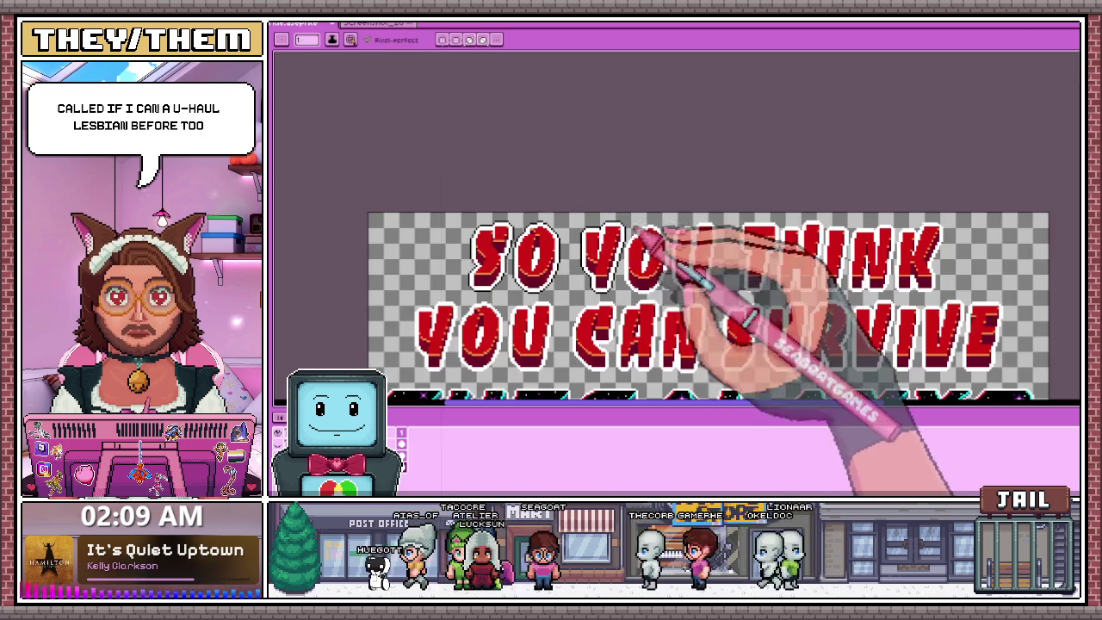
pyautogui.scroll(-2, 658, 303)
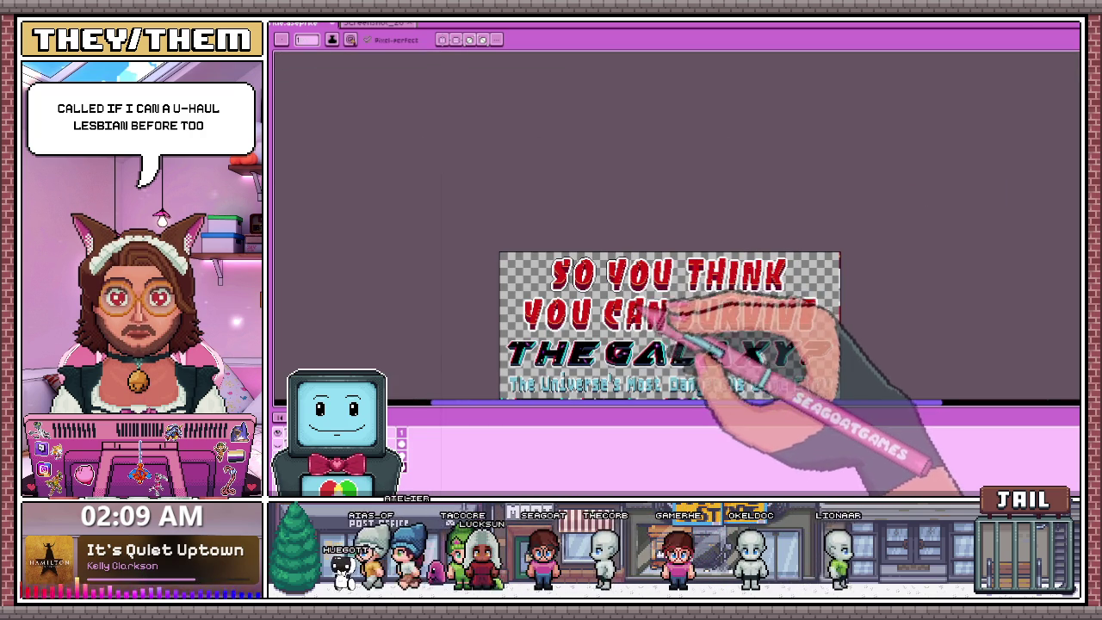
pyautogui.scroll(2, 662, 302)
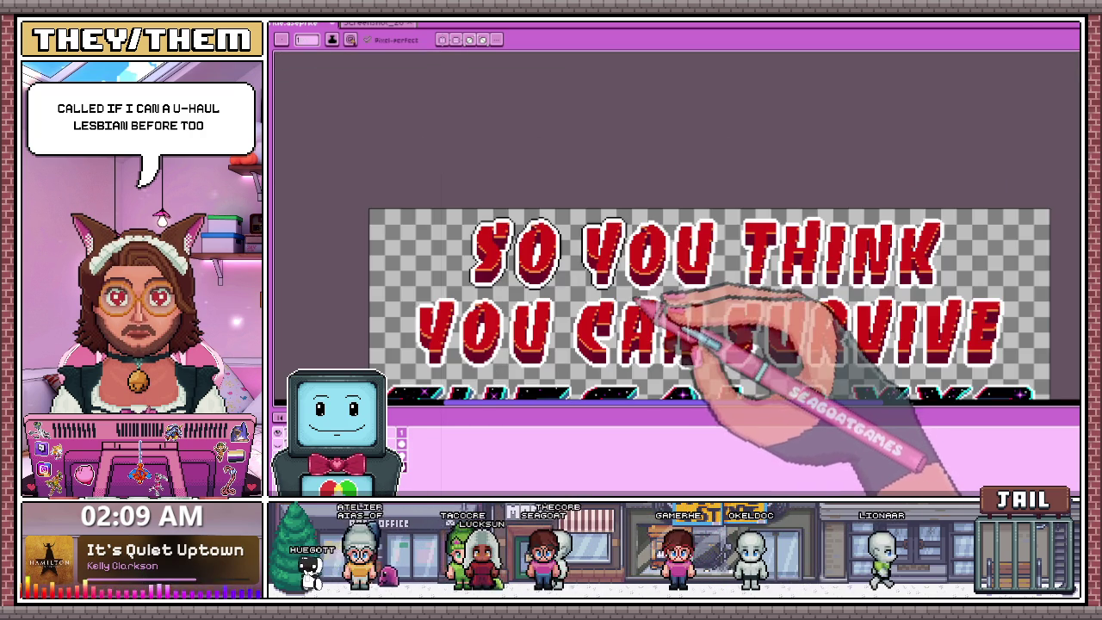
pyautogui.scroll(2, 663, 305)
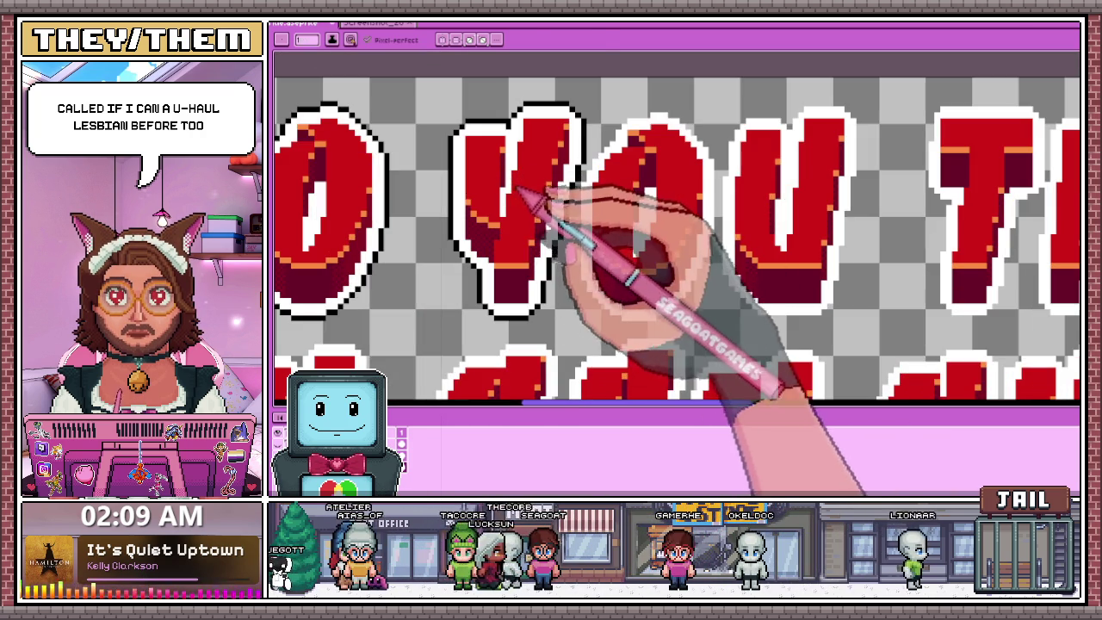
pyautogui.press('m')
pyautogui.scroll(-2, 603, 258)
# Select the S, O and Y letters and shift them one pixel left.
pyautogui.scroll(1, 651, 246)
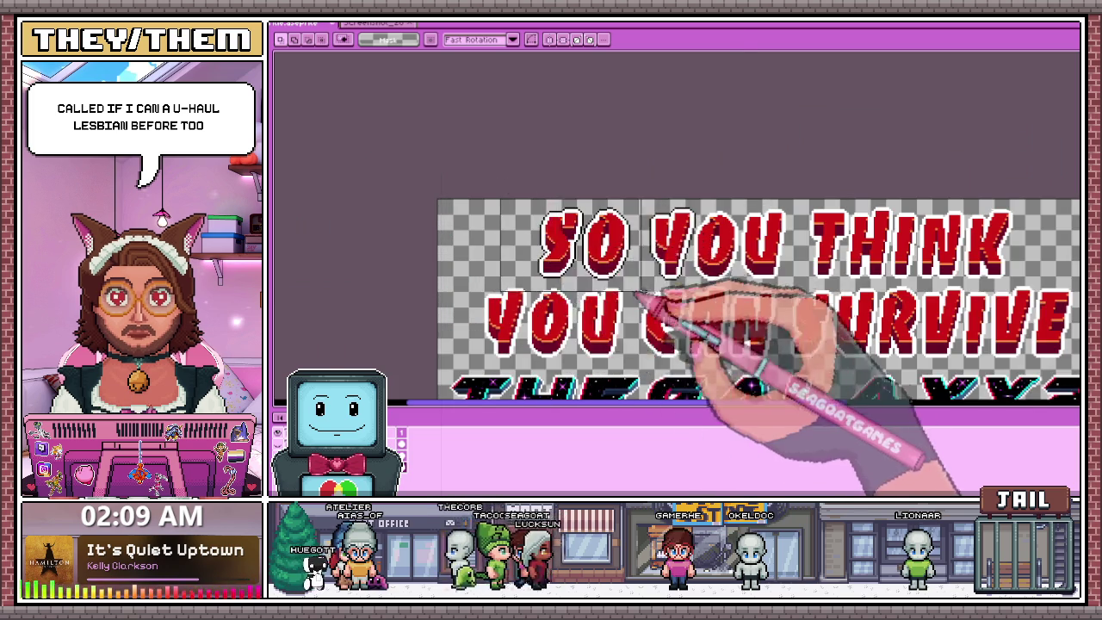
pyautogui.scroll(1, 701, 320)
pyautogui.moveTo(717, 258); pyautogui.dragTo(758, 258)
pyautogui.scroll(1, 764, 259)
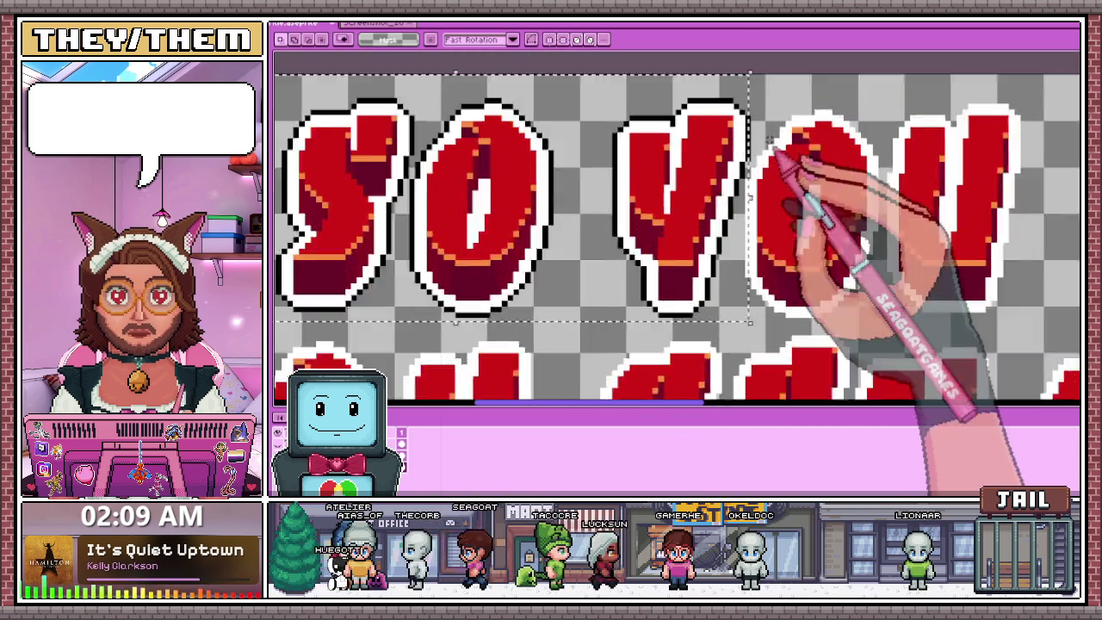
pyautogui.scroll(1, 775, 164)
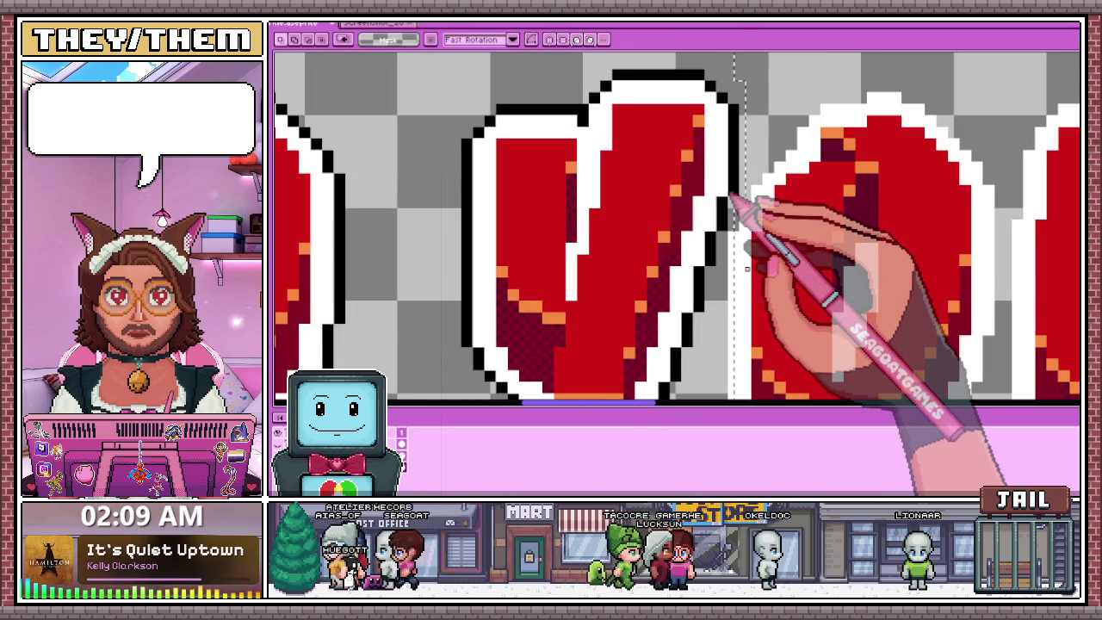
pyautogui.hotkey('ctrl', 't')
pyautogui.moveTo(741, 269); pyautogui.dragTo(735, 269)
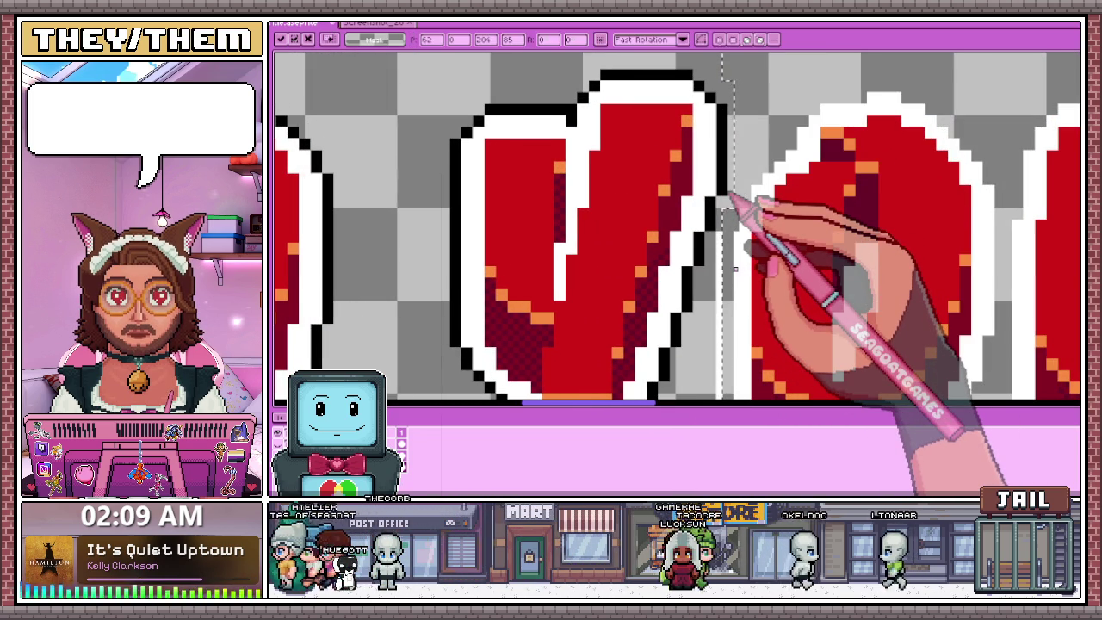
pyautogui.press('Return')
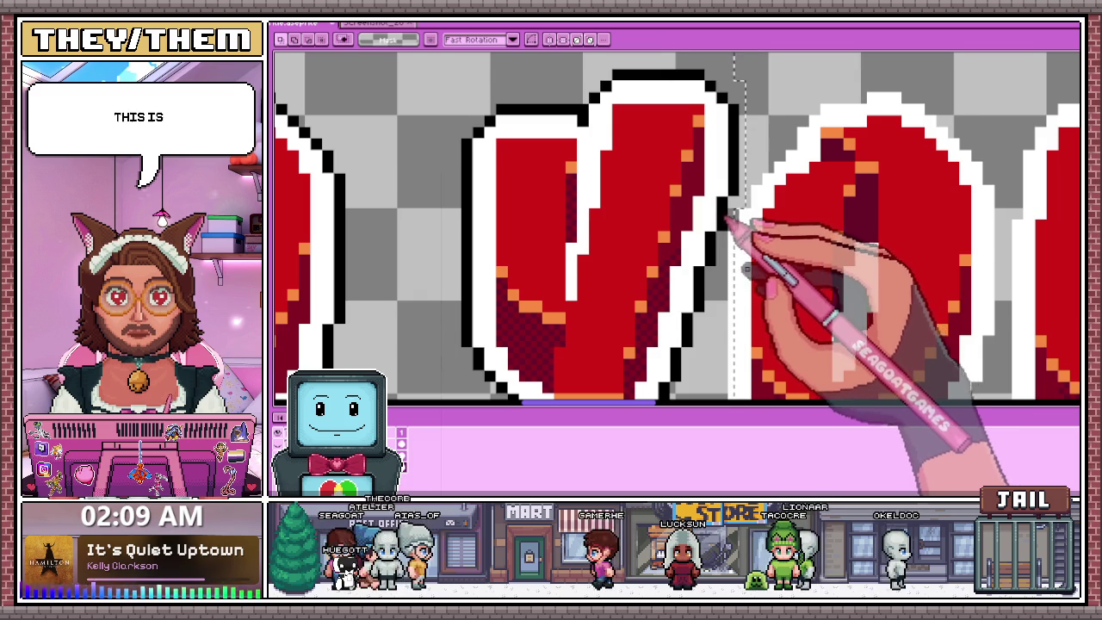
# Nudge the Y one more pixel left with the arrow key and commit it.
pyautogui.scroll(-2, 728, 219)
pyautogui.scroll(-1, 714, 224)
pyautogui.scroll(1, 702, 228)
pyautogui.scroll(-1, 686, 232)
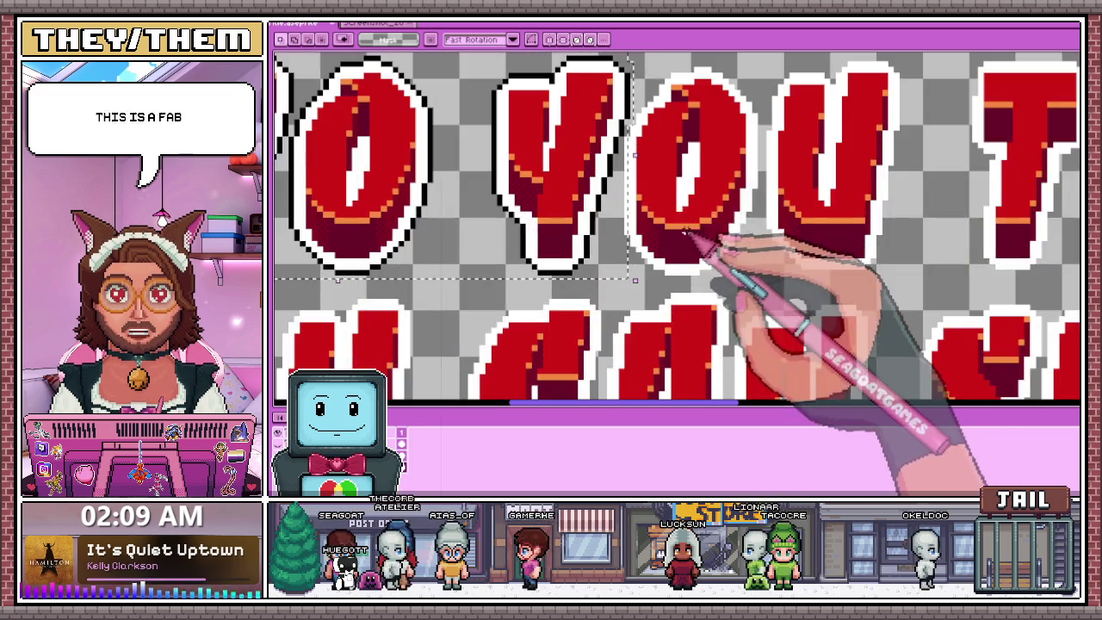
pyautogui.scroll(1, 680, 215)
pyautogui.scroll(1, 637, 146)
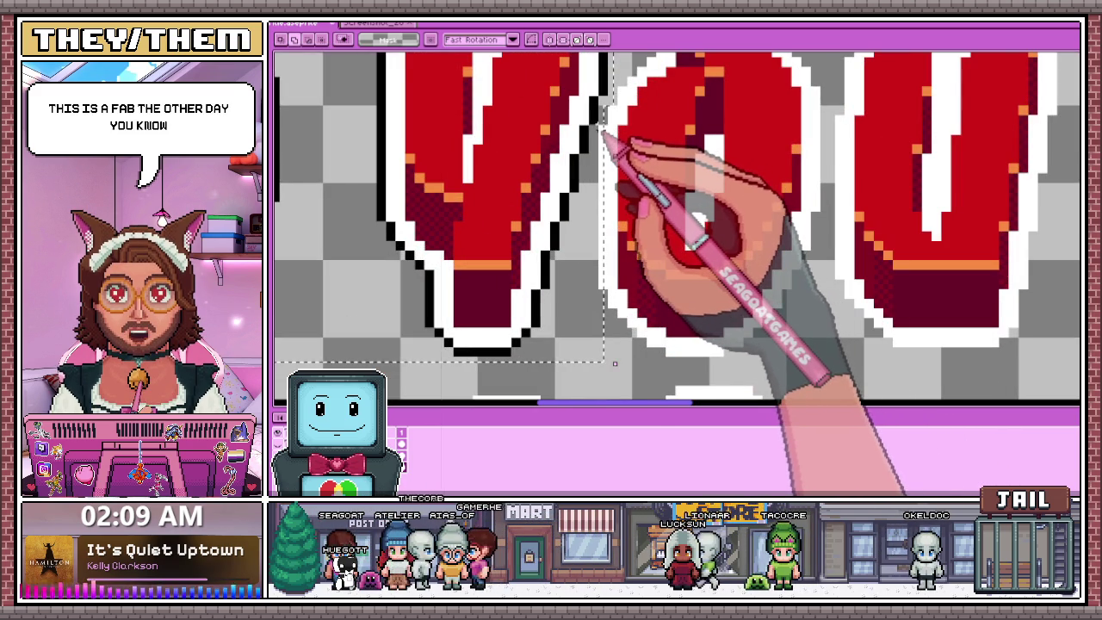
pyautogui.scroll(-1, 613, 284)
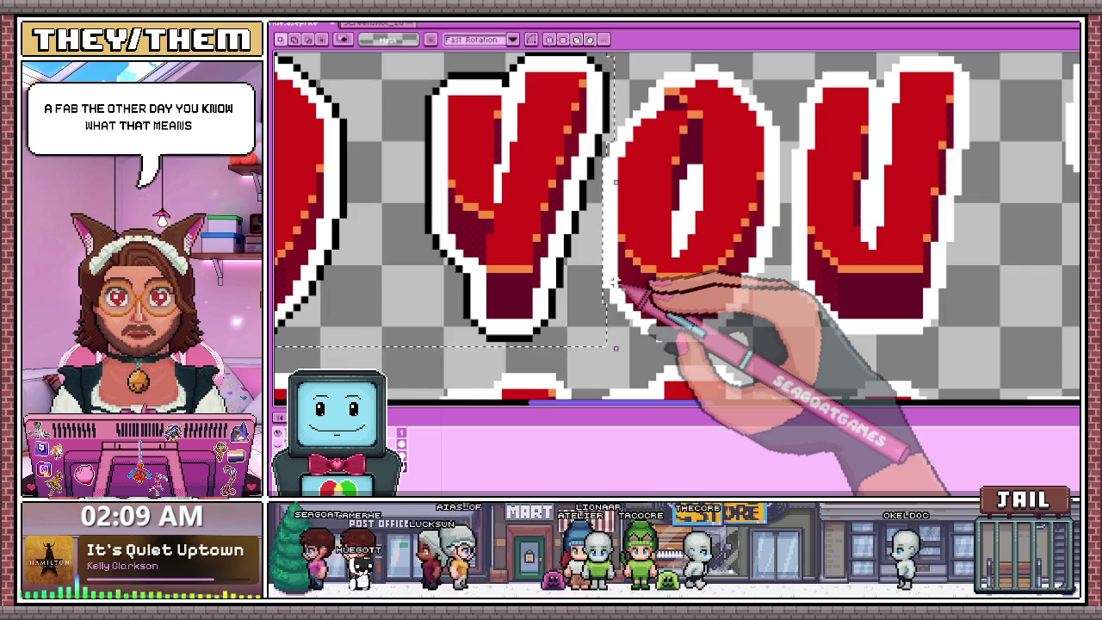
pyautogui.press('Left')
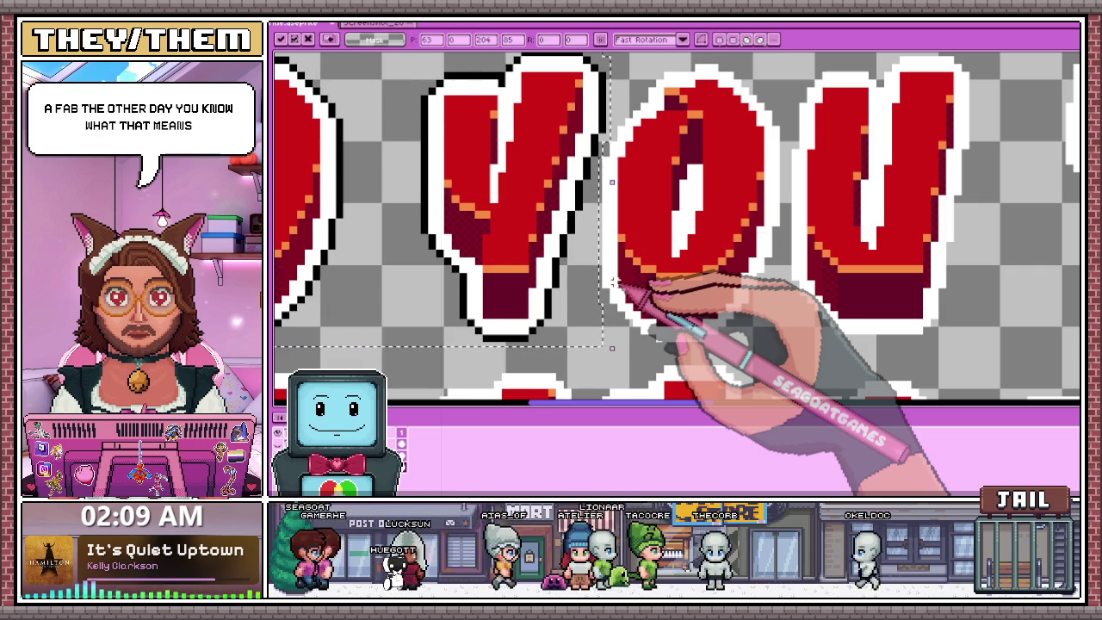
pyautogui.scroll(-2, 654, 215)
pyautogui.scroll(-2, 702, 138)
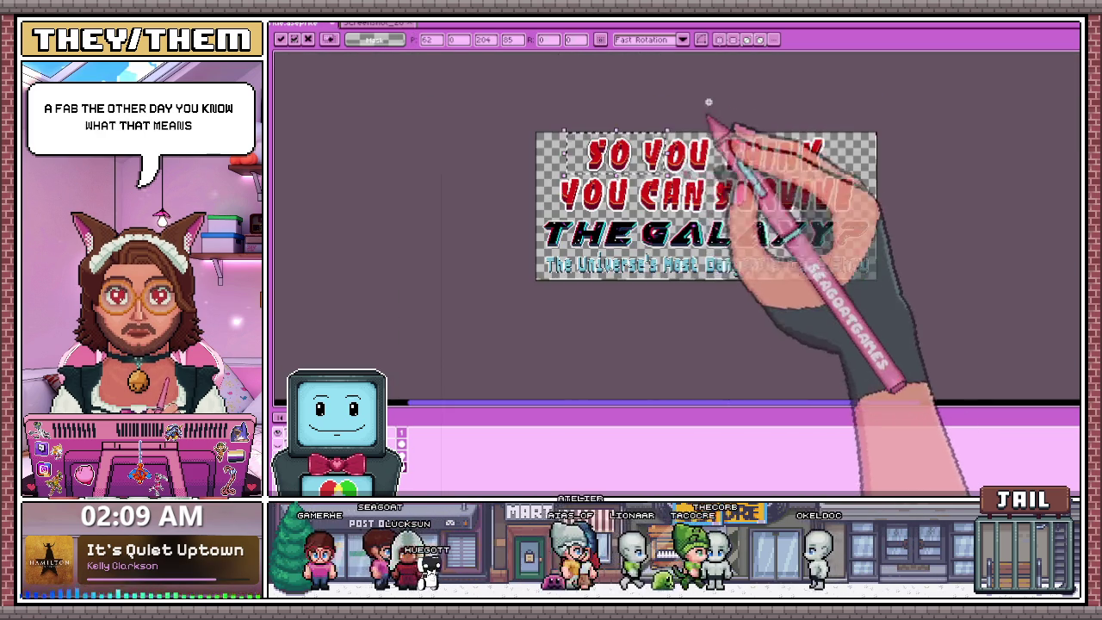
pyautogui.press('Return')
# Patch the outline with a short black pencil stroke where the Y meets the O.
pyautogui.scroll(3, 715, 185)
pyautogui.scroll(1, 654, 173)
pyautogui.press('b')
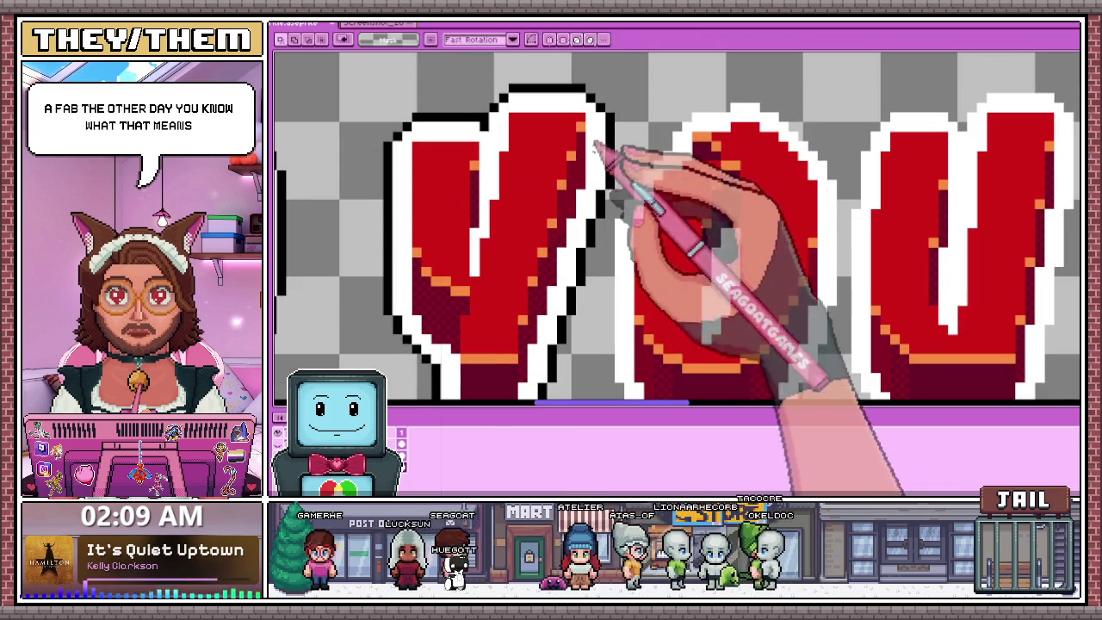
pyautogui.scroll(3, 612, 215)
pyautogui.moveTo(620, 213); pyautogui.dragTo(620, 190)
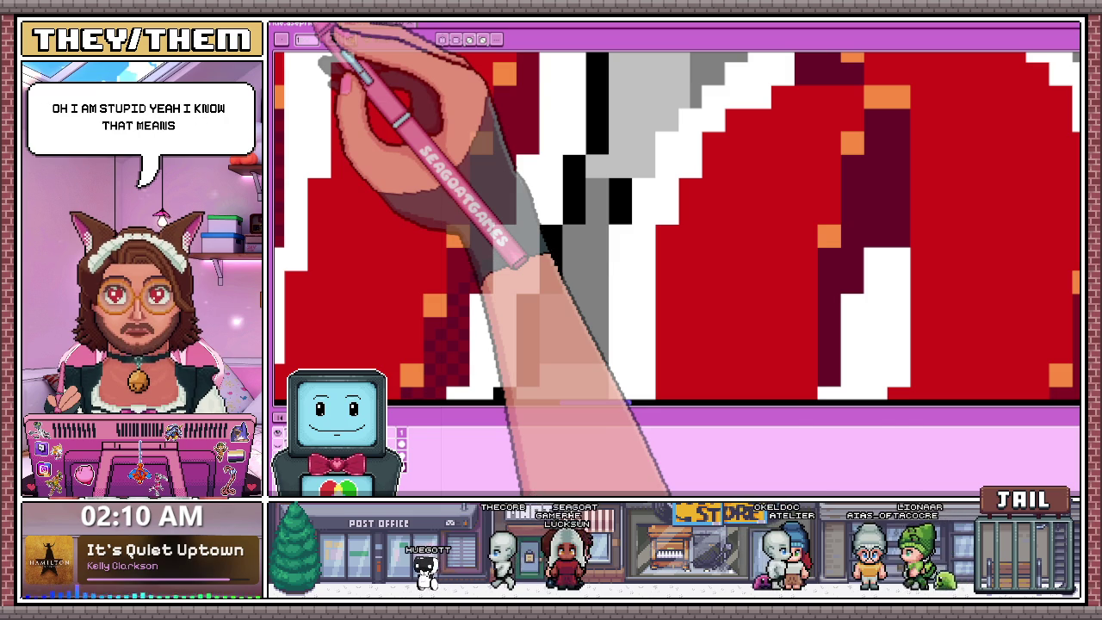
# Add black outline pixels to the staircase and along the letters' bottom edge.
pyautogui.scroll(-2, 645, 142)
pyautogui.scroll(2, 611, 155)
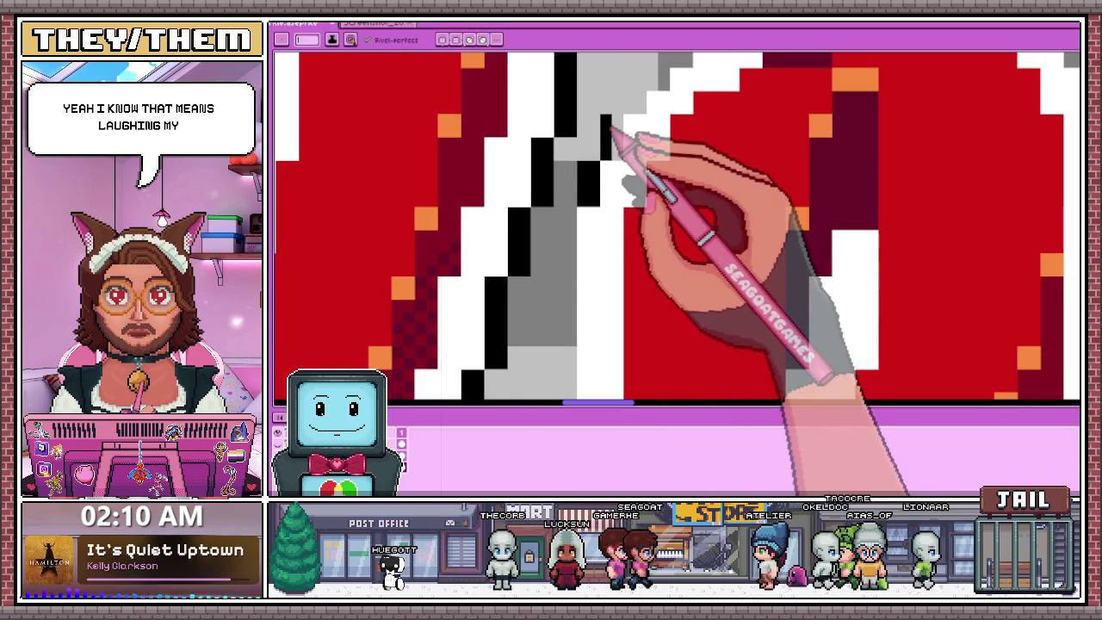
pyautogui.scroll(-2, 586, 147)
pyautogui.scroll(-1, 603, 147)
pyautogui.scroll(3, 540, 166)
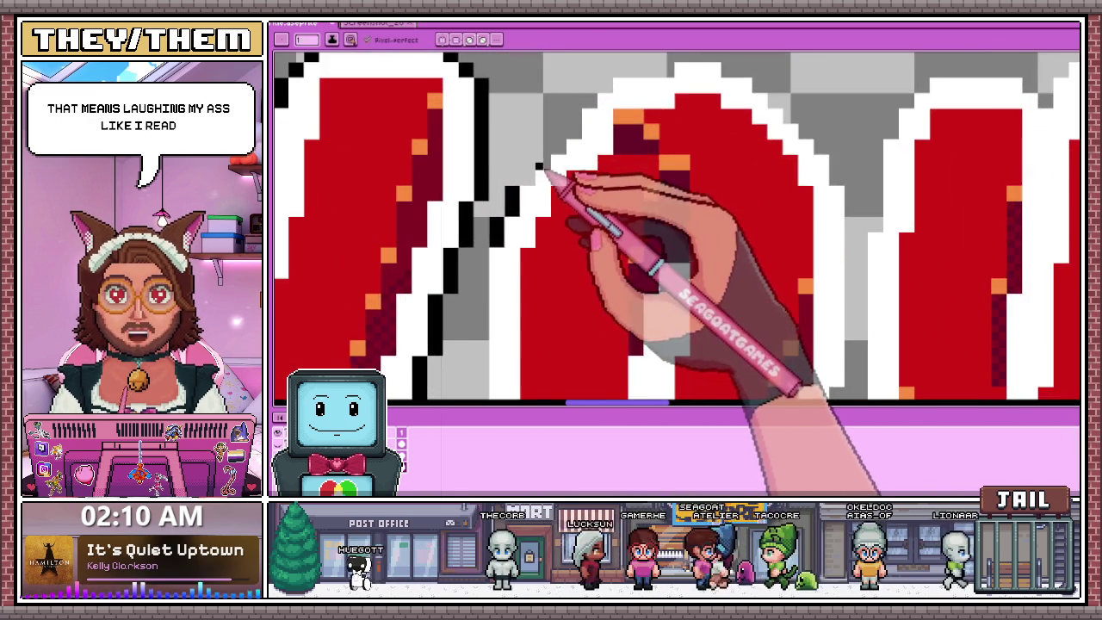
pyautogui.scroll(1, 538, 166)
pyautogui.scroll(1, 542, 159)
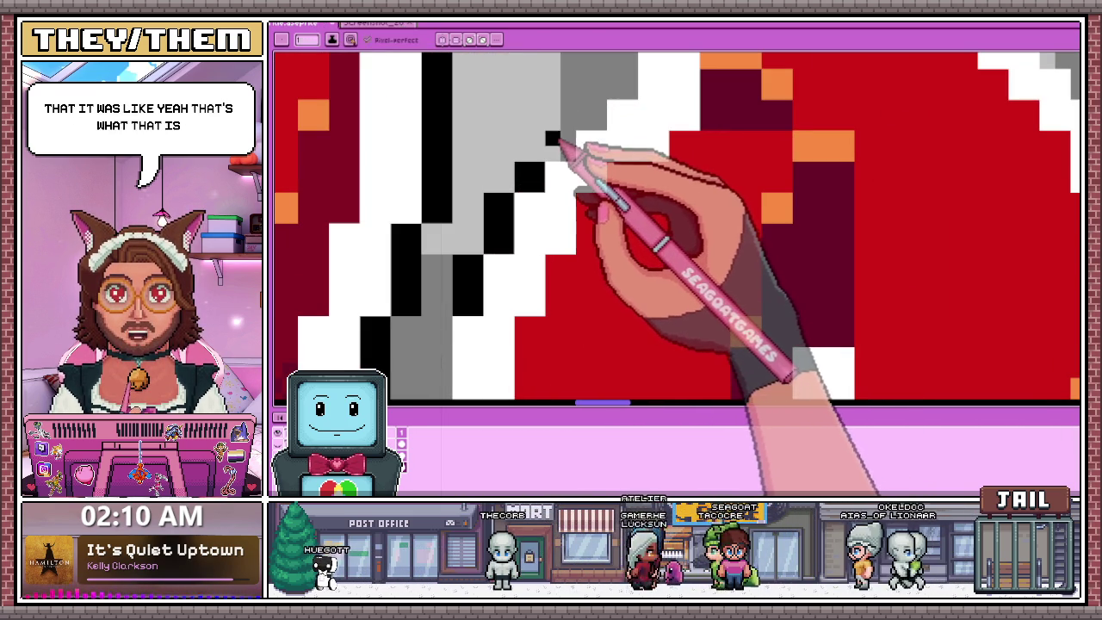
pyautogui.scroll(-2, 517, 192)
pyautogui.scroll(-1, 585, 153)
pyautogui.scroll(3, 542, 176)
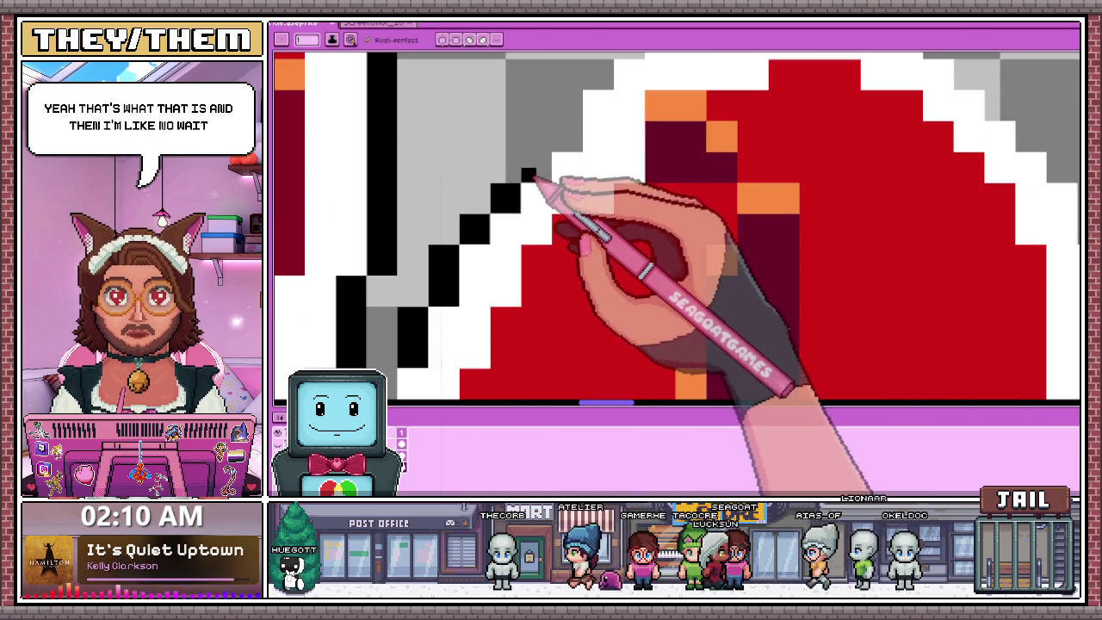
pyautogui.scroll(-3, 553, 172)
pyautogui.scroll(3, 561, 153)
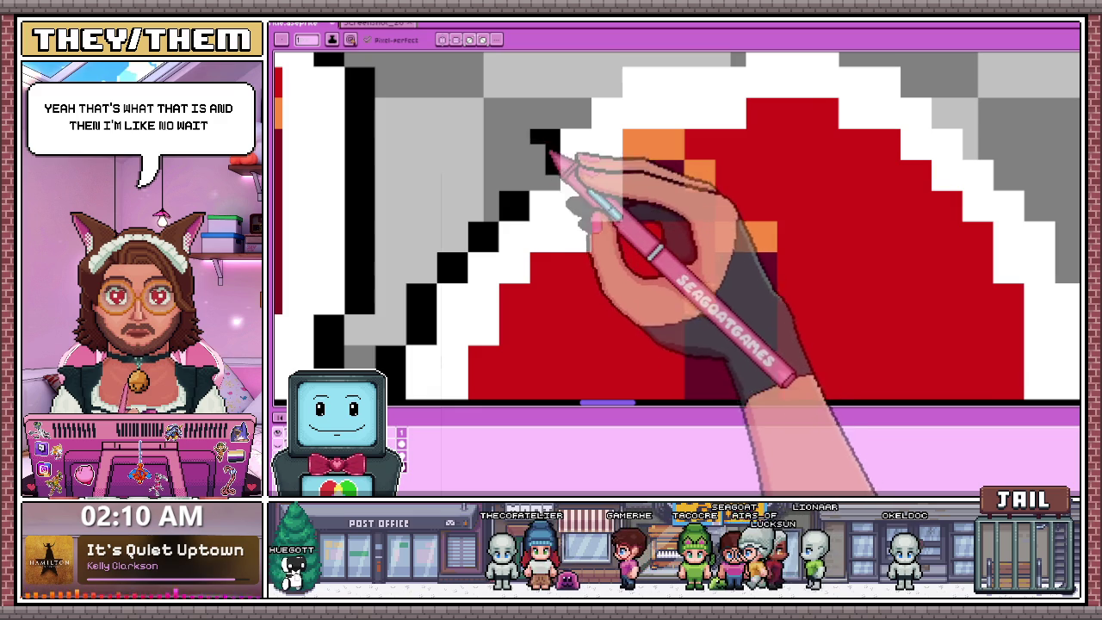
pyautogui.scroll(-2, 559, 191)
pyautogui.scroll(-2, 553, 112)
pyautogui.scroll(2, 527, 219)
pyautogui.scroll(1, 521, 214)
pyautogui.scroll(-2, 537, 129)
pyautogui.scroll(1, 514, 319)
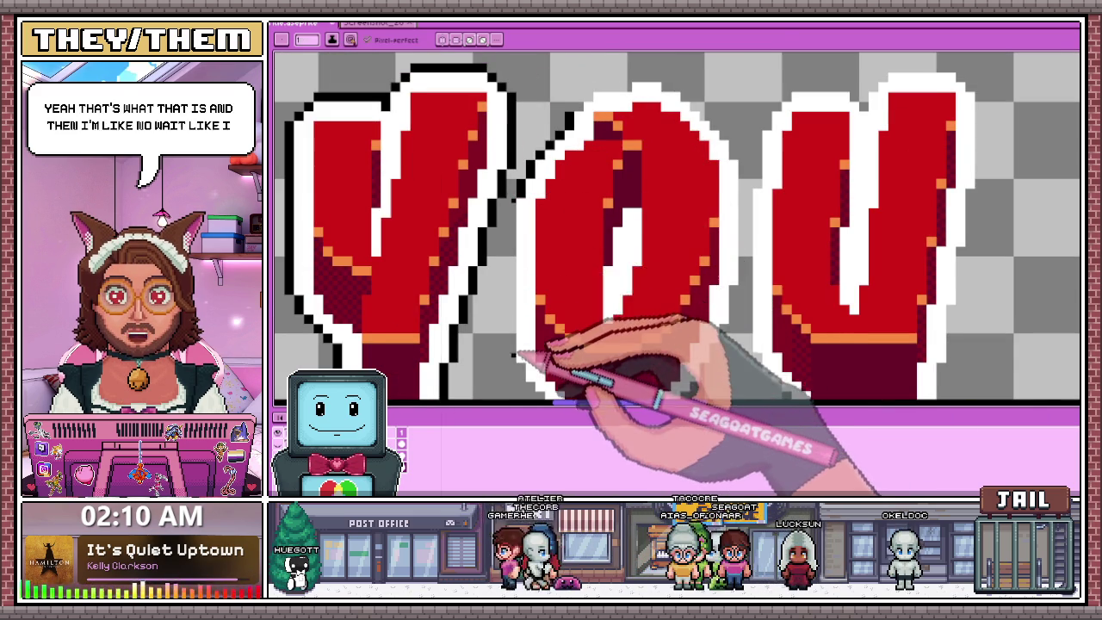
pyautogui.scroll(1, 513, 350)
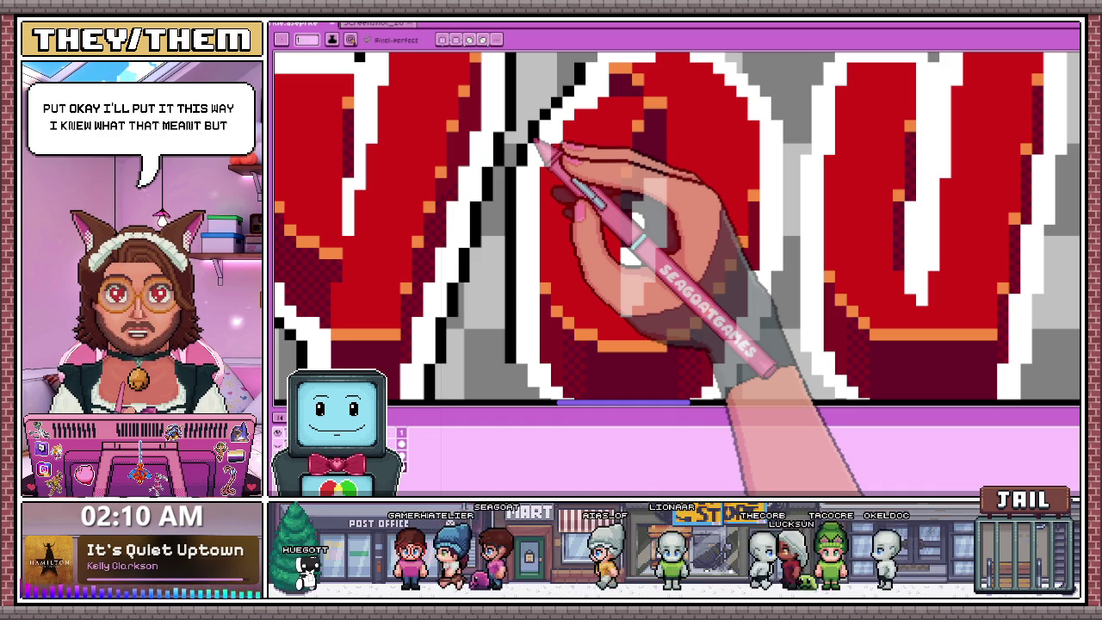
pyautogui.scroll(-1, 538, 142)
pyautogui.scroll(-1, 492, 111)
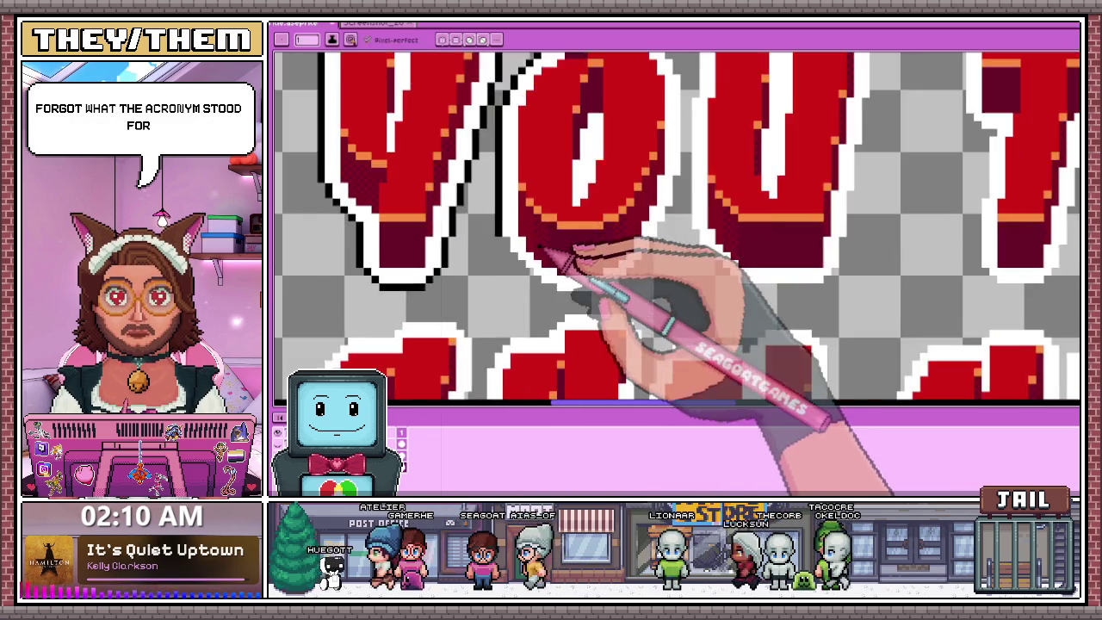
pyautogui.scroll(2, 591, 315)
pyautogui.scroll(1, 505, 253)
pyautogui.scroll(-2, 502, 224)
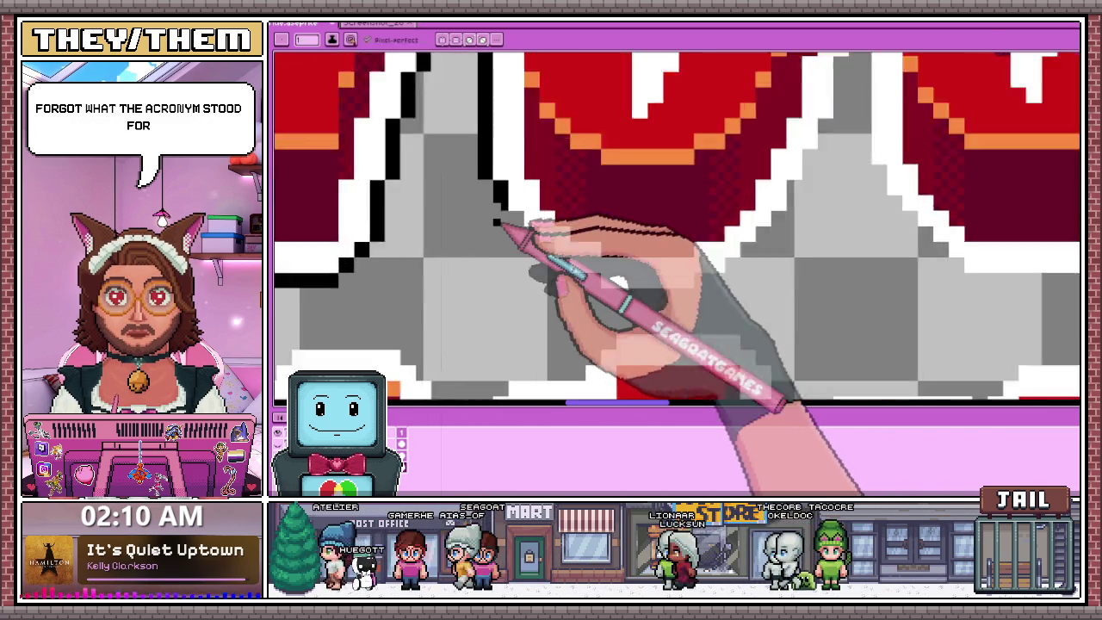
pyautogui.scroll(1, 504, 215)
pyautogui.scroll(2, 517, 210)
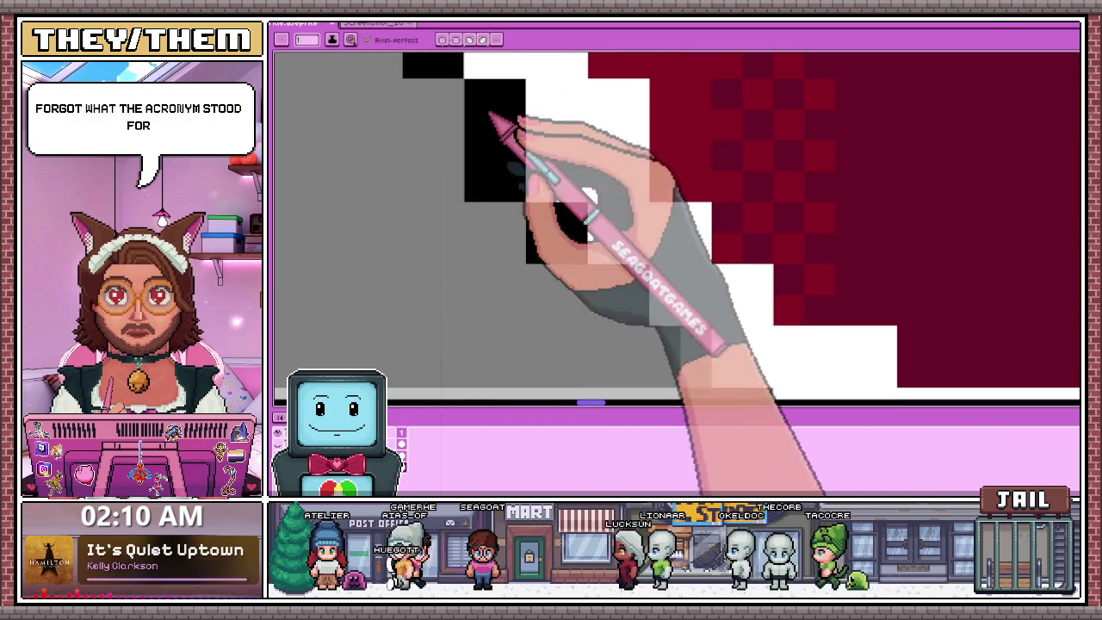
pyautogui.scroll(-2, 602, 228)
pyautogui.scroll(2, 560, 236)
pyautogui.scroll(-2, 543, 227)
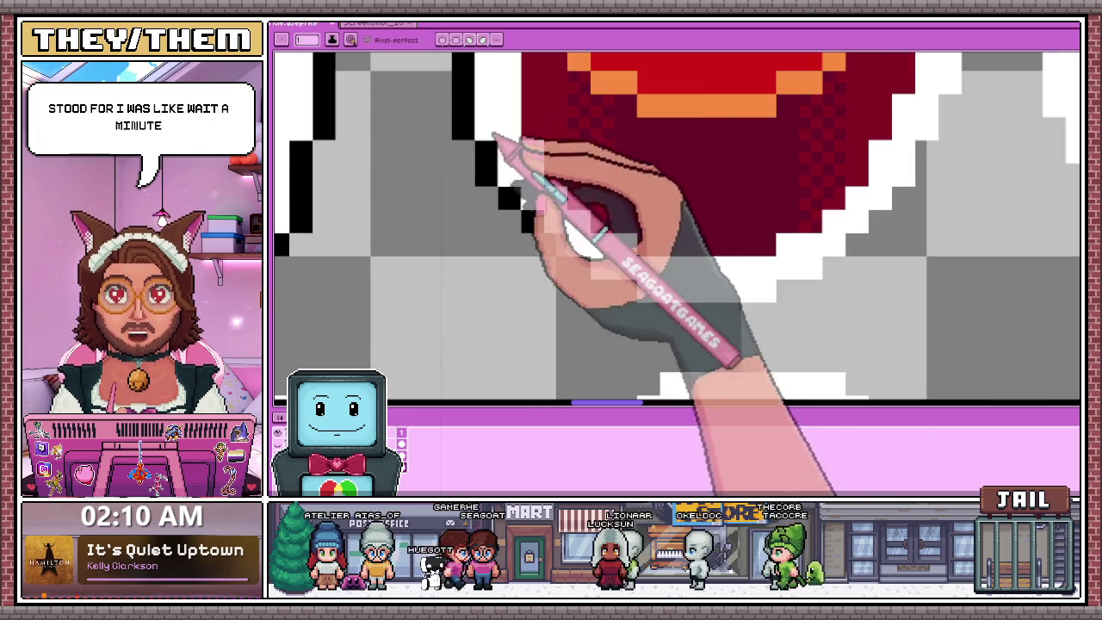
pyautogui.scroll(2, 504, 147)
pyautogui.scroll(-2, 566, 241)
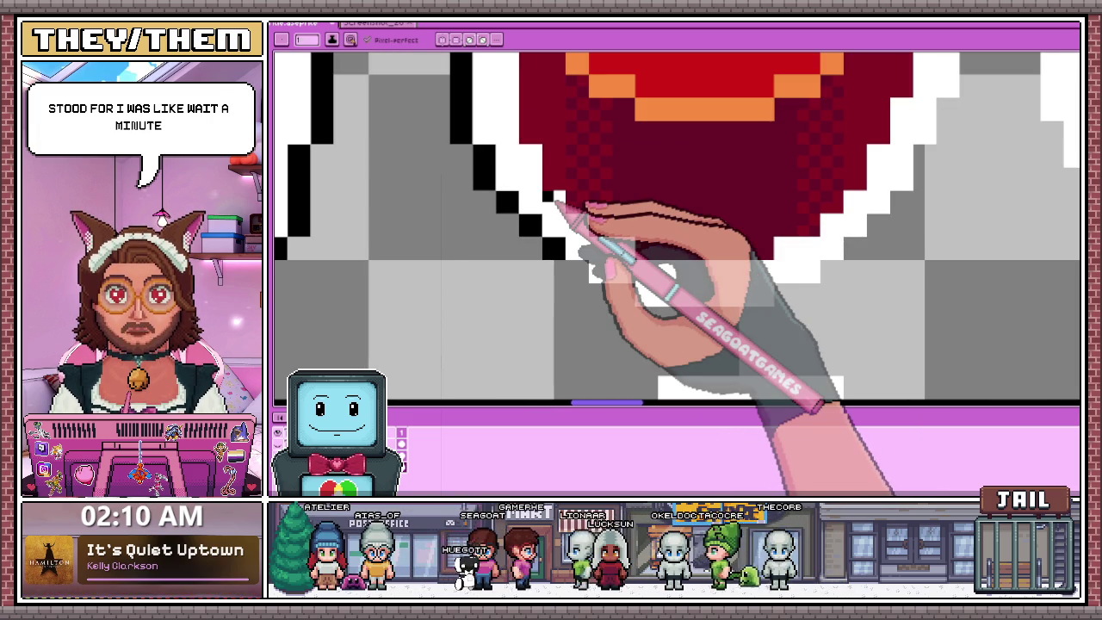
pyautogui.scroll(-2, 573, 213)
pyautogui.scroll(2, 503, 216)
pyautogui.scroll(1, 495, 216)
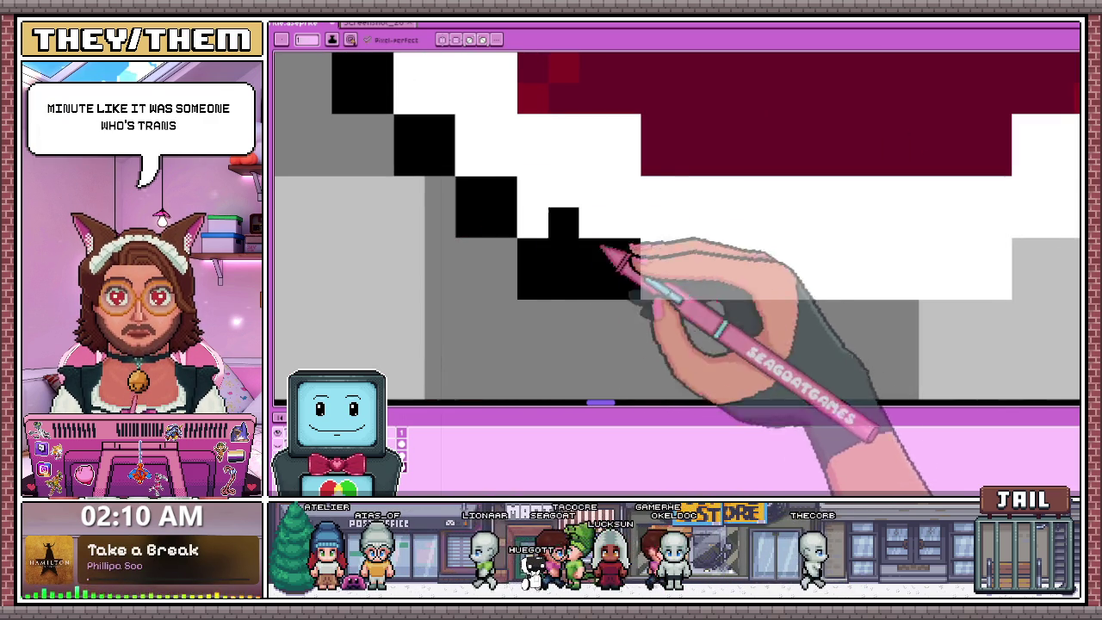
pyautogui.click(504, 170)
pyautogui.scroll(-2, 443, 201)
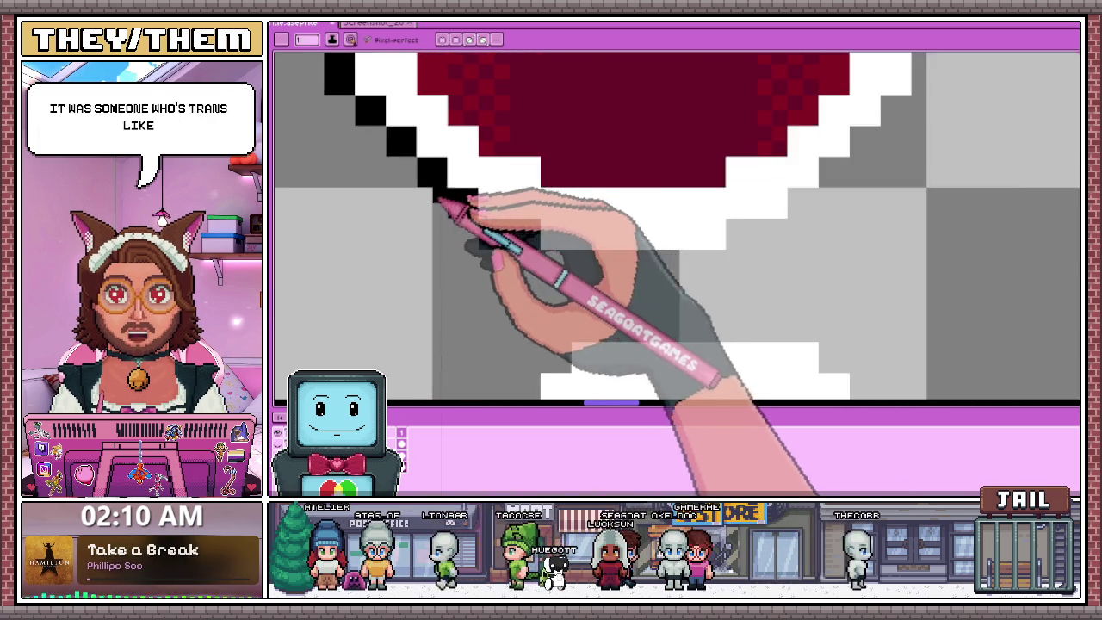
pyautogui.scroll(-1, 534, 246)
pyautogui.scroll(3, 497, 234)
pyautogui.moveTo(490, 227); pyautogui.dragTo(736, 227)
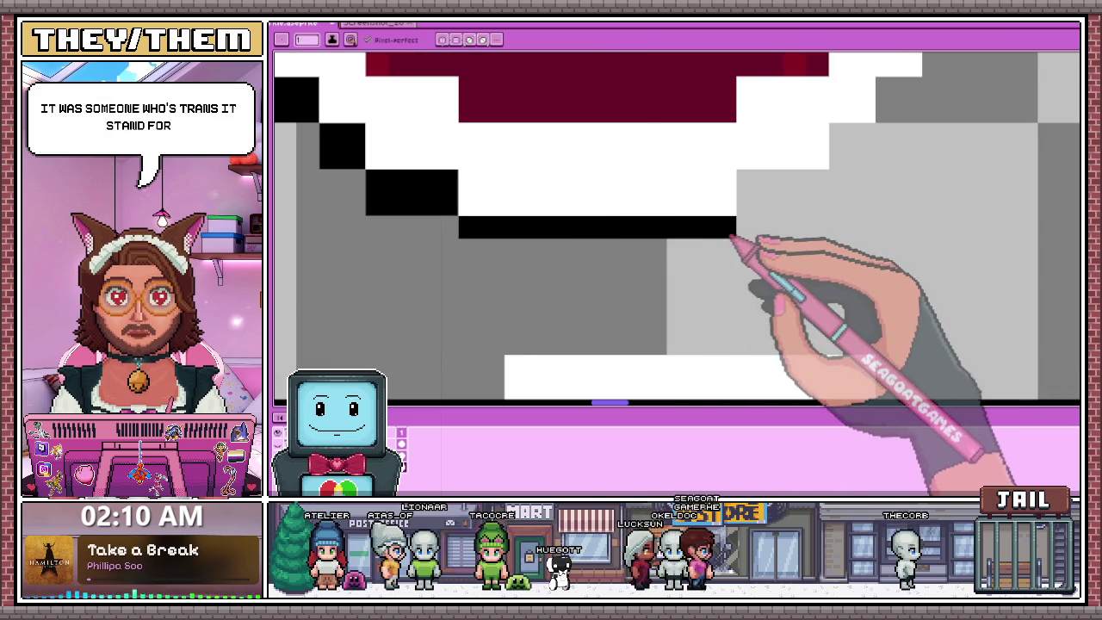
pyautogui.scroll(-1, 469, 254)
pyautogui.scroll(-1, 471, 255)
pyautogui.click(569, 235)
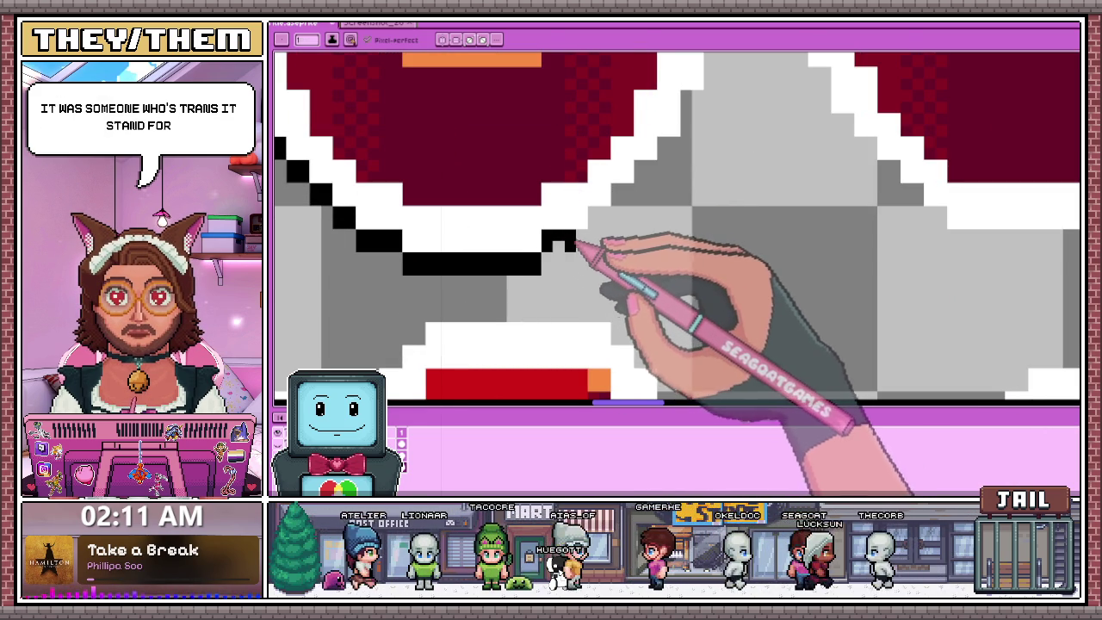
# Extend the black outline up a column, along a diagonal, and across the arch top.
pyautogui.scroll(-2, 602, 234)
pyautogui.scroll(2, 597, 234)
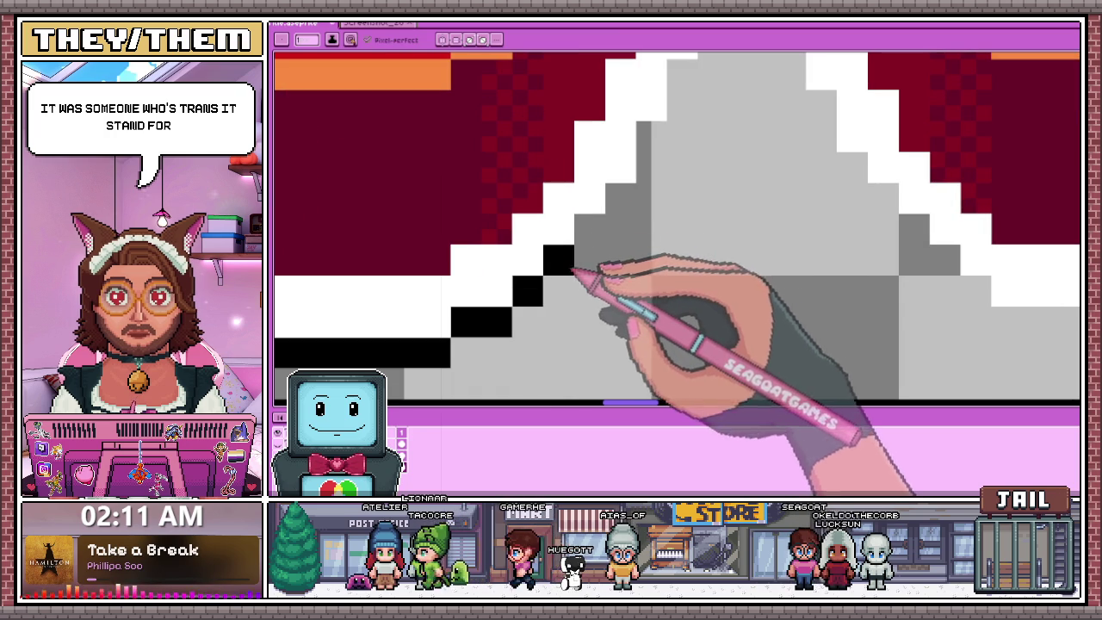
pyautogui.scroll(-1, 590, 231)
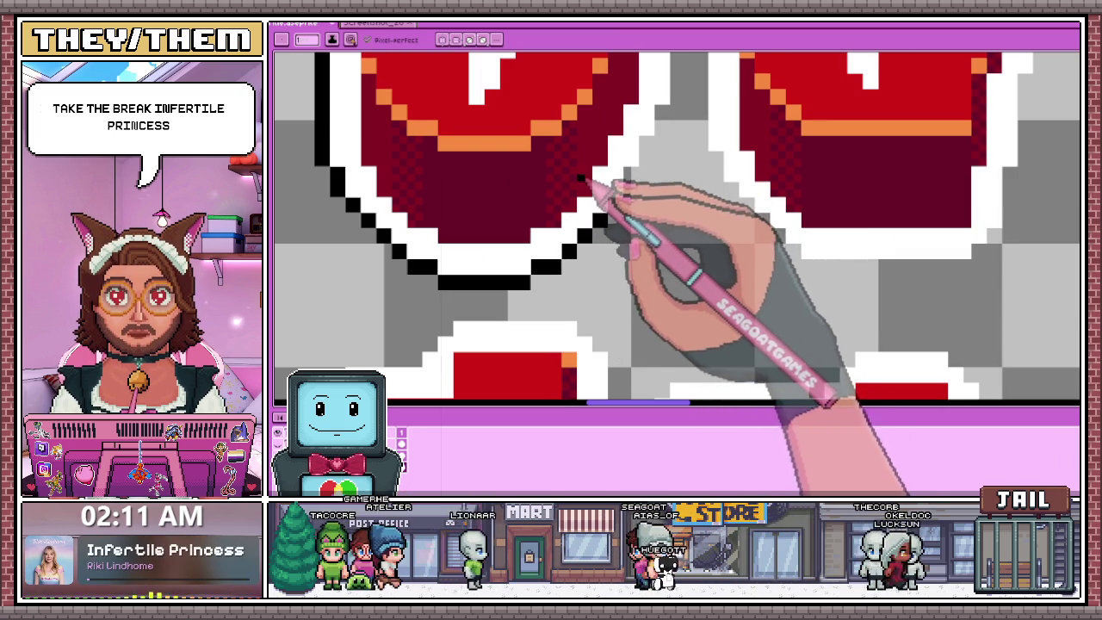
pyautogui.scroll(1, 613, 213)
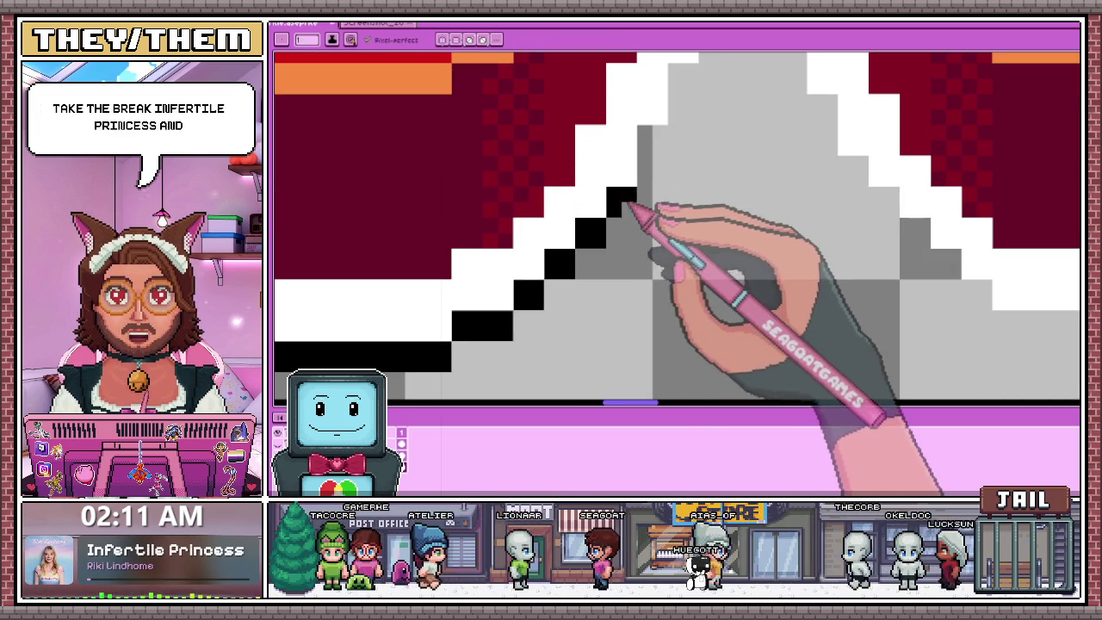
pyautogui.scroll(-2, 603, 223)
pyautogui.scroll(-1, 517, 206)
pyautogui.scroll(2, 555, 156)
pyautogui.scroll(2, 560, 246)
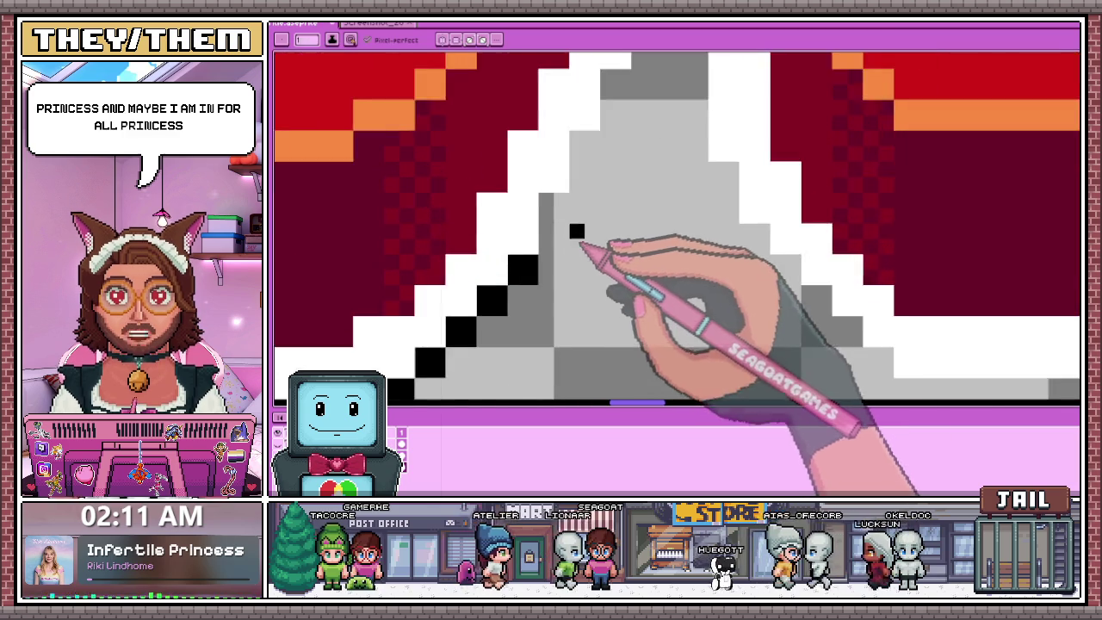
pyautogui.scroll(1, 591, 253)
pyautogui.scroll(1, 554, 216)
pyautogui.scroll(-2, 560, 207)
pyautogui.scroll(2, 571, 275)
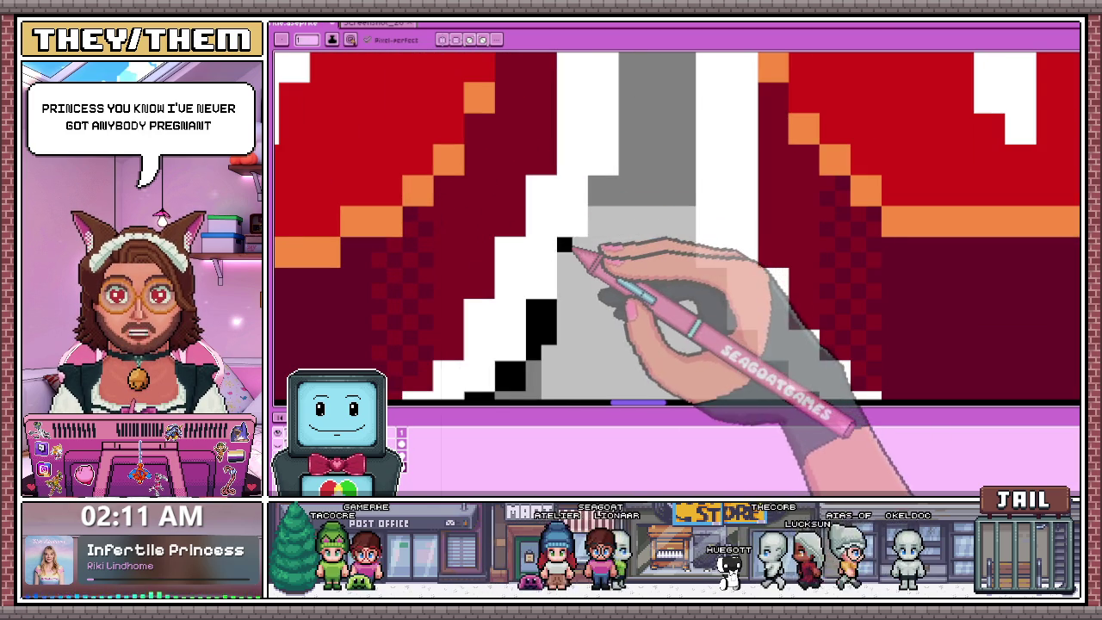
pyautogui.scroll(-2, 613, 203)
pyautogui.scroll(2, 613, 220)
pyautogui.click(624, 212)
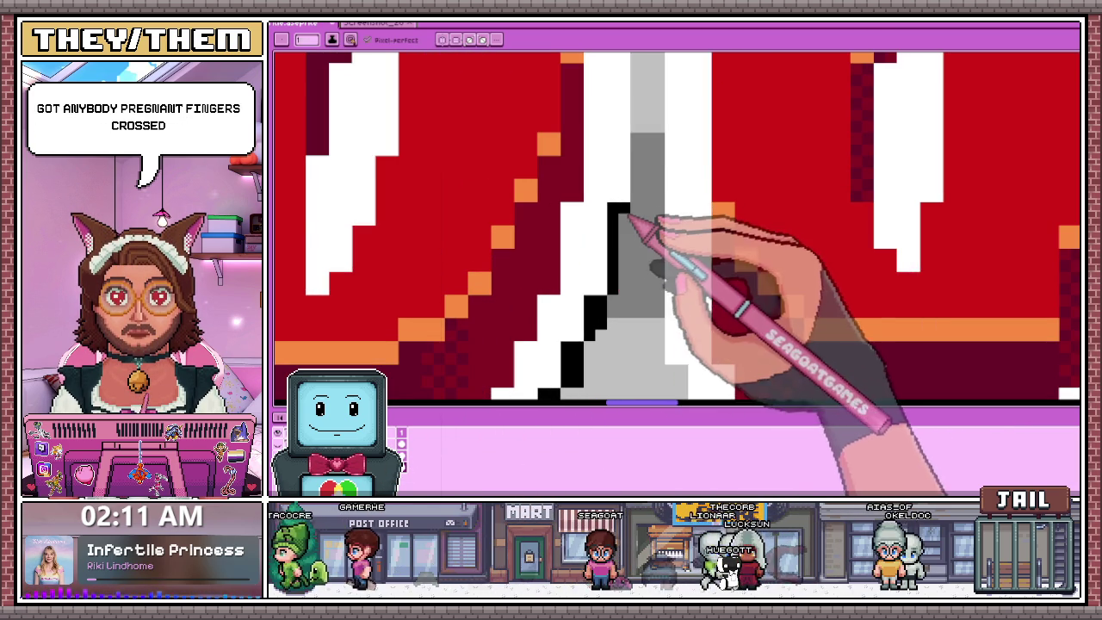
pyautogui.scroll(-1, 613, 319)
pyautogui.scroll(-1, 606, 284)
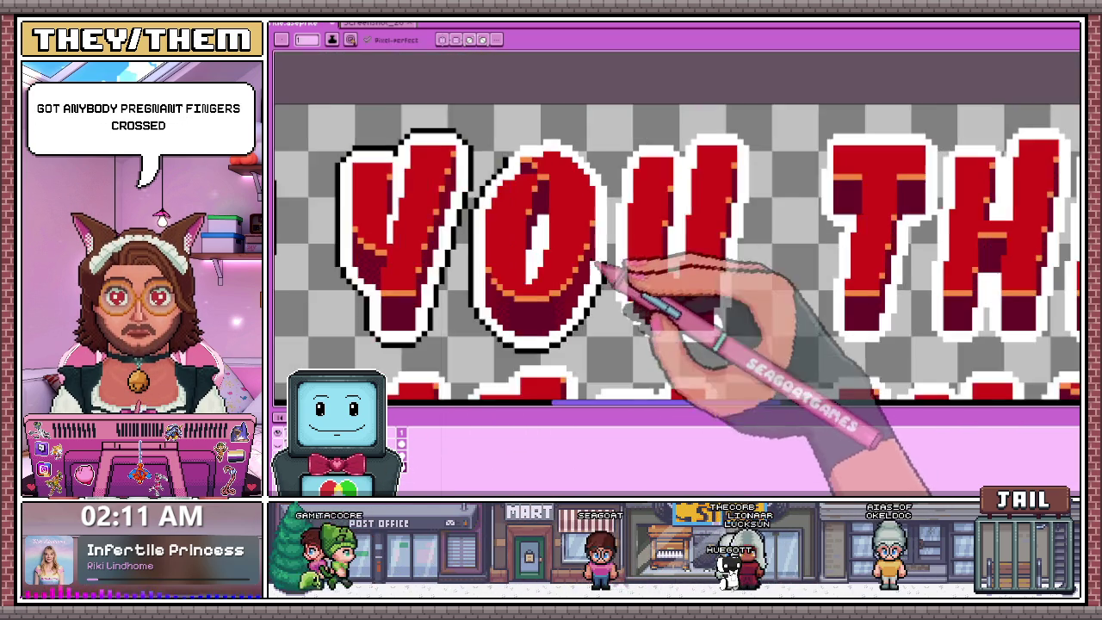
pyautogui.scroll(1, 533, 172)
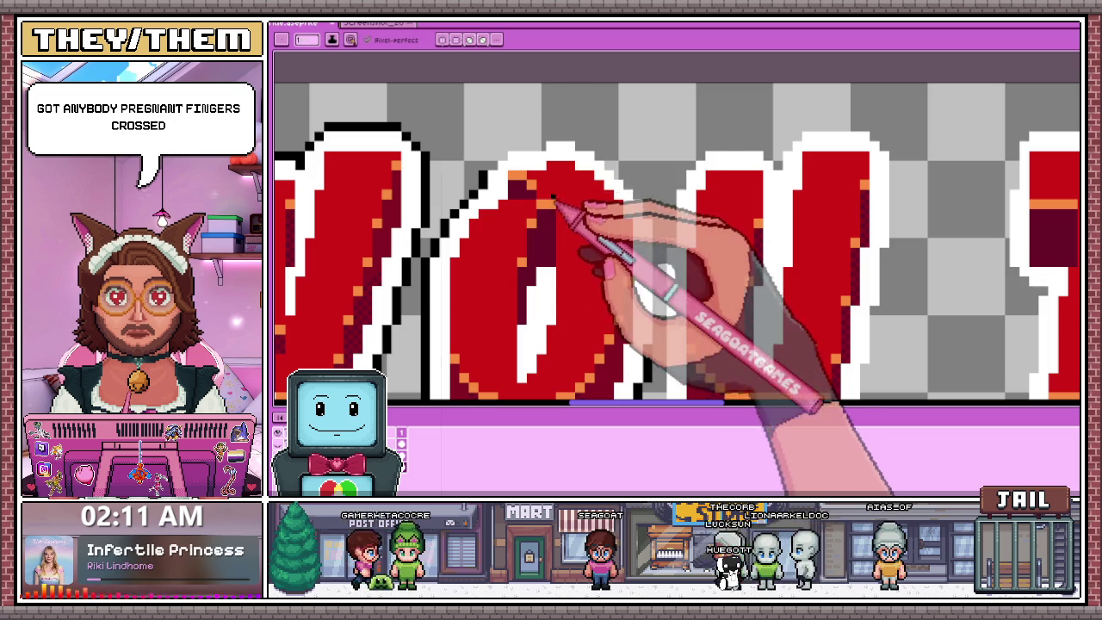
pyautogui.scroll(1, 504, 155)
pyautogui.scroll(1, 486, 172)
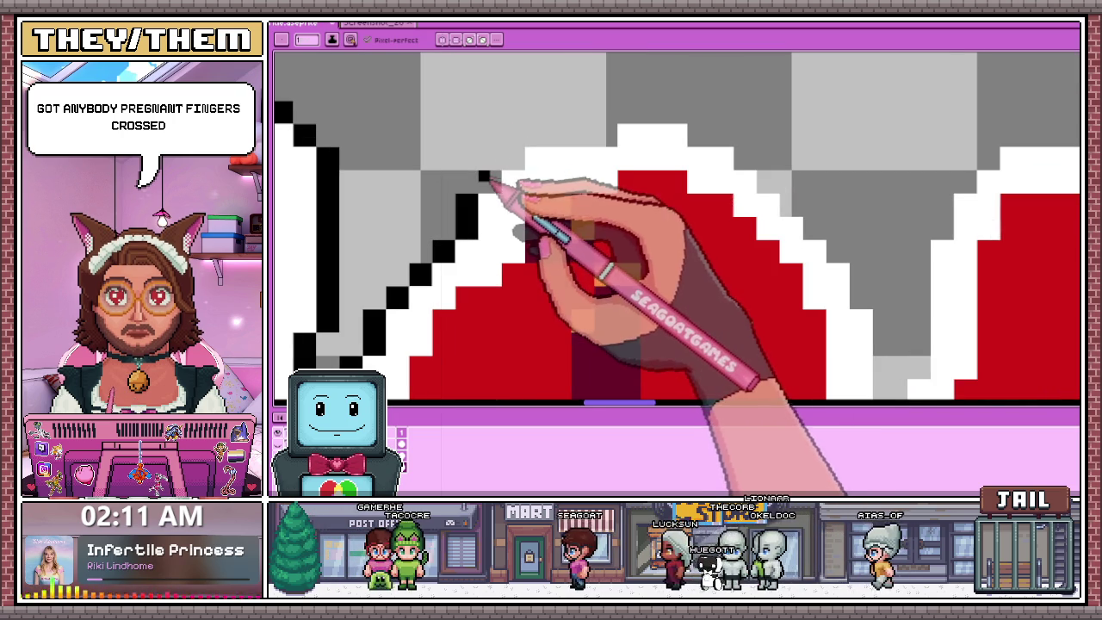
pyautogui.click(489, 181)
pyautogui.click(513, 157)
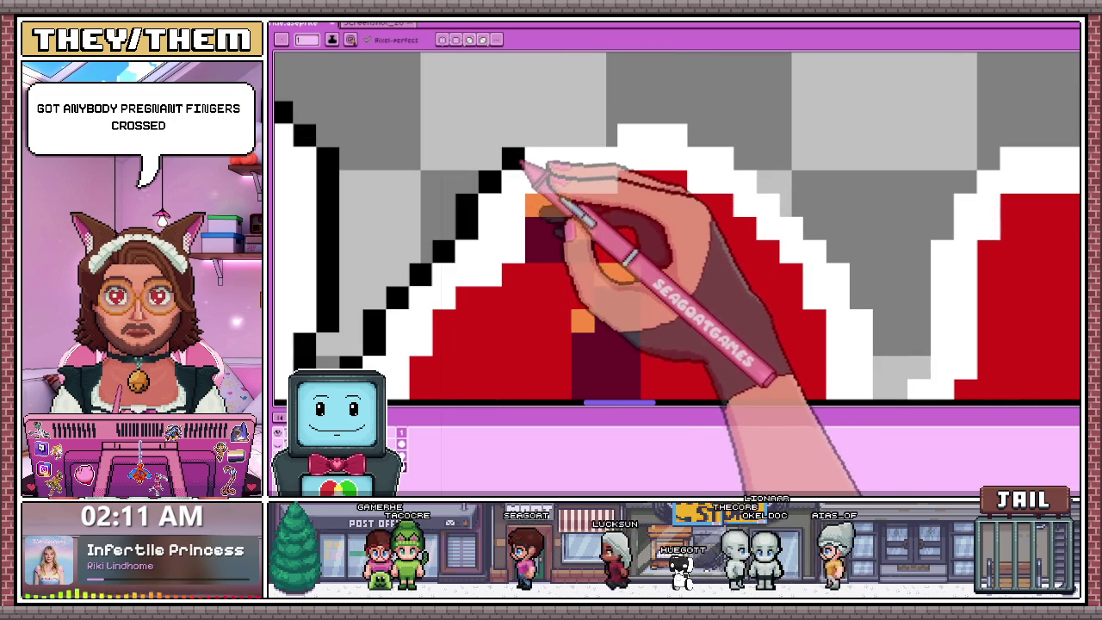
pyautogui.moveTo(530, 143); pyautogui.dragTo(606, 144)
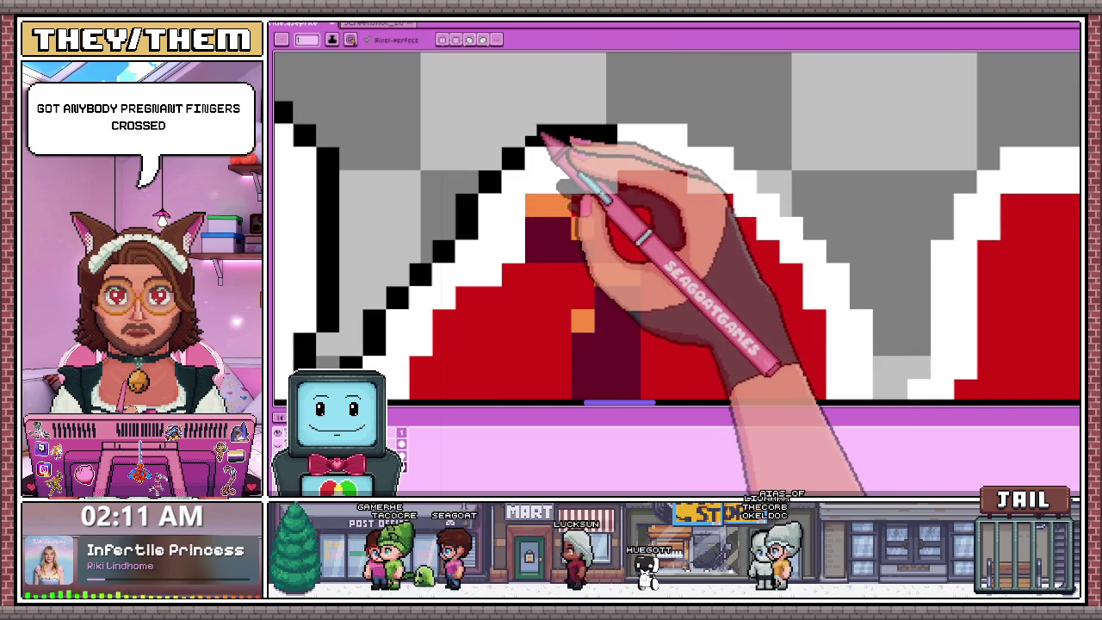
# Carry the black arch outline to the right and step it upward.
pyautogui.scroll(-1, 521, 172)
pyautogui.scroll(-1, 533, 177)
pyautogui.scroll(1, 528, 172)
pyautogui.scroll(1, 603, 159)
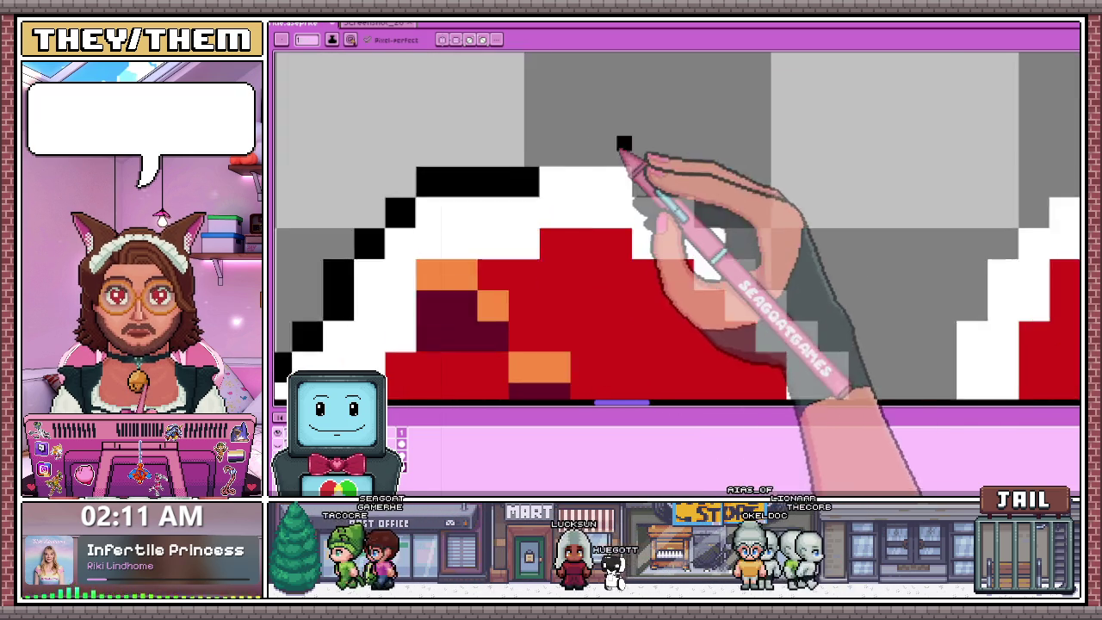
pyautogui.scroll(1, 538, 168)
pyautogui.moveTo(538, 166); pyautogui.dragTo(637, 164)
pyautogui.click(667, 138)
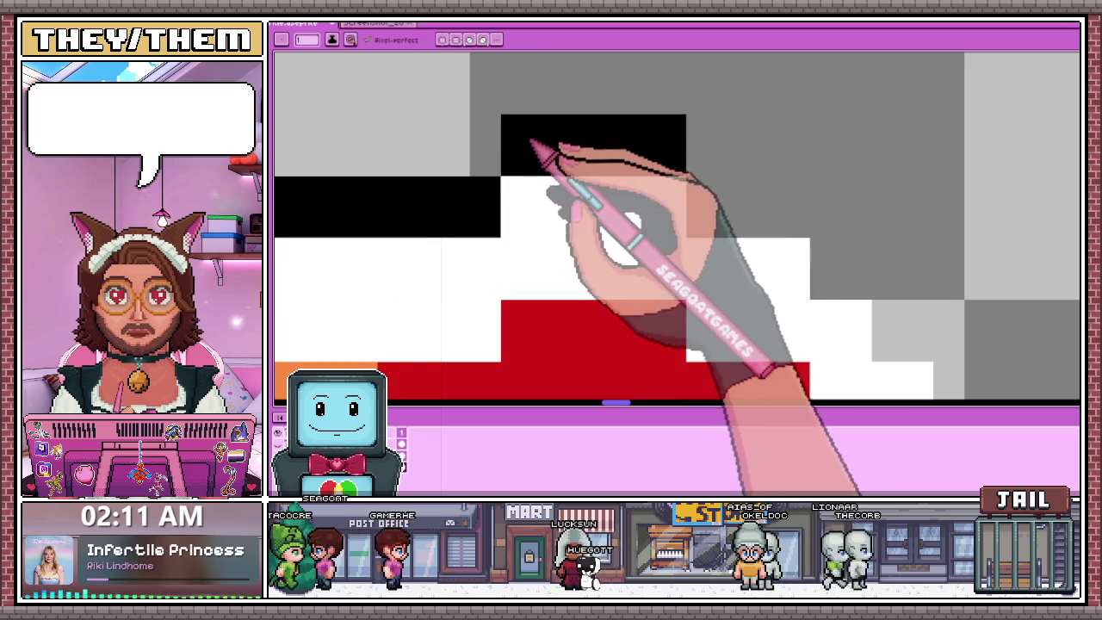
pyautogui.scroll(-1, 585, 78)
pyautogui.scroll(1, 654, 152)
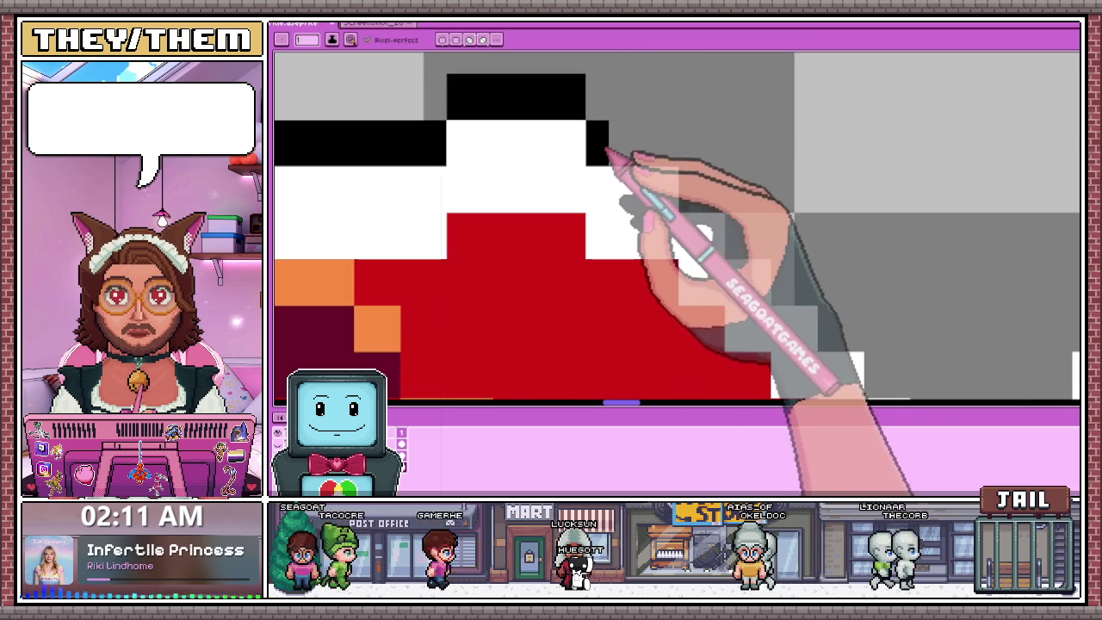
pyautogui.moveTo(673, 153); pyautogui.dragTo(644, 141)
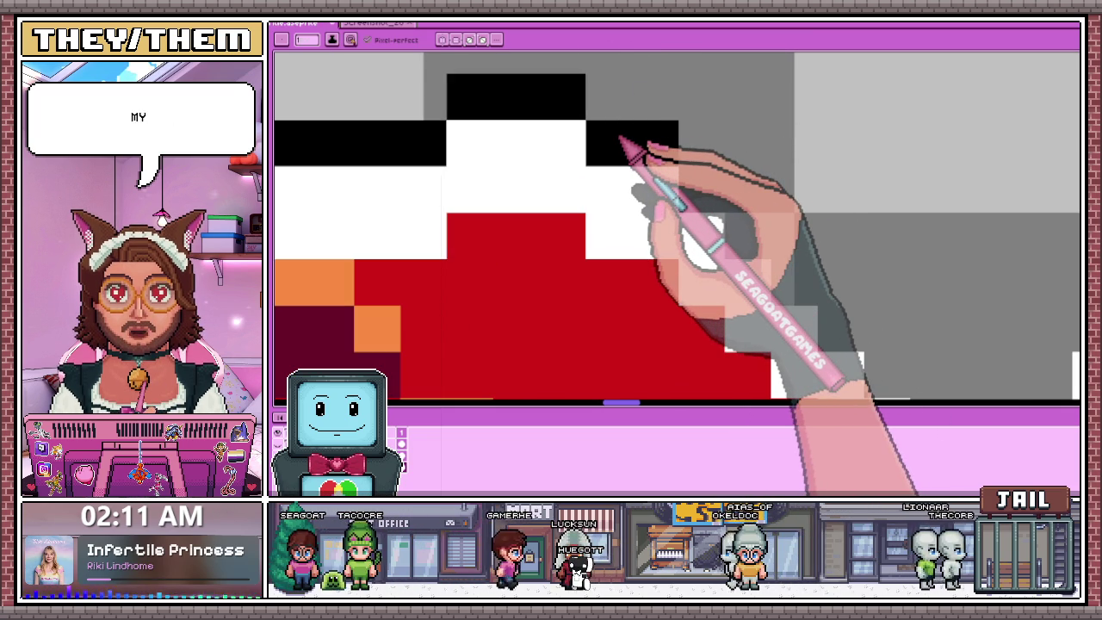
# Fill in black pixels along the diagonal outline edge to complete it.
pyautogui.scroll(-2, 603, 141)
pyautogui.scroll(-3, 551, 129)
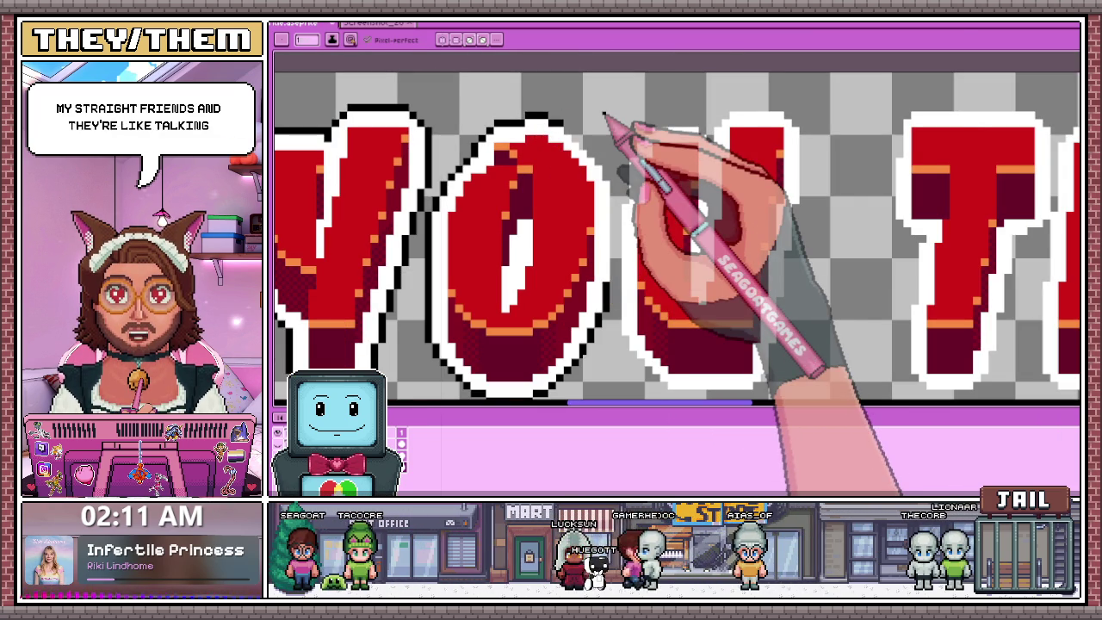
pyautogui.scroll(1, 586, 110)
pyautogui.scroll(1, 534, 112)
pyautogui.scroll(1, 497, 119)
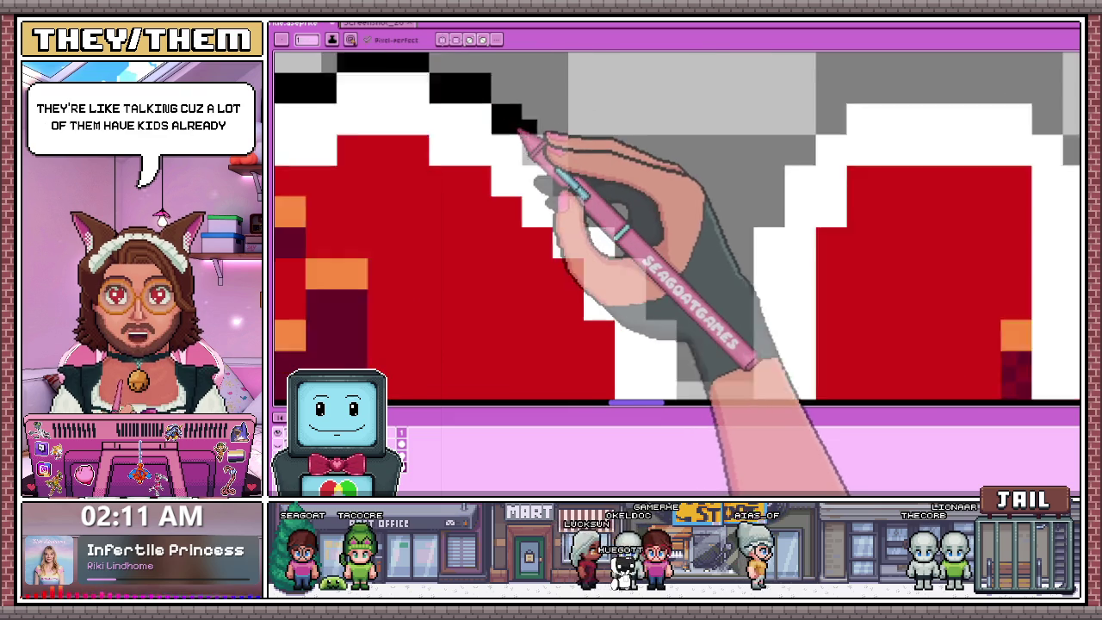
pyautogui.click(541, 148)
pyautogui.click(566, 176)
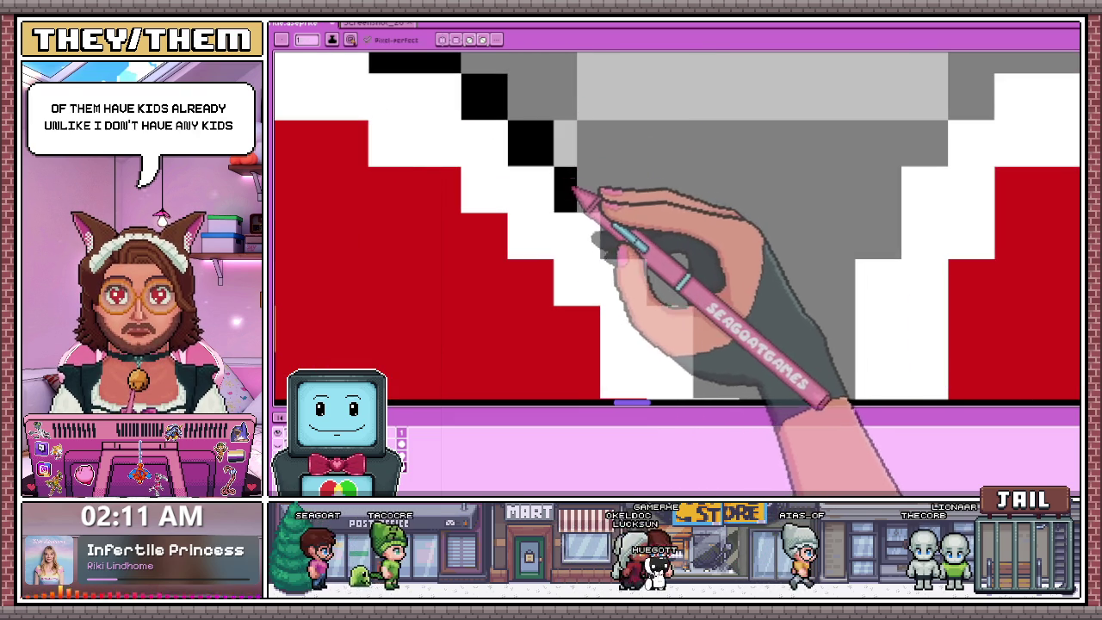
pyautogui.scroll(-1, 597, 209)
pyautogui.scroll(1, 634, 215)
pyautogui.click(622, 199)
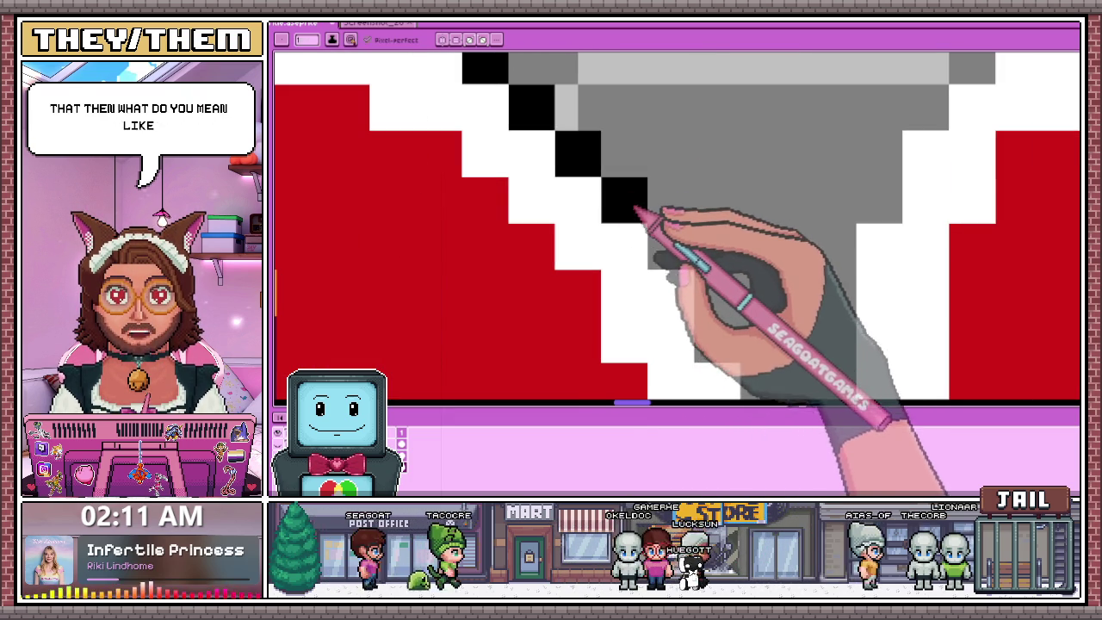
pyautogui.scroll(-2, 663, 216)
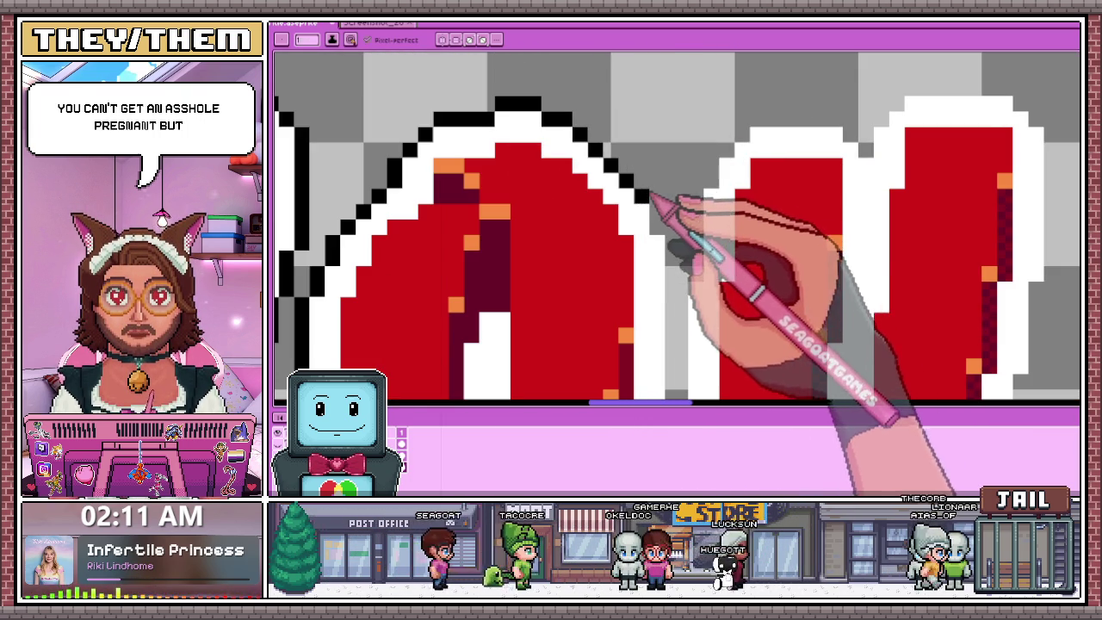
pyautogui.scroll(2, 652, 200)
pyautogui.scroll(-1, 659, 209)
pyautogui.scroll(1, 673, 164)
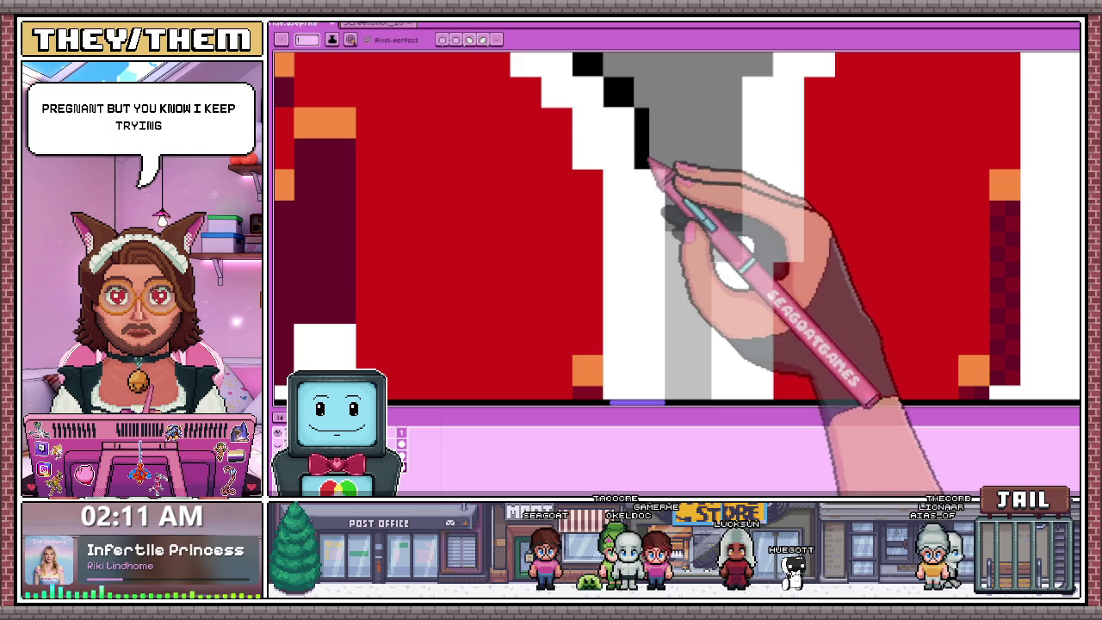
pyautogui.scroll(-1, 660, 122)
pyautogui.scroll(-1, 669, 169)
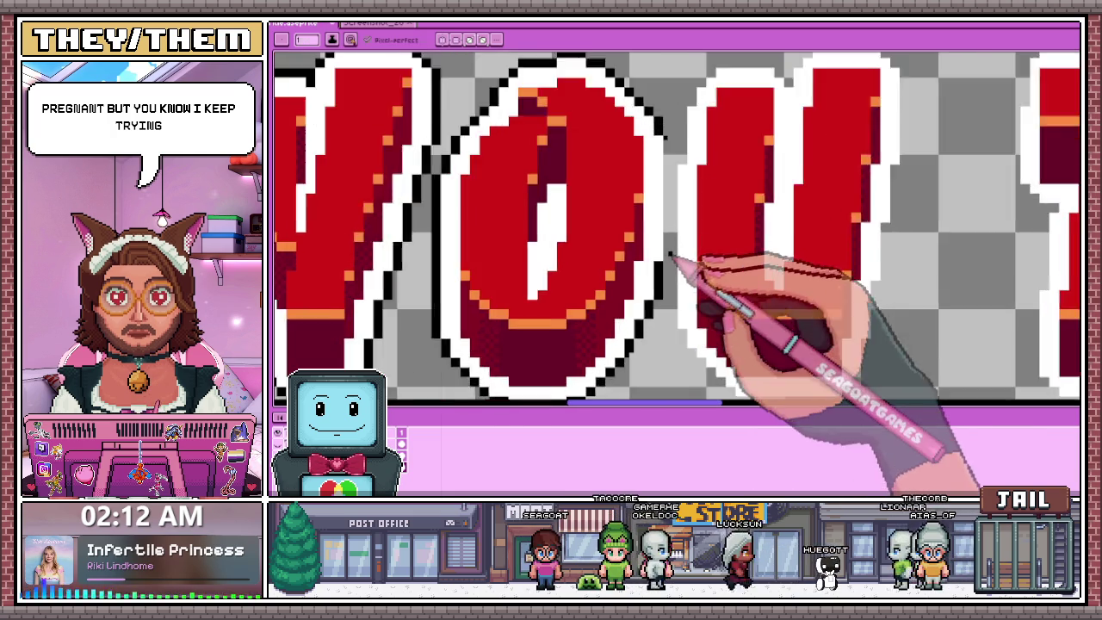
pyautogui.scroll(1, 668, 250)
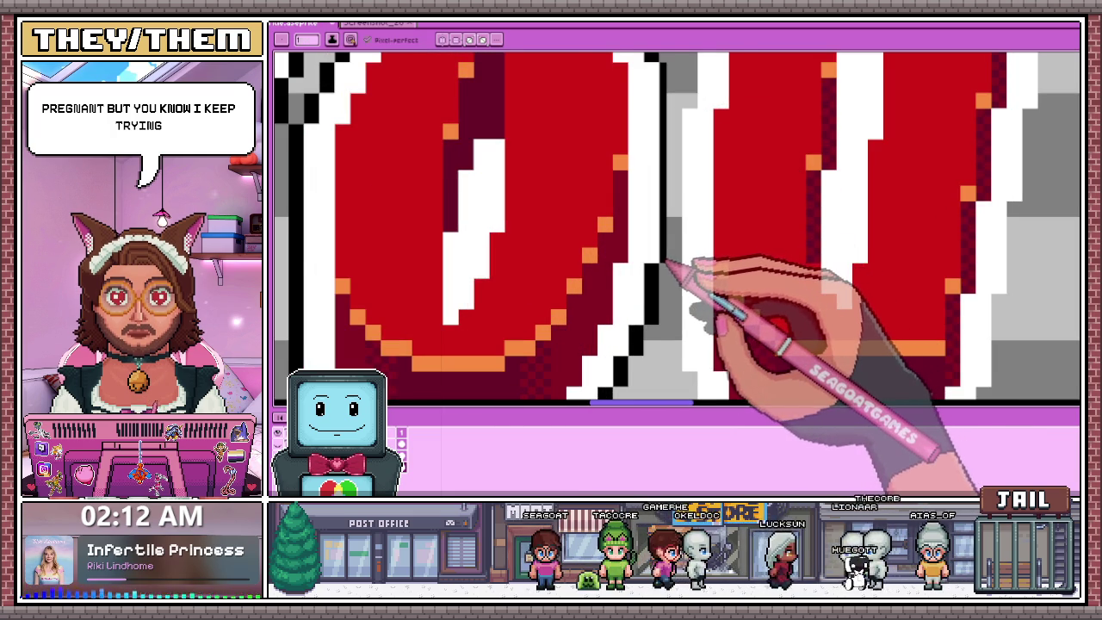
pyautogui.scroll(1, 676, 198)
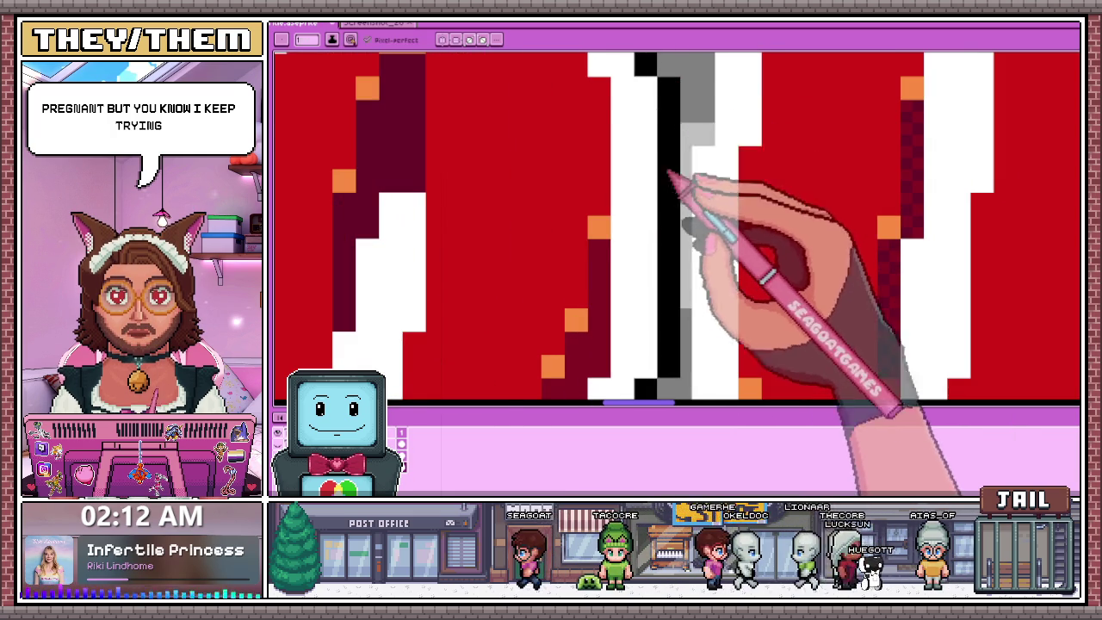
pyautogui.scroll(-2, 676, 189)
pyautogui.scroll(-1, 667, 228)
pyautogui.scroll(-2, 654, 232)
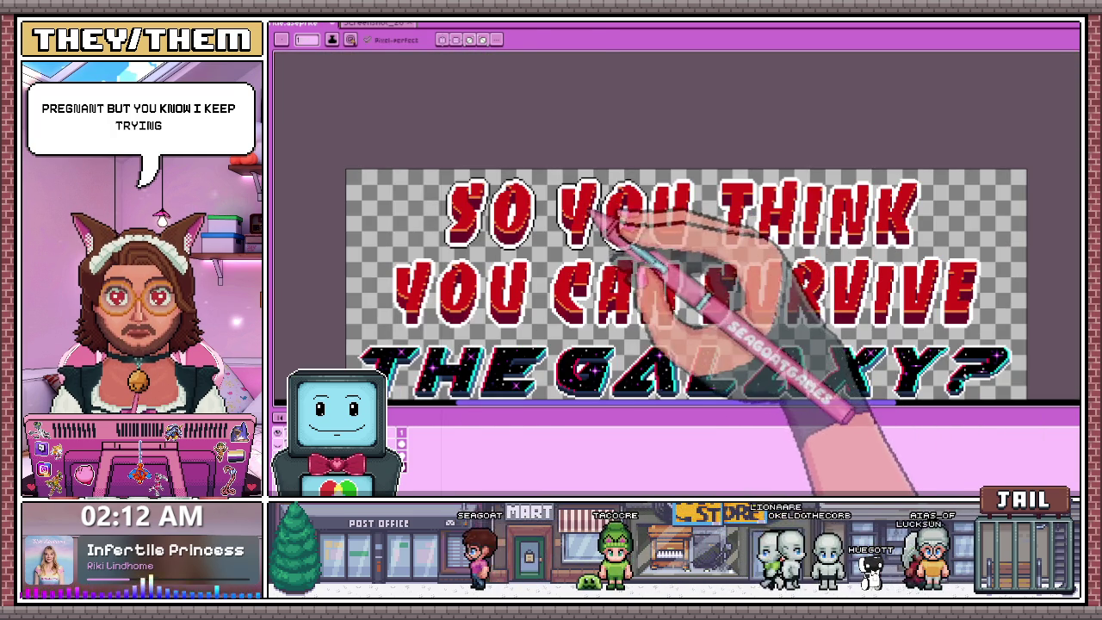
# Draw a rectangular marquee selection around the SO YOU lettering.
pyautogui.press('m')
pyautogui.scroll(1, 564, 237)
pyautogui.moveTo(294, 94)
pyautogui.mouseDown()
pyautogui.moveTo(712, 257)
pyautogui.moveTo(662, 257)
pyautogui.mouseUp()
pyautogui.moveTo(726, 259); pyautogui.dragTo(728, 264)
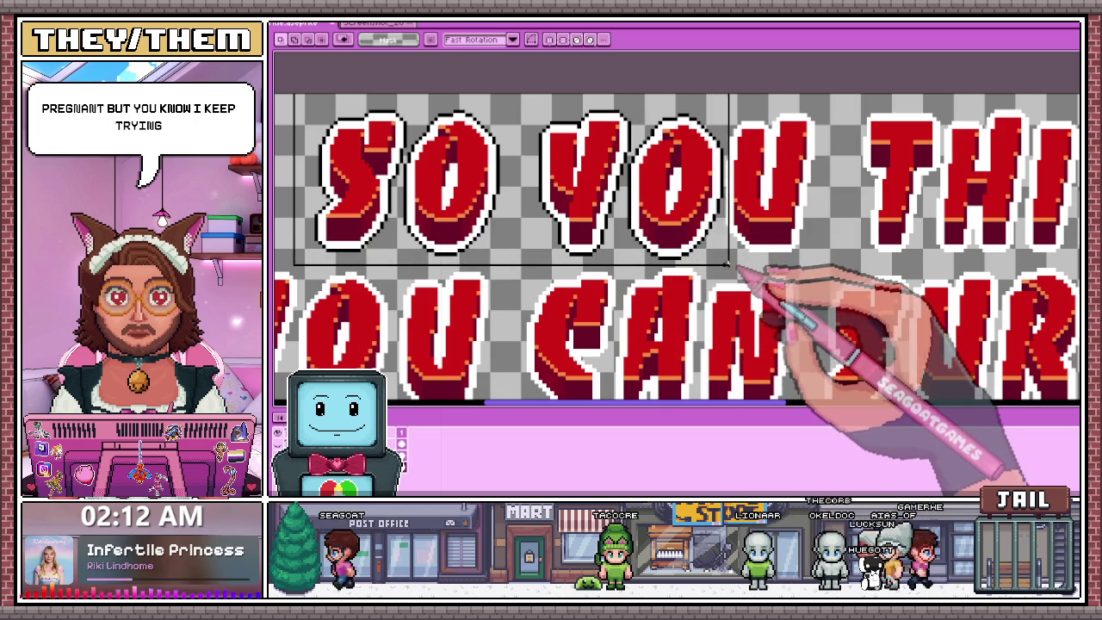
# Switch to the eyedropper to pick a colour from the canvas.
pyautogui.press('i')
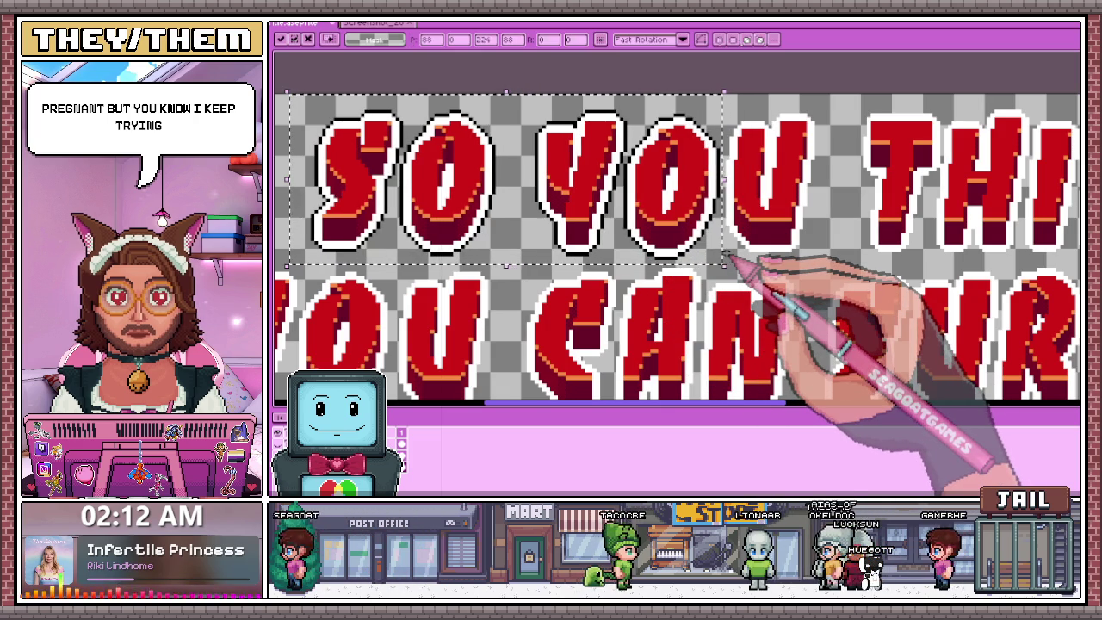
pyautogui.scroll(3, 848, 227)
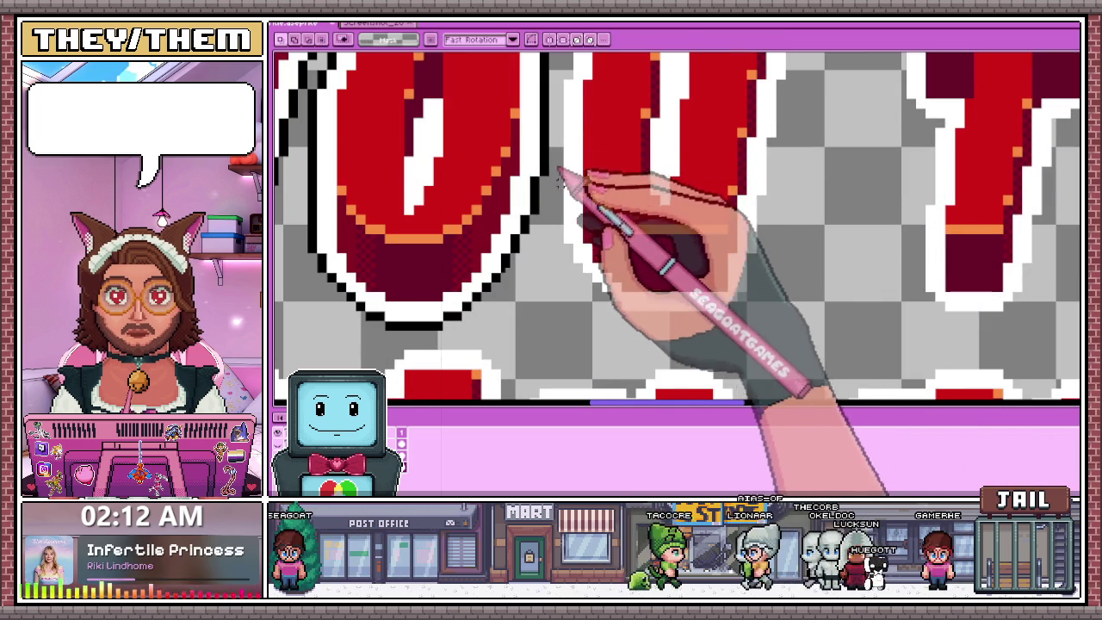
pyautogui.scroll(-2, 570, 278)
pyautogui.scroll(-1, 570, 278)
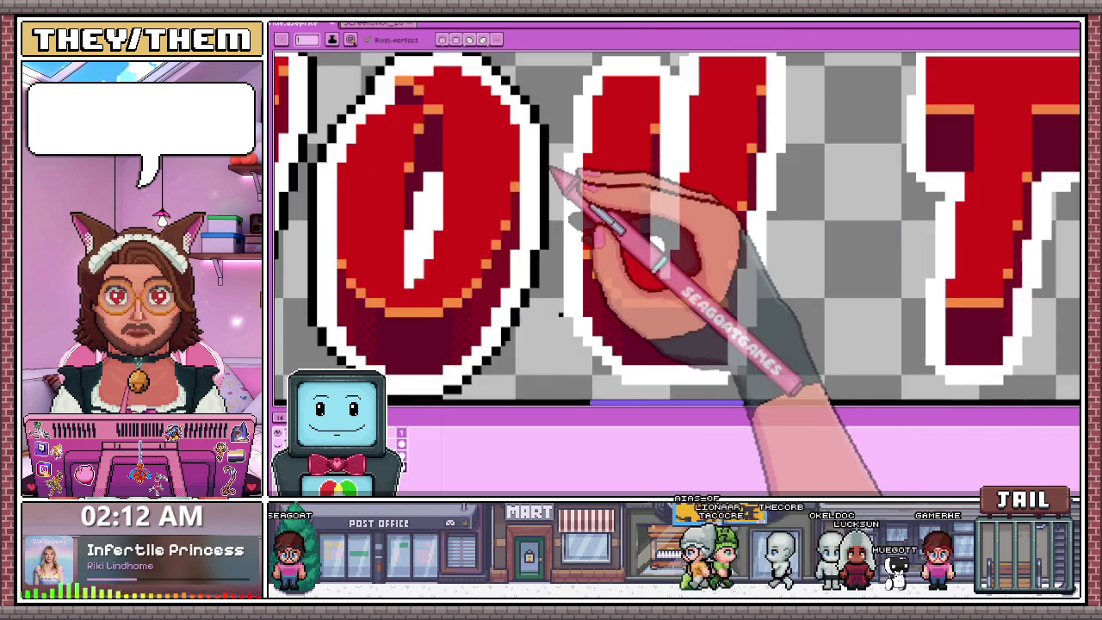
pyautogui.scroll(4, 562, 177)
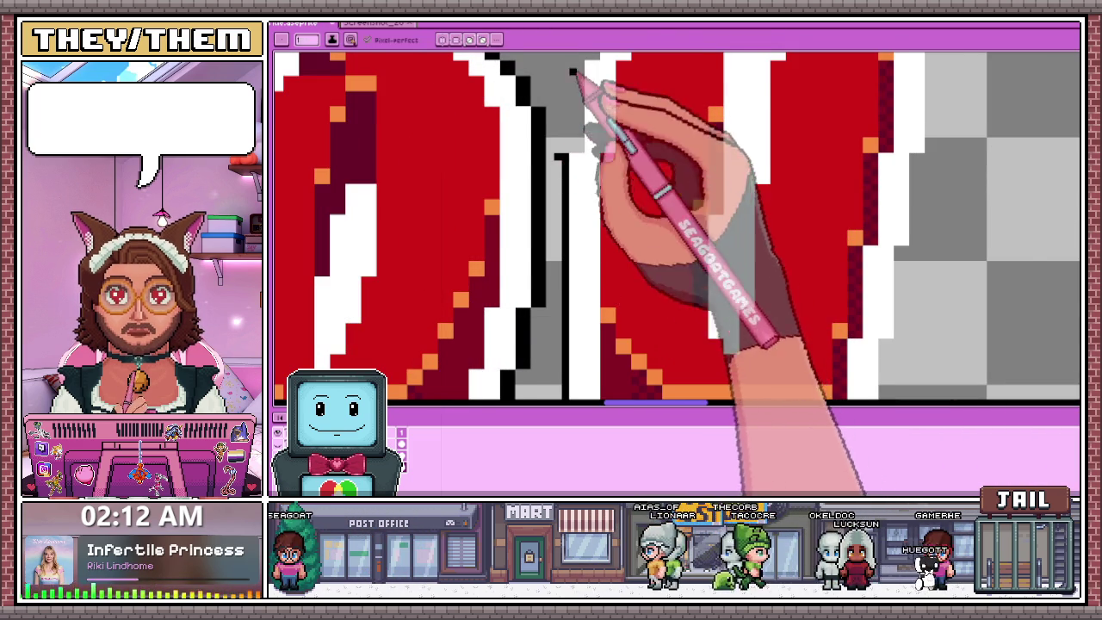
pyautogui.scroll(-1, 573, 258)
pyautogui.scroll(-1, 565, 258)
pyautogui.scroll(1, 560, 184)
pyautogui.scroll(-3, 566, 216)
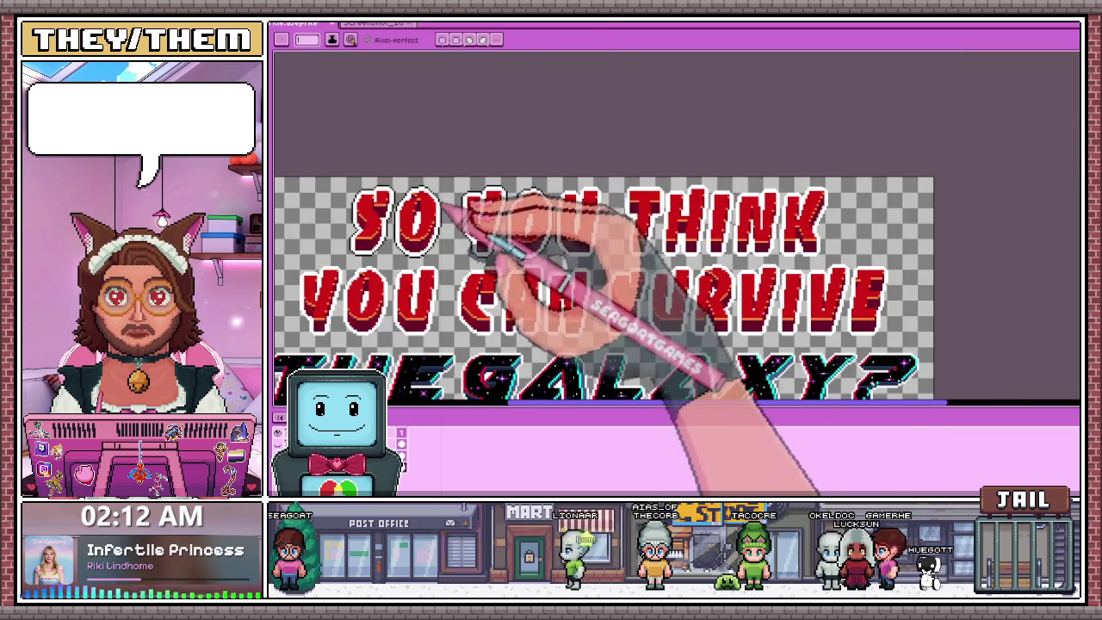
# Reselect the area around SO YOU and return to the pencil for outlining.
pyautogui.press('m')
pyautogui.moveTo(346, 181); pyautogui.dragTo(535, 256)
pyautogui.scroll(2, 536, 258)
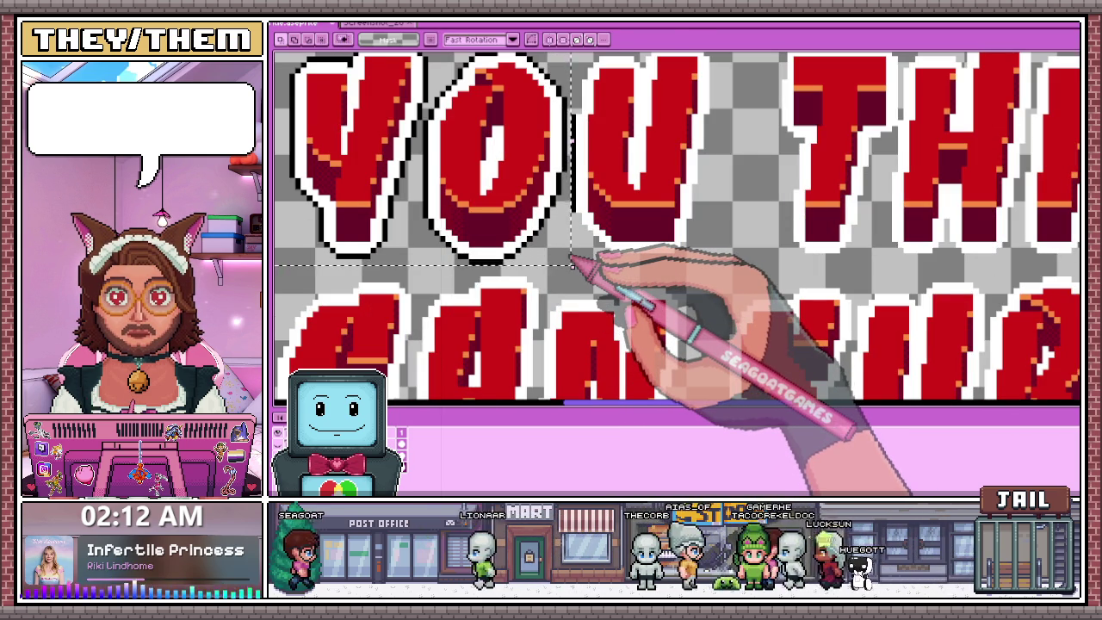
pyautogui.scroll(1, 627, 145)
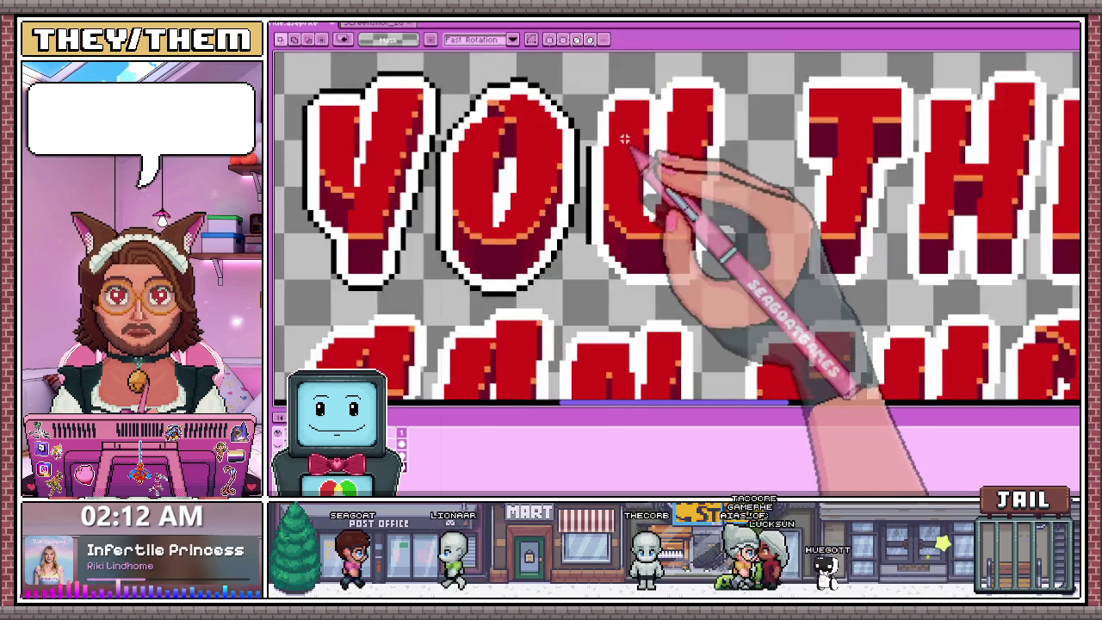
pyautogui.scroll(2, 628, 145)
pyautogui.press('b')
pyautogui.scroll(2, 578, 145)
pyautogui.scroll(-1, 574, 159)
pyautogui.scroll(2, 575, 165)
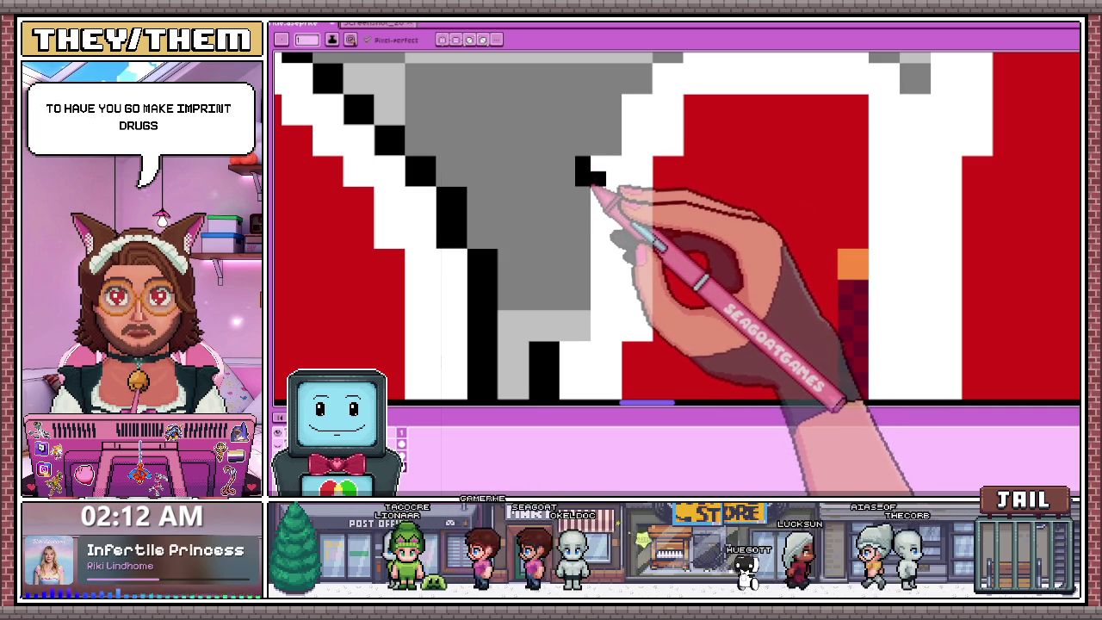
# Draw a vertical black outline down the gap between letters, extending it two pixels up-right.
pyautogui.moveTo(583, 191); pyautogui.dragTo(575, 333)
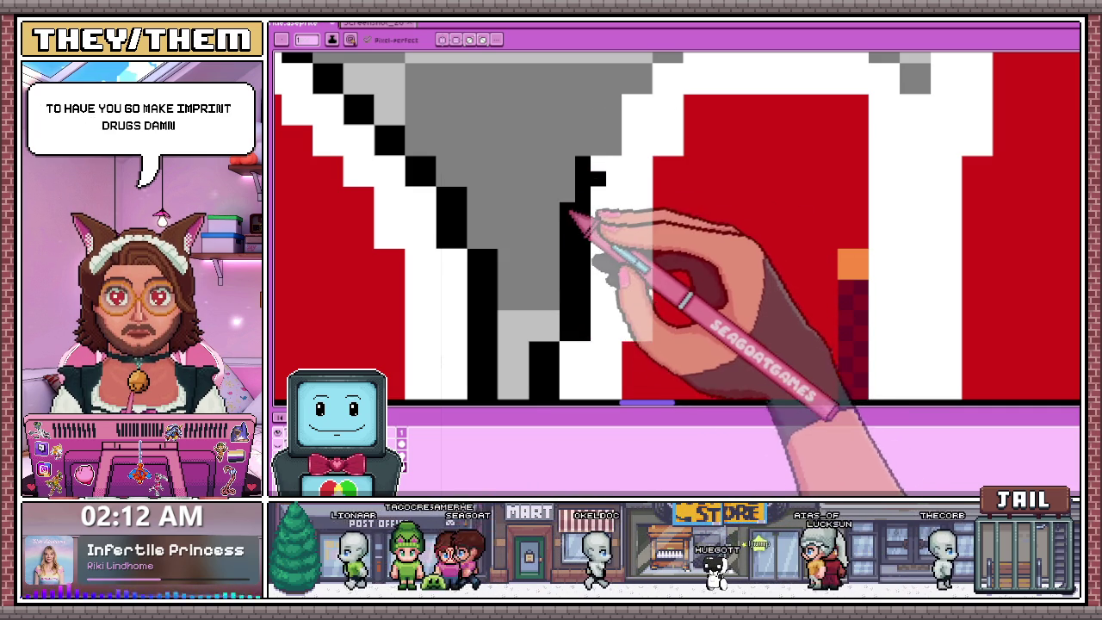
pyautogui.scroll(-1, 603, 138)
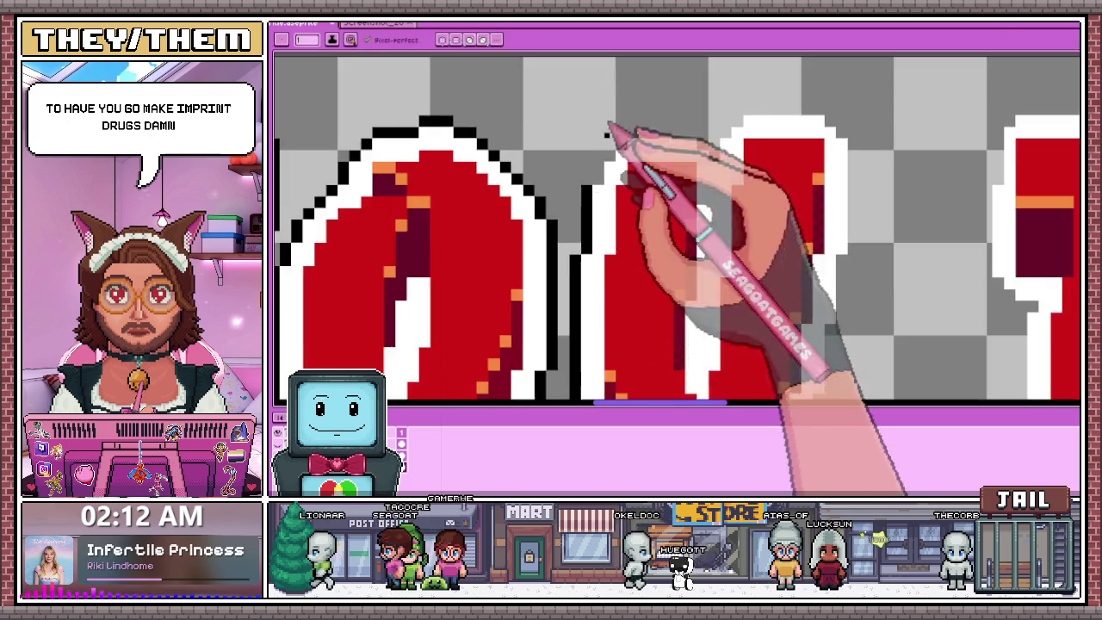
pyautogui.scroll(2, 607, 132)
pyautogui.scroll(-1, 616, 179)
pyautogui.scroll(1, 621, 179)
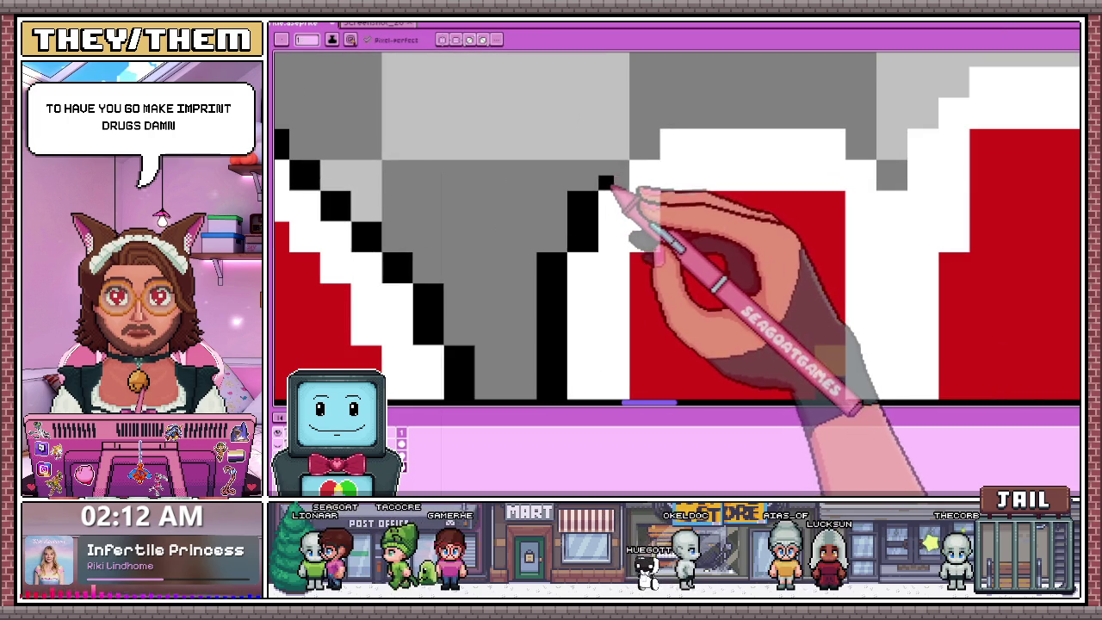
pyautogui.moveTo(615, 177); pyautogui.dragTo(647, 153)
pyautogui.scroll(-1, 430, 152)
pyautogui.scroll(-1, 652, 209)
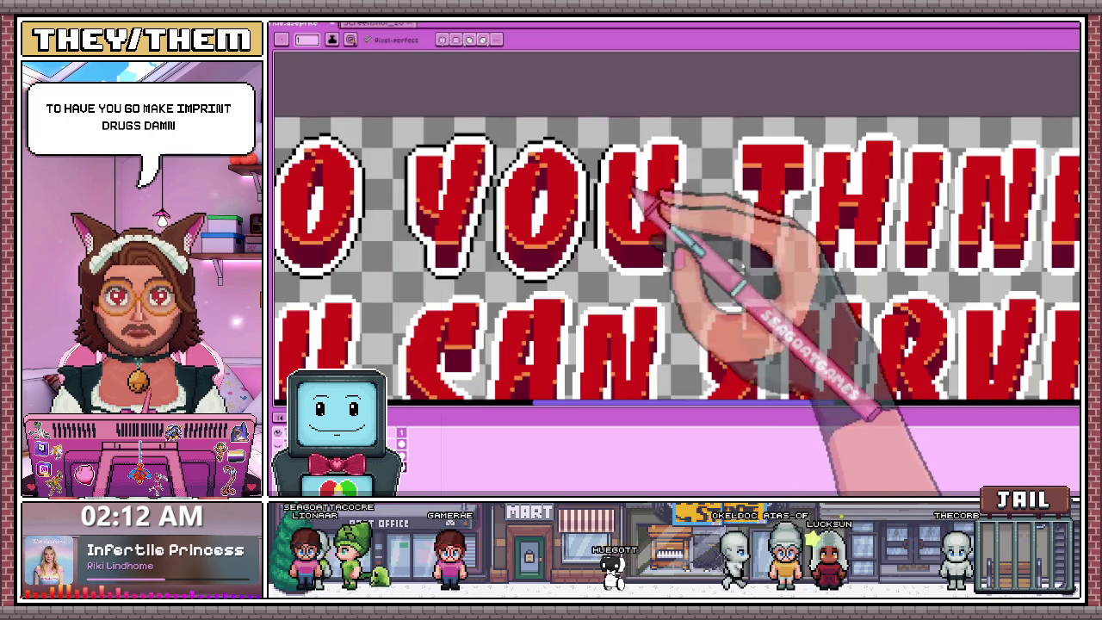
pyautogui.scroll(1, 725, 315)
pyautogui.scroll(1, 547, 243)
pyautogui.click(546, 241)
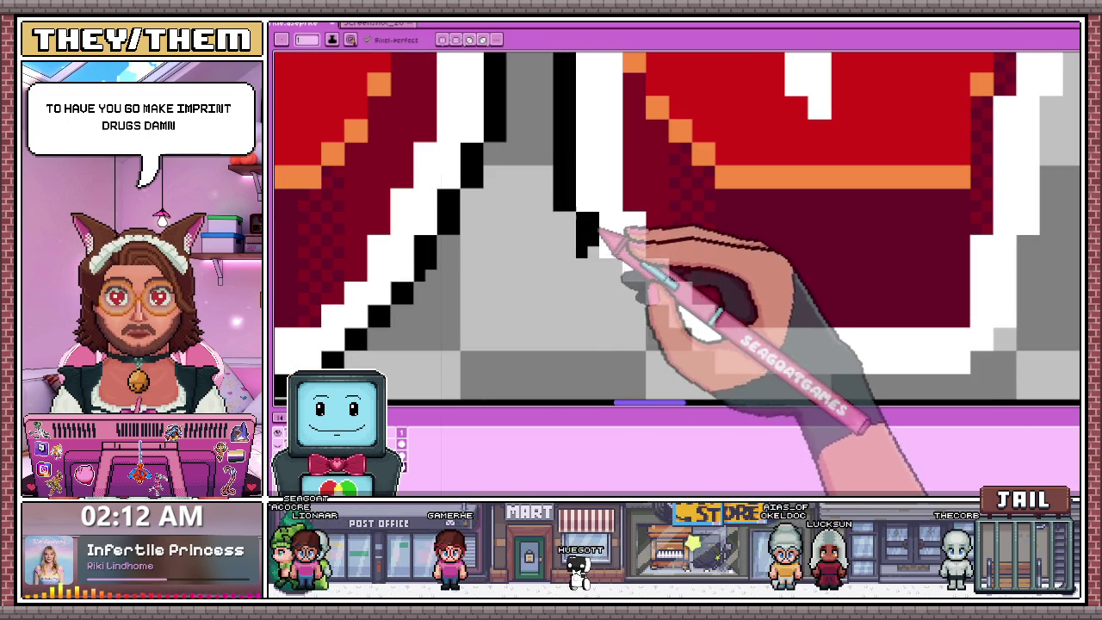
# Add a black outline row under the letter's white bottom edge and down its side.
pyautogui.scroll(-1, 613, 274)
pyautogui.scroll(2, 664, 246)
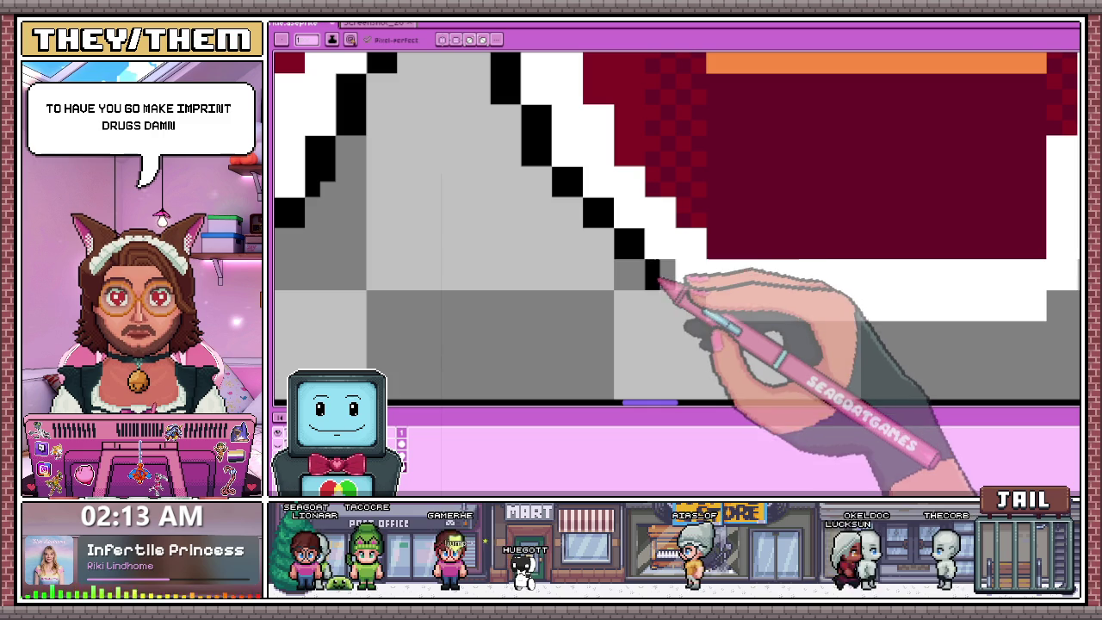
pyautogui.scroll(-2, 697, 312)
pyautogui.scroll(1, 800, 275)
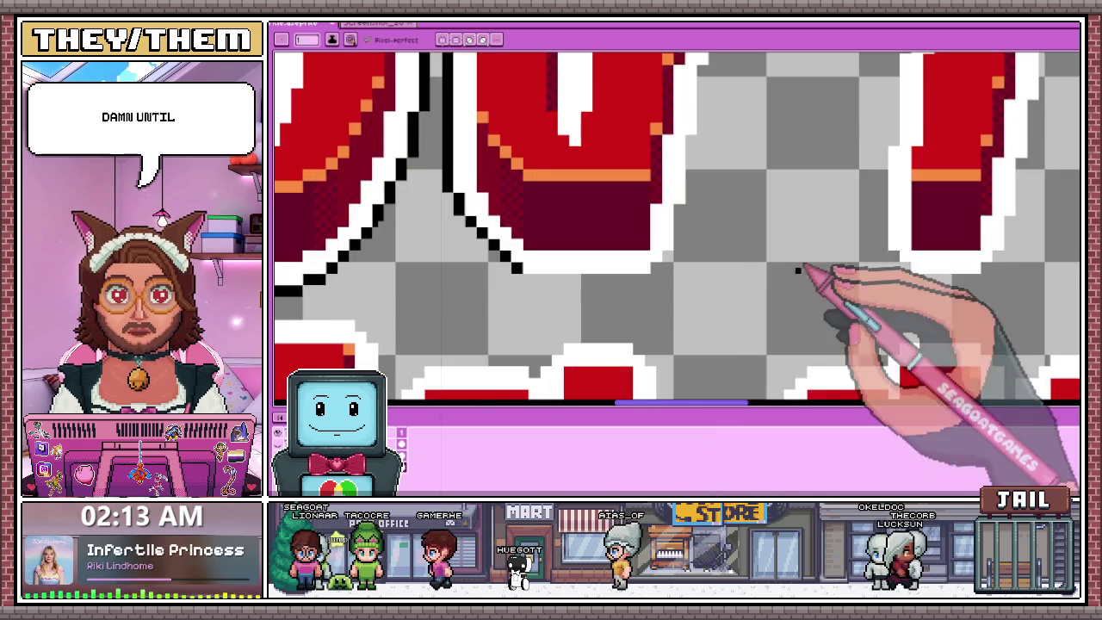
pyautogui.scroll(1, 504, 278)
pyautogui.scroll(1, 558, 278)
pyautogui.moveTo(551, 277); pyautogui.dragTo(795, 284)
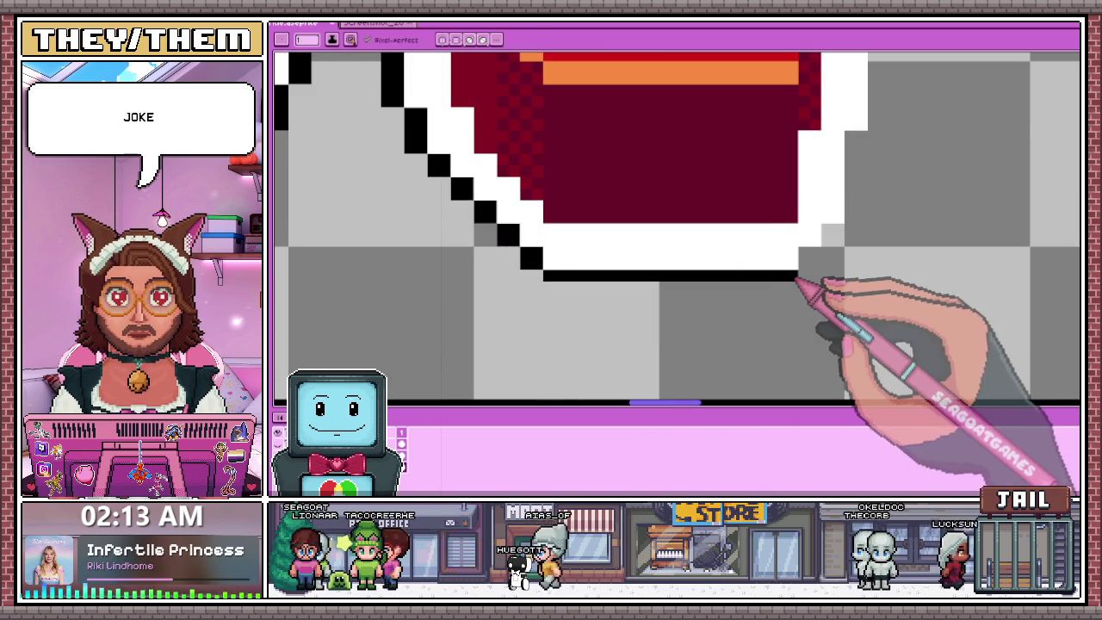
pyautogui.scroll(-2, 561, 293)
pyautogui.scroll(2, 760, 288)
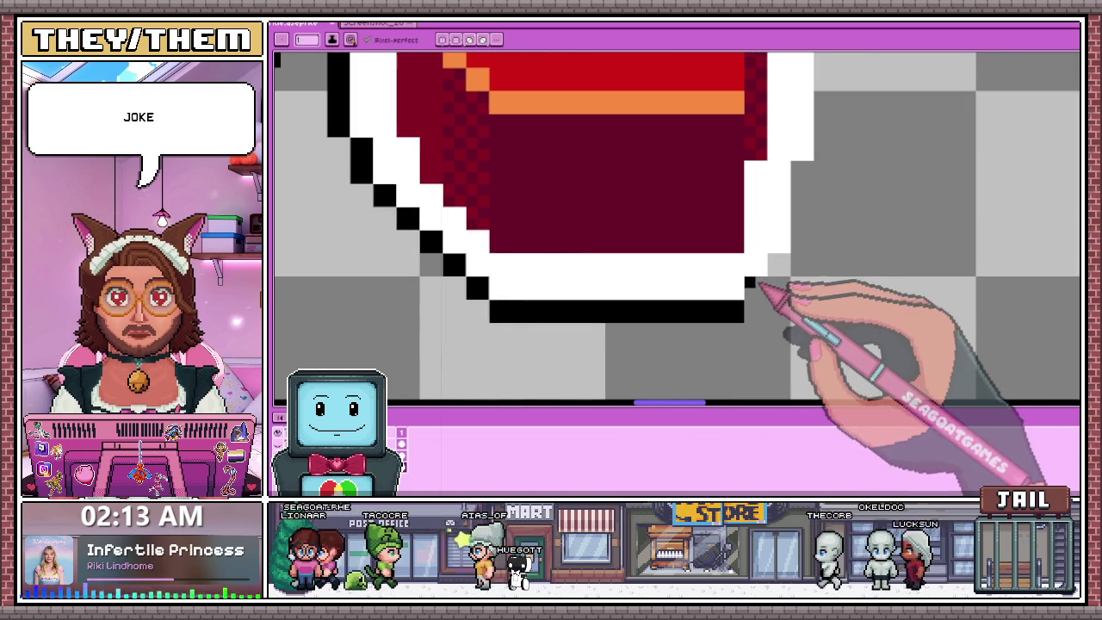
pyautogui.scroll(-1, 770, 275)
pyautogui.scroll(-1, 573, 307)
pyautogui.scroll(2, 605, 277)
pyautogui.scroll(1, 605, 277)
pyautogui.moveTo(572, 293); pyautogui.dragTo(574, 335)
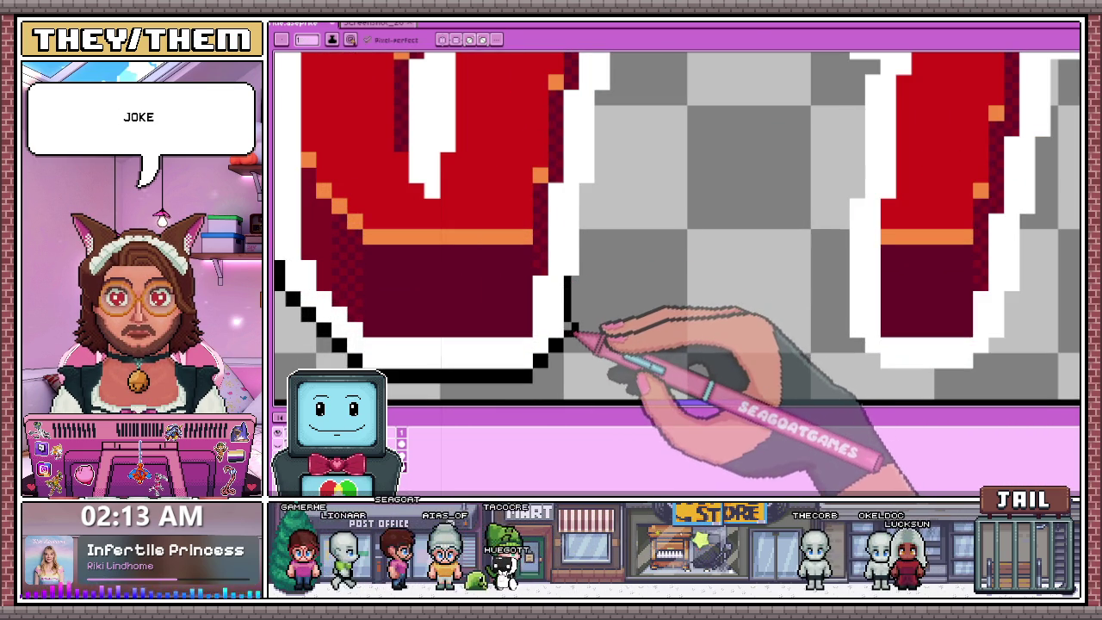
pyautogui.scroll(-2, 590, 333)
pyautogui.scroll(-1, 591, 216)
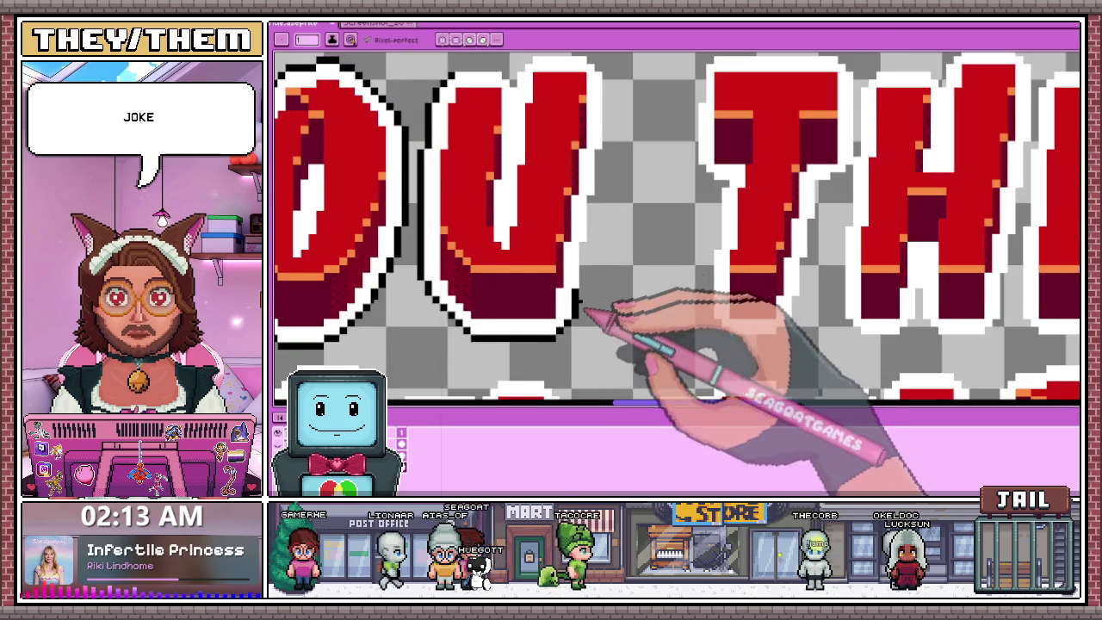
pyautogui.scroll(-2, 615, 313)
pyautogui.scroll(2, 527, 197)
pyautogui.scroll(1, 528, 162)
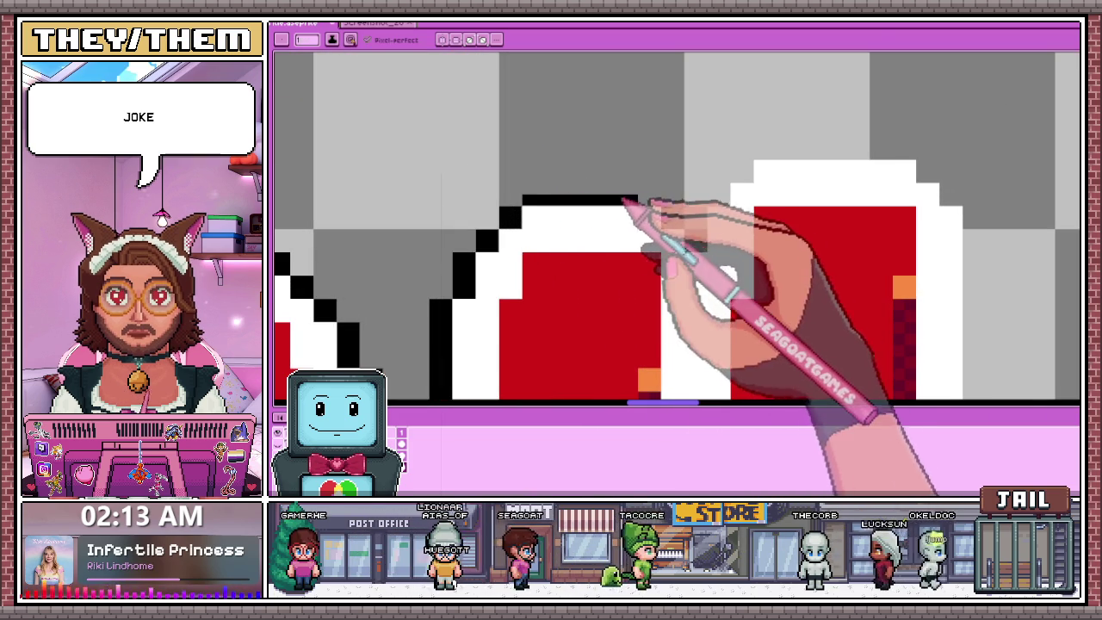
# Outline the letters' top edges in black, carrying the line right and finishing the corner.
pyautogui.moveTo(661, 203)
pyautogui.mouseDown()
pyautogui.moveTo(591, 192)
pyautogui.moveTo(534, 205)
pyautogui.moveTo(660, 203)
pyautogui.mouseUp()
pyautogui.click(678, 212)
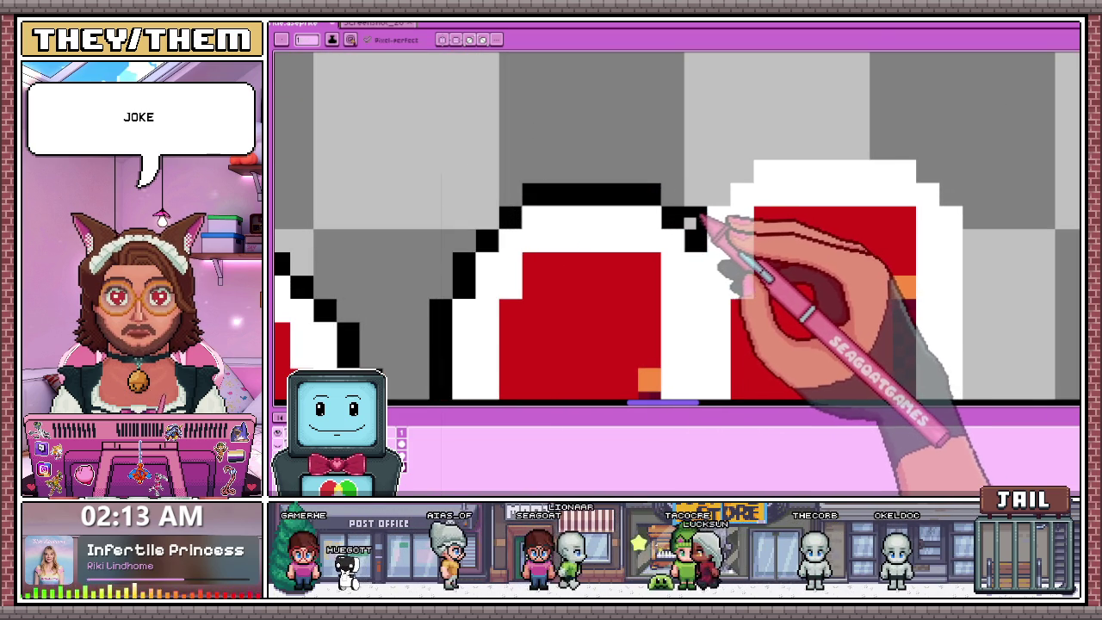
pyautogui.moveTo(736, 178)
pyautogui.mouseDown()
pyautogui.moveTo(740, 167)
pyautogui.moveTo(910, 156)
pyautogui.mouseUp()
pyautogui.scroll(-3, 560, 221)
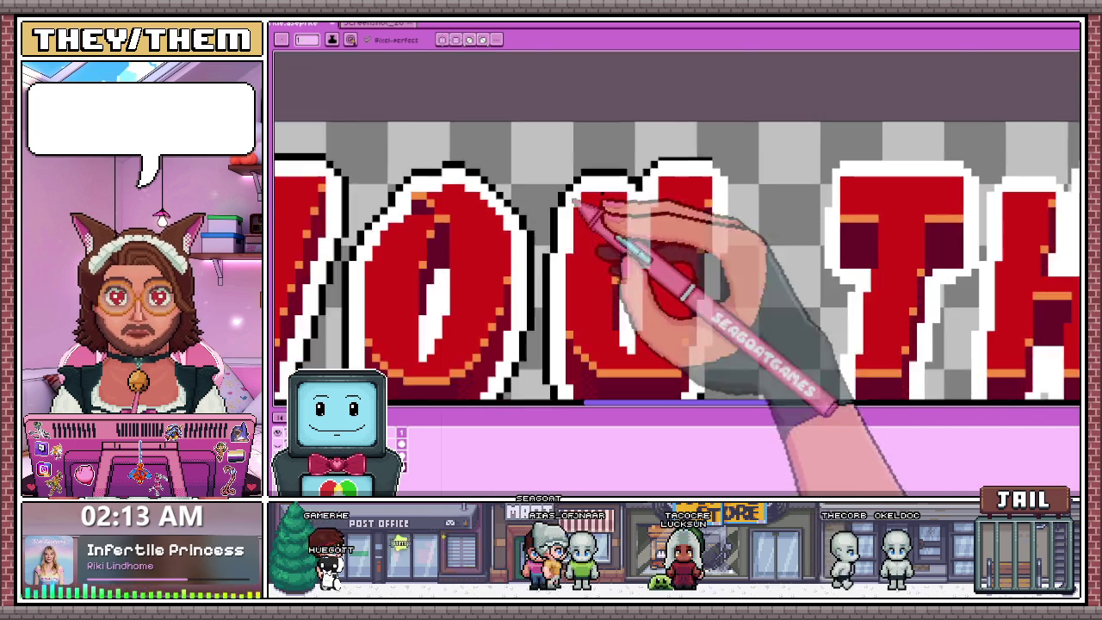
pyautogui.scroll(2, 750, 167)
pyautogui.scroll(1, 582, 143)
pyautogui.moveTo(632, 148); pyautogui.dragTo(750, 141)
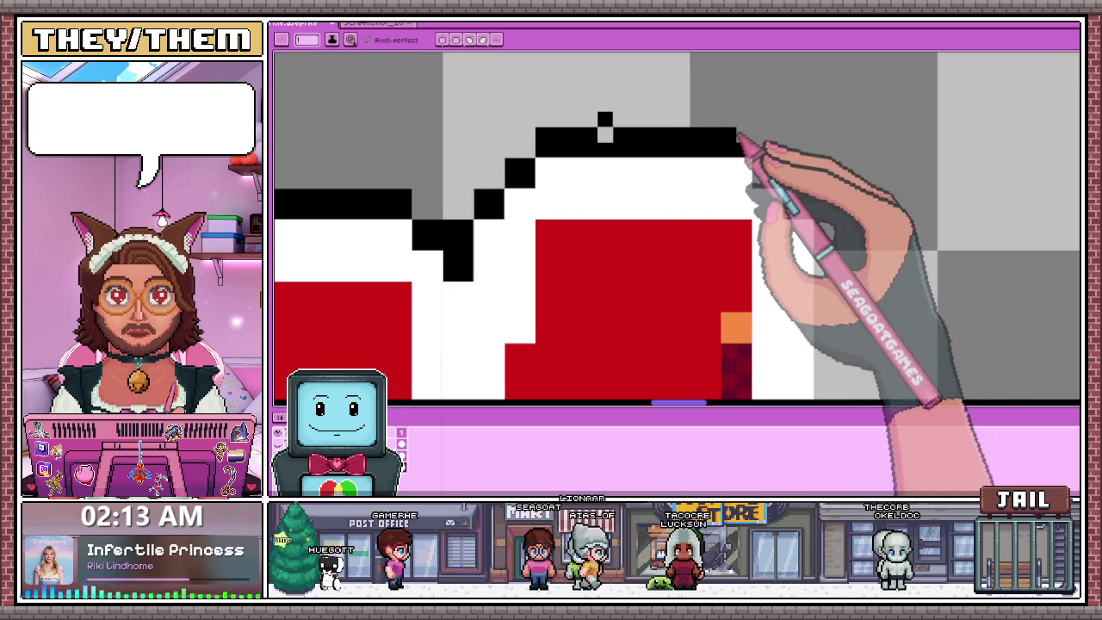
pyautogui.click(652, 120)
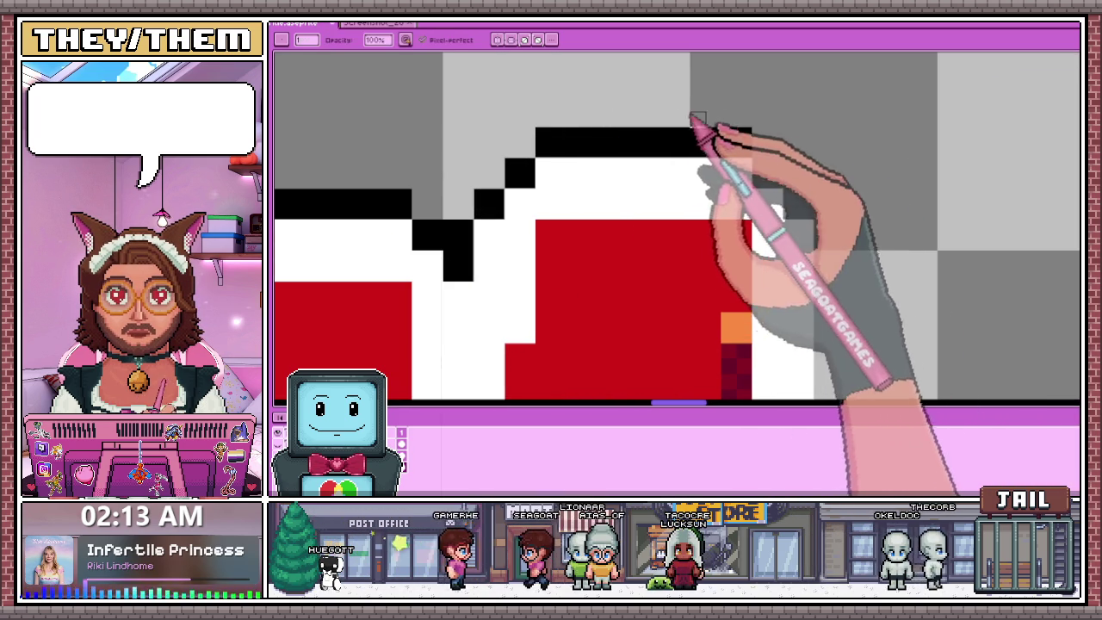
pyautogui.scroll(-3, 627, 154)
pyautogui.scroll(3, 628, 155)
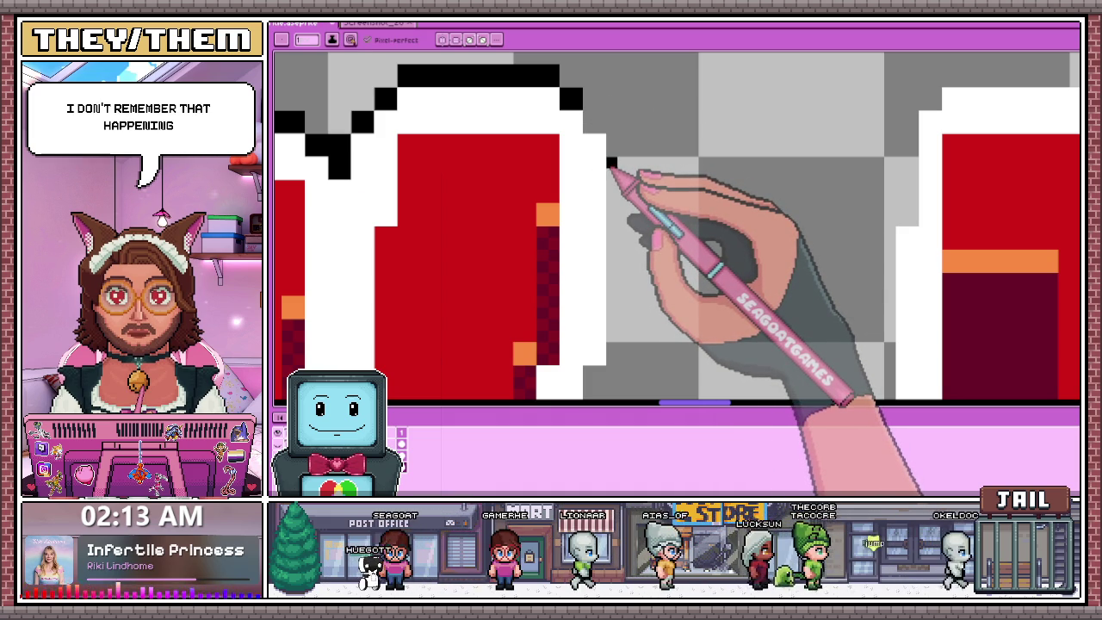
pyautogui.scroll(1, 634, 140)
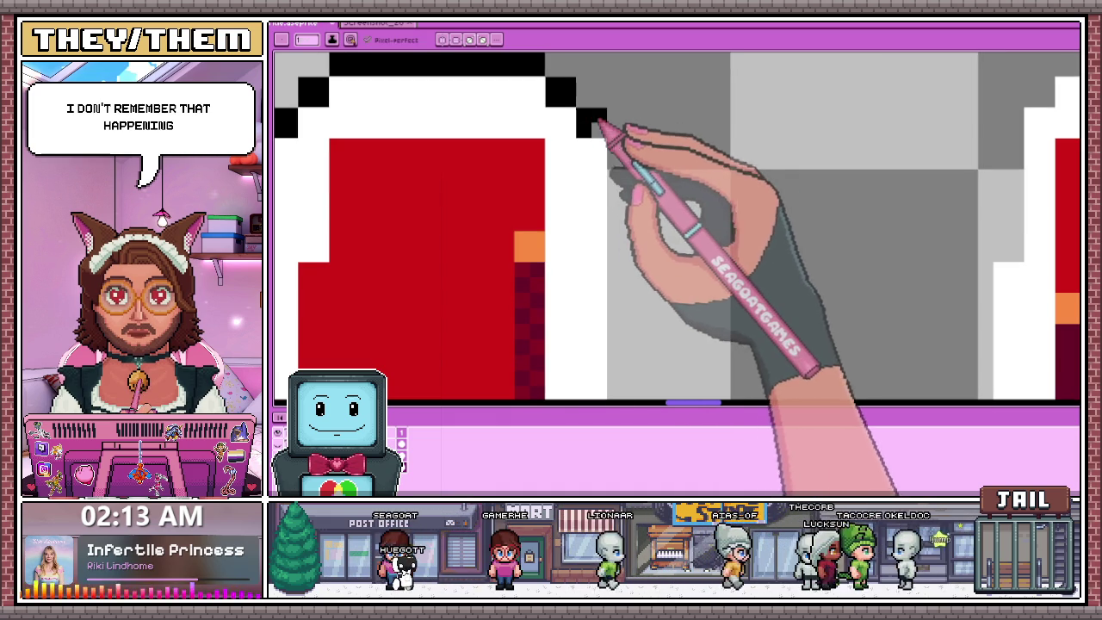
pyautogui.scroll(-1, 601, 126)
# Draw a black outline down the right side of the U in YOU.
pyautogui.moveTo(613, 145)
pyautogui.mouseDown()
pyautogui.moveTo(613, 275)
pyautogui.moveTo(623, 153)
pyautogui.mouseUp()
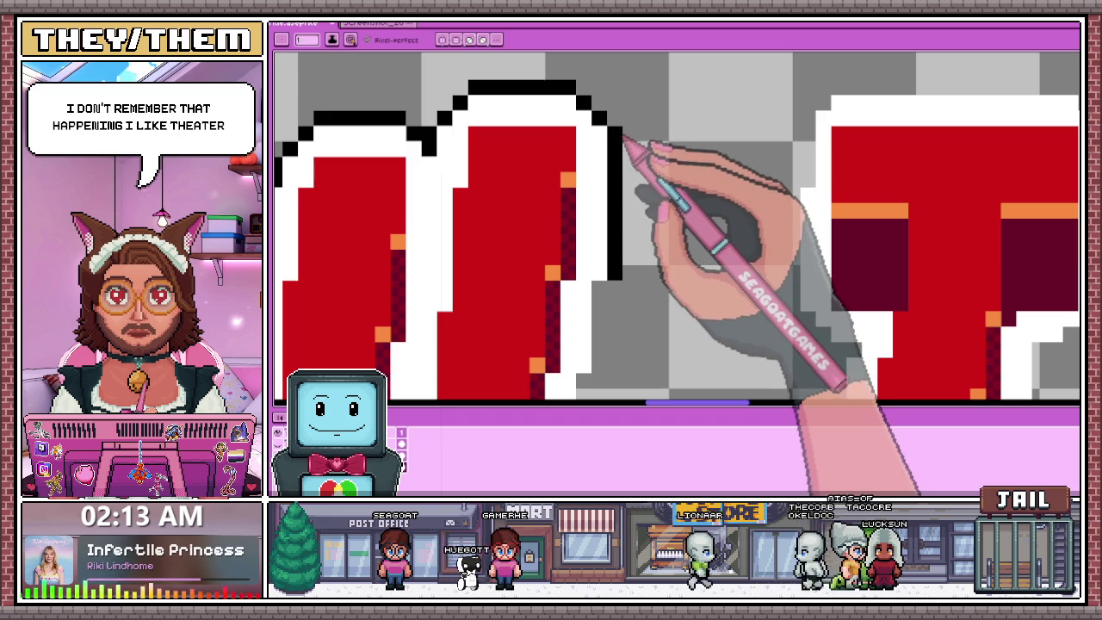
pyautogui.scroll(-3, 624, 137)
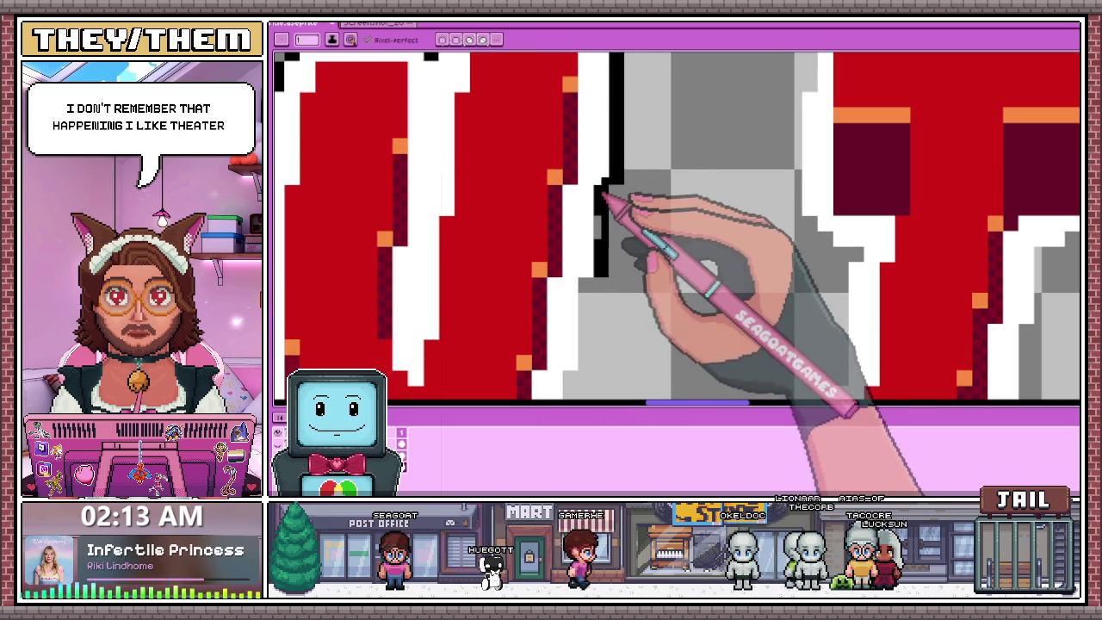
pyautogui.scroll(-2, 611, 187)
pyautogui.scroll(-1, 607, 189)
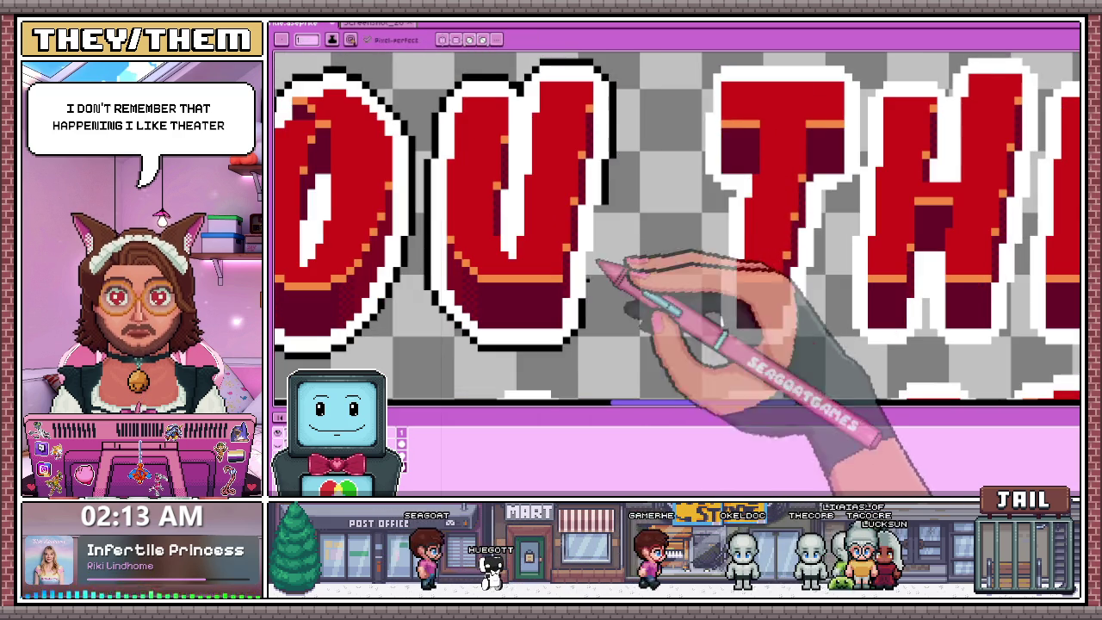
pyautogui.scroll(1, 605, 190)
pyautogui.scroll(2, 604, 191)
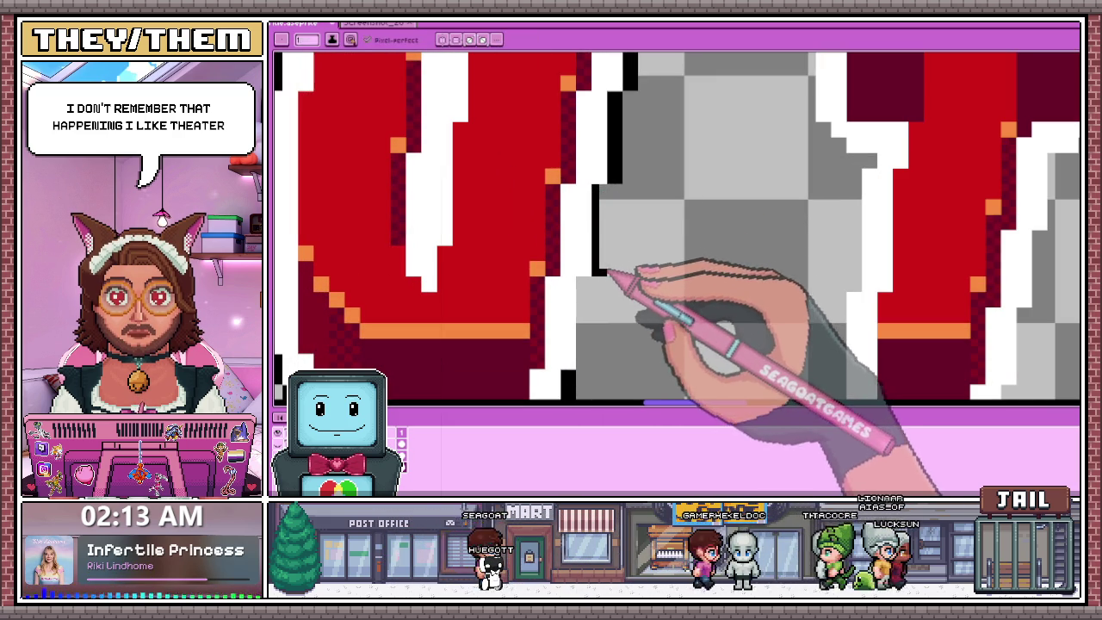
pyautogui.scroll(-2, 606, 175)
pyautogui.scroll(3, 594, 190)
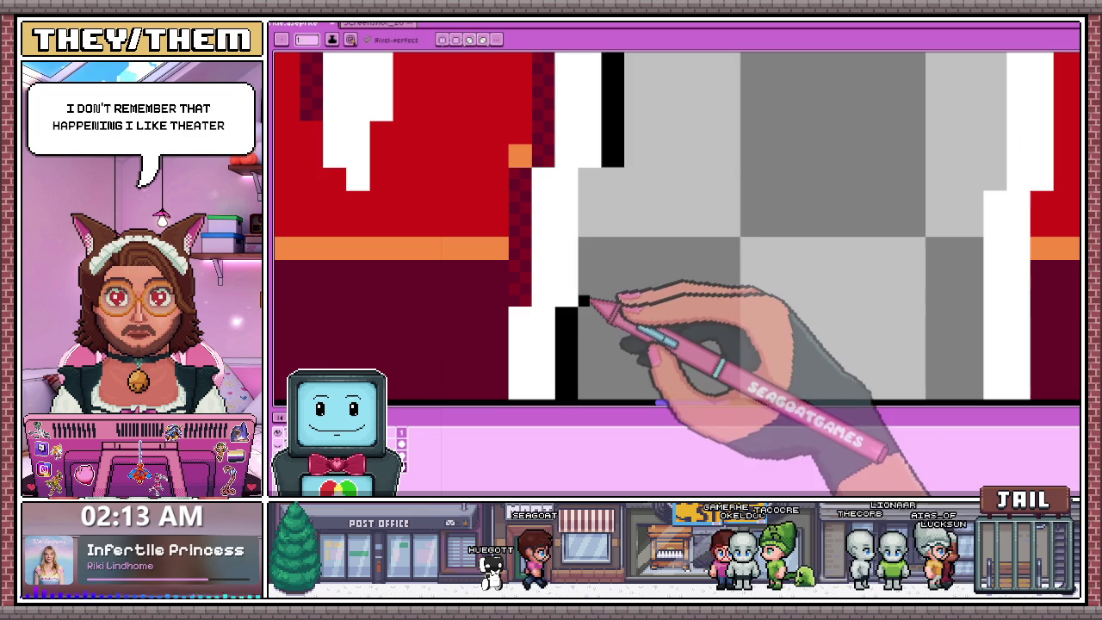
pyautogui.scroll(-2, 602, 290)
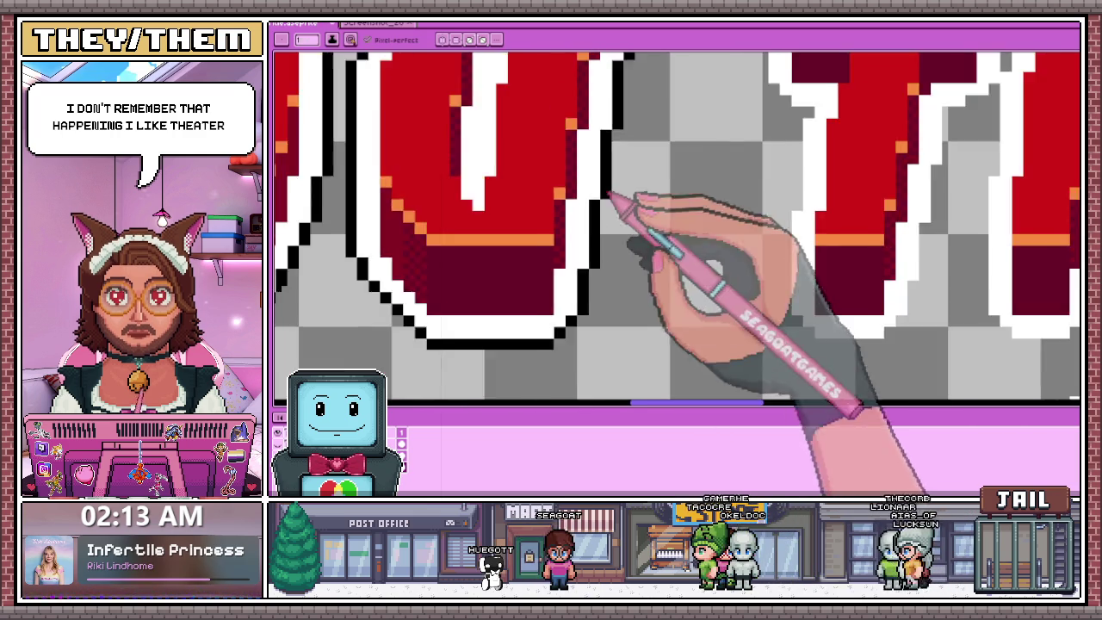
pyautogui.scroll(-1, 609, 247)
pyautogui.scroll(-2, 614, 283)
pyautogui.scroll(2, 616, 288)
pyautogui.scroll(2, 794, 319)
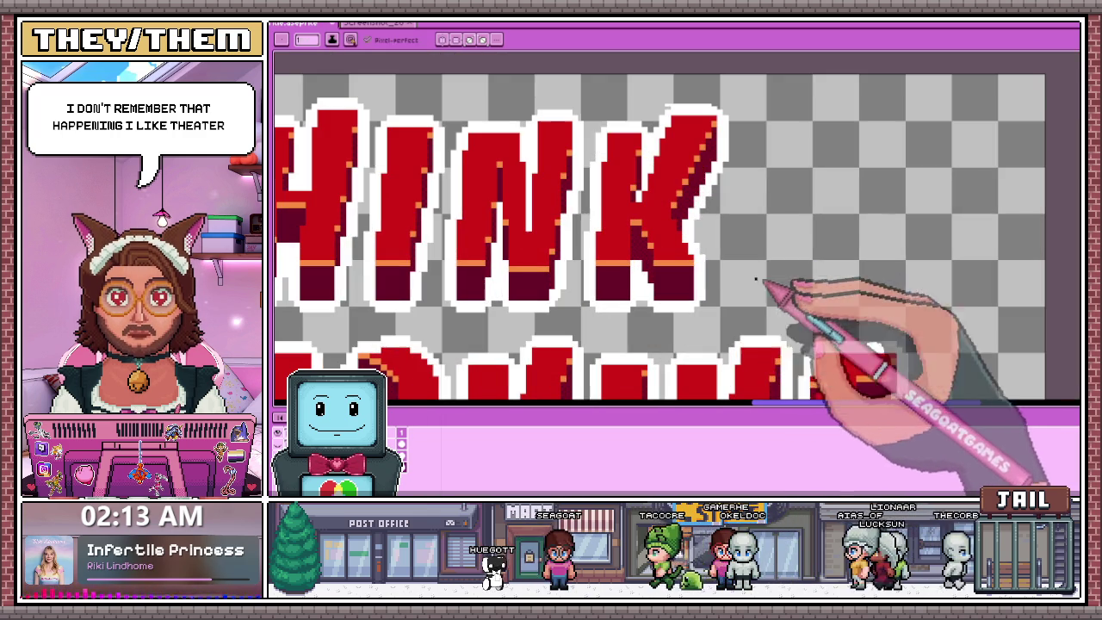
# Add a black pixel column beside the letter's existing white outline edge.
pyautogui.scroll(1, 712, 301)
pyautogui.scroll(2, 701, 319)
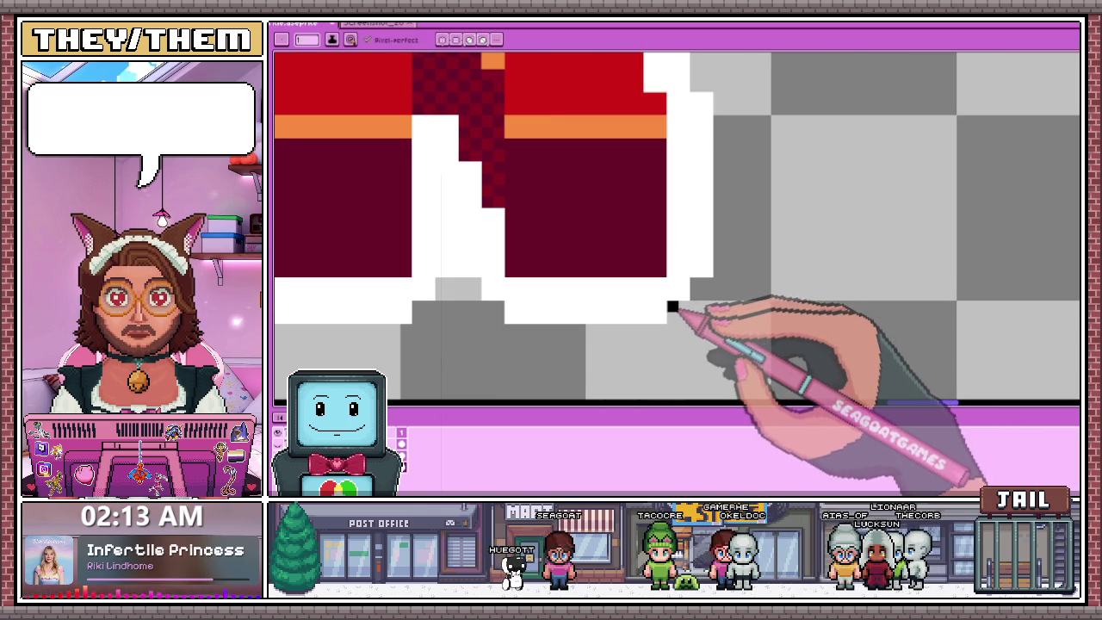
pyautogui.scroll(-2, 701, 286)
pyautogui.scroll(2, 723, 215)
pyautogui.moveTo(720, 200)
pyautogui.mouseDown()
pyautogui.moveTo(733, 241)
pyautogui.moveTo(730, 357)
pyautogui.mouseUp()
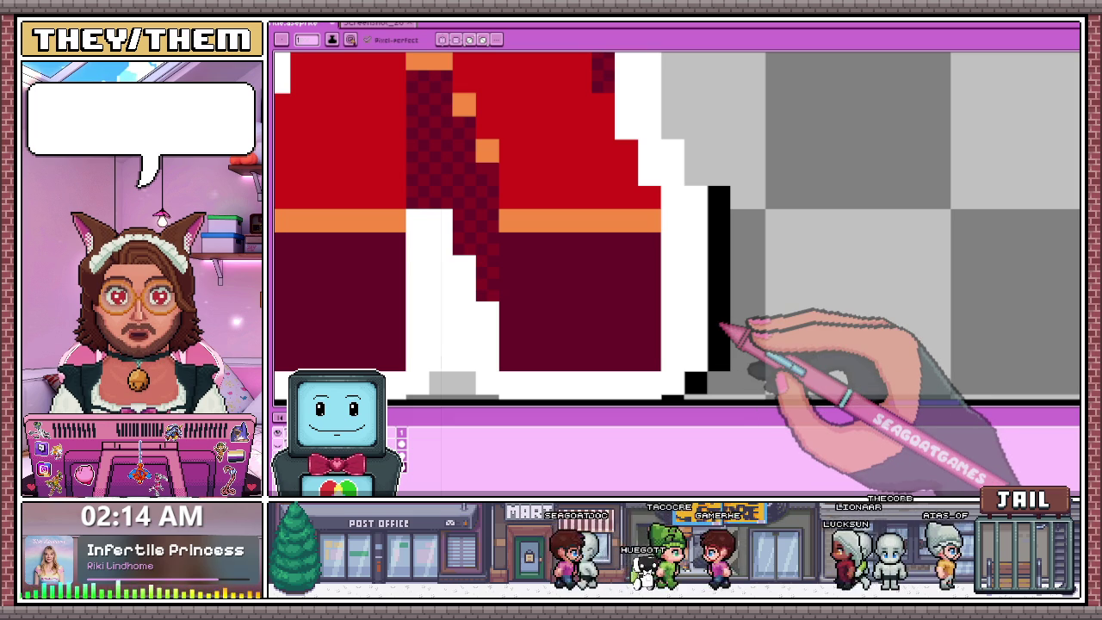
pyautogui.scroll(-2, 517, 184)
pyautogui.scroll(1, 551, 206)
pyautogui.scroll(1, 582, 185)
pyautogui.scroll(-2, 583, 187)
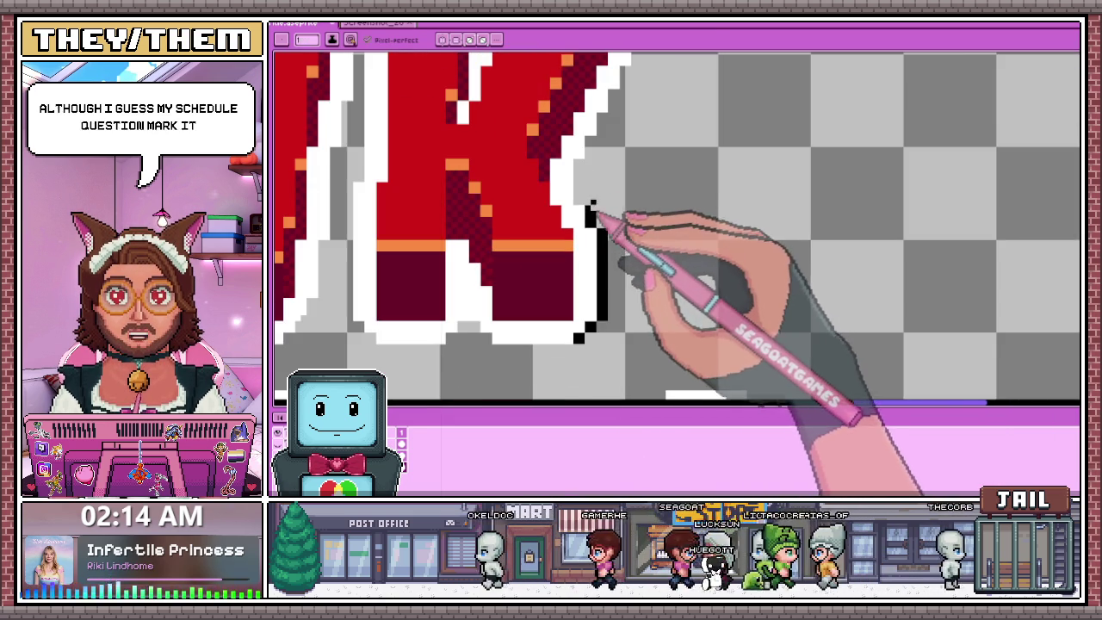
pyautogui.scroll(1, 597, 213)
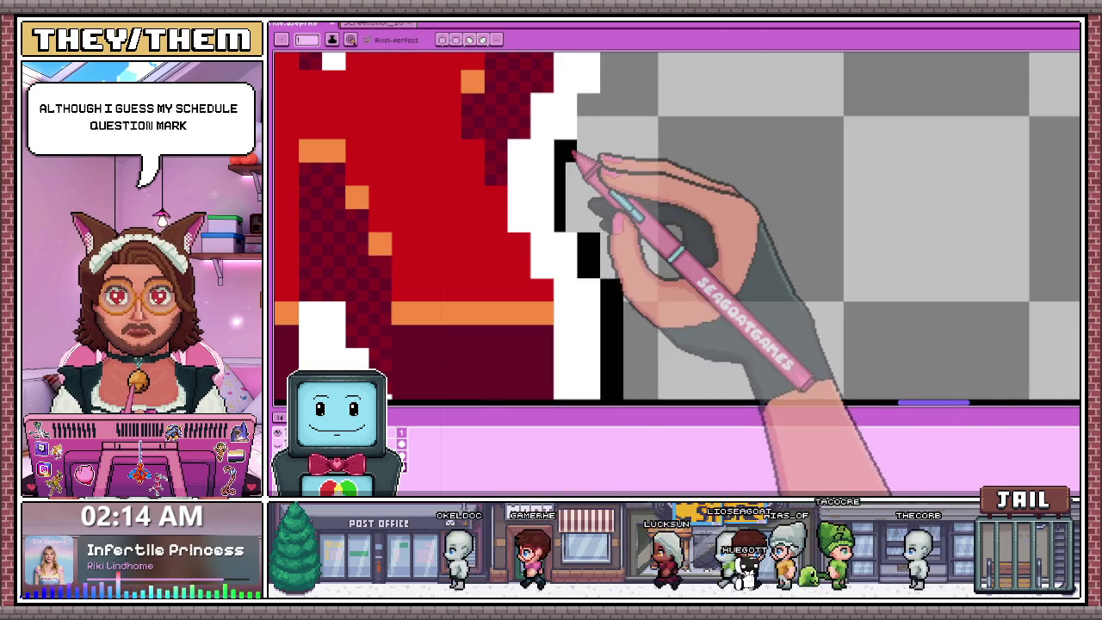
pyautogui.scroll(-2, 573, 198)
pyautogui.scroll(-1, 589, 155)
pyautogui.scroll(3, 585, 198)
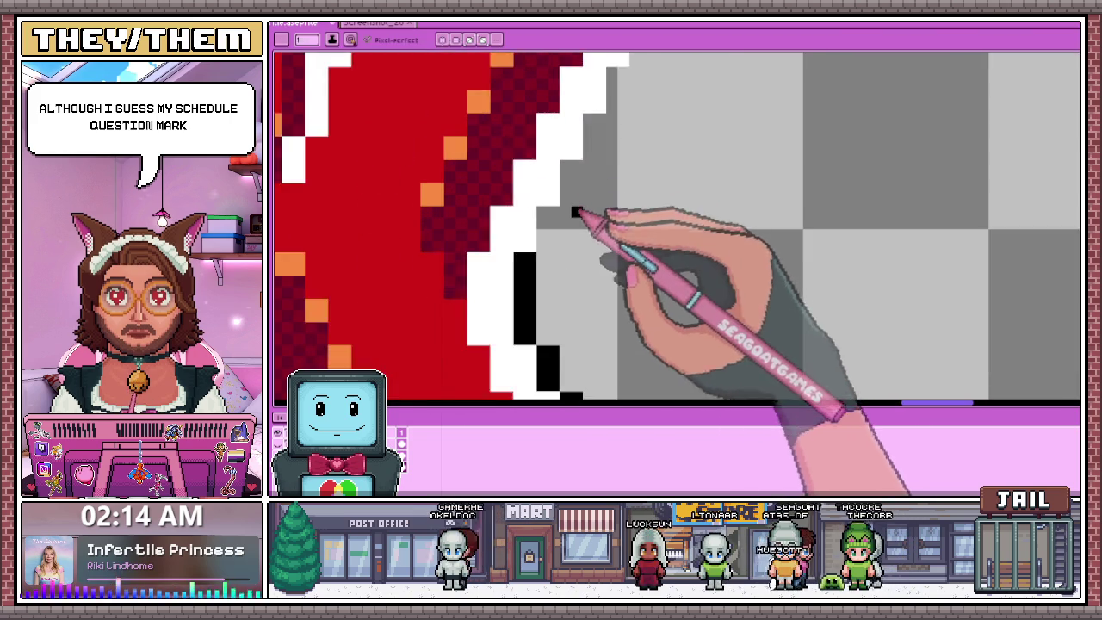
pyautogui.scroll(1, 551, 214)
pyautogui.scroll(-1, 551, 233)
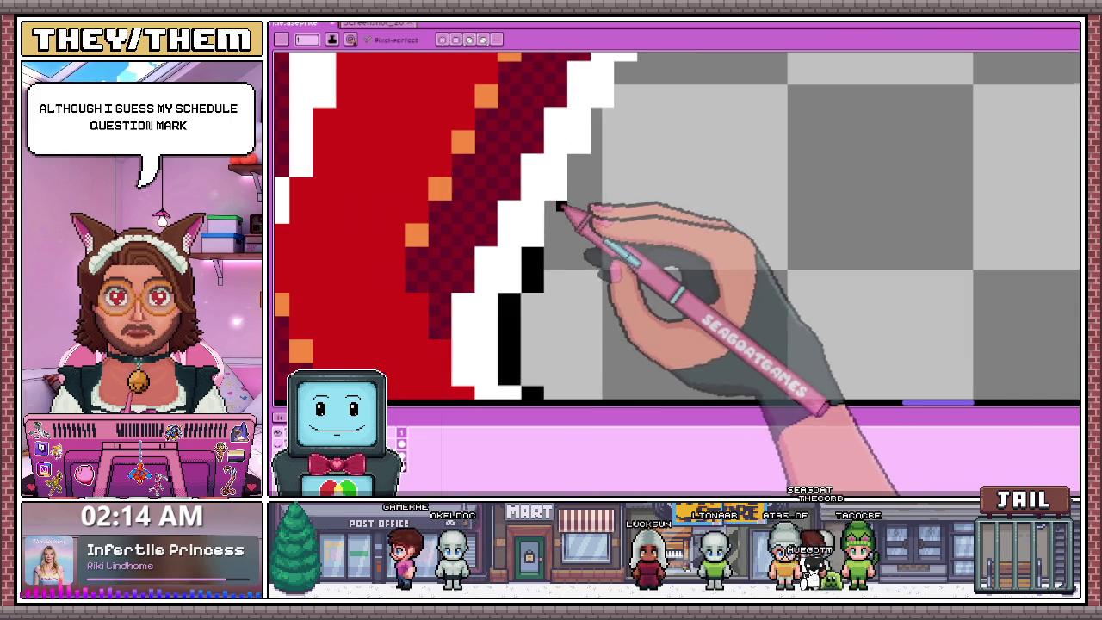
pyautogui.scroll(-1, 568, 242)
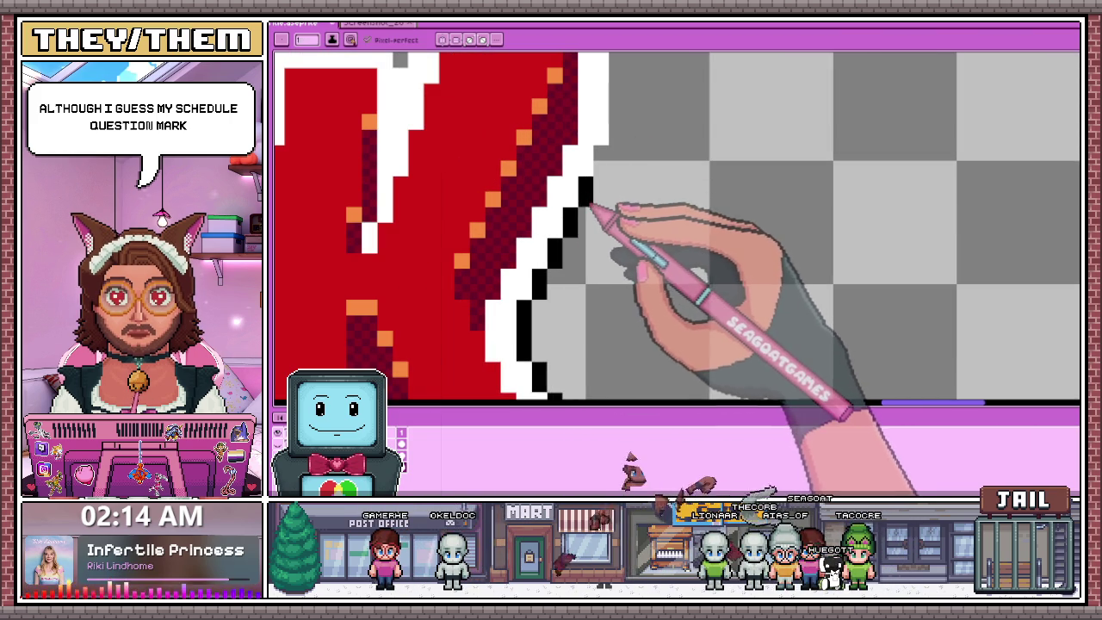
pyautogui.scroll(-2, 590, 209)
pyautogui.scroll(1, 596, 224)
pyautogui.scroll(1, 601, 211)
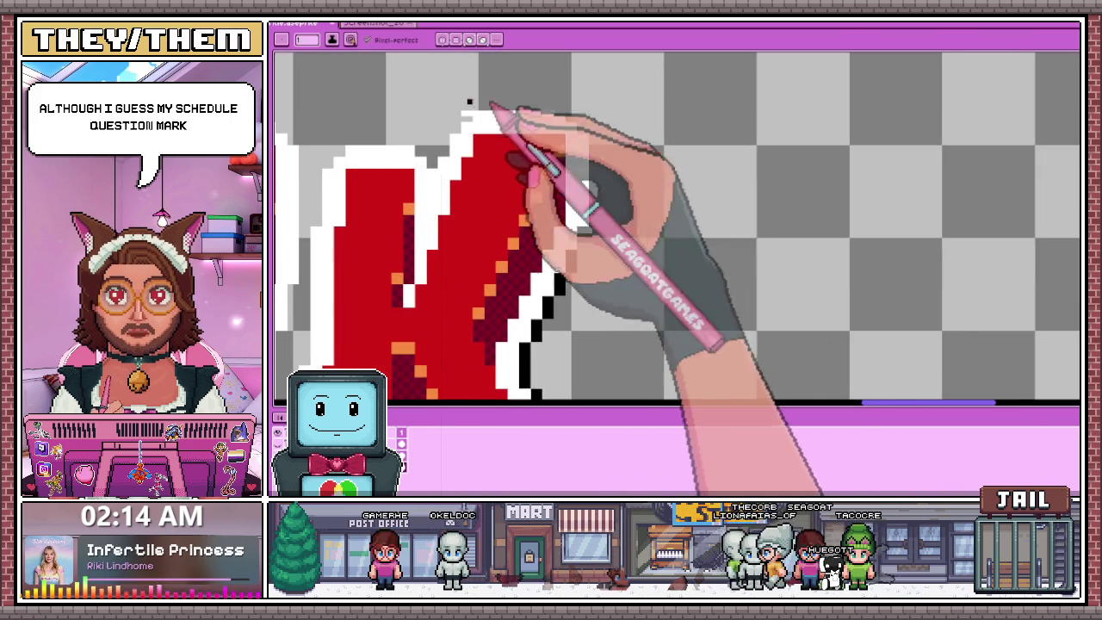
pyautogui.scroll(2, 469, 103)
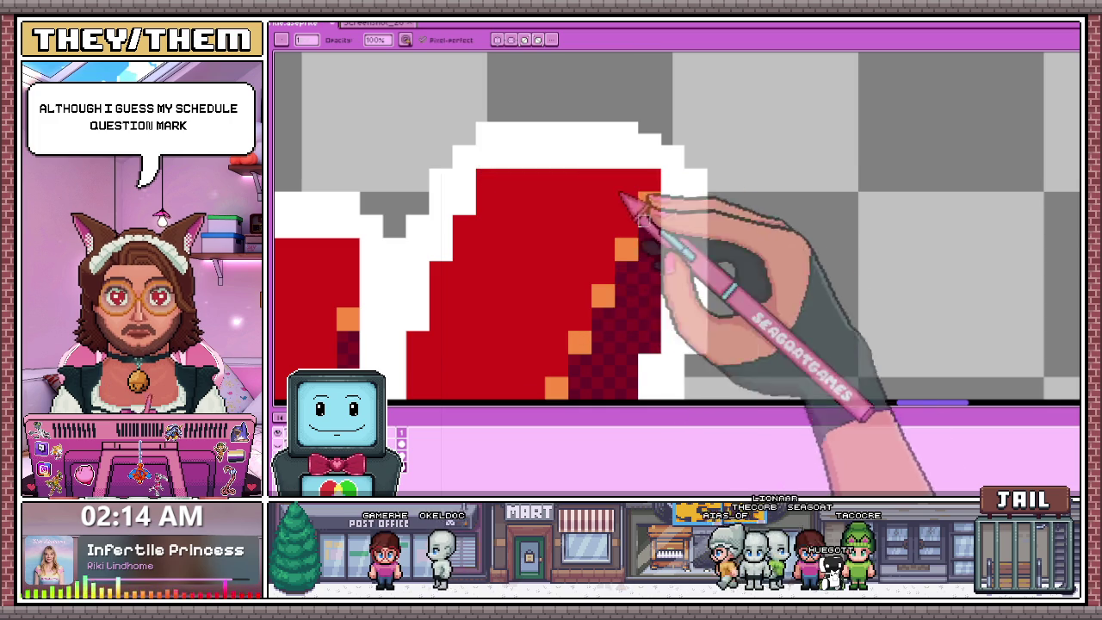
pyautogui.scroll(-2, 641, 216)
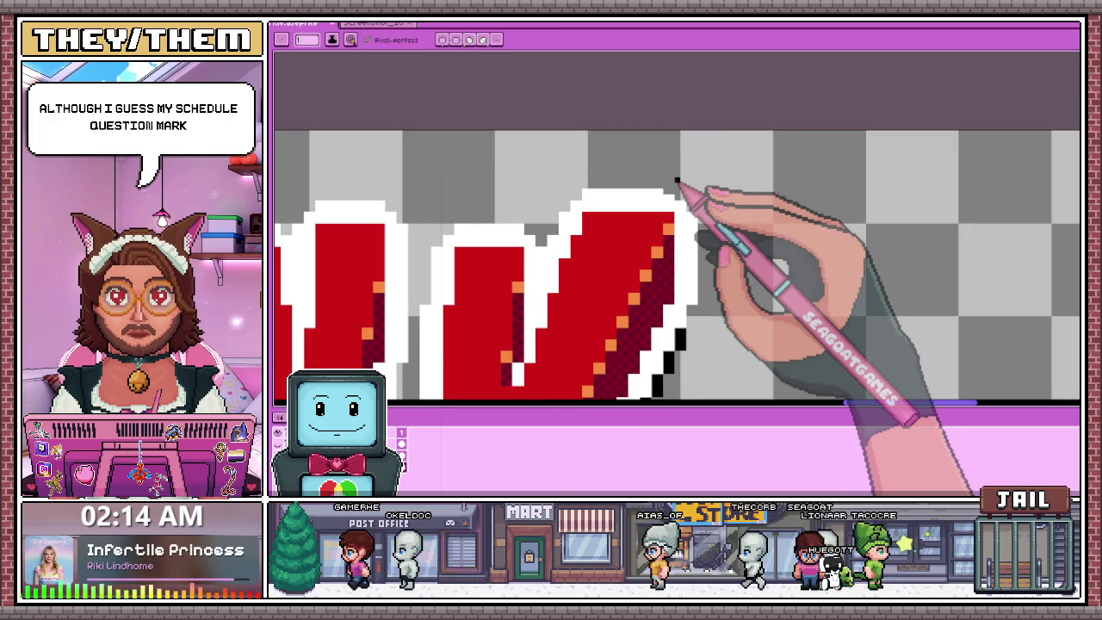
pyautogui.scroll(1, 654, 275)
pyautogui.scroll(1, 697, 312)
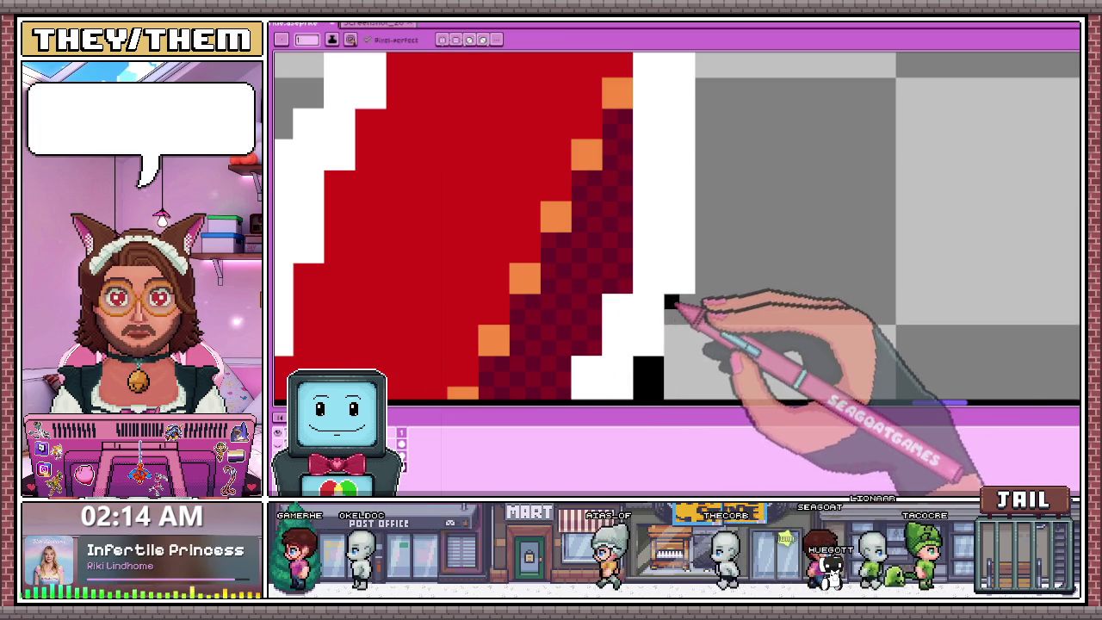
# Extend the black outline up the white edge's right side and diagonally into the top corner.
pyautogui.click(702, 278)
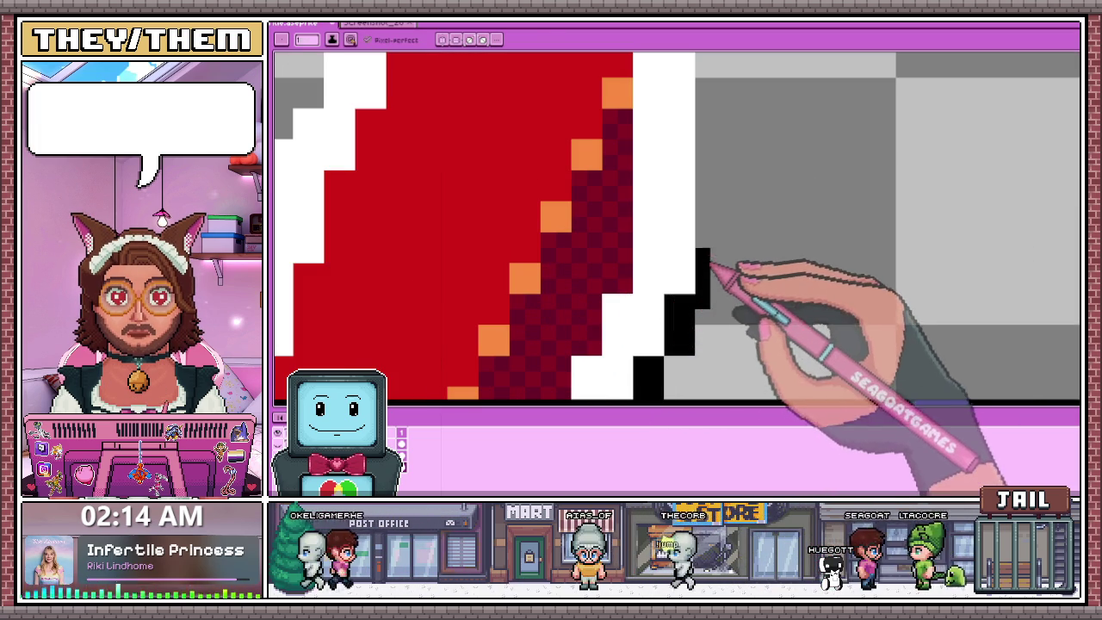
pyautogui.scroll(-1, 707, 304)
pyautogui.moveTo(699, 310); pyautogui.dragTo(699, 142)
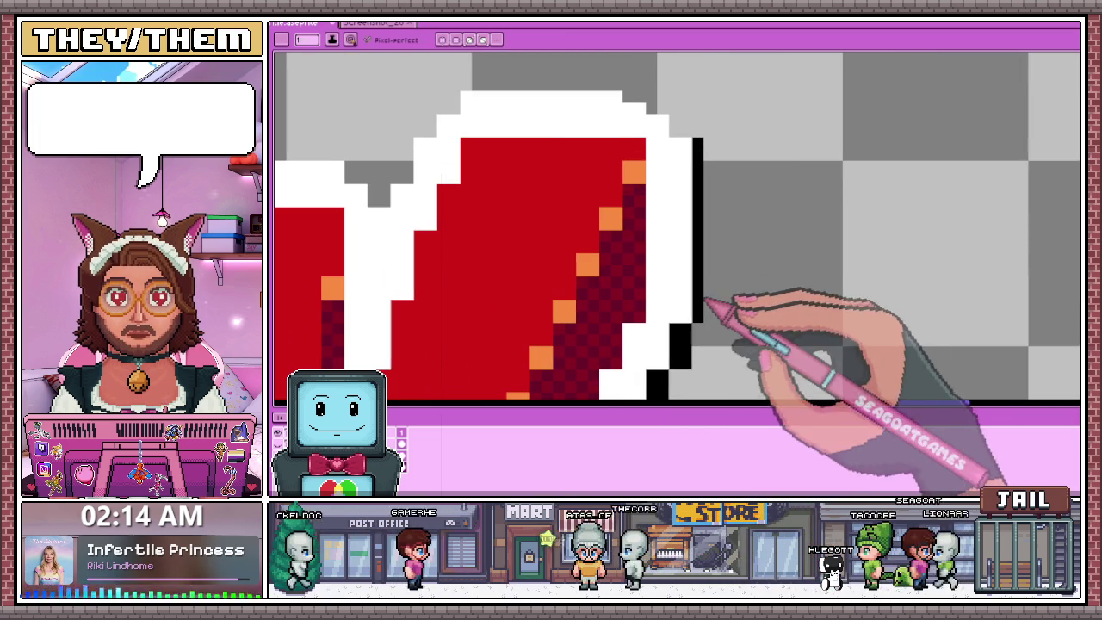
pyautogui.scroll(1, 713, 276)
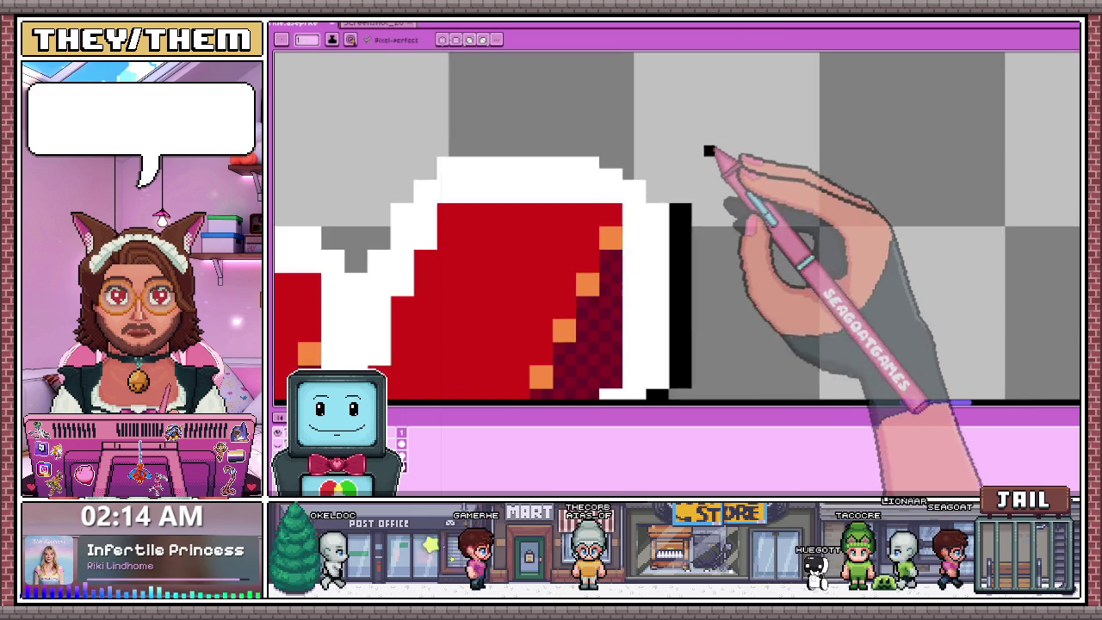
pyautogui.click(645, 187)
pyautogui.click(622, 163)
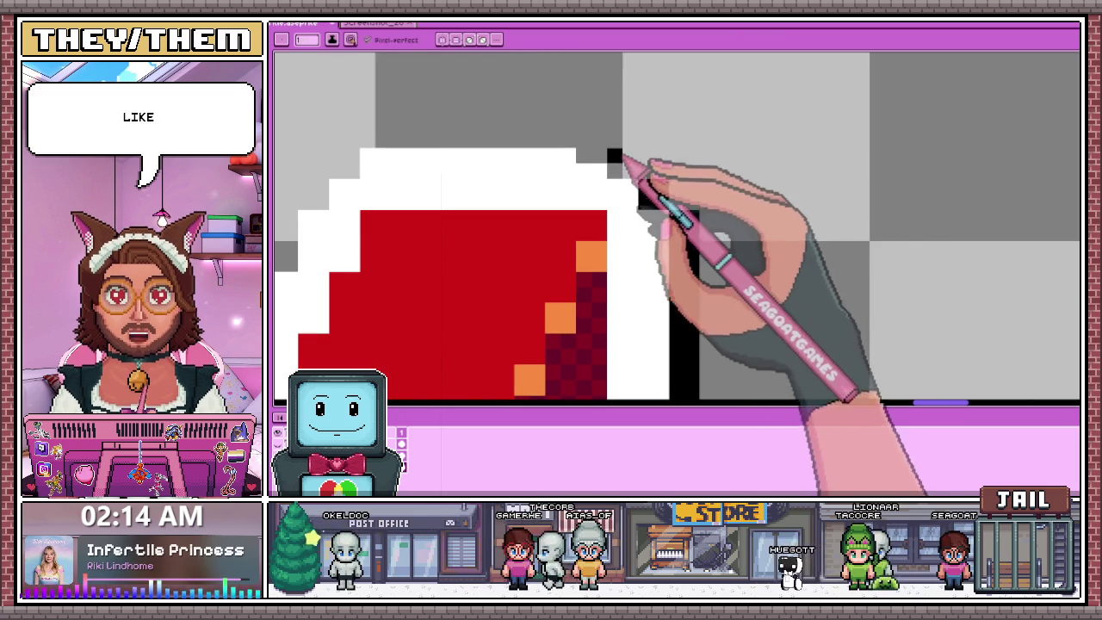
pyautogui.press('x')
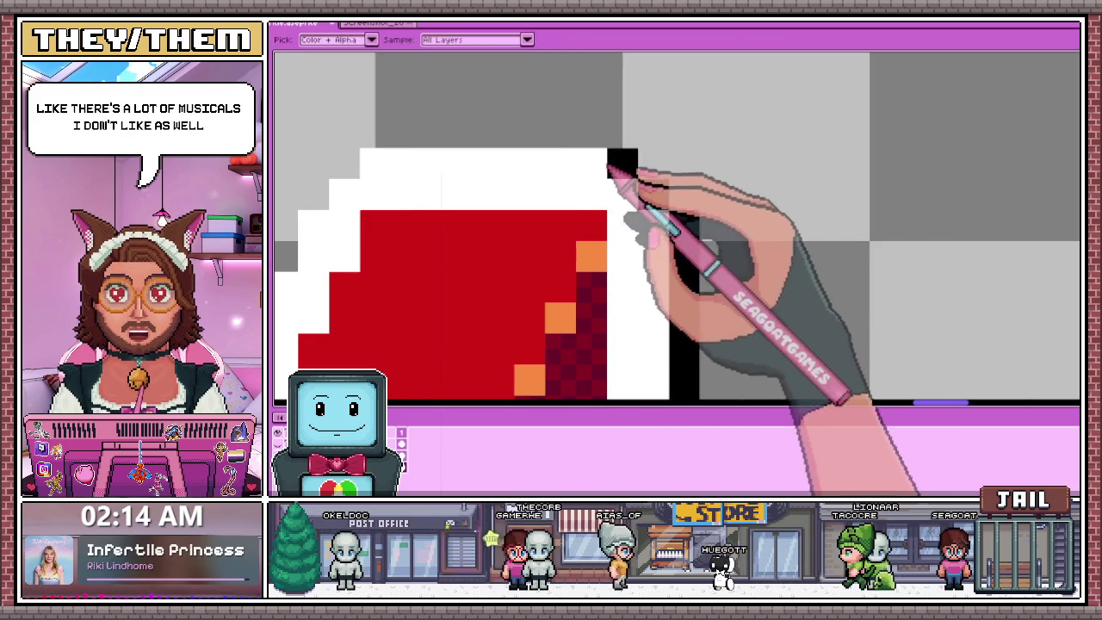
# Draw a black outline row along the letter's top and fill the diagonal corner gaps.
pyautogui.moveTo(374, 145); pyautogui.dragTo(606, 142)
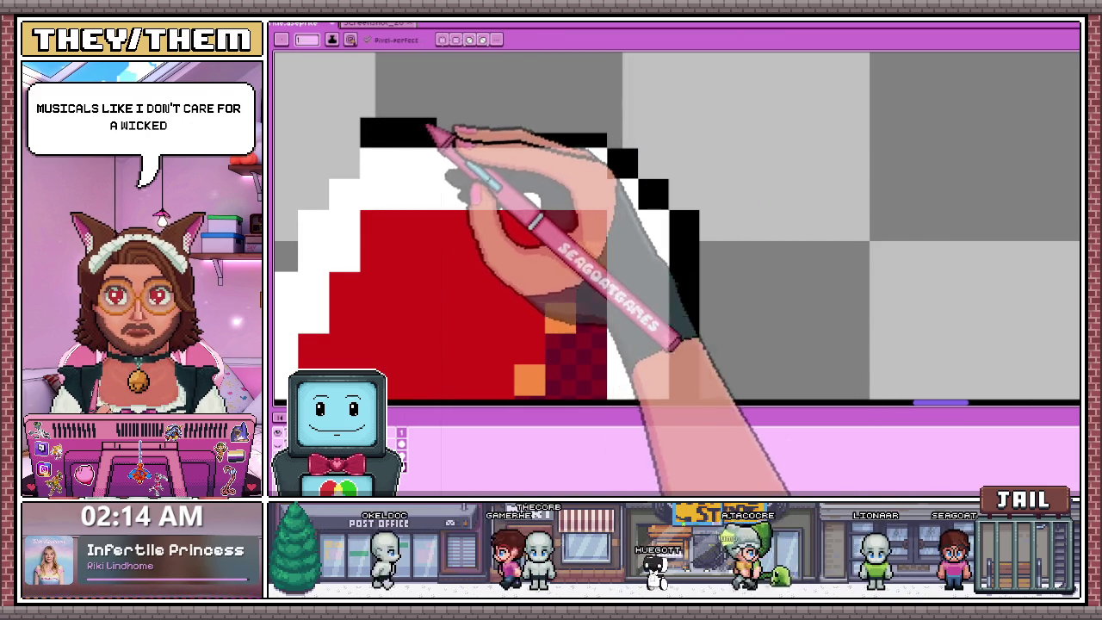
pyautogui.scroll(-1, 452, 129)
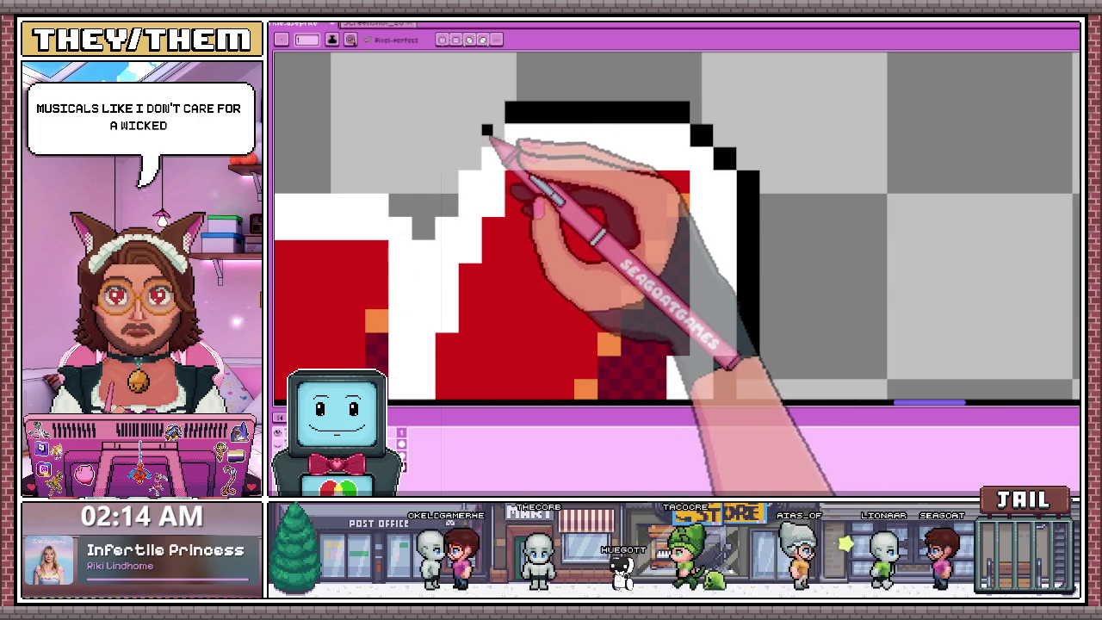
pyautogui.click(470, 157)
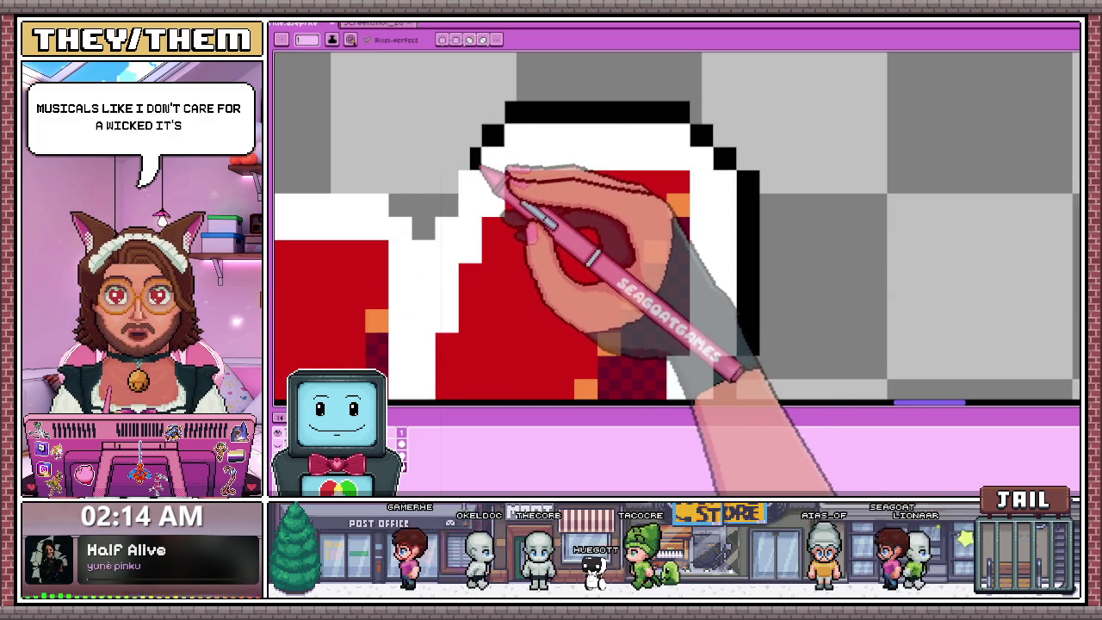
pyautogui.click(493, 135)
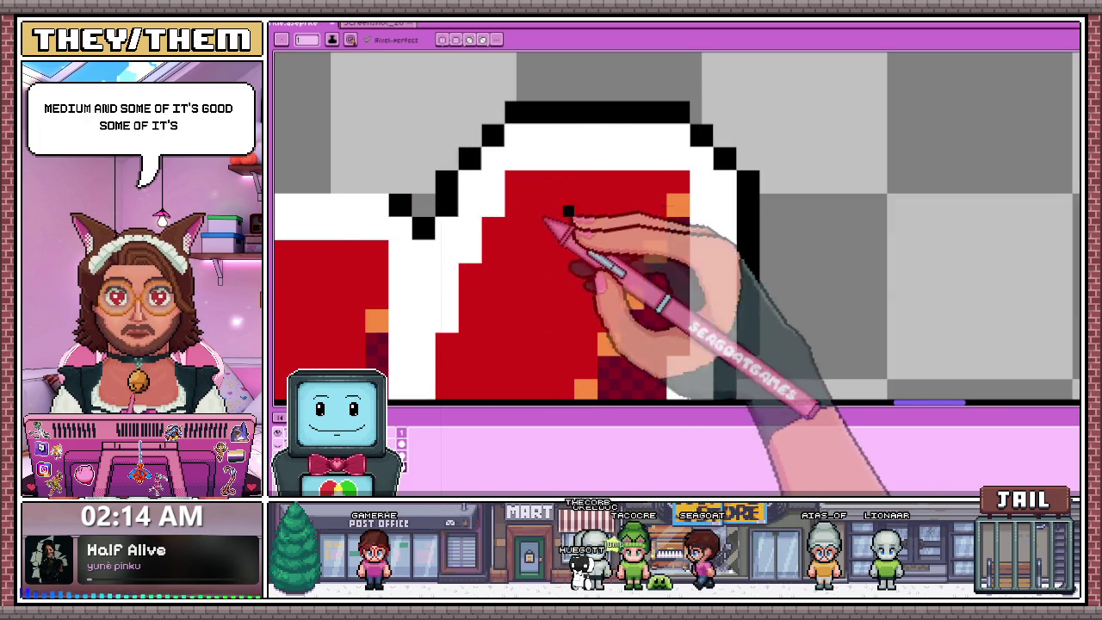
pyautogui.scroll(-2, 413, 207)
pyautogui.scroll(2, 430, 219)
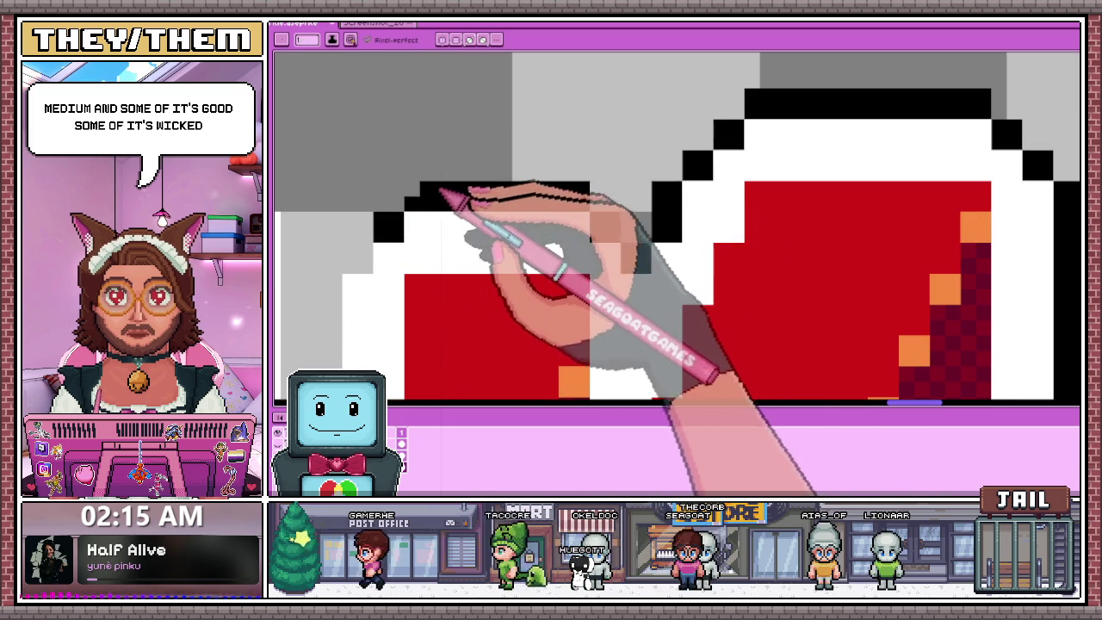
pyautogui.scroll(-2, 434, 172)
pyautogui.scroll(2, 415, 142)
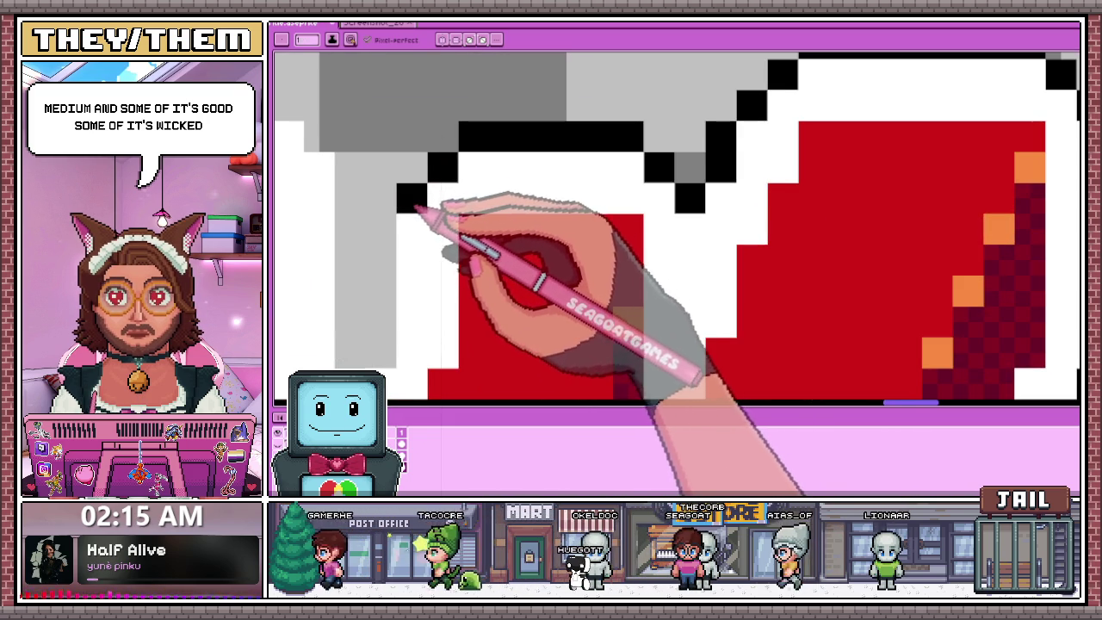
pyautogui.scroll(-1, 417, 208)
pyautogui.scroll(1, 406, 216)
# Outline the letter's left side in black as one continuous vertical line.
pyautogui.moveTo(376, 277); pyautogui.dragTo(376, 206)
pyautogui.moveTo(376, 155); pyautogui.dragTo(376, 131)
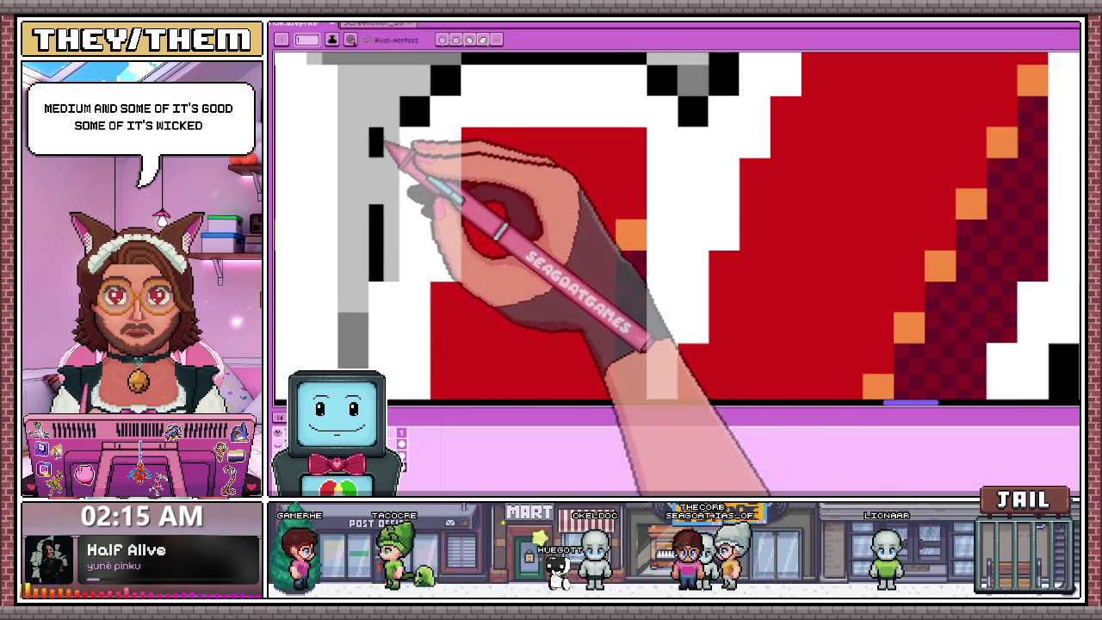
pyautogui.scroll(-1, 394, 318)
pyautogui.hscroll(3, 399, 284)
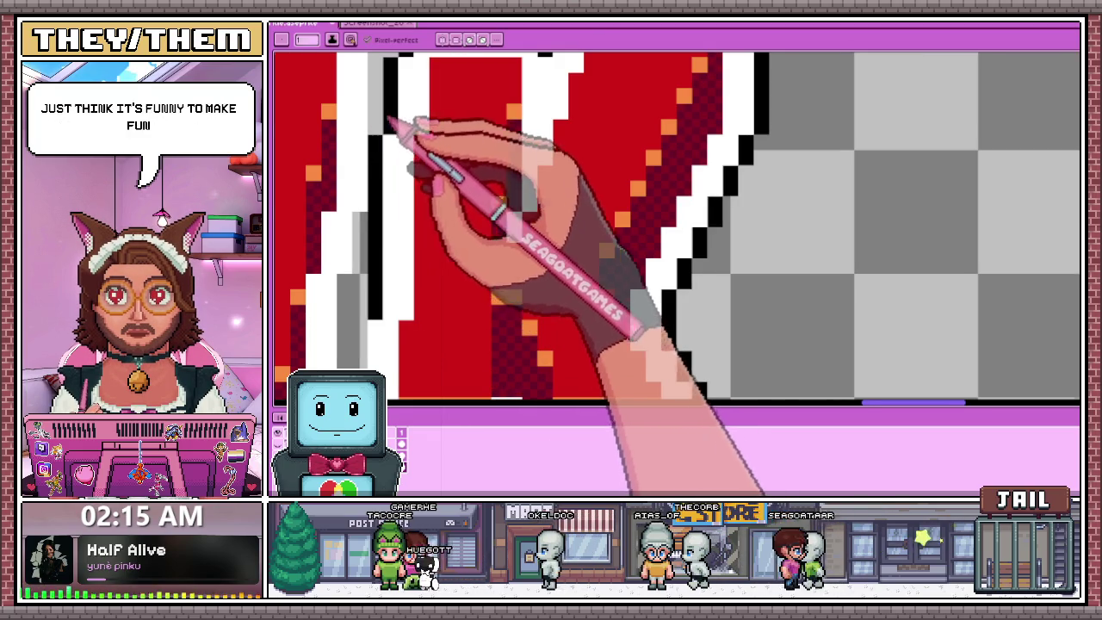
pyautogui.scroll(-1, 375, 160)
pyautogui.scroll(1, 377, 178)
pyautogui.hscroll(3, 379, 179)
pyautogui.hscroll(-3, 393, 136)
pyautogui.scroll(1, 402, 196)
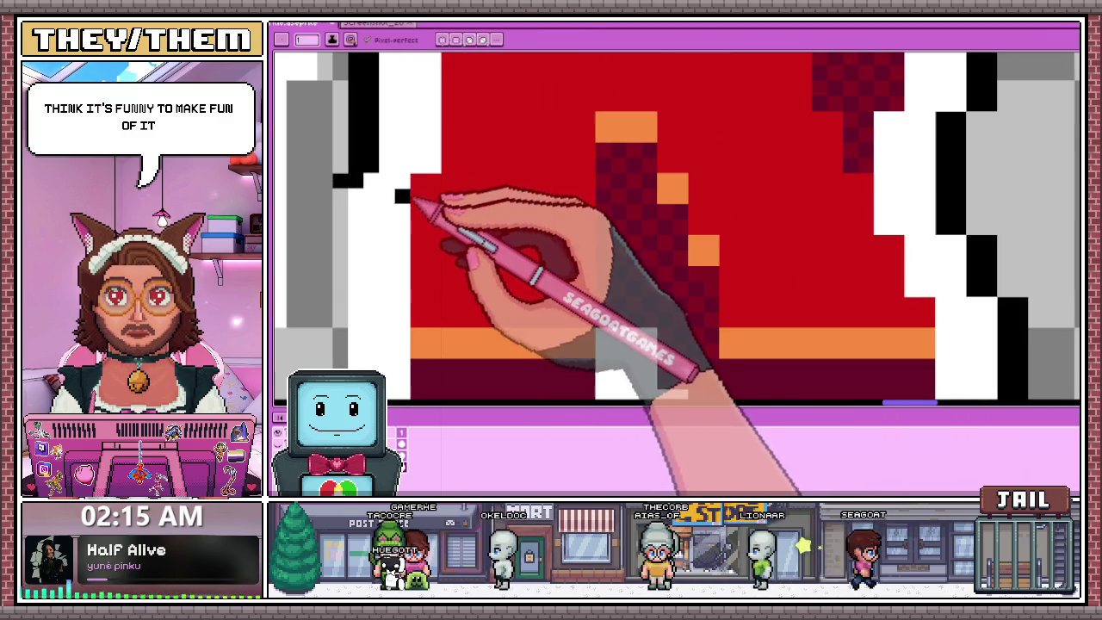
pyautogui.scroll(-1, 370, 196)
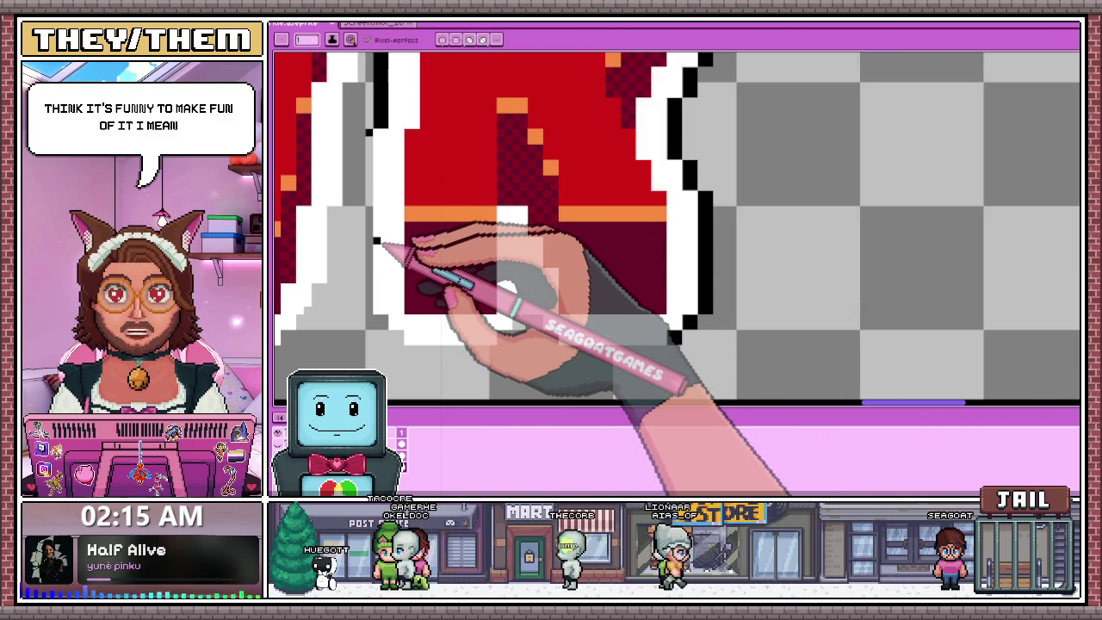
pyautogui.hscroll(-3, 379, 231)
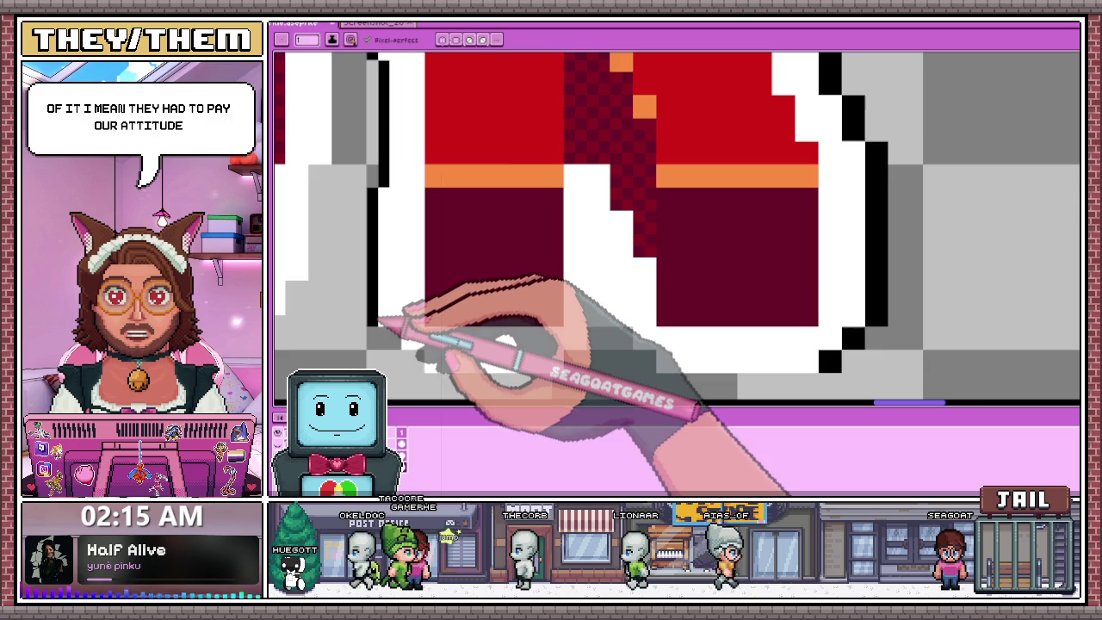
pyautogui.scroll(-1, 413, 198)
pyautogui.scroll(1, 403, 168)
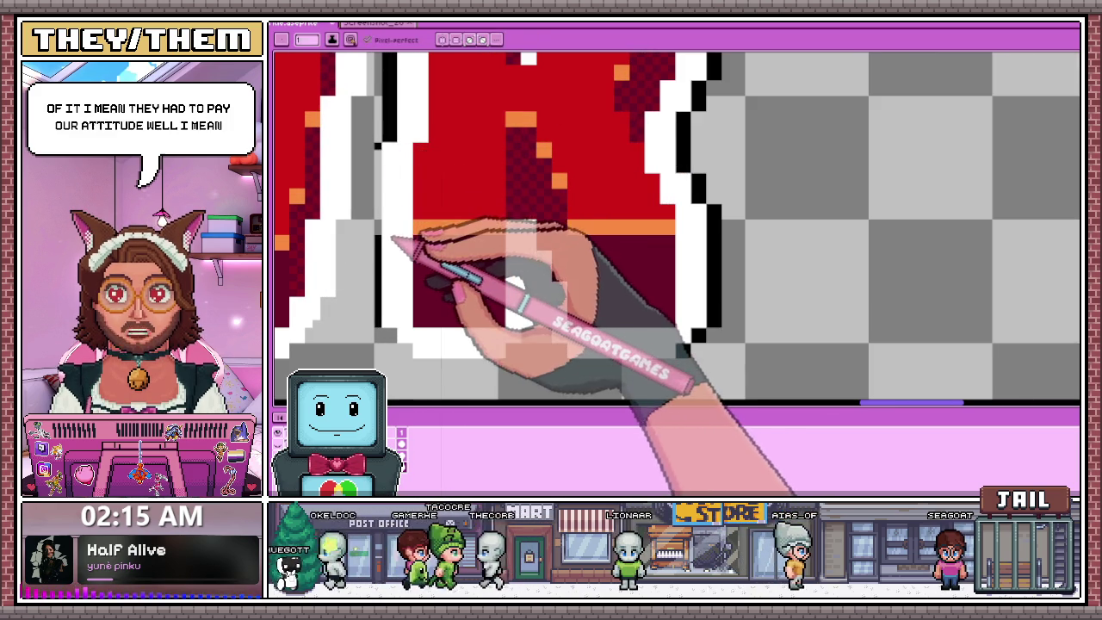
pyautogui.moveTo(381, 160); pyautogui.dragTo(378, 316)
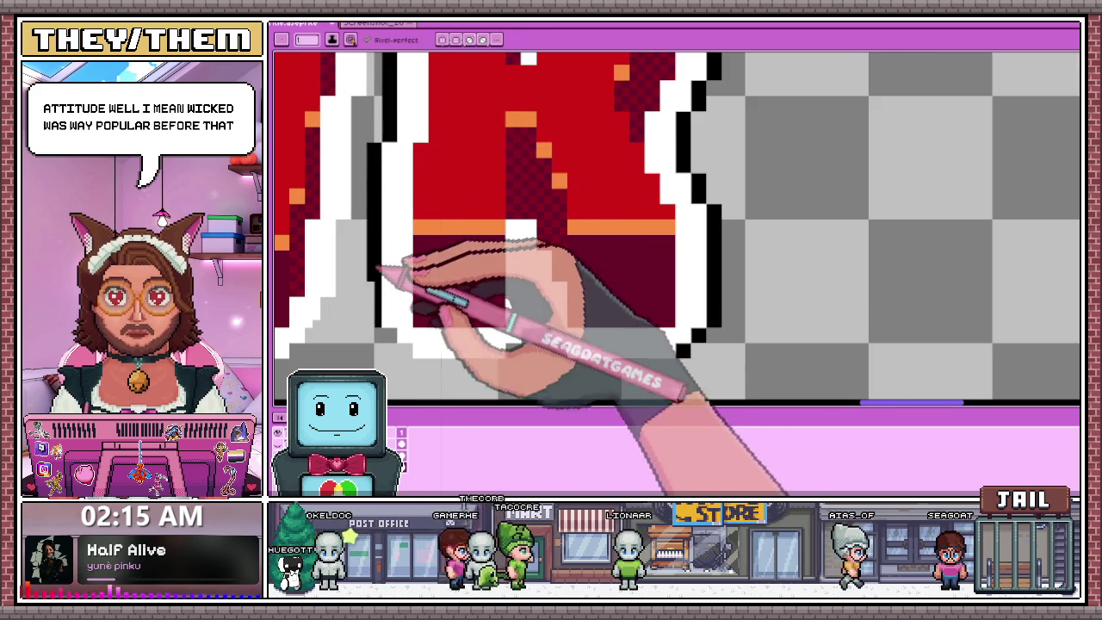
pyautogui.scroll(-2, 405, 317)
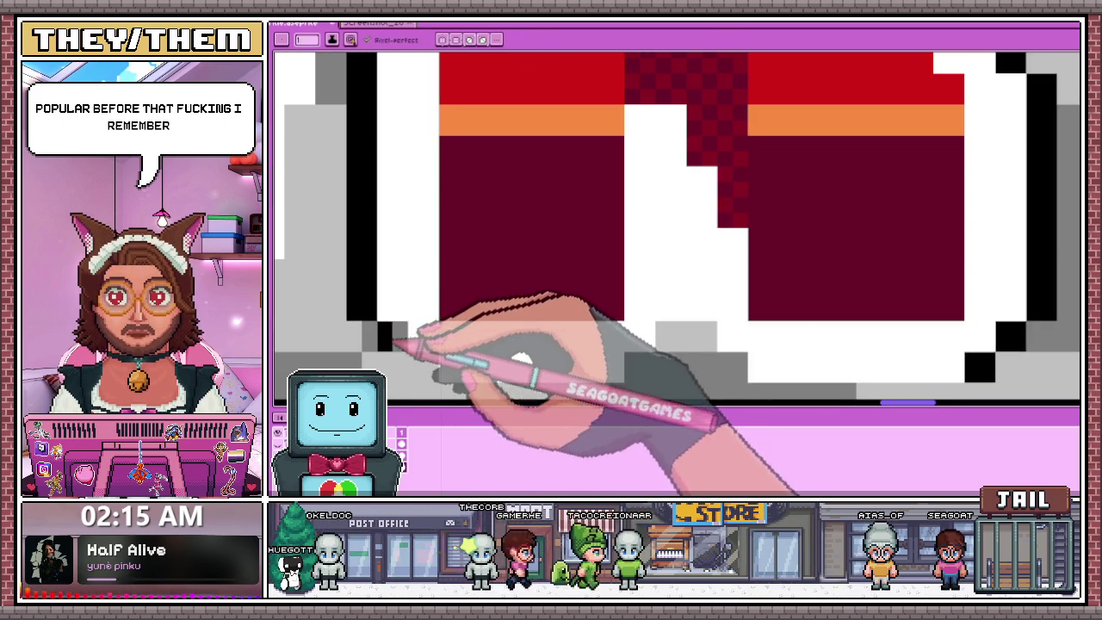
pyautogui.scroll(-1, 407, 249)
pyautogui.scroll(2, 406, 249)
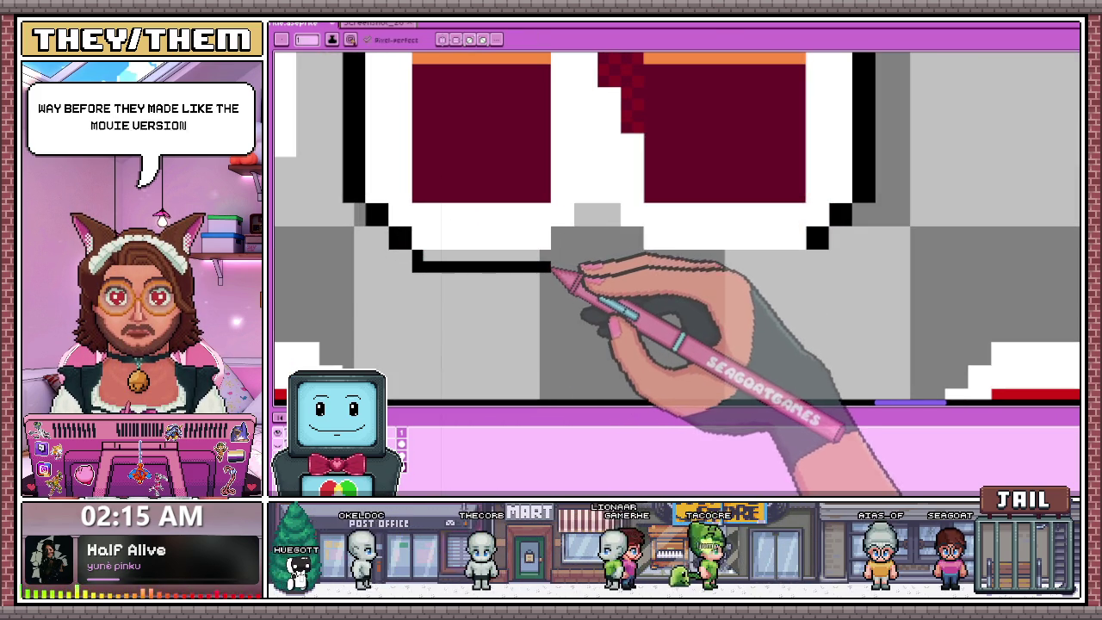
# Add the black bottom outline, stepping it upward toward the right.
pyautogui.click(439, 260)
pyautogui.moveTo(469, 258); pyautogui.dragTo(546, 260)
pyautogui.click(562, 237)
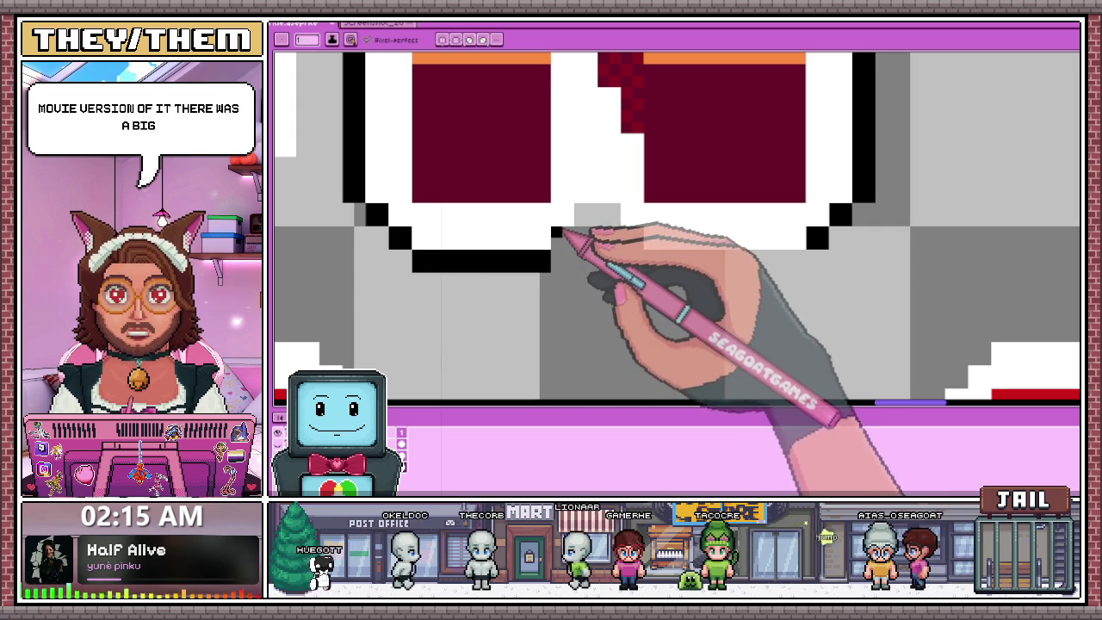
pyautogui.click(579, 209)
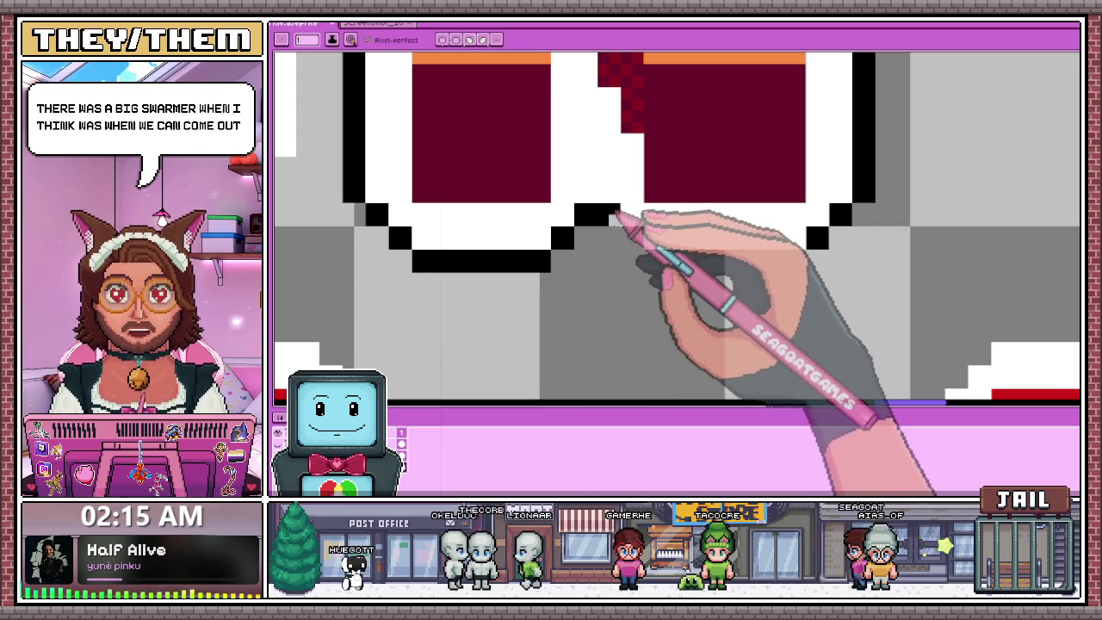
pyautogui.scroll(-2, 615, 221)
pyautogui.scroll(1, 545, 230)
pyautogui.scroll(-1, 568, 241)
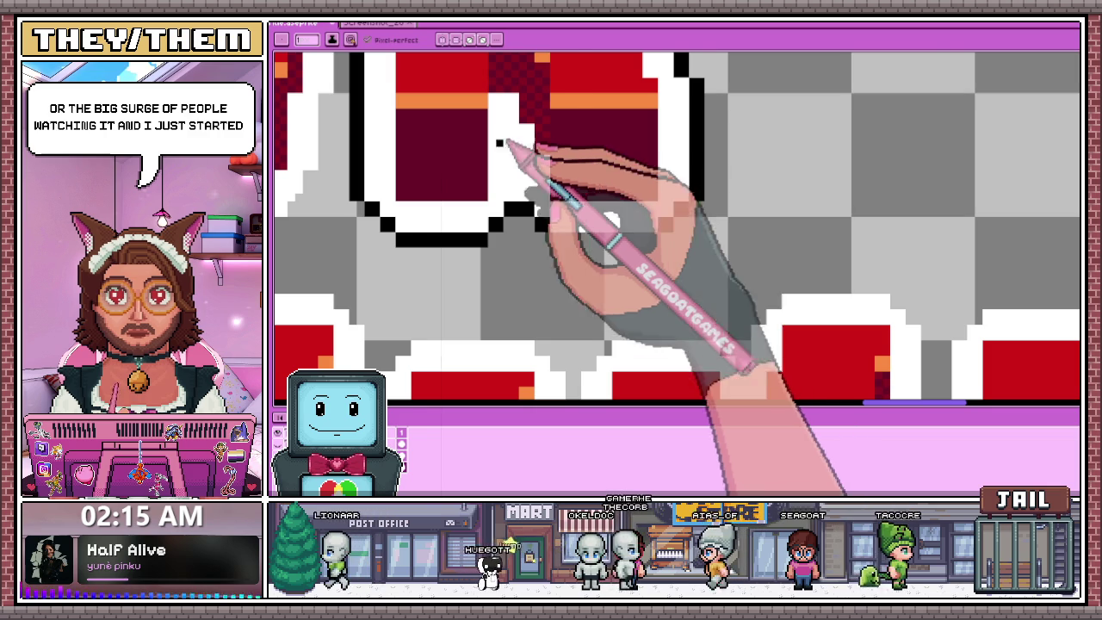
pyautogui.scroll(-2, 517, 172)
pyautogui.scroll(1, 499, 224)
pyautogui.scroll(1, 465, 174)
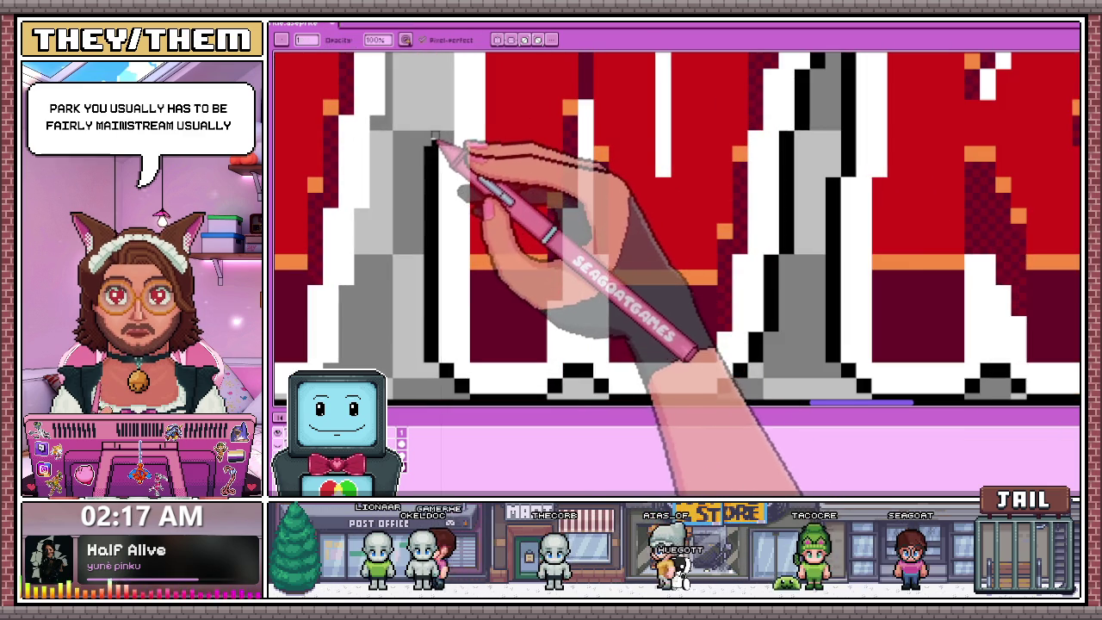
pyautogui.scroll(-1, 439, 215)
pyautogui.scroll(1, 439, 241)
# Draw a vertical black outline on the letter and extend a black line upward.
pyautogui.moveTo(431, 308); pyautogui.dragTo(434, 130)
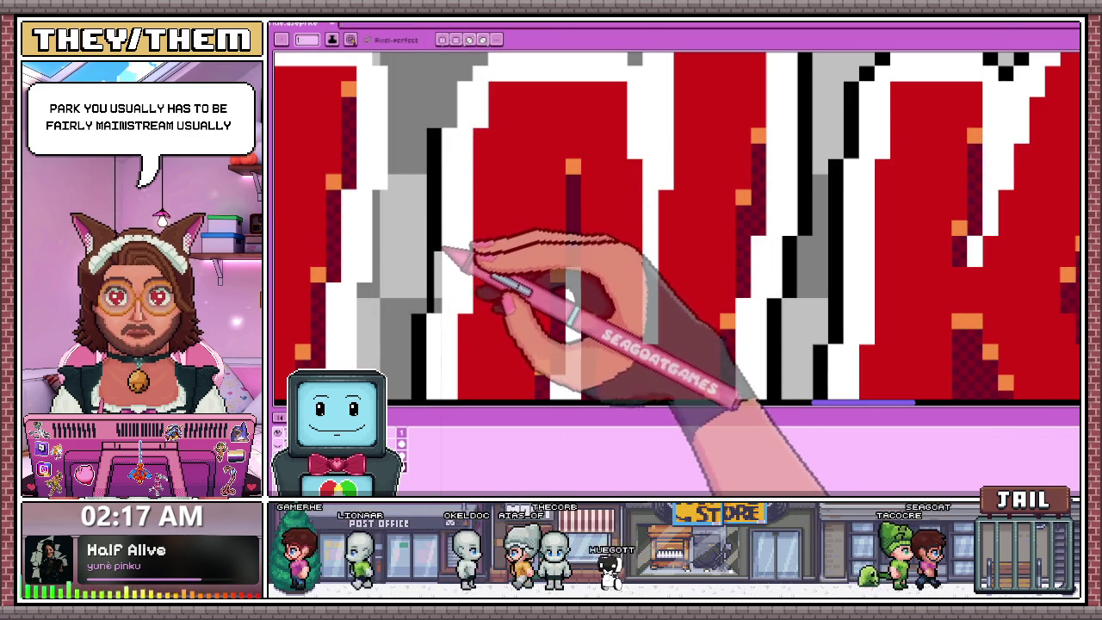
pyautogui.scroll(-1, 464, 258)
pyautogui.scroll(1, 443, 196)
pyautogui.scroll(1, 443, 196)
pyautogui.moveTo(468, 221)
pyautogui.mouseDown()
pyautogui.moveTo(438, 143)
pyautogui.moveTo(482, 142)
pyautogui.moveTo(488, 129)
pyautogui.moveTo(630, 97)
pyautogui.mouseUp()
pyautogui.scroll(-1, 467, 216)
pyautogui.scroll(1, 467, 135)
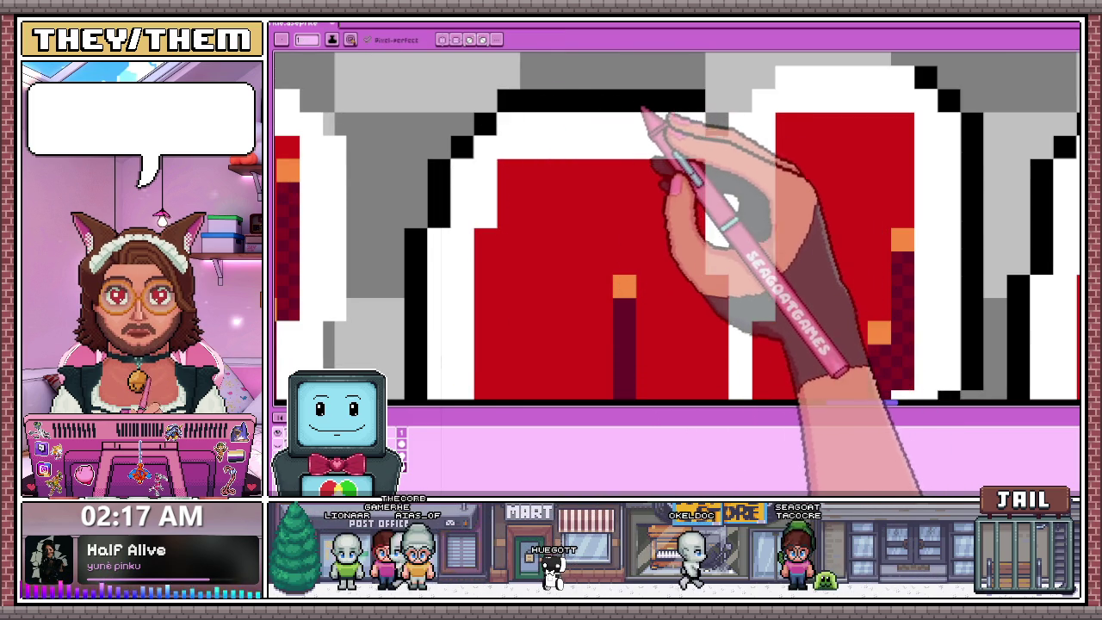
pyautogui.scroll(-1, 644, 112)
pyautogui.scroll(1, 556, 159)
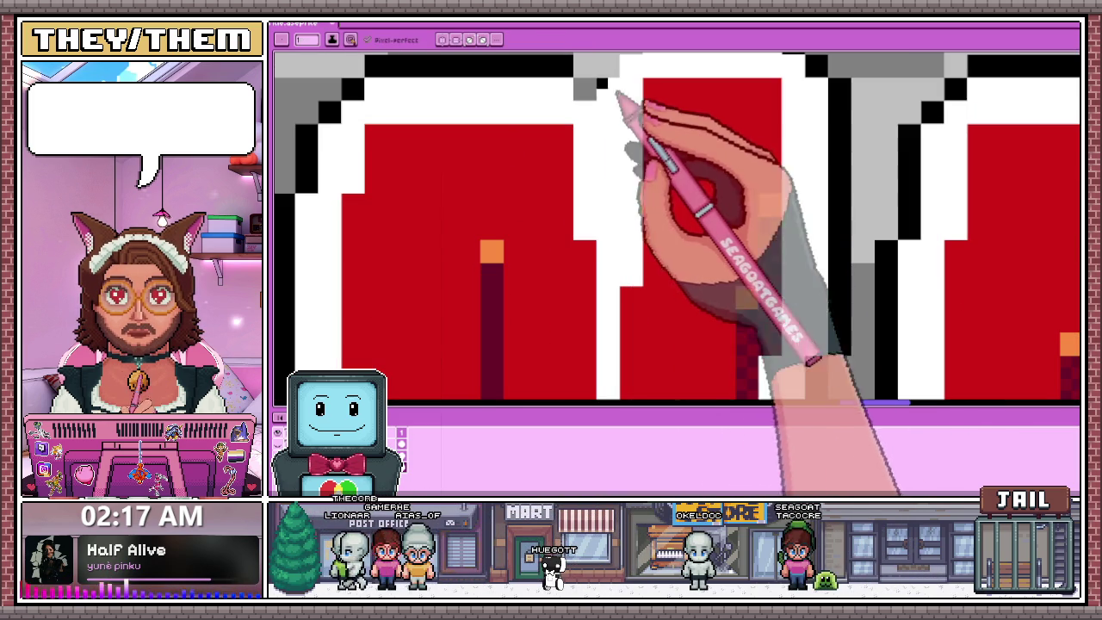
pyautogui.scroll(-1, 593, 107)
pyautogui.scroll(1, 571, 123)
pyautogui.scroll(2, 569, 139)
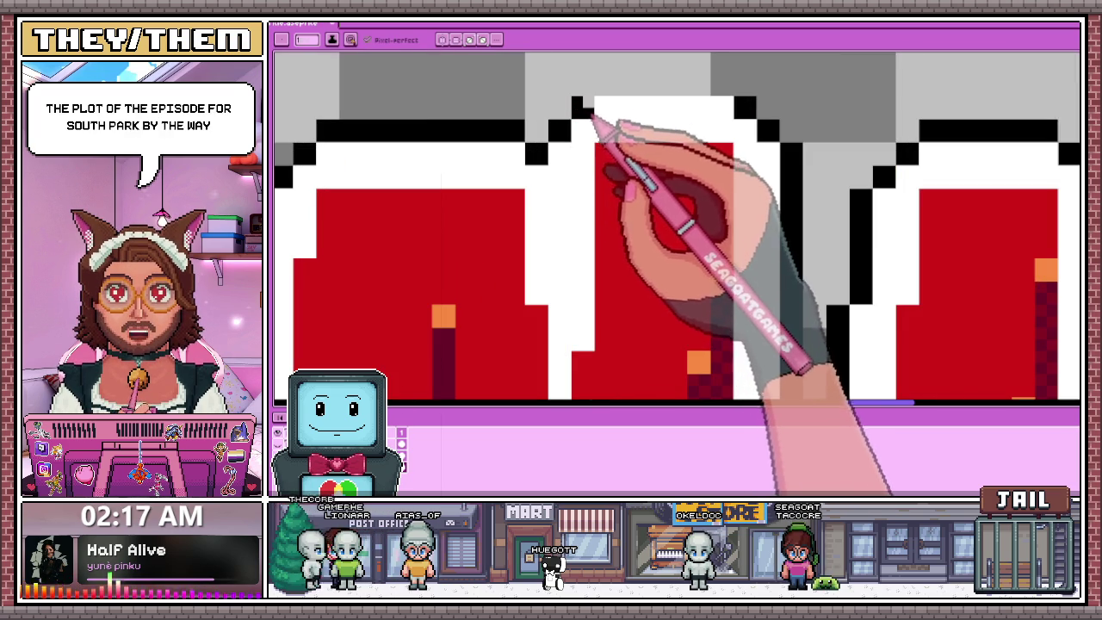
# Outline the top of the middle letter in black, going both right and left.
pyautogui.moveTo(610, 89); pyautogui.dragTo(727, 89)
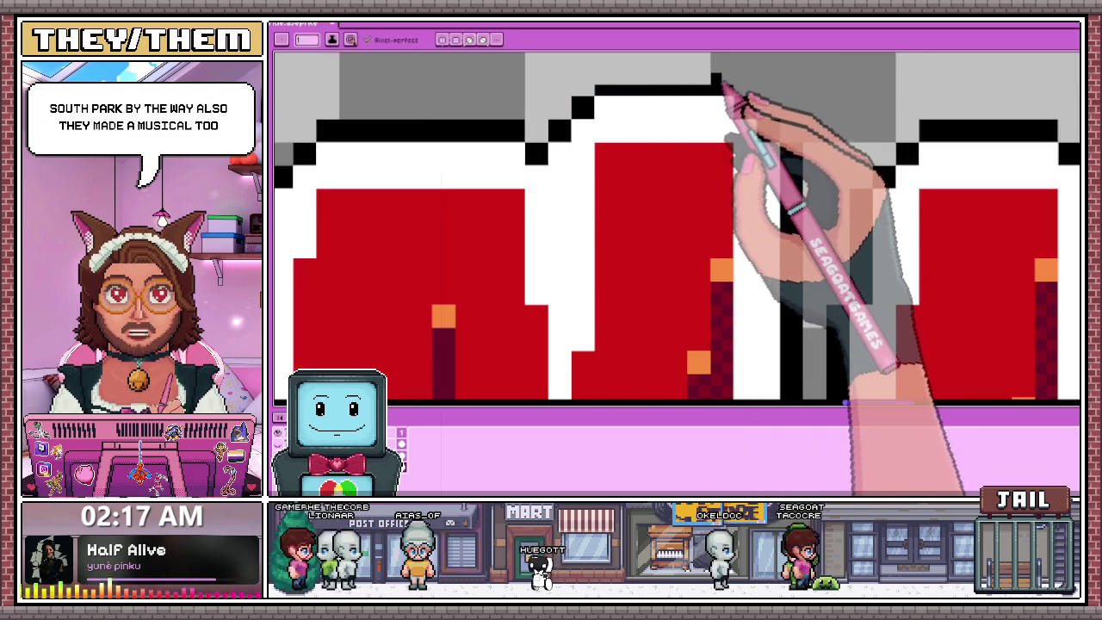
pyautogui.moveTo(656, 83); pyautogui.dragTo(594, 85)
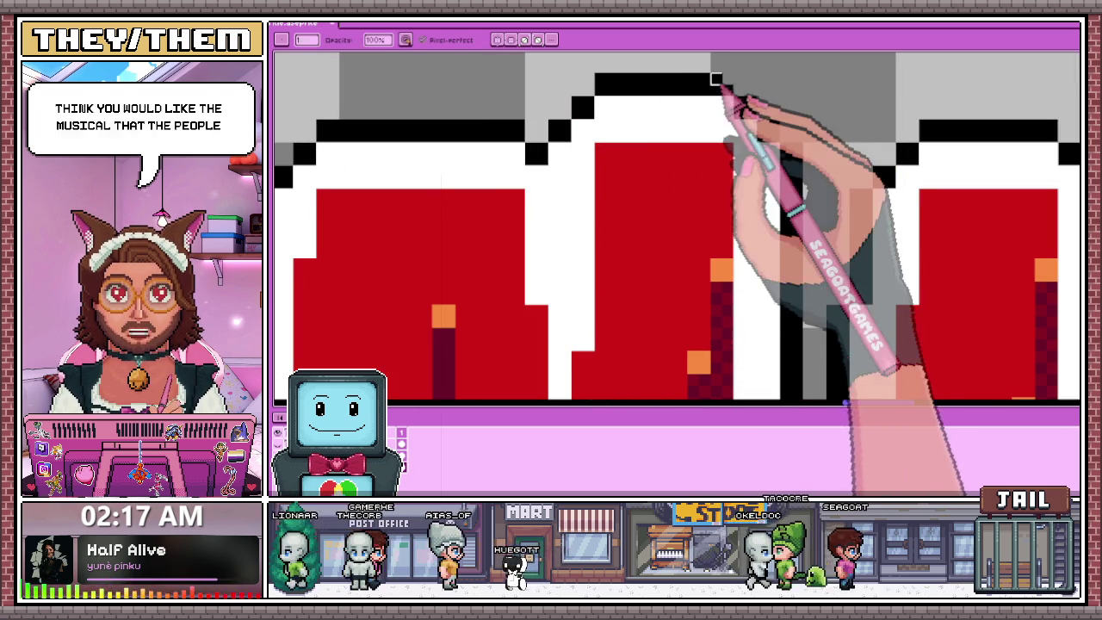
pyautogui.press('e')
pyautogui.scroll(-1, 730, 86)
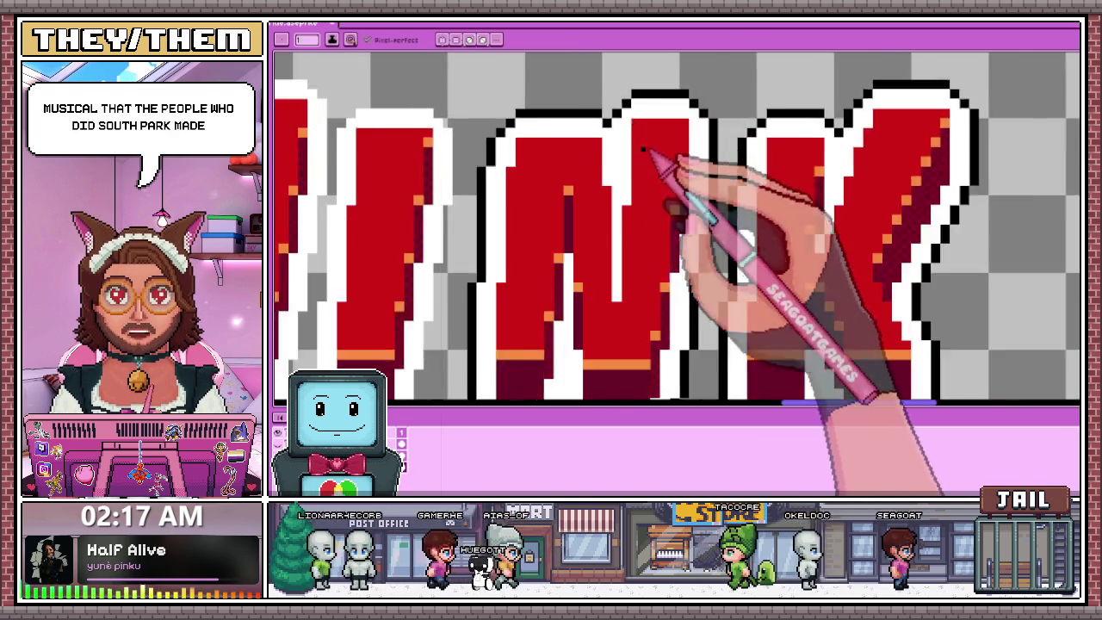
pyautogui.scroll(-1, 652, 135)
pyautogui.scroll(1, 534, 168)
pyautogui.scroll(2, 531, 166)
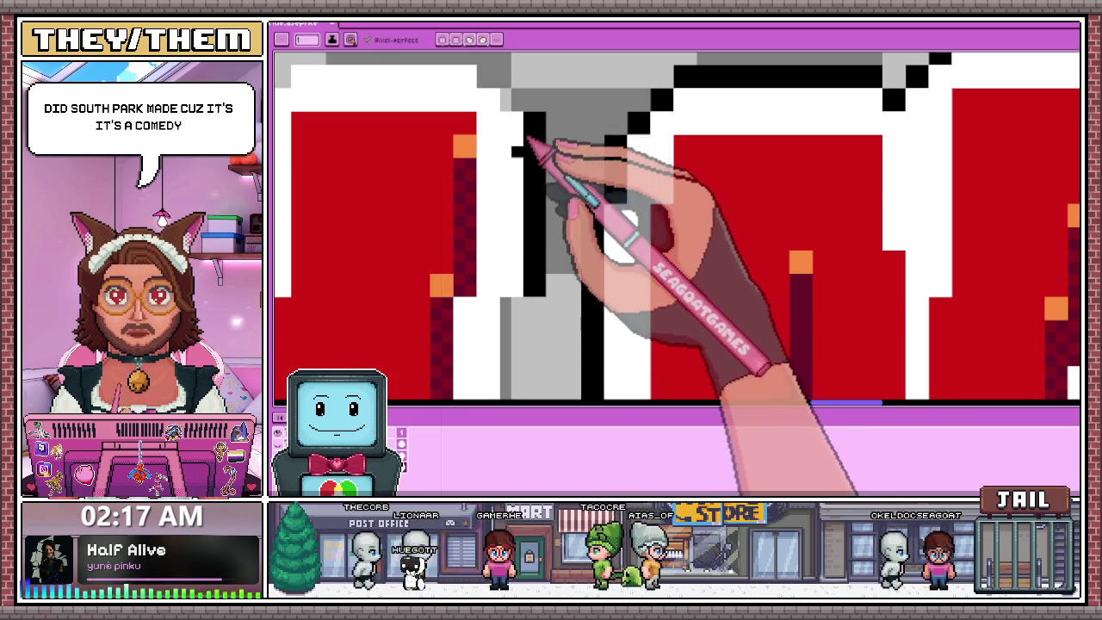
pyautogui.scroll(-2, 539, 129)
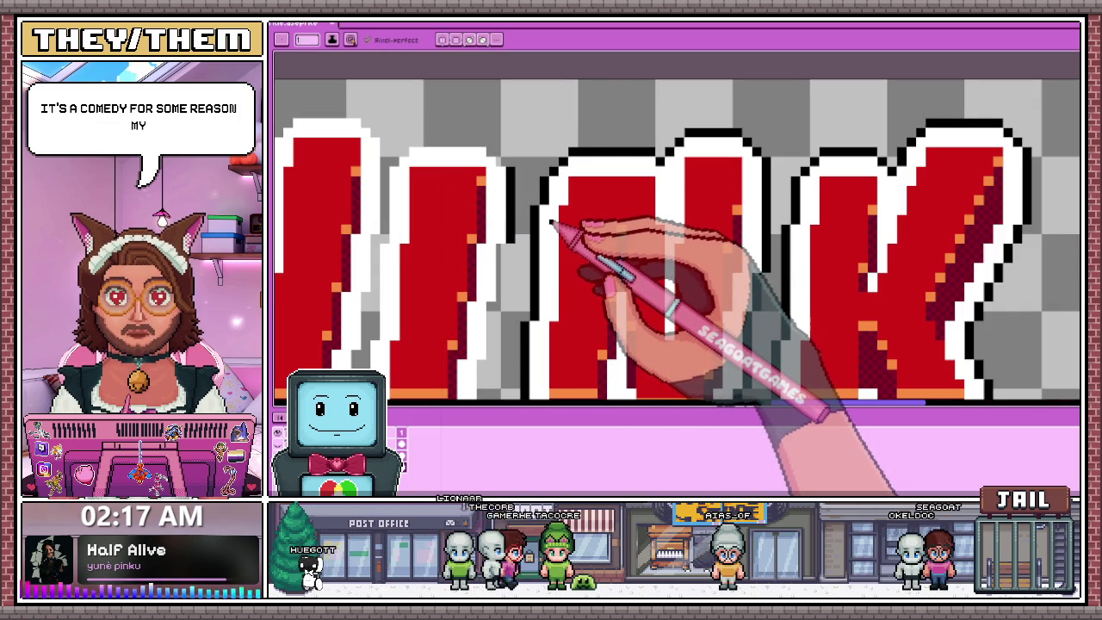
pyautogui.scroll(1, 517, 151)
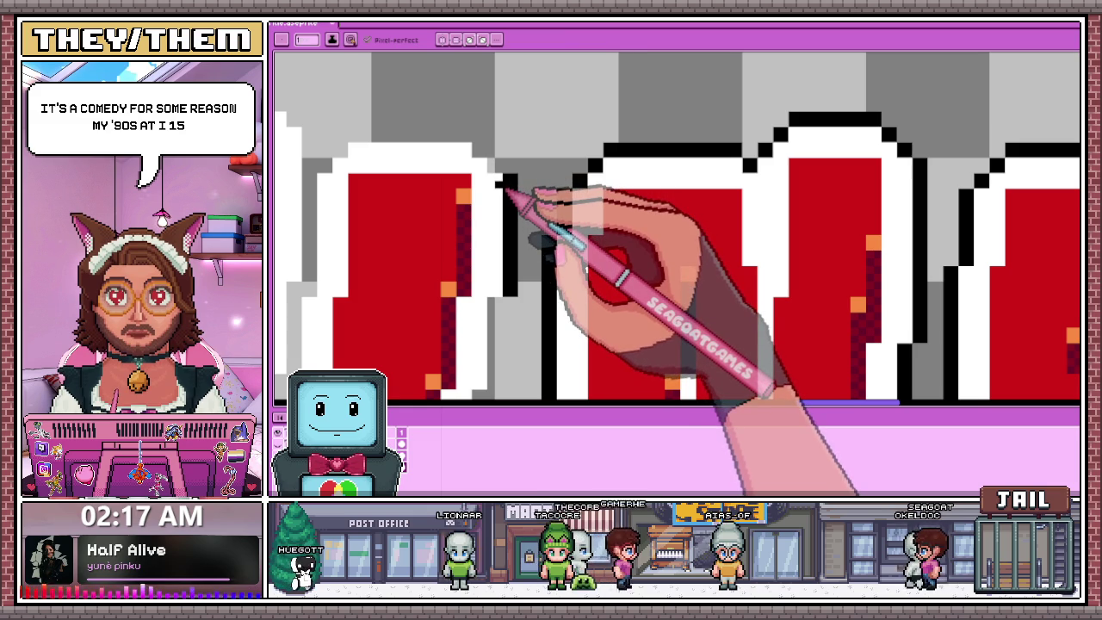
pyautogui.scroll(1, 508, 191)
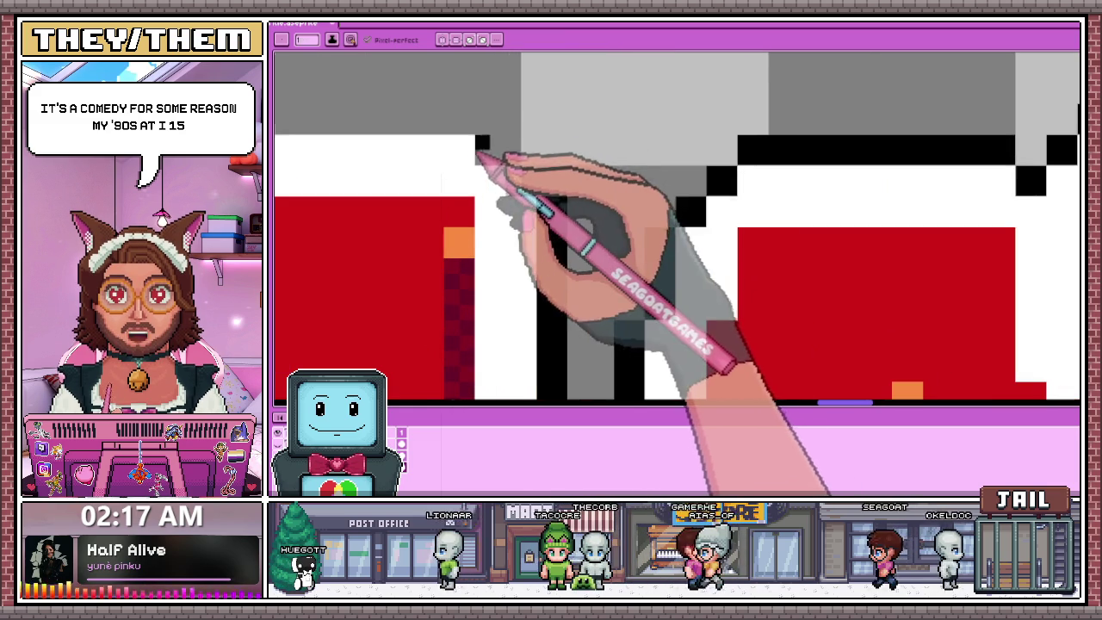
pyautogui.scroll(-1, 527, 185)
pyautogui.scroll(-1, 482, 194)
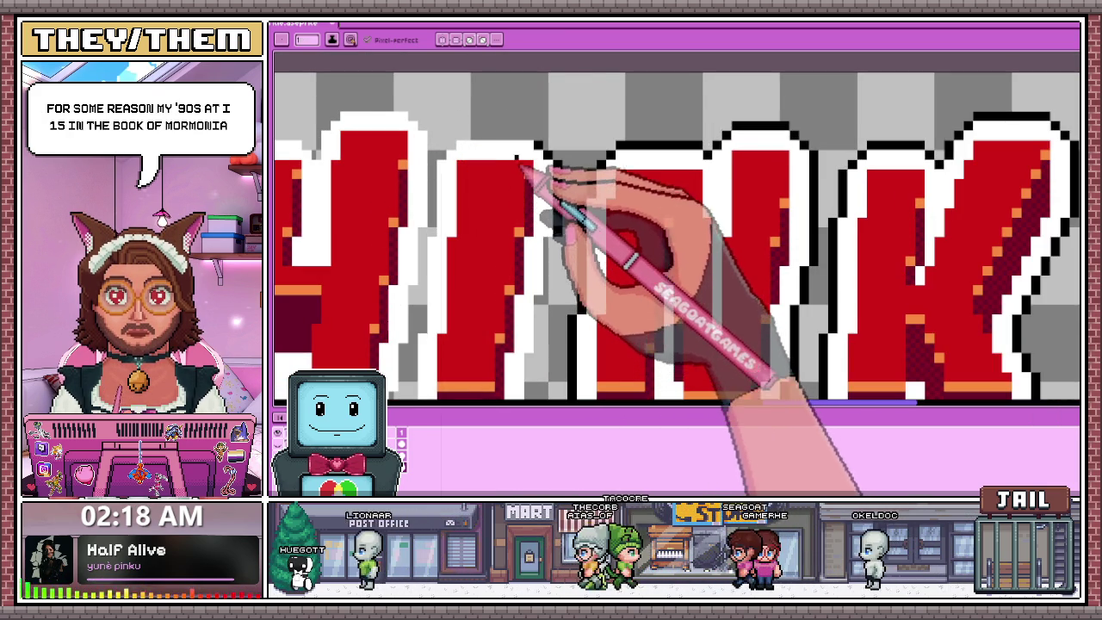
pyautogui.scroll(1, 473, 148)
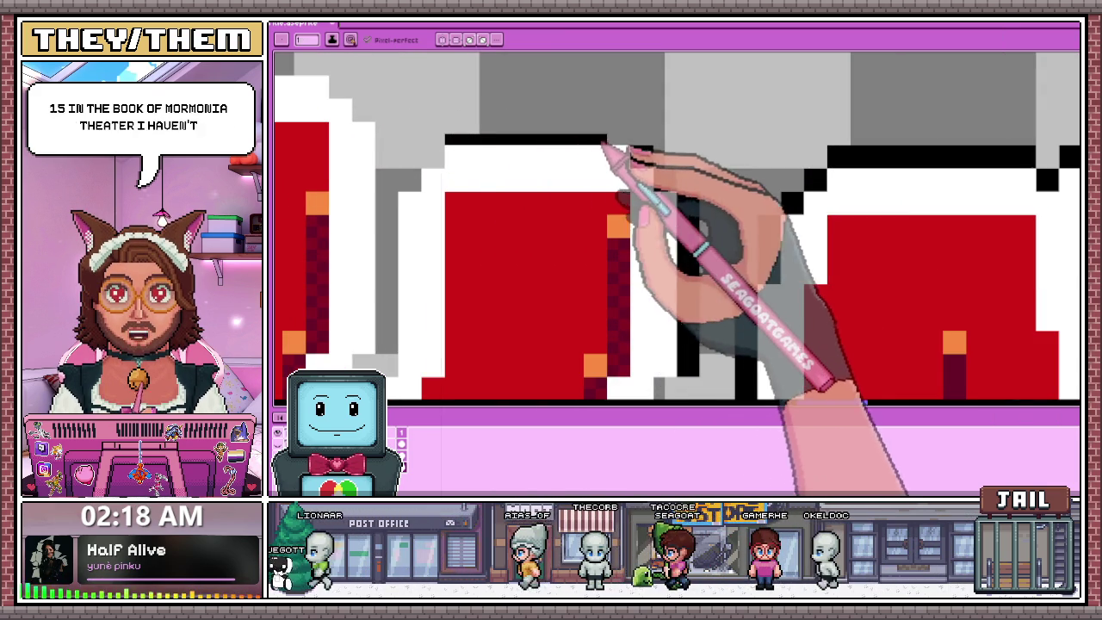
# Extend the black outline along the letter's top edge and add one corner pixel.
pyautogui.moveTo(634, 141); pyautogui.dragTo(478, 131)
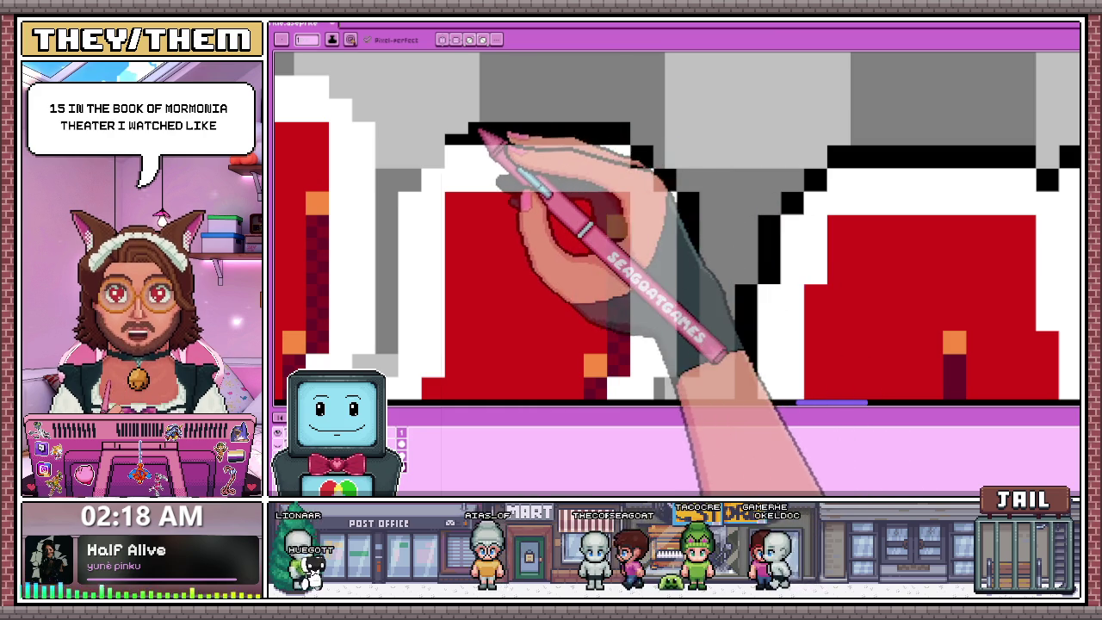
pyautogui.click(437, 152)
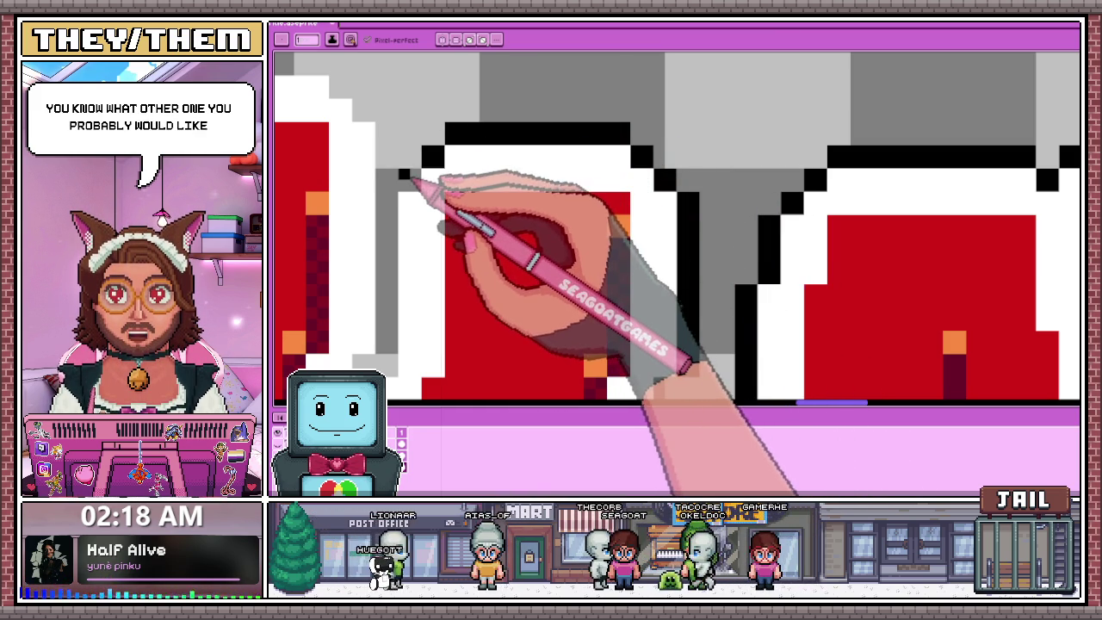
pyautogui.scroll(-1, 439, 157)
pyautogui.scroll(-2, 435, 155)
pyautogui.scroll(-1, 505, 172)
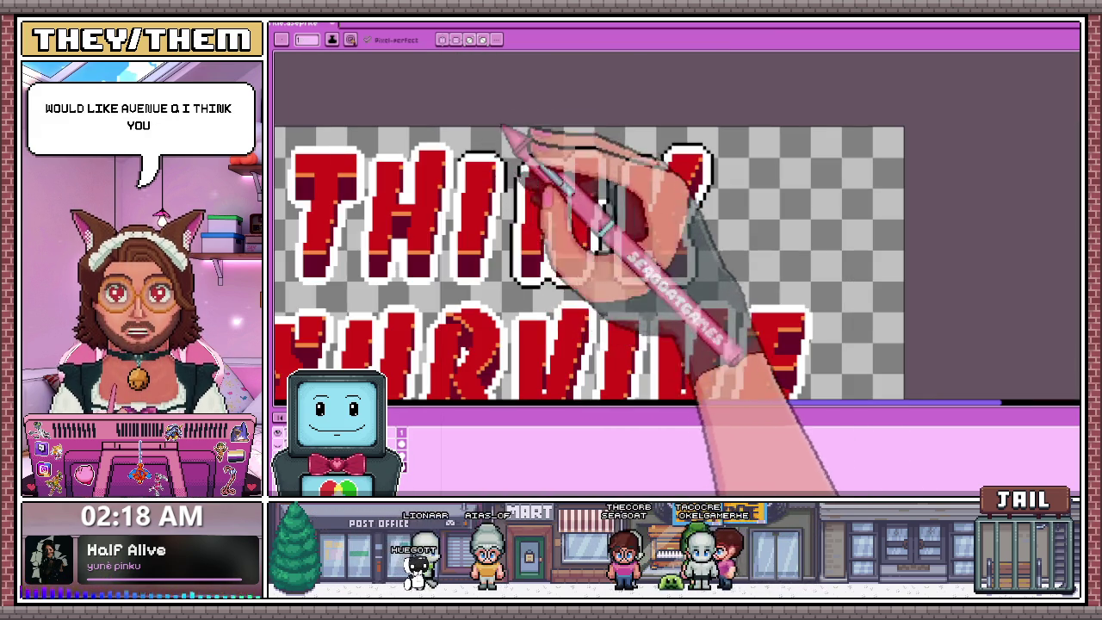
# Select the HINK letters with the marquee, shift them a few pixels right, and commit.
pyautogui.scroll(2, 513, 173)
pyautogui.scroll(1, 516, 194)
pyautogui.scroll(-1, 521, 172)
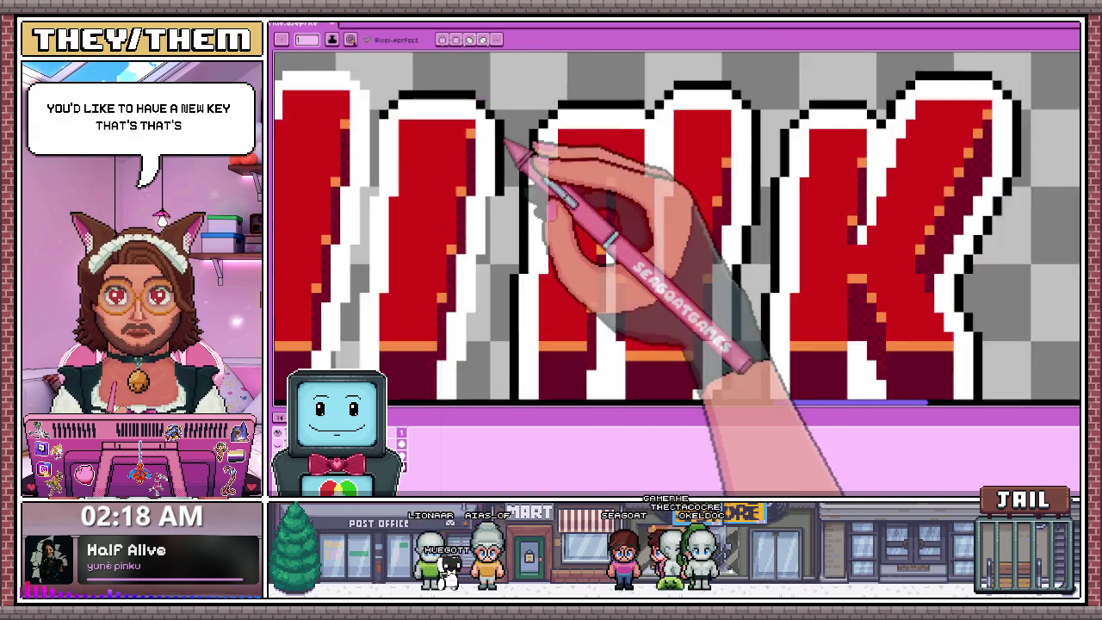
pyautogui.scroll(-1, 495, 155)
pyautogui.press('m')
pyautogui.moveTo(417, 83); pyautogui.dragTo(823, 293)
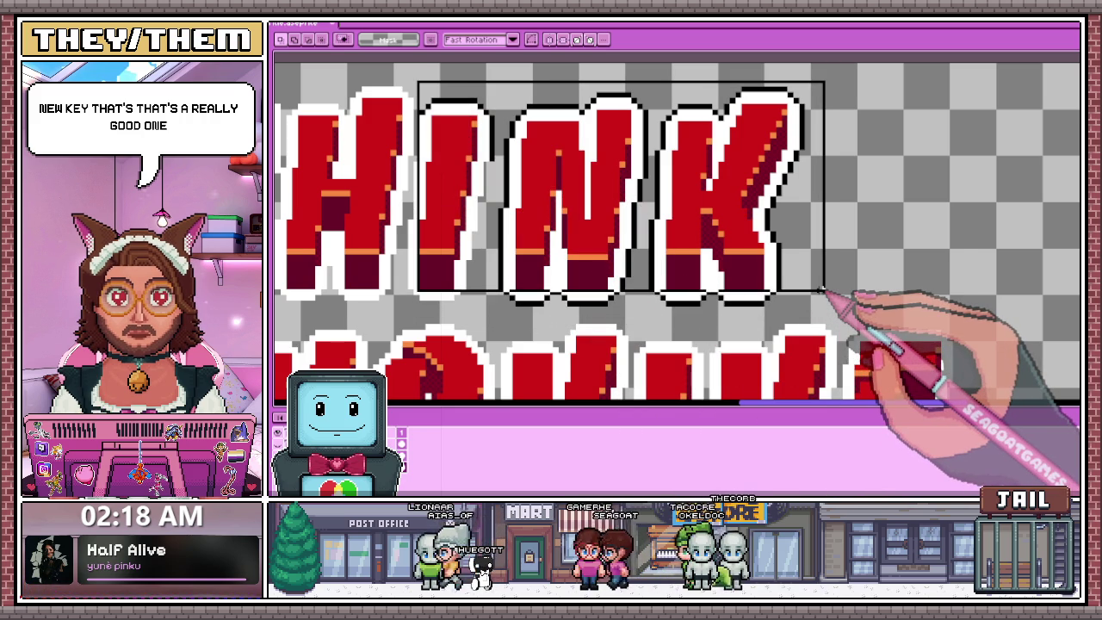
pyautogui.scroll(-1, 824, 295)
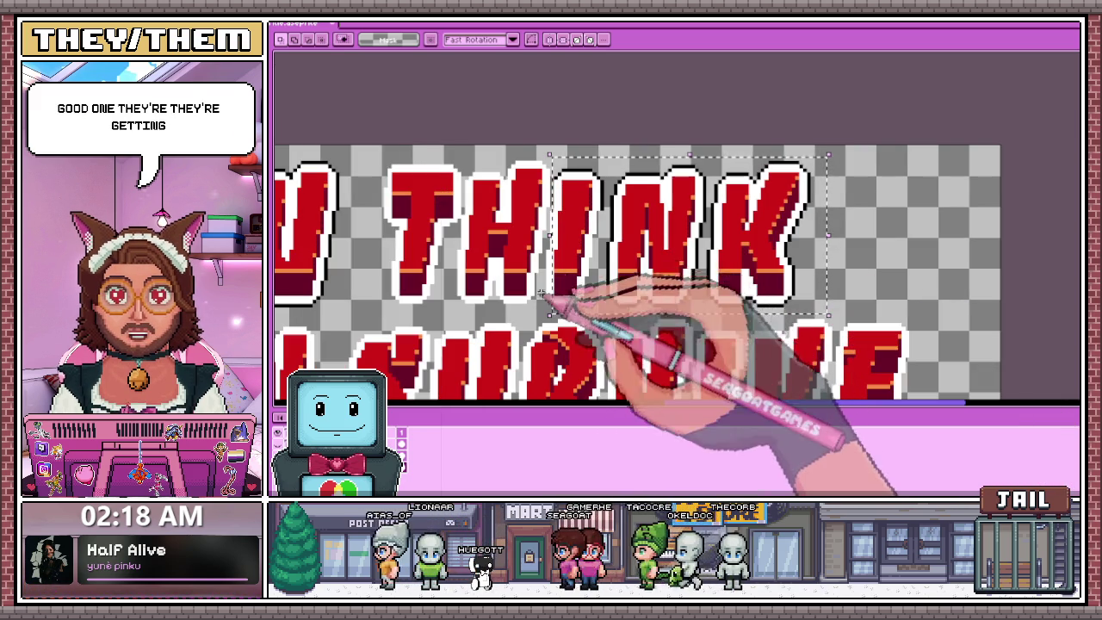
pyautogui.moveTo(548, 245); pyautogui.dragTo(542, 244)
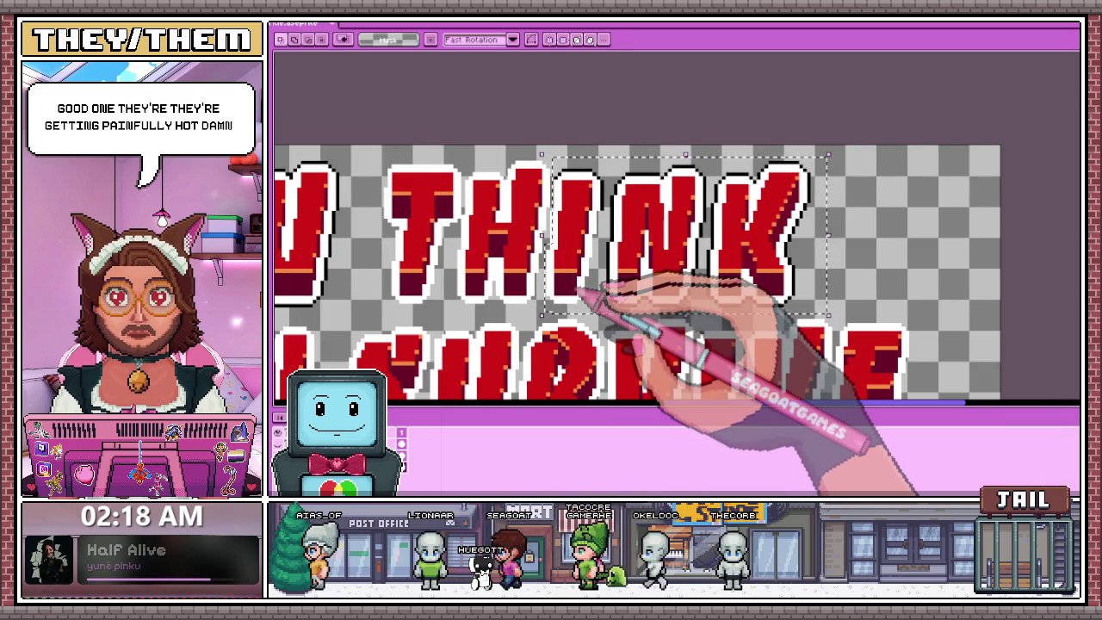
pyautogui.moveTo(584, 297); pyautogui.dragTo(588, 298)
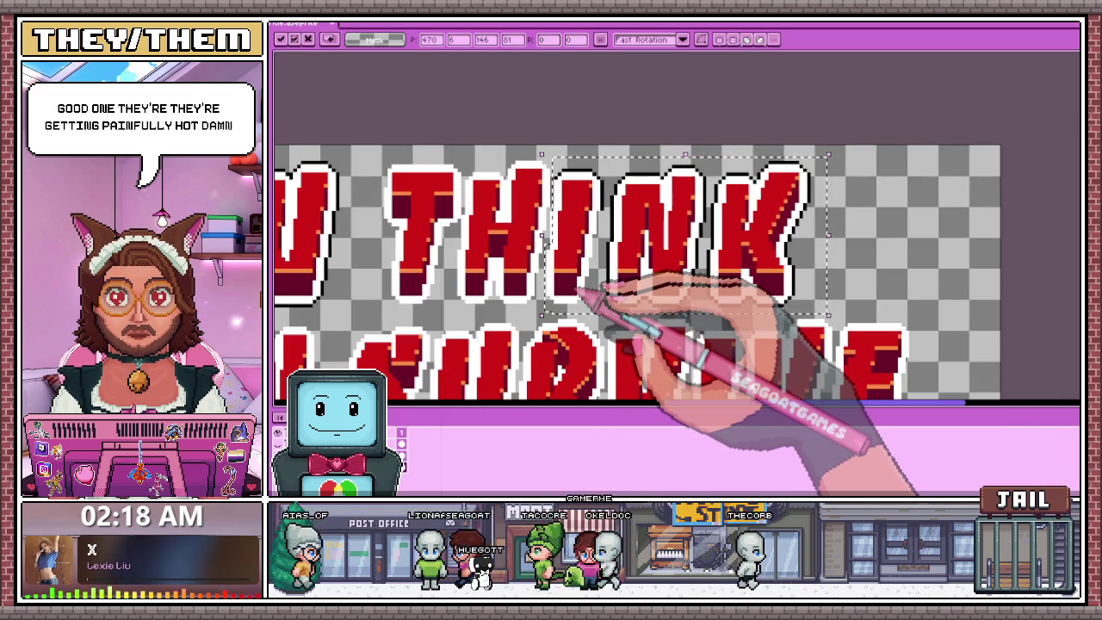
pyautogui.scroll(1, 579, 288)
pyautogui.scroll(1, 602, 247)
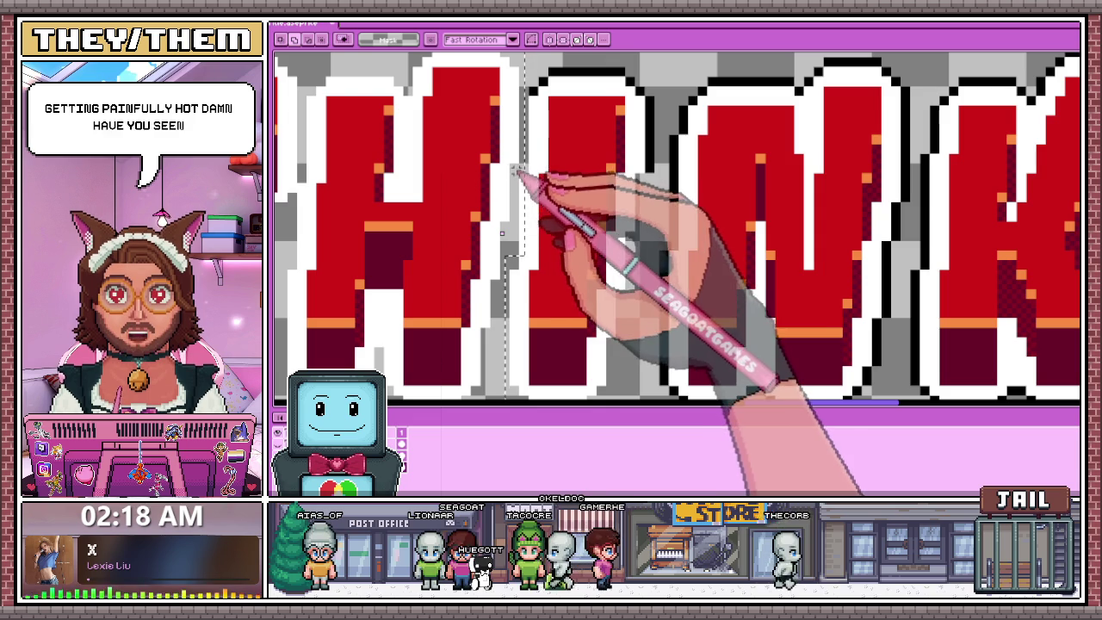
pyautogui.moveTo(502, 233); pyautogui.dragTo(515, 232)
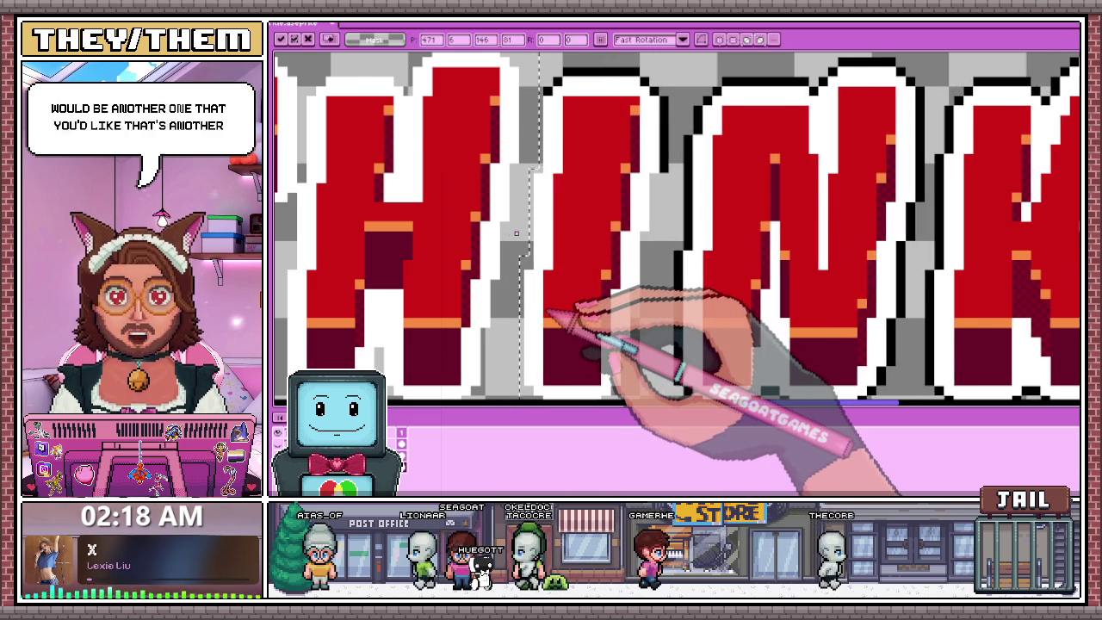
pyautogui.scroll(-2, 516, 232)
pyautogui.scroll(-1, 516, 232)
pyautogui.press('Return')
# Select just the letter I, then briefly open and close the Smart Guides options.
pyautogui.scroll(3, 691, 172)
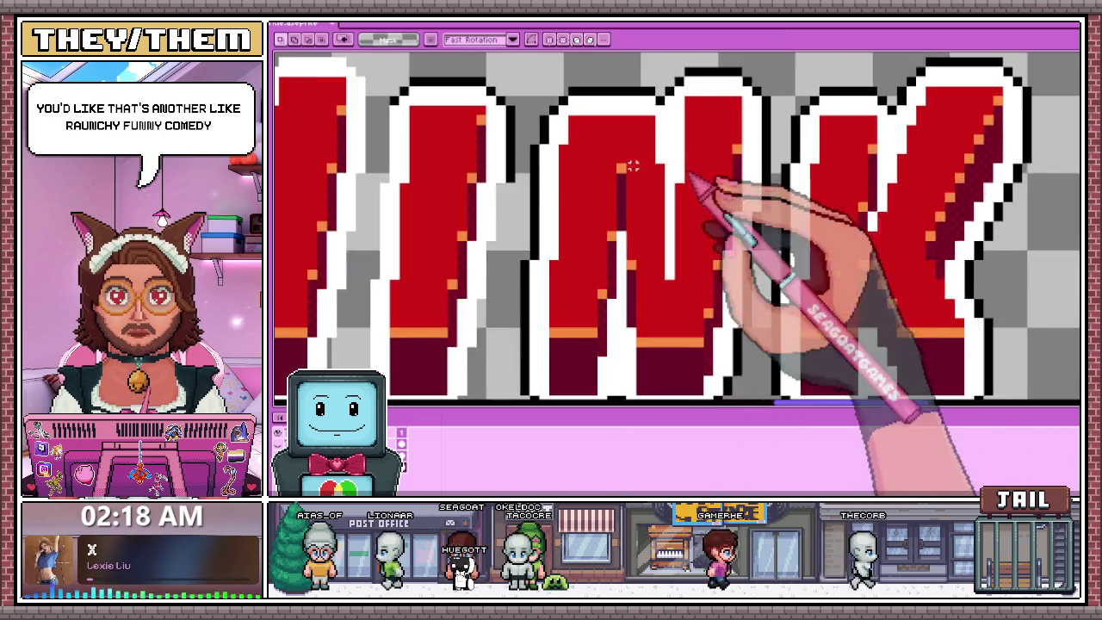
pyautogui.scroll(2, 691, 171)
pyautogui.scroll(-3, 493, 184)
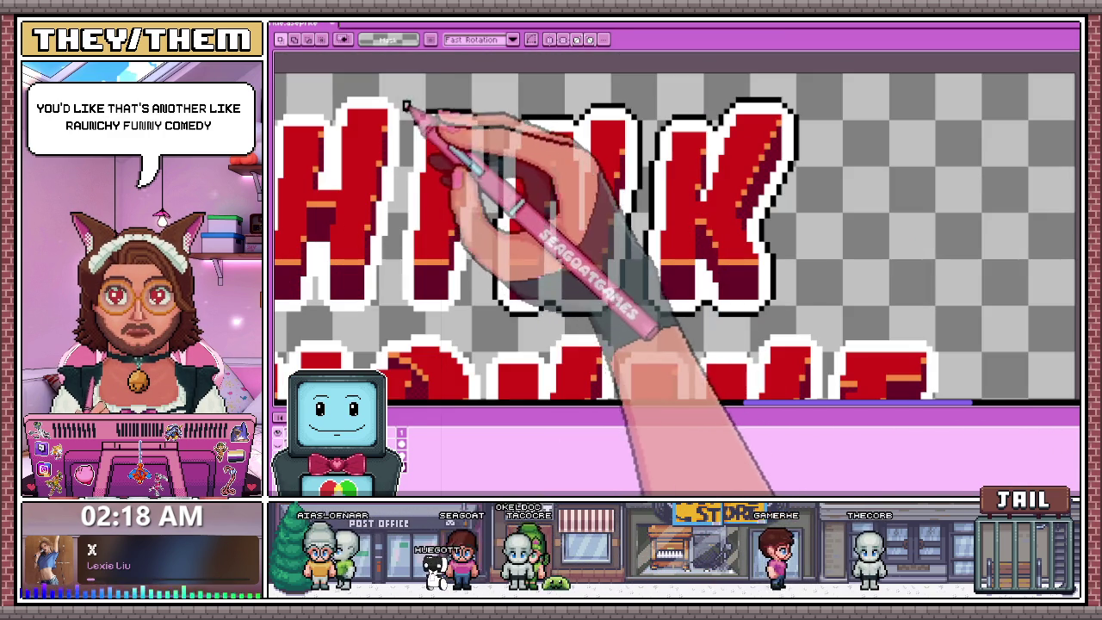
pyautogui.moveTo(403, 102); pyautogui.dragTo(475, 315)
pyautogui.scroll(2, 487, 298)
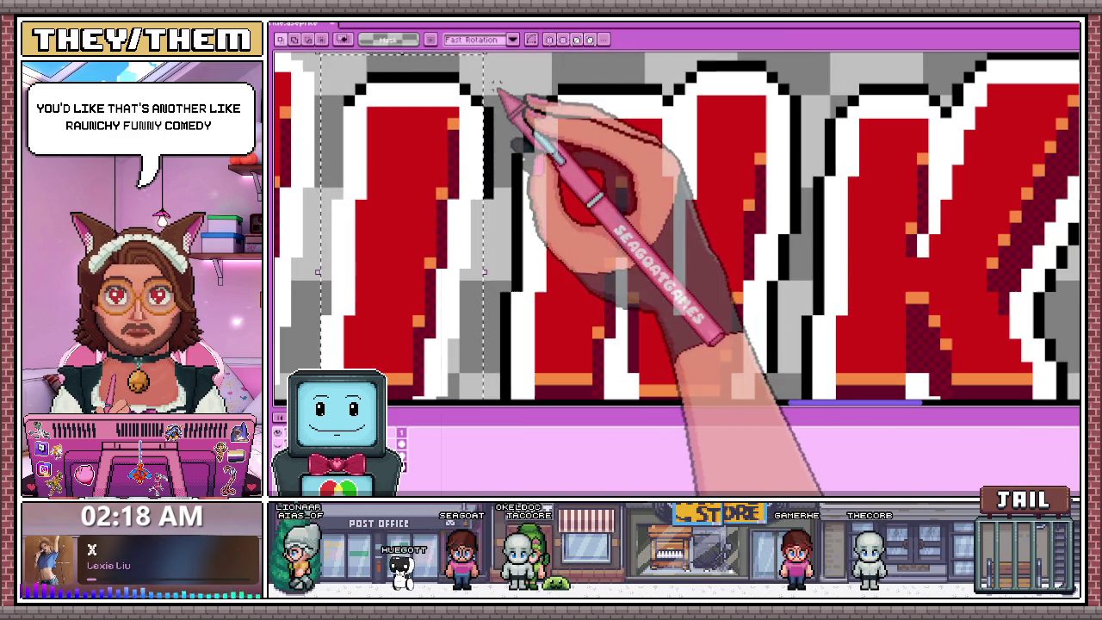
pyautogui.scroll(-1, 486, 214)
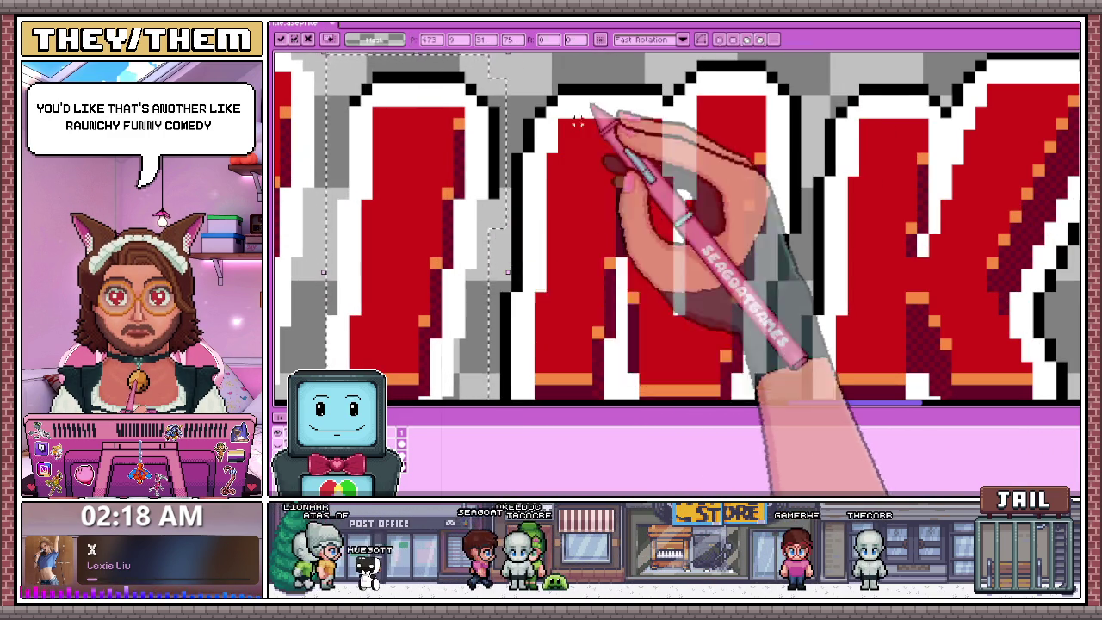
pyautogui.scroll(-3, 602, 216)
pyautogui.scroll(2, 585, 241)
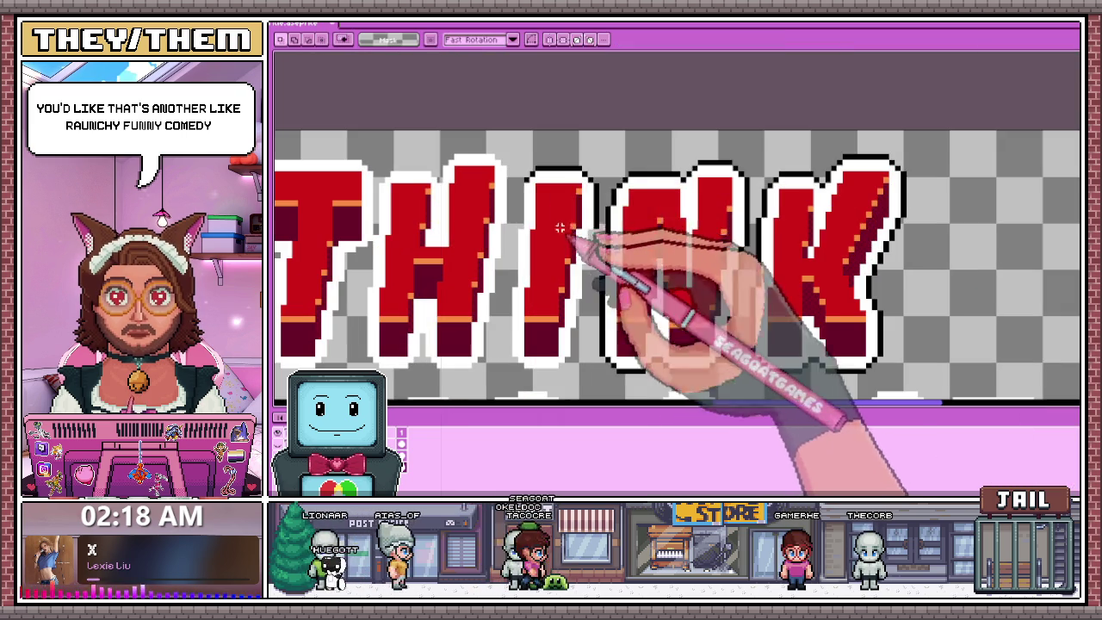
pyautogui.hotkey('ctrl', 'g')
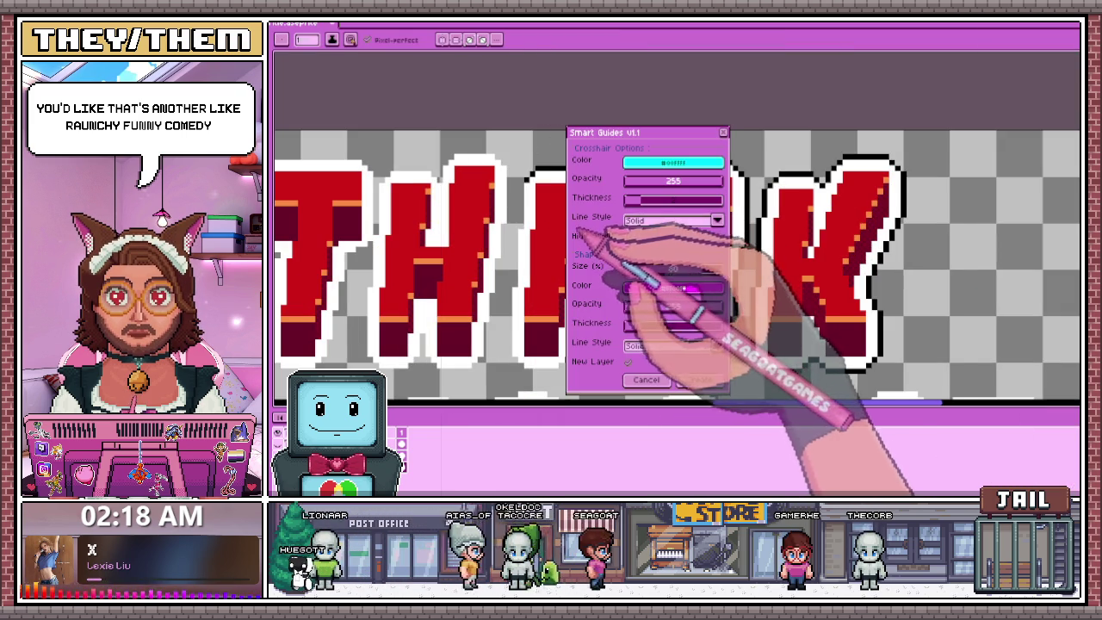
pyautogui.click(645, 379)
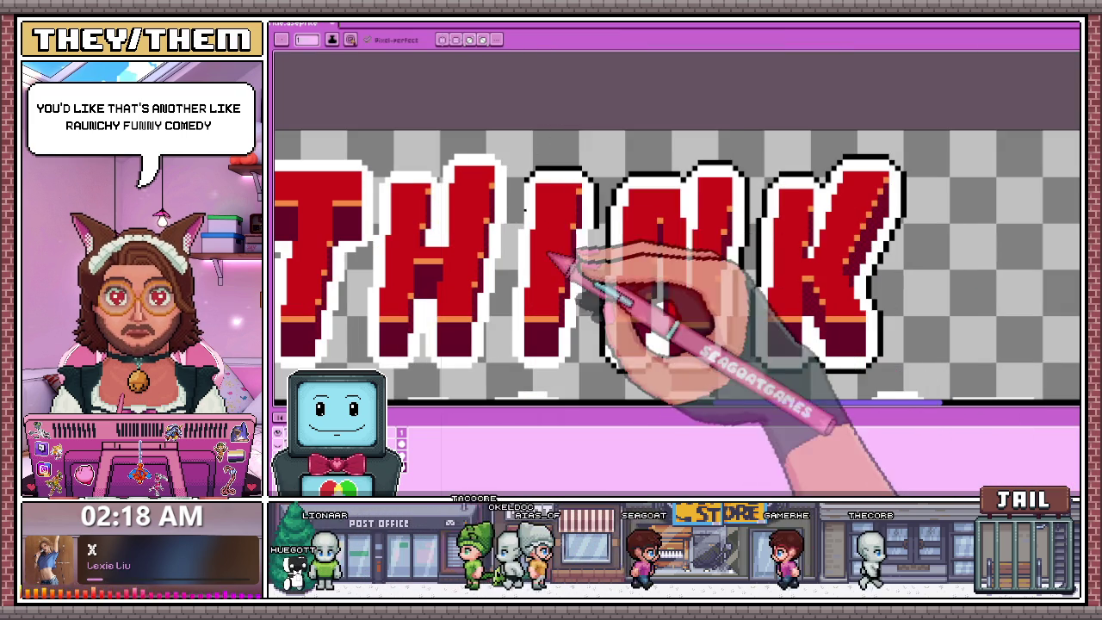
# Zoom in on the canvas, then alt+Tab to the browser playing the Avenue Q video.
pyautogui.scroll(2, 551, 224)
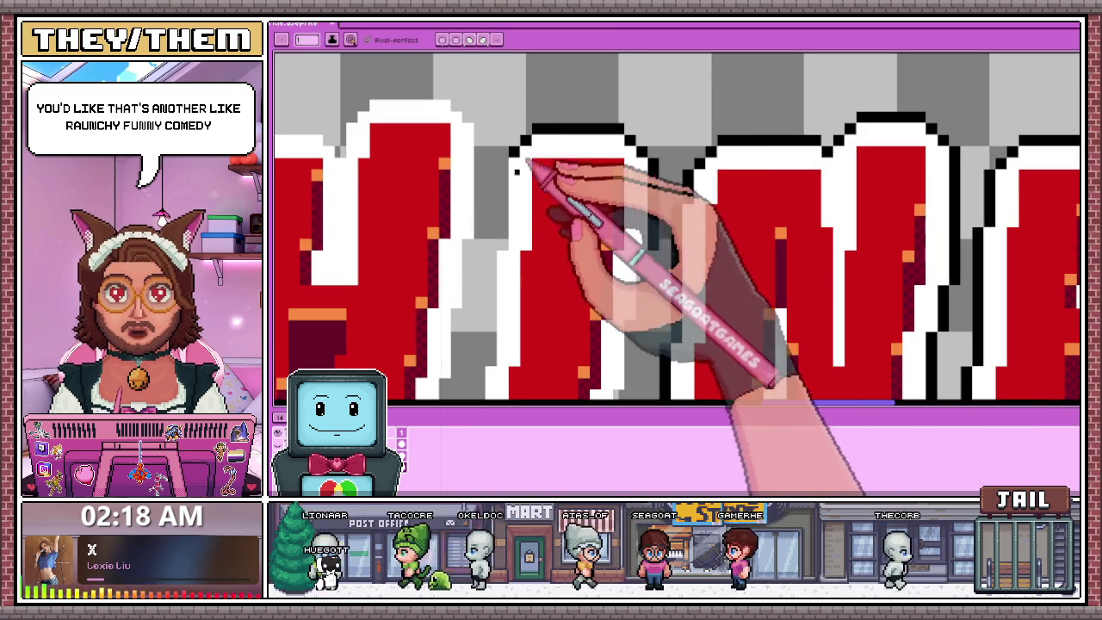
pyautogui.scroll(1, 482, 162)
pyautogui.scroll(1, 516, 160)
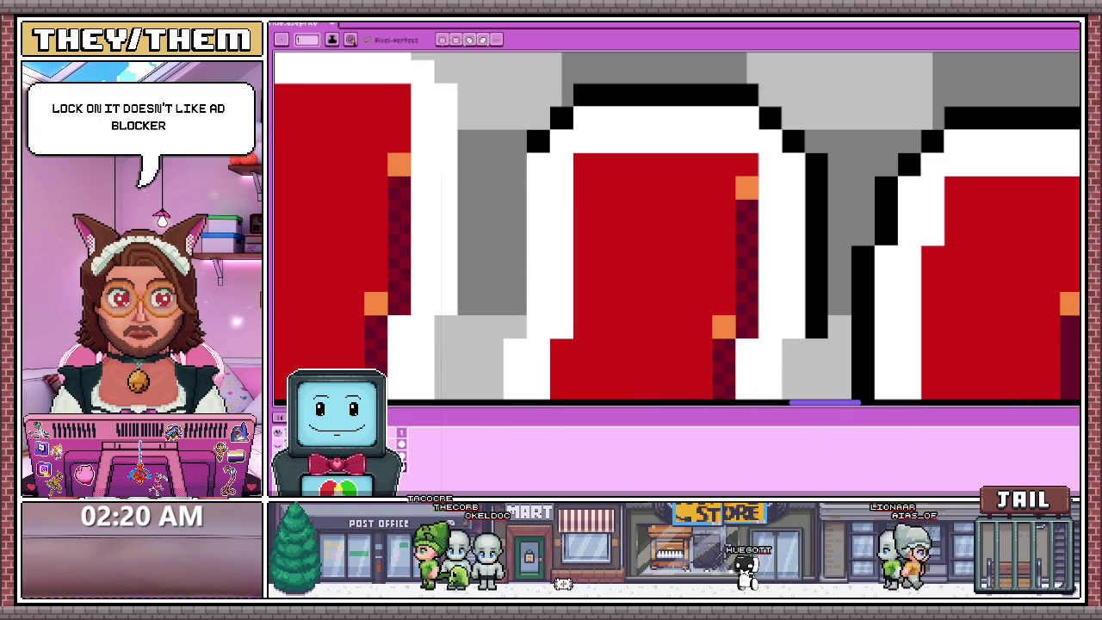
pyautogui.hotkey('alt', 'Tab')
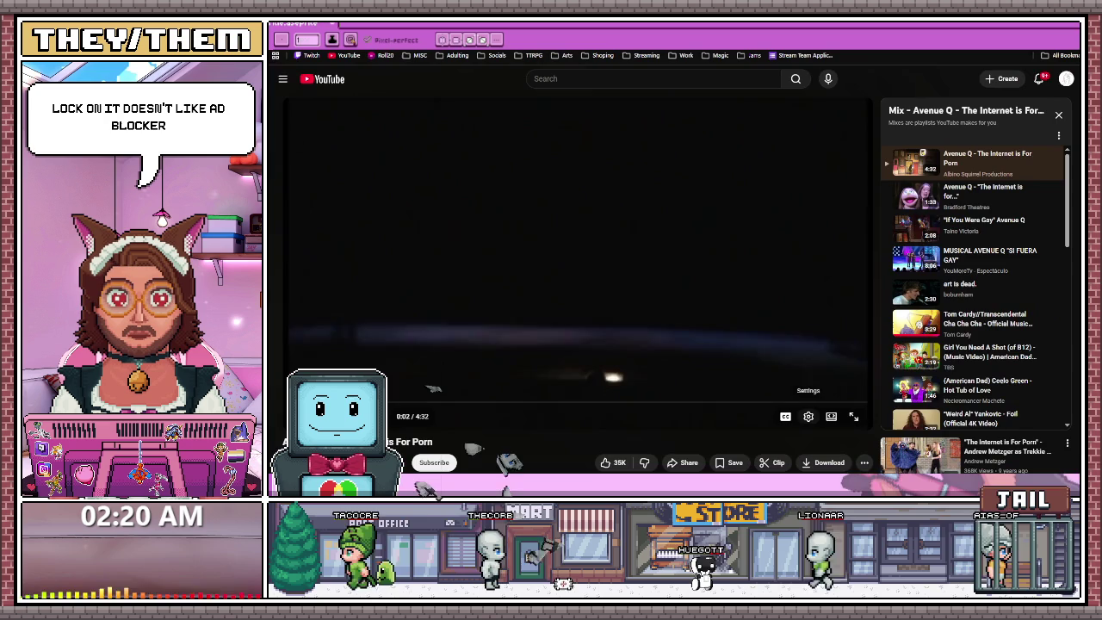
# Put the Avenue Q video in Theater mode, pause it, then resume playback.
pyautogui.click(830, 416)
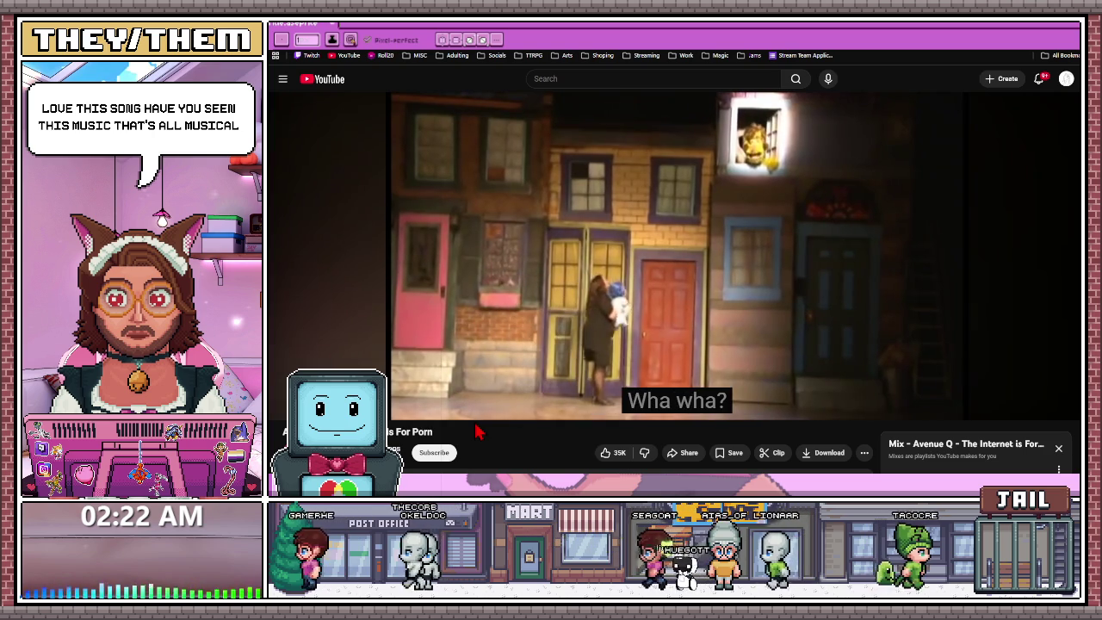
pyautogui.click(568, 303)
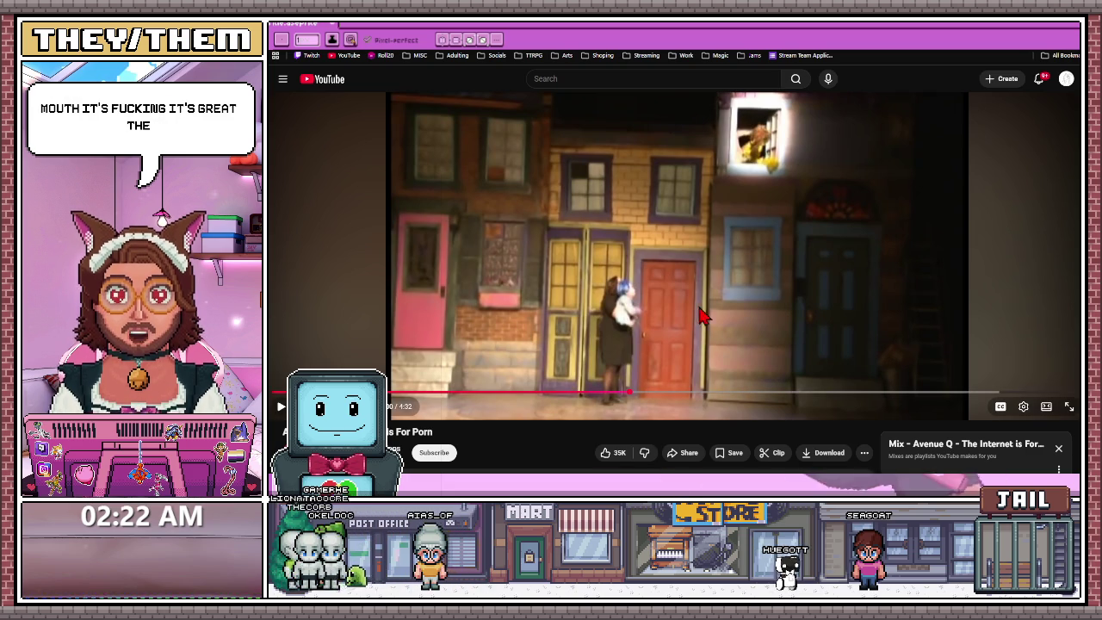
pyautogui.click(778, 291)
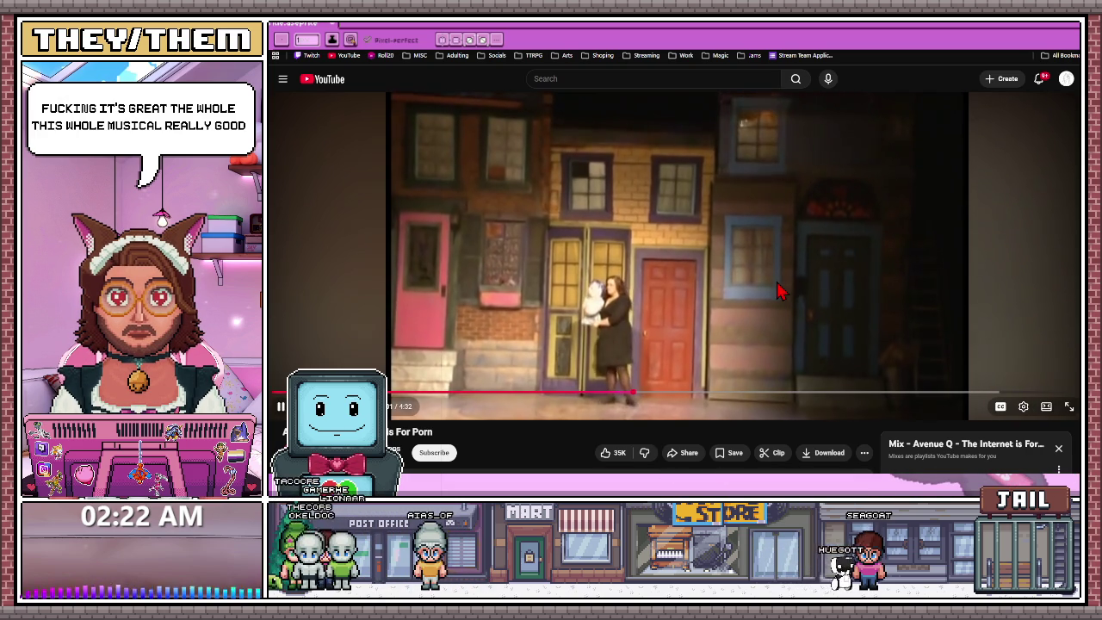
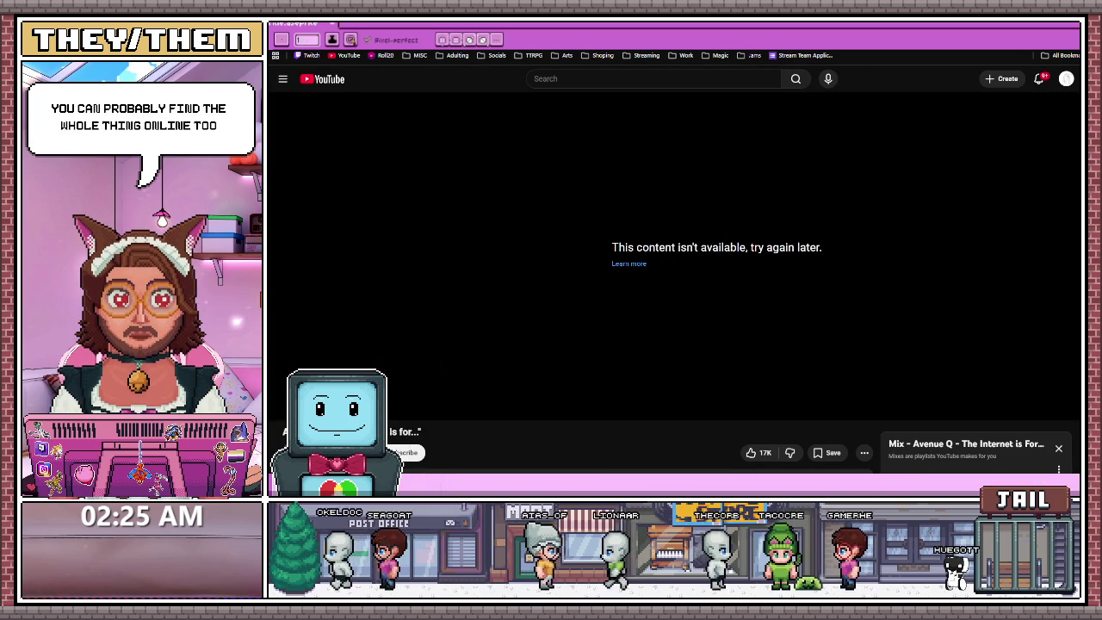
# Return from YouTube to the Aseprite canvas and draw a black line down the white border's edge.
pyautogui.hotkey('alt', 'Tab')
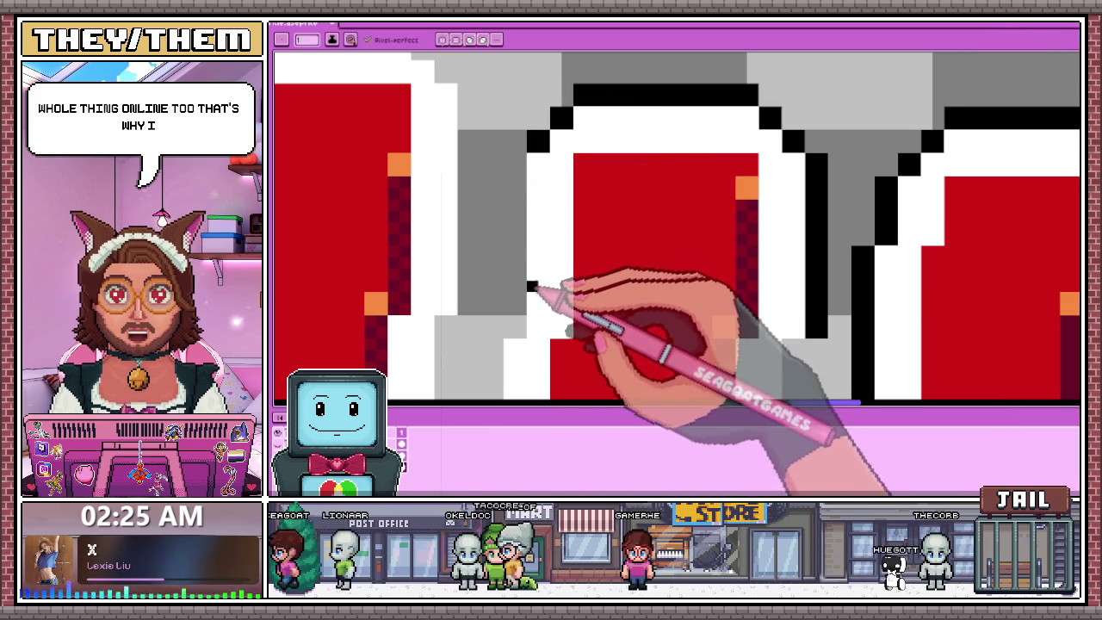
pyautogui.moveTo(527, 319); pyautogui.dragTo(525, 159)
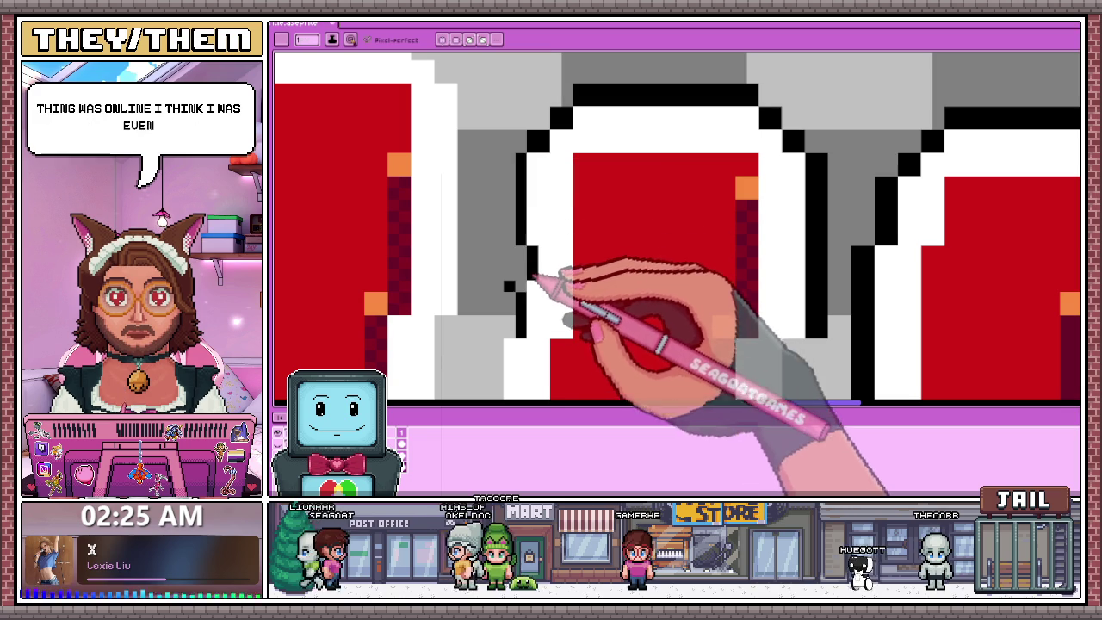
# Trace a black pixel line down the white border edge of the middle letter, redrawing it once.
pyautogui.click(532, 258)
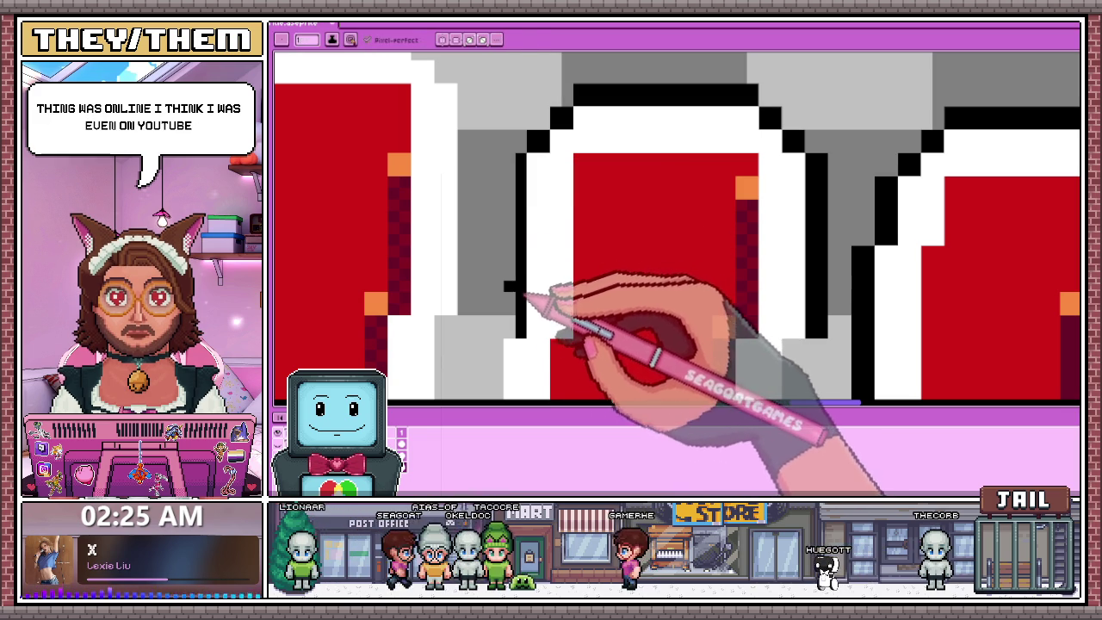
pyautogui.scroll(-1, 521, 230)
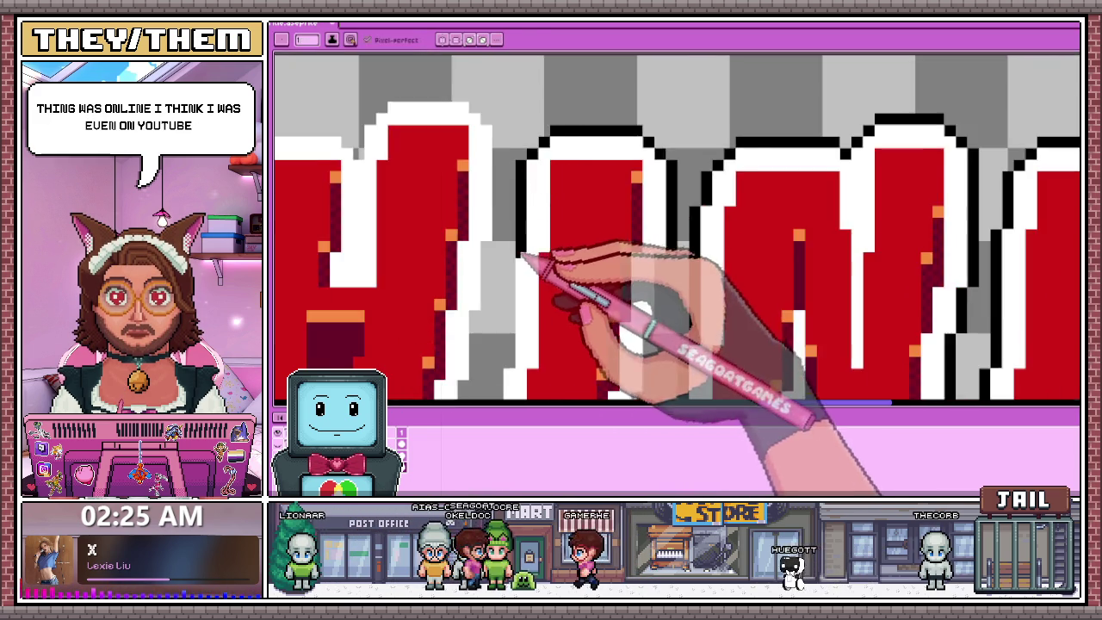
pyautogui.scroll(2, 527, 249)
pyautogui.scroll(-1, 509, 232)
pyautogui.scroll(1, 508, 320)
pyautogui.moveTo(509, 319); pyautogui.dragTo(505, 386)
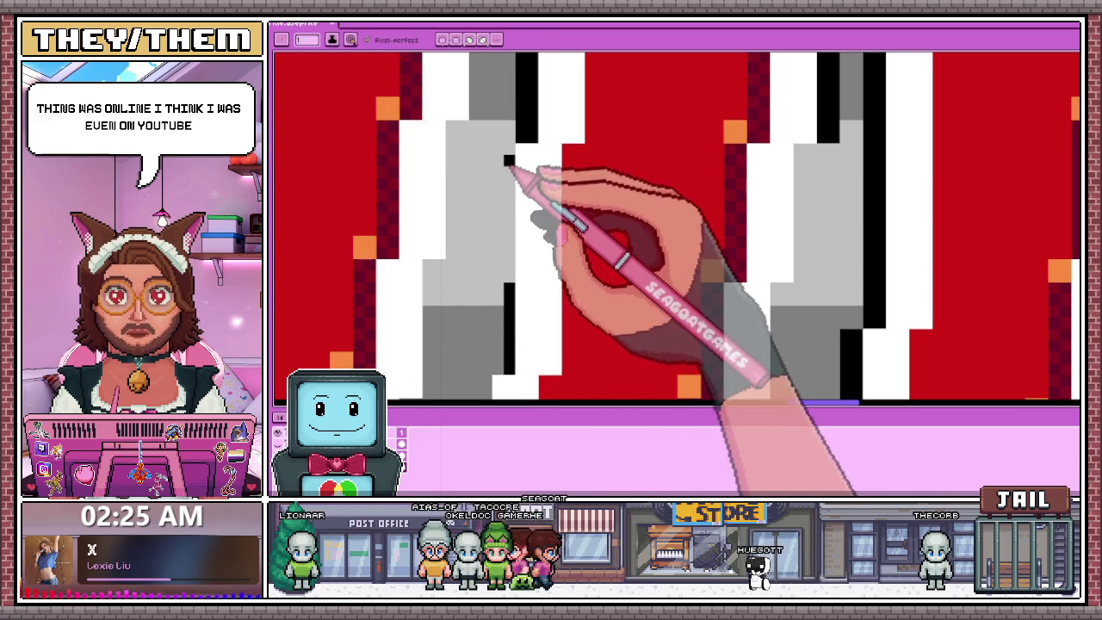
pyautogui.moveTo(509, 167); pyautogui.dragTo(515, 280)
pyautogui.moveTo(504, 167); pyautogui.dragTo(508, 370)
# Outline the bottom edge of the U in black.
pyautogui.scroll(-2, 506, 201)
pyautogui.scroll(1, 511, 236)
pyautogui.scroll(-1, 507, 241)
pyautogui.scroll(1, 515, 246)
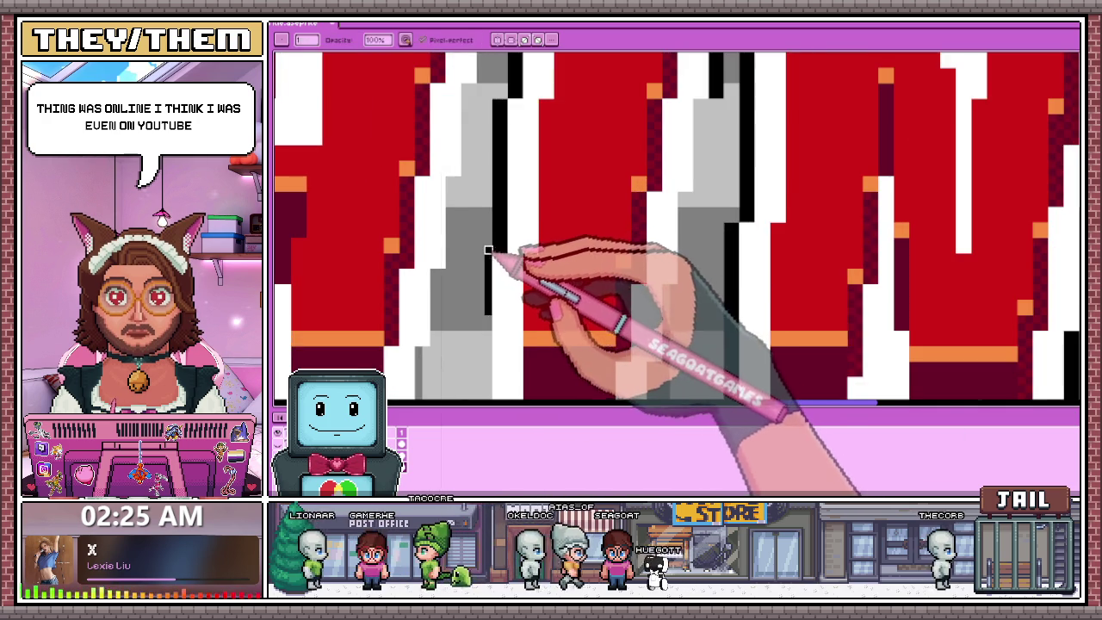
pyautogui.scroll(-1, 504, 258)
pyautogui.scroll(1, 499, 301)
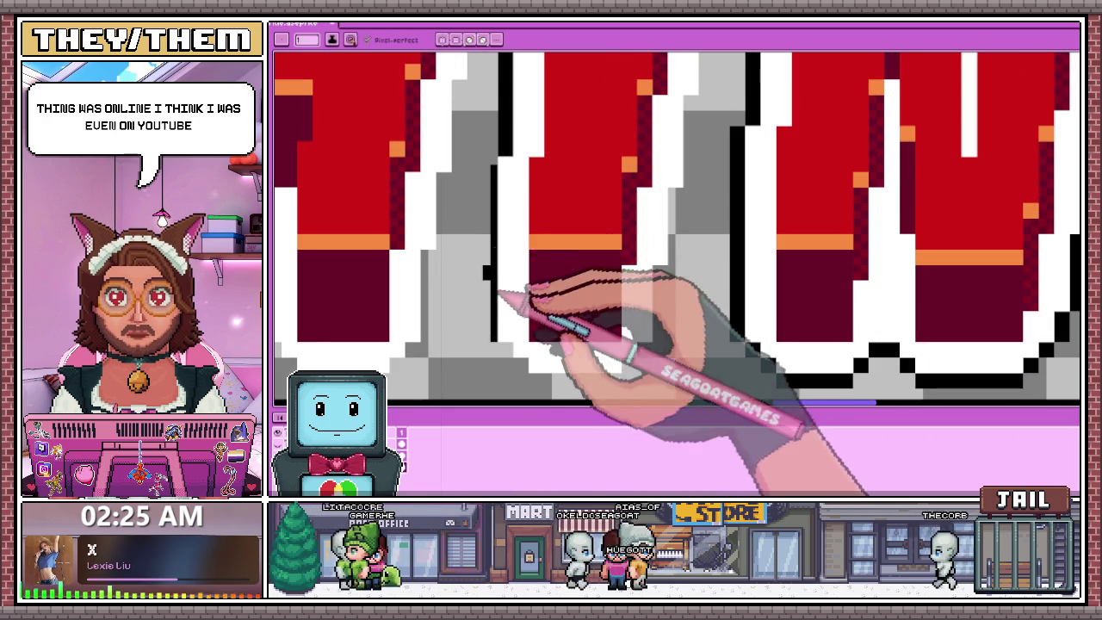
pyautogui.scroll(-1, 505, 278)
pyautogui.scroll(2, 508, 288)
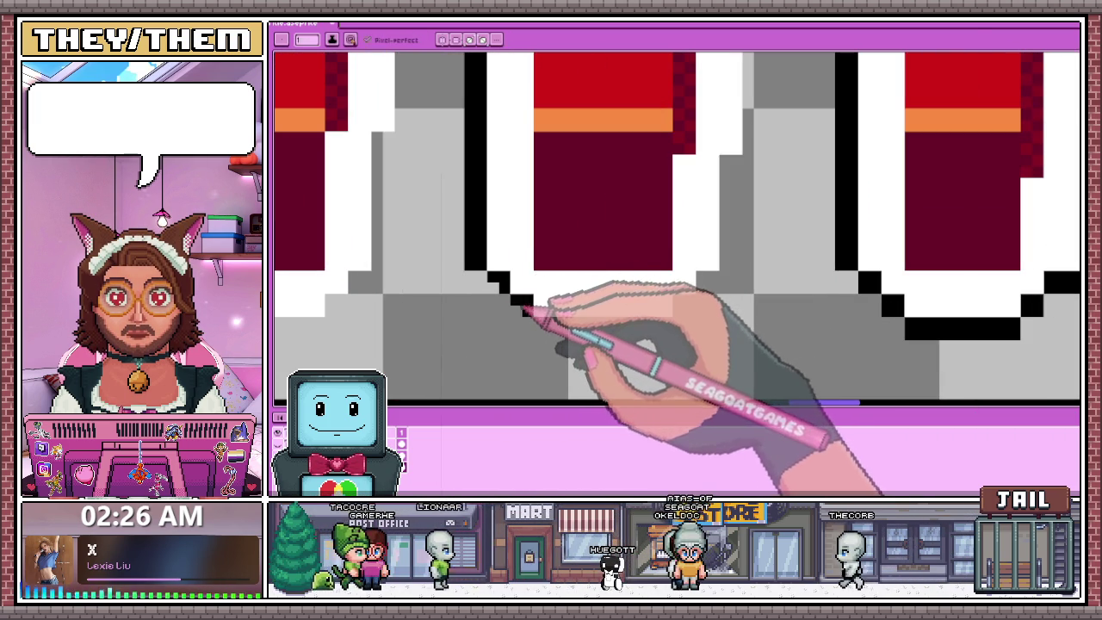
pyautogui.moveTo(523, 311); pyautogui.dragTo(674, 325)
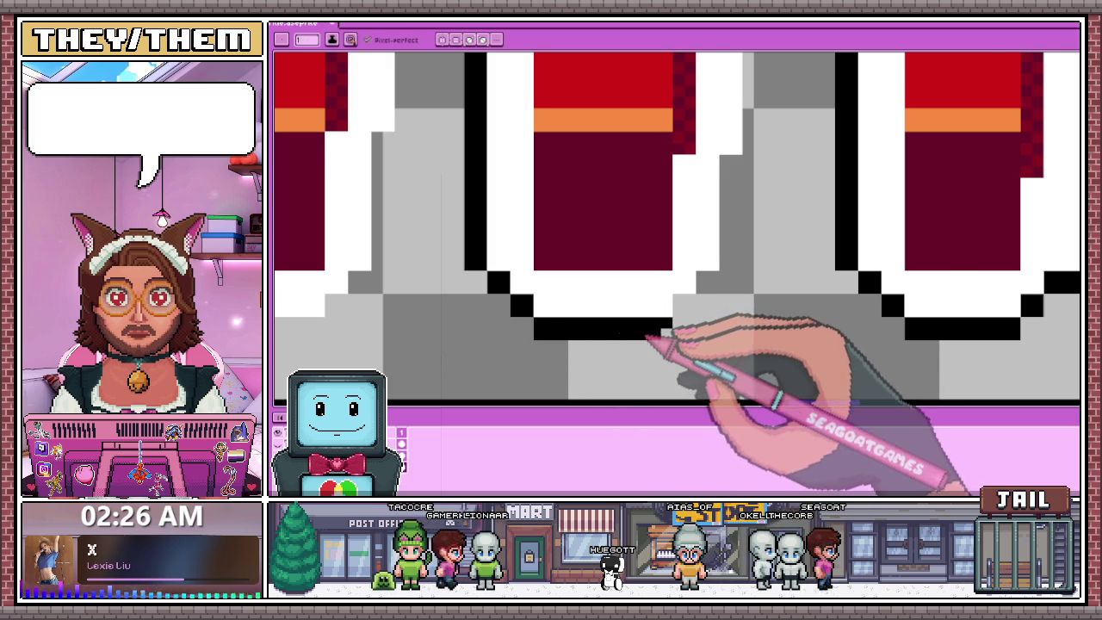
# Extend the black outline down over the grey area beside the letter.
pyautogui.scroll(-2, 603, 327)
pyautogui.scroll(-3, 620, 310)
pyautogui.scroll(2, 672, 311)
pyautogui.scroll(2, 551, 312)
pyautogui.scroll(1, 462, 316)
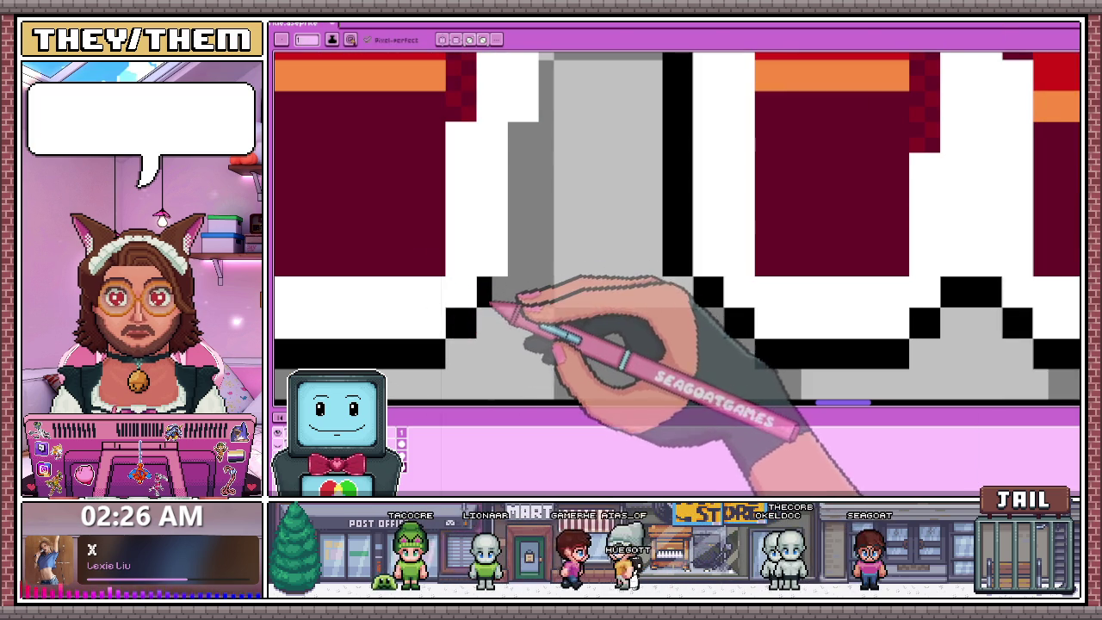
pyautogui.scroll(-1, 491, 315)
pyautogui.scroll(1, 517, 274)
pyautogui.scroll(-1, 499, 297)
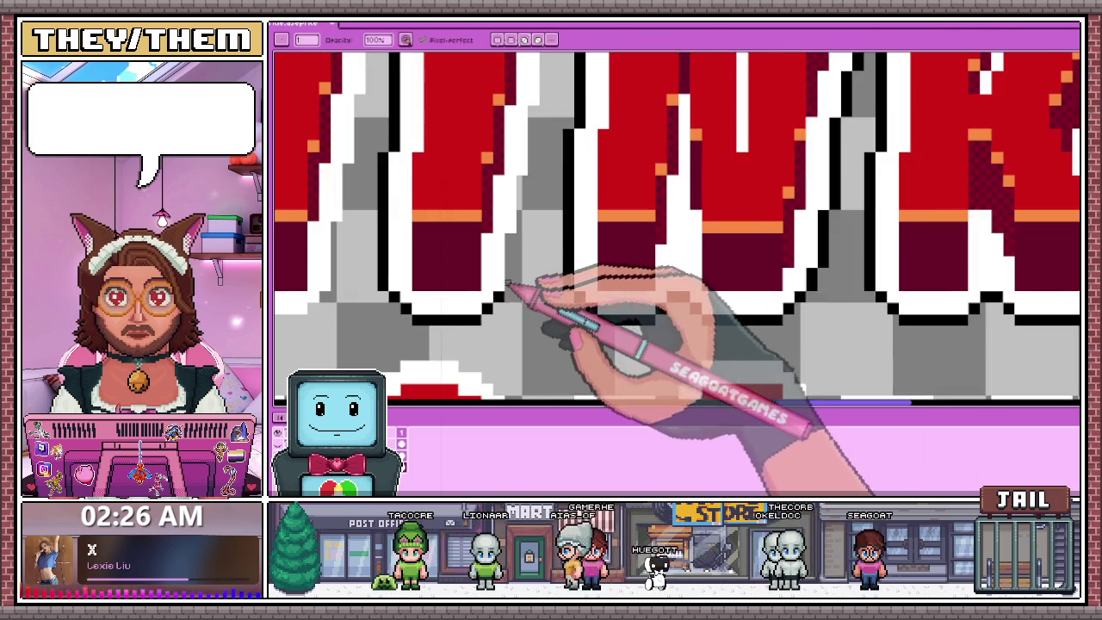
pyautogui.scroll(1, 516, 275)
pyautogui.moveTo(508, 241); pyautogui.dragTo(515, 325)
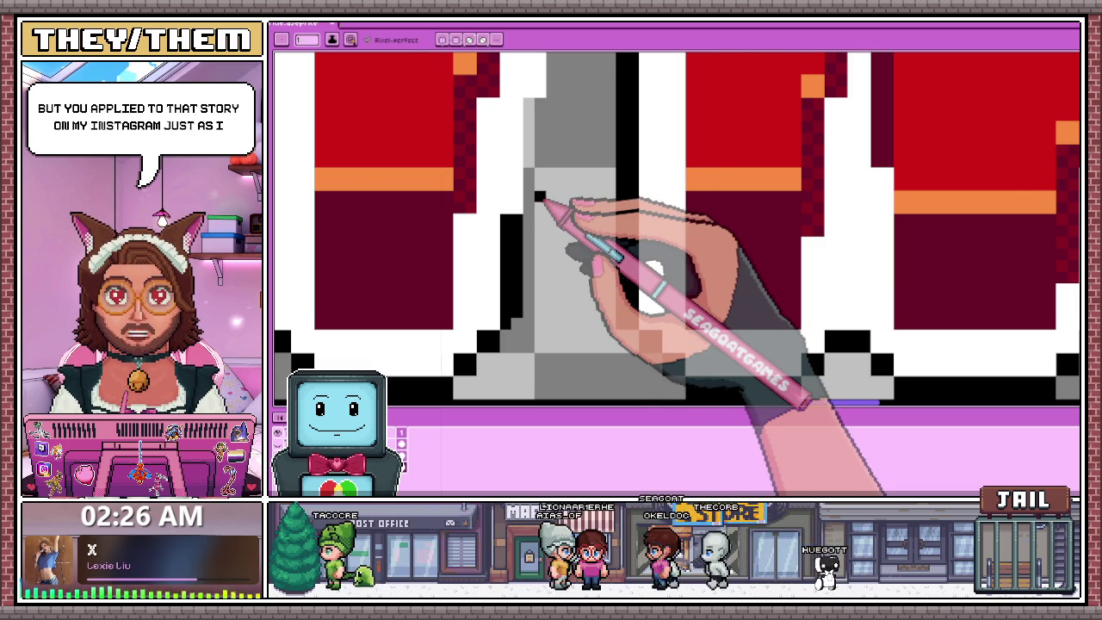
# Draw another black line down a THINK letter's white border.
pyautogui.scroll(-1, 536, 197)
pyautogui.scroll(1, 522, 147)
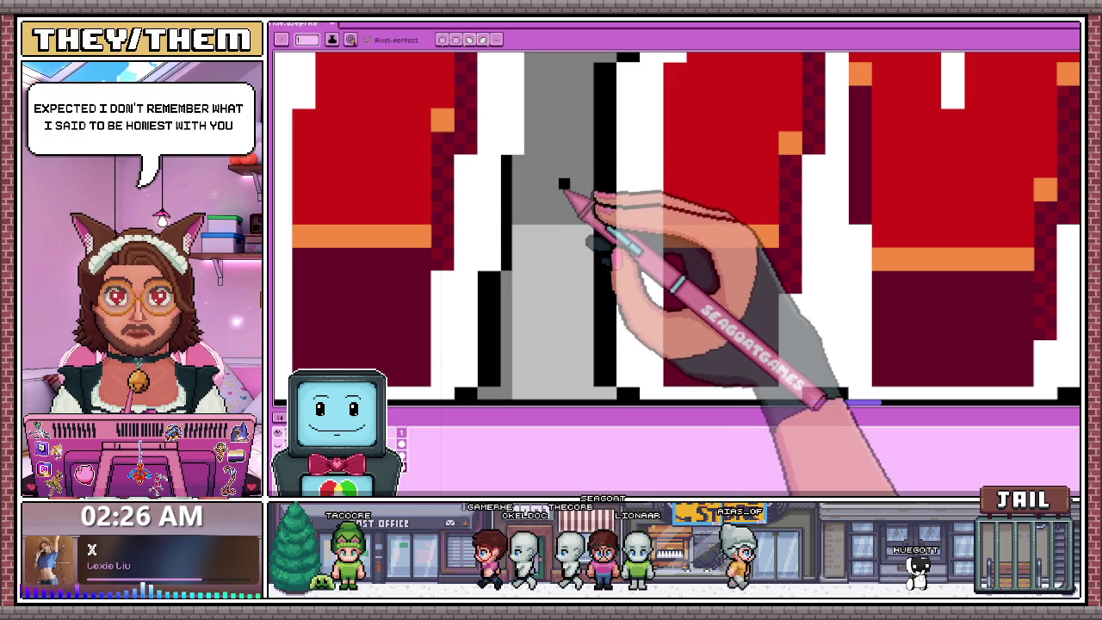
pyautogui.scroll(-3, 541, 196)
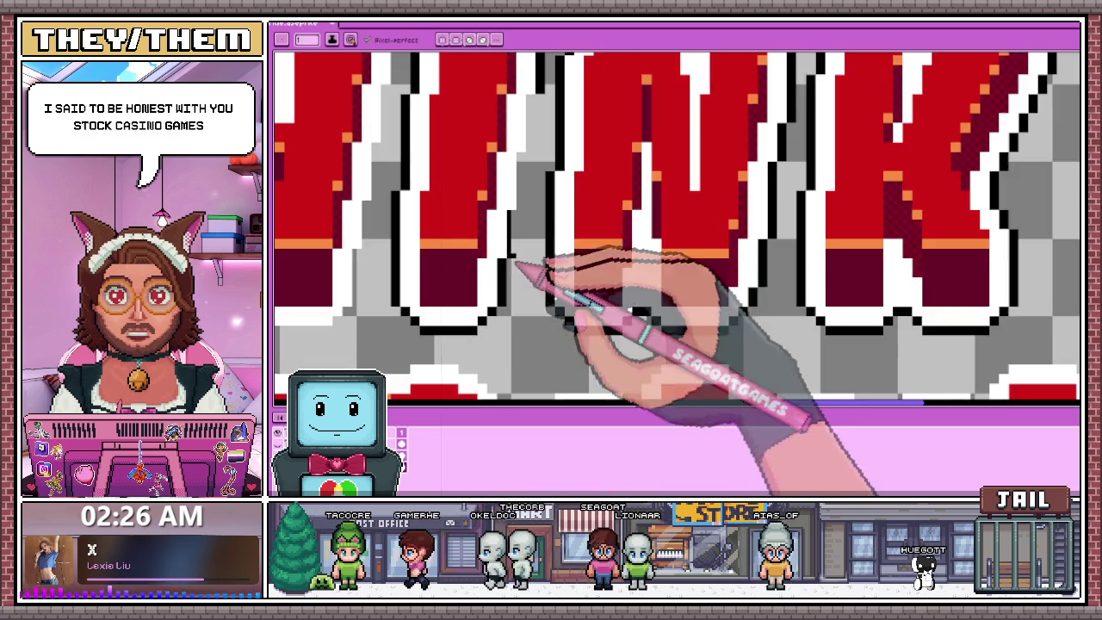
pyautogui.scroll(3, 516, 211)
pyautogui.scroll(-2, 517, 319)
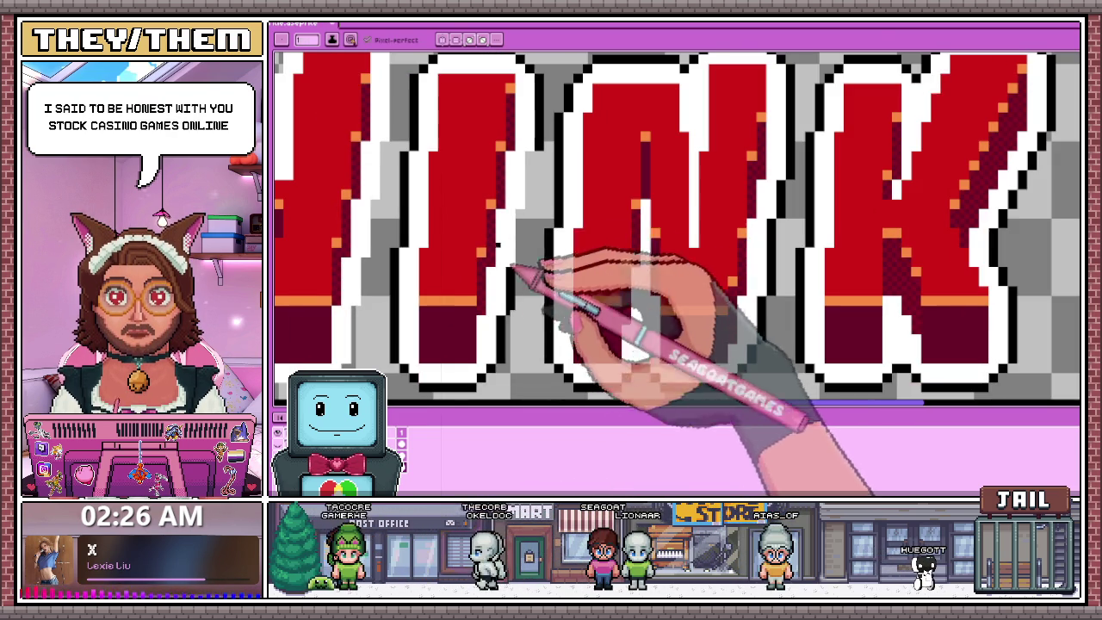
pyautogui.scroll(-2, 519, 318)
pyautogui.scroll(2, 516, 241)
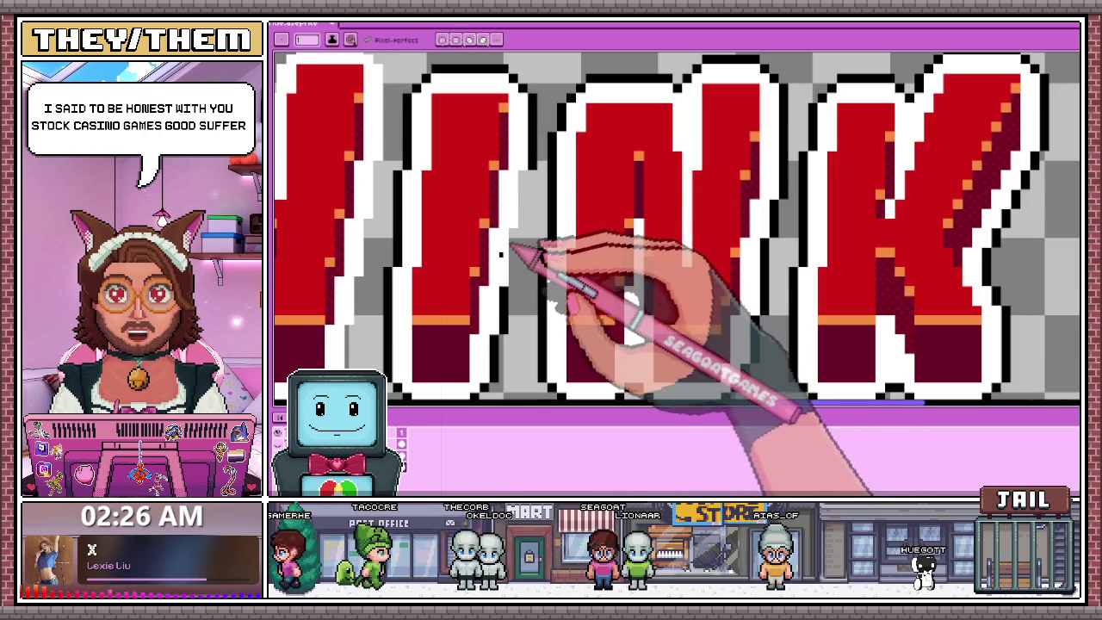
pyautogui.scroll(2, 517, 241)
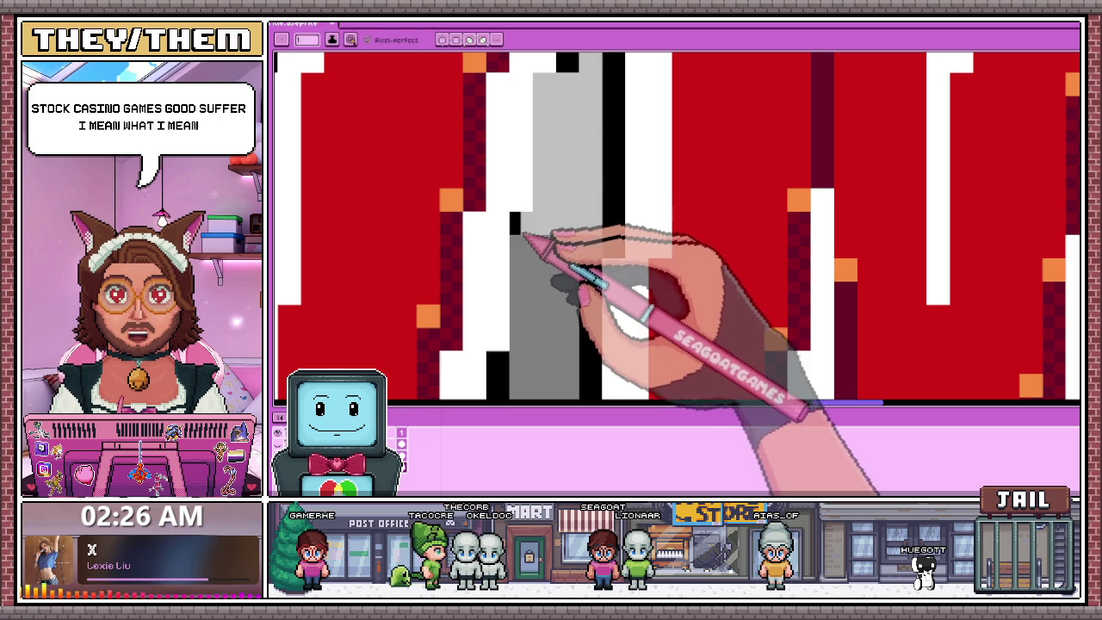
pyautogui.moveTo(517, 225); pyautogui.dragTo(519, 349)
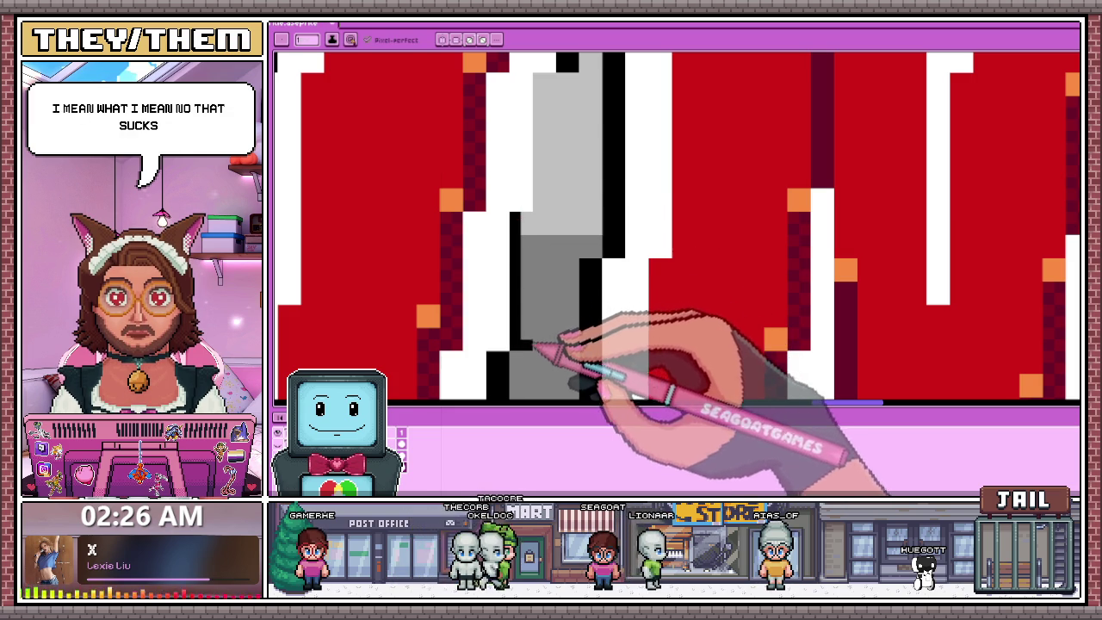
pyautogui.scroll(-1, 531, 226)
pyautogui.scroll(1, 540, 179)
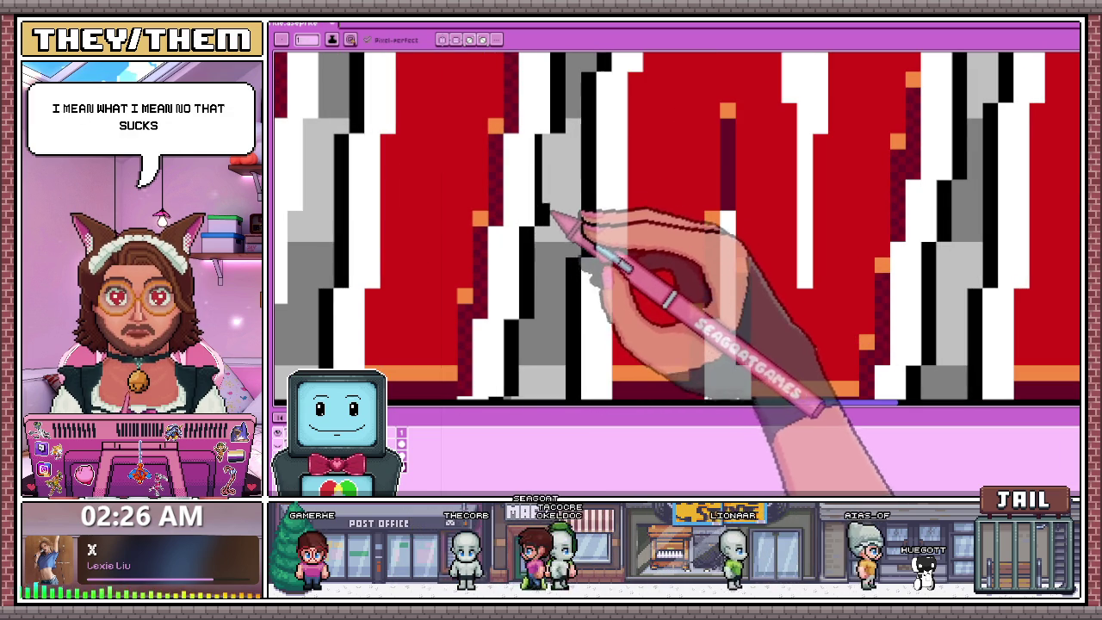
pyautogui.scroll(-2, 554, 172)
pyautogui.scroll(2, 527, 185)
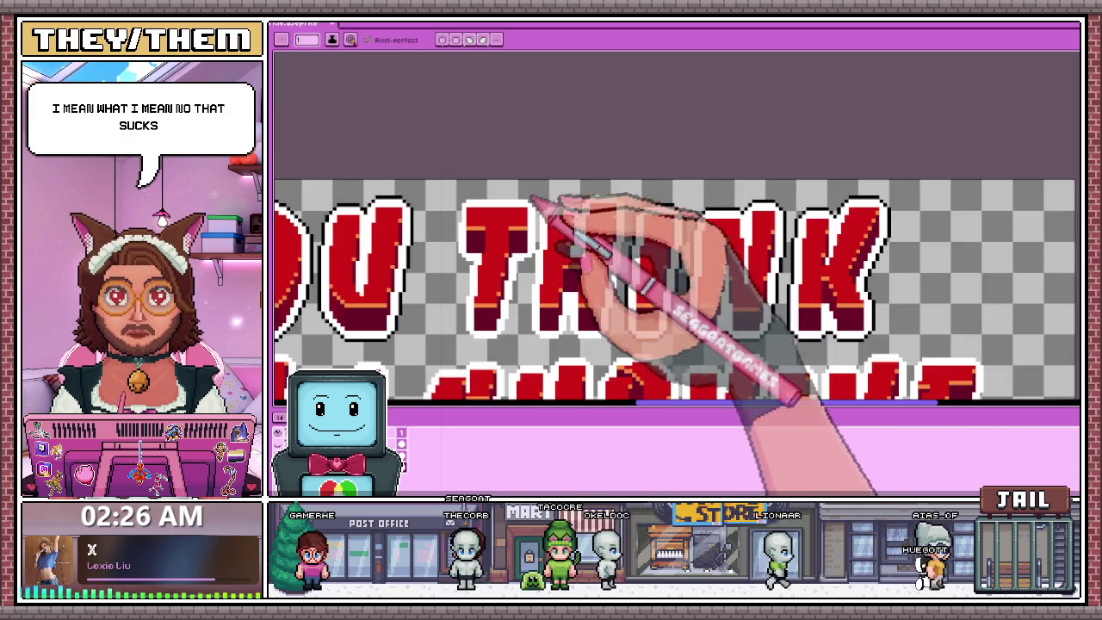
pyautogui.scroll(-2, 583, 216)
pyautogui.scroll(2, 560, 185)
pyautogui.scroll(2, 534, 203)
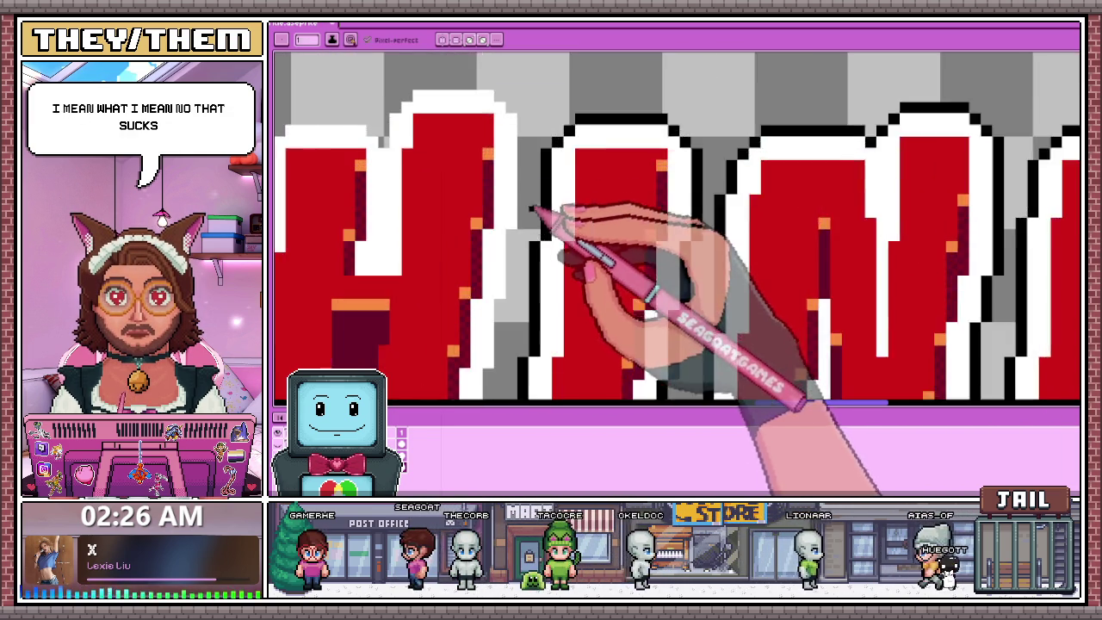
pyautogui.scroll(1, 533, 203)
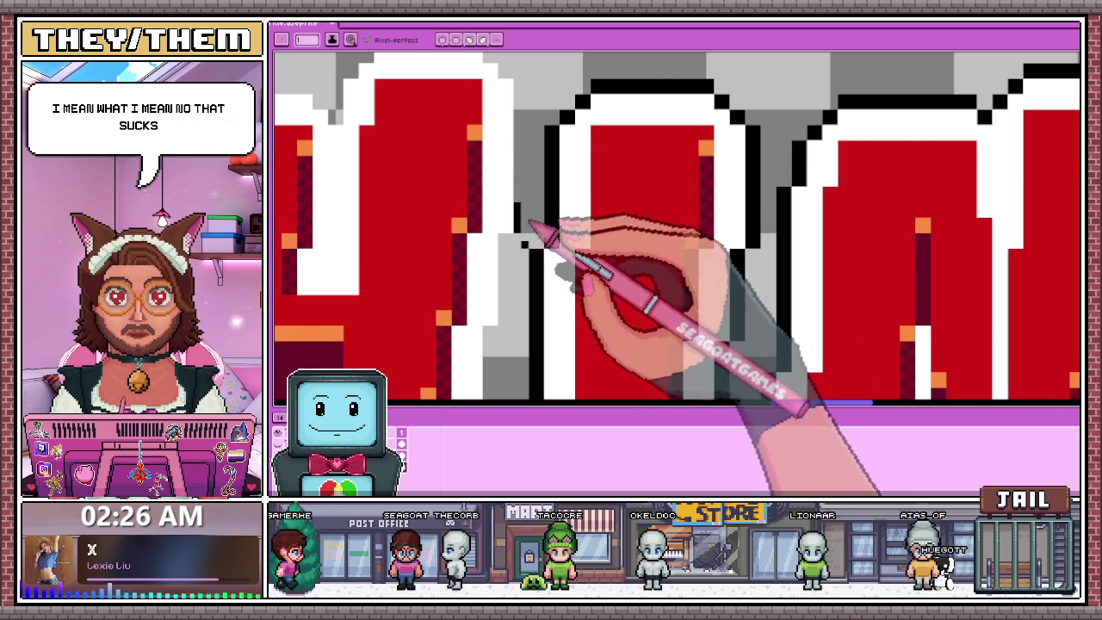
pyautogui.scroll(-2, 527, 213)
pyautogui.scroll(3, 528, 178)
pyautogui.scroll(1, 522, 173)
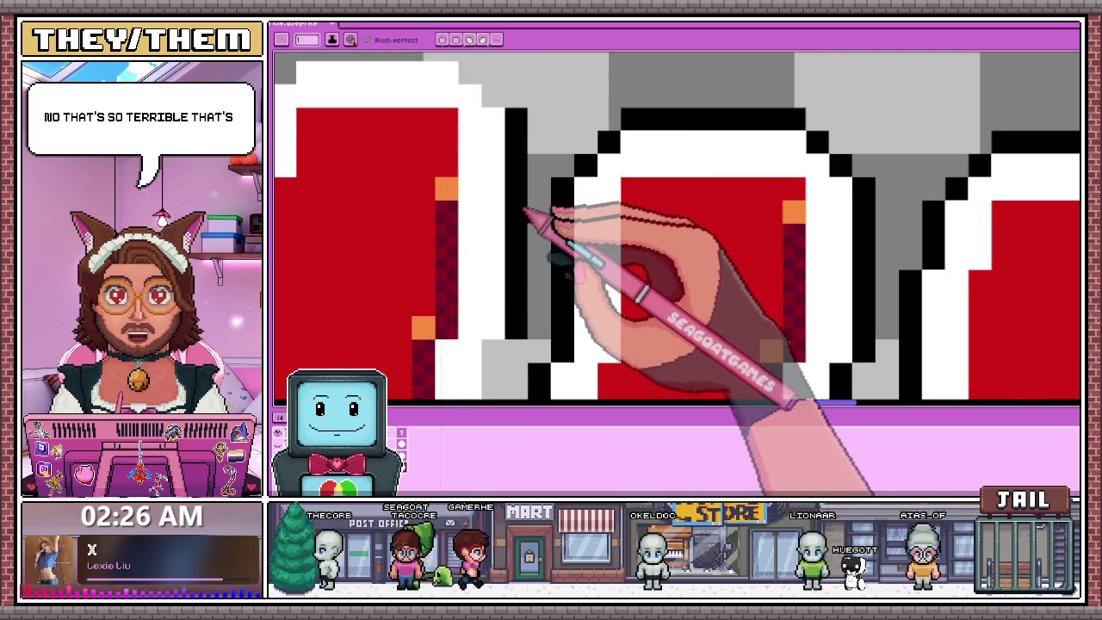
pyautogui.scroll(-1, 546, 216)
pyautogui.scroll(2, 516, 190)
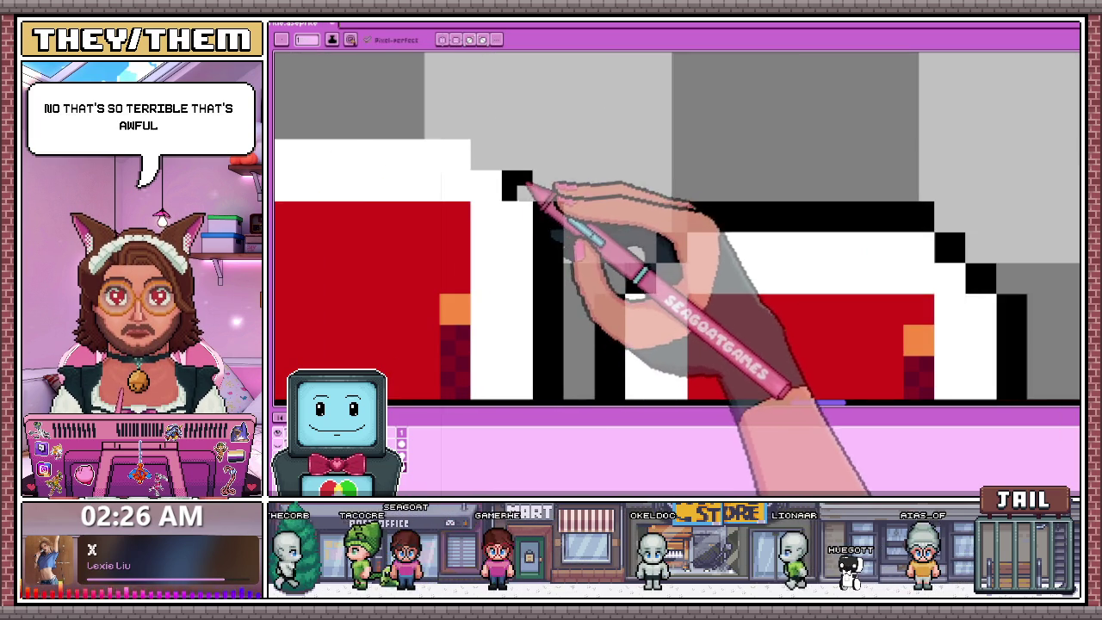
pyautogui.scroll(-2, 525, 188)
pyautogui.scroll(1, 516, 150)
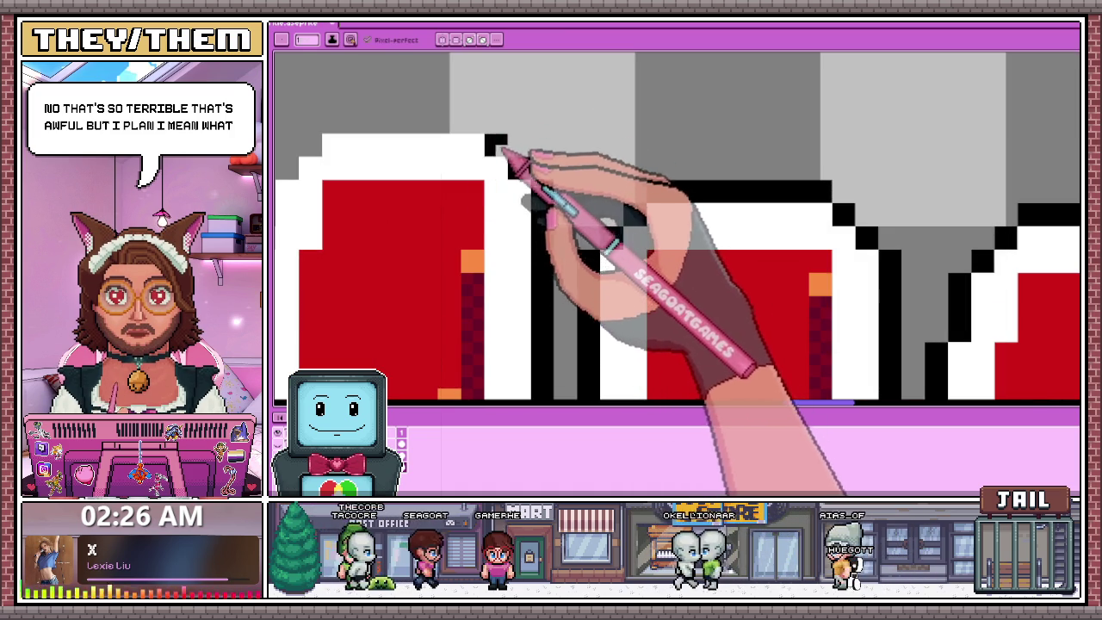
pyautogui.scroll(-1, 500, 154)
pyautogui.scroll(-1, 492, 138)
pyautogui.scroll(2, 491, 253)
pyautogui.scroll(1, 486, 251)
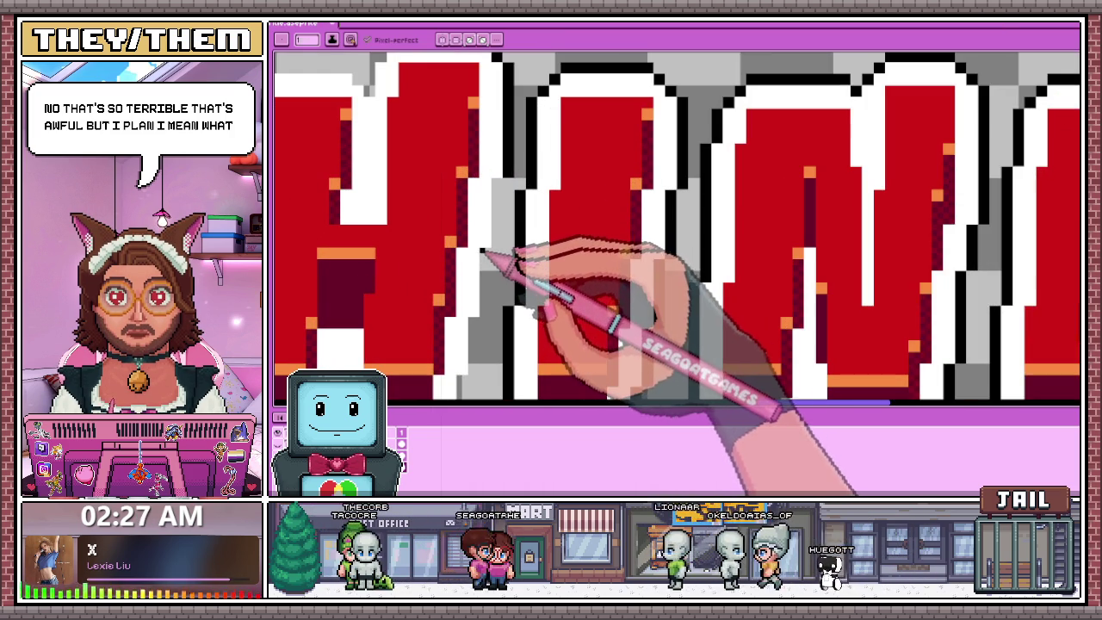
pyautogui.scroll(1, 498, 317)
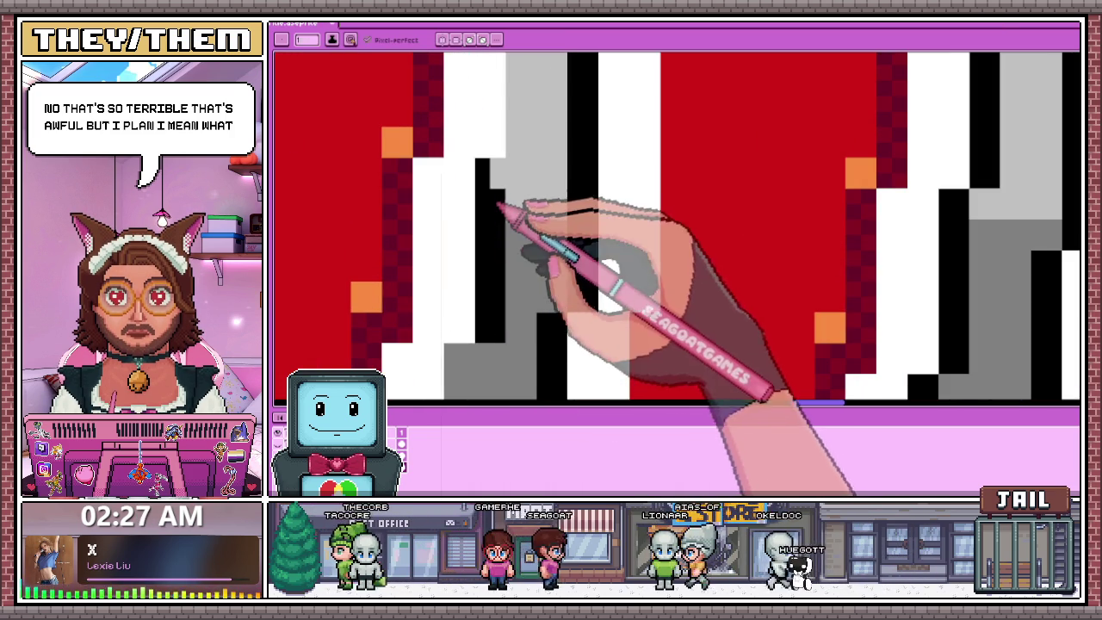
pyautogui.scroll(-2, 498, 204)
pyautogui.scroll(1, 499, 176)
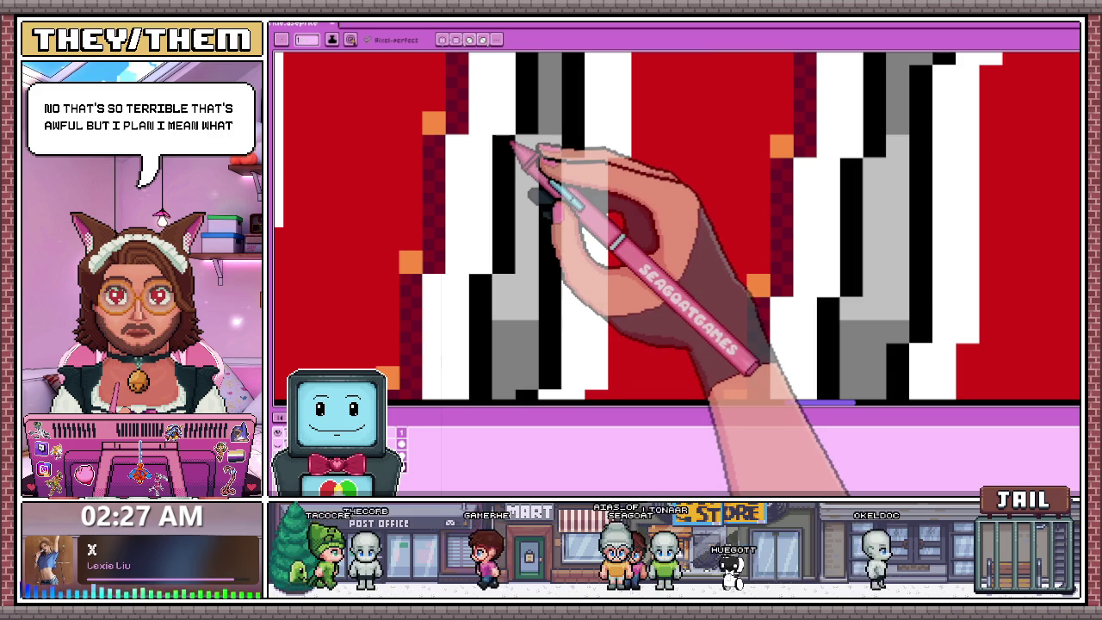
pyautogui.scroll(-2, 514, 147)
pyautogui.scroll(-1, 529, 147)
pyautogui.scroll(3, 516, 246)
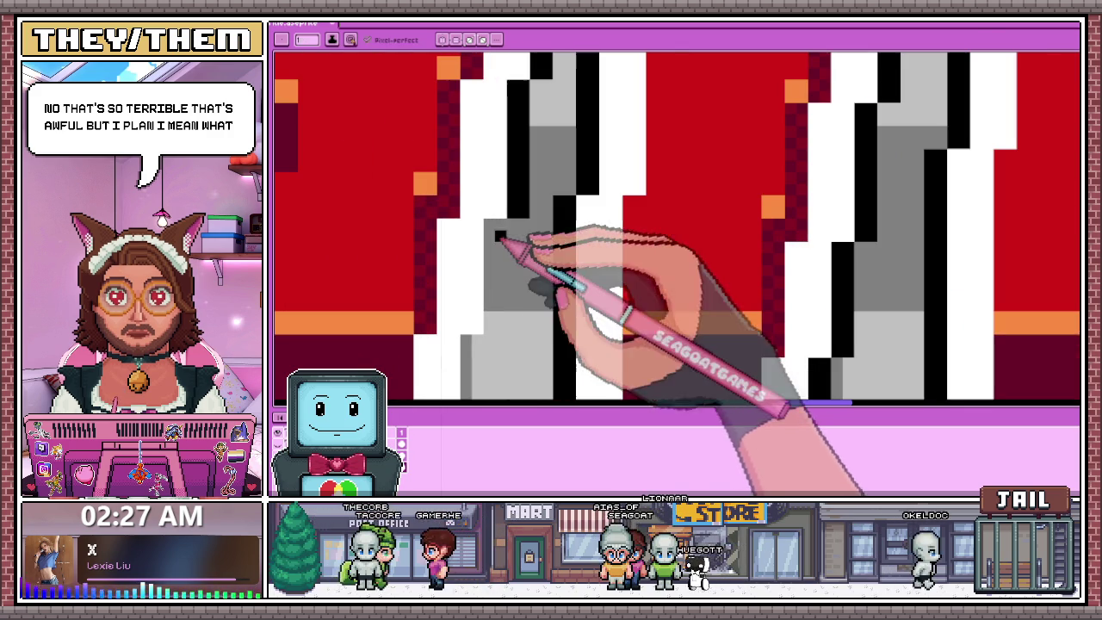
pyautogui.scroll(-3, 506, 254)
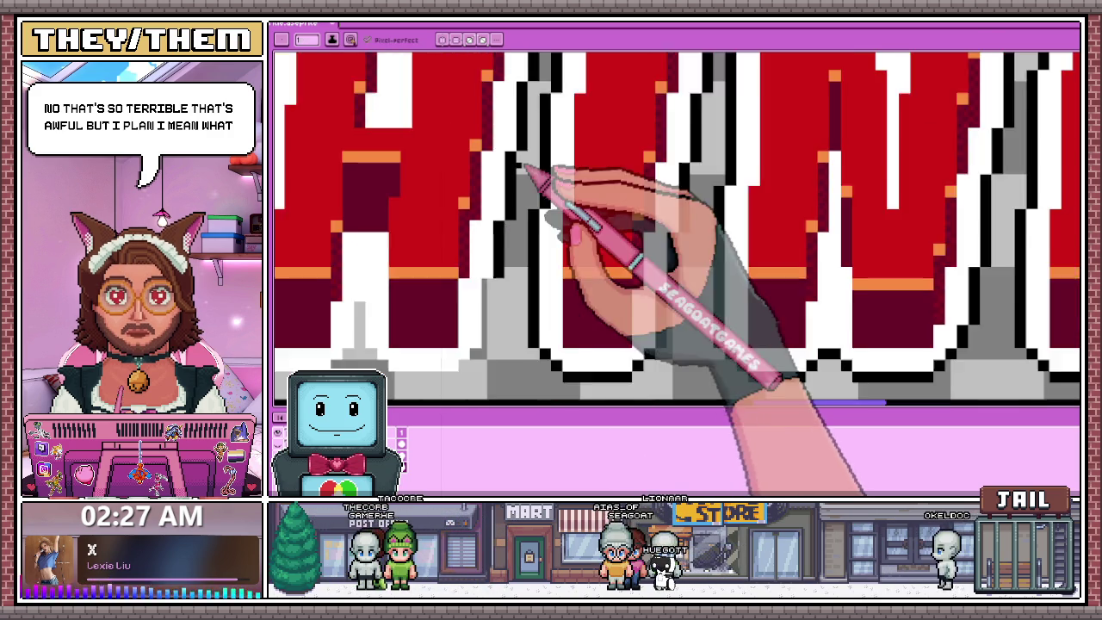
pyautogui.scroll(3, 508, 276)
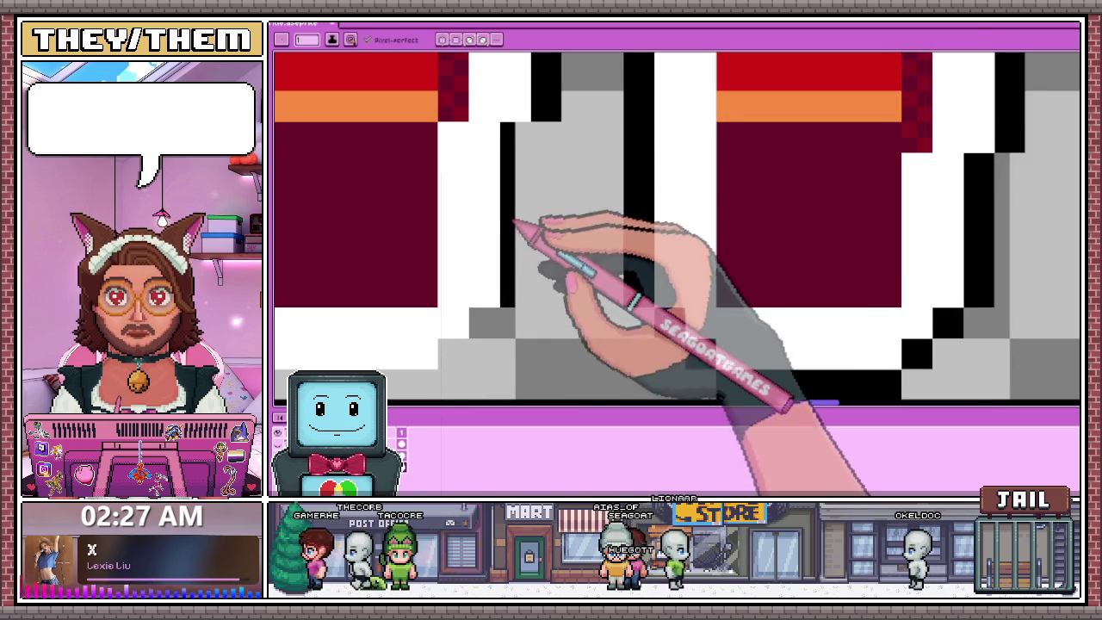
pyautogui.scroll(-2, 491, 302)
pyautogui.scroll(2, 472, 283)
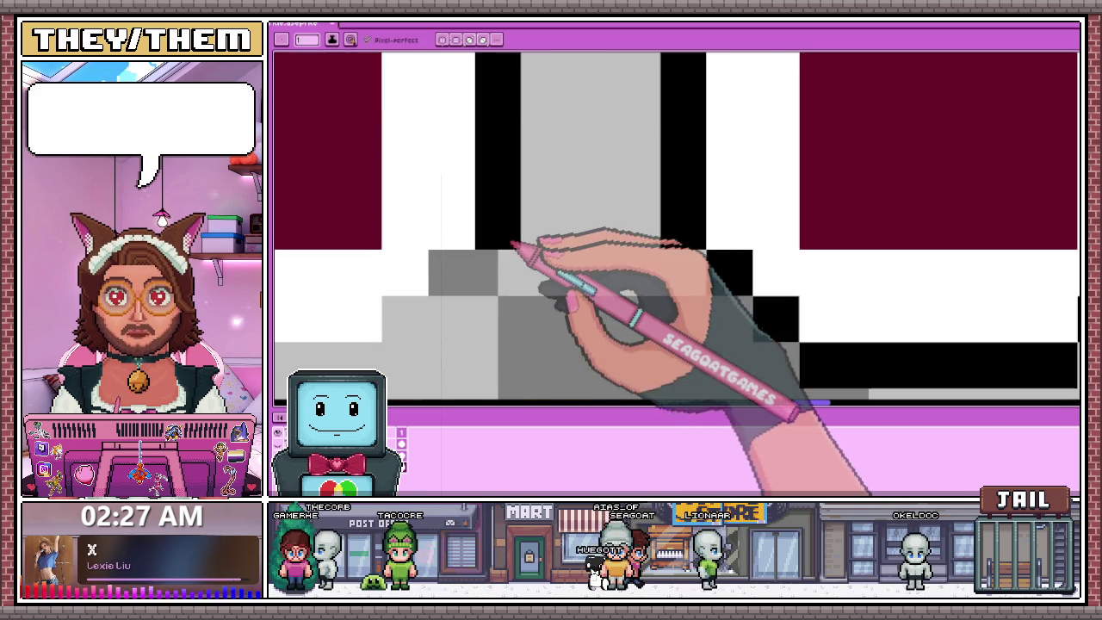
pyautogui.scroll(-2, 451, 269)
pyautogui.scroll(2, 475, 288)
pyautogui.scroll(-2, 450, 295)
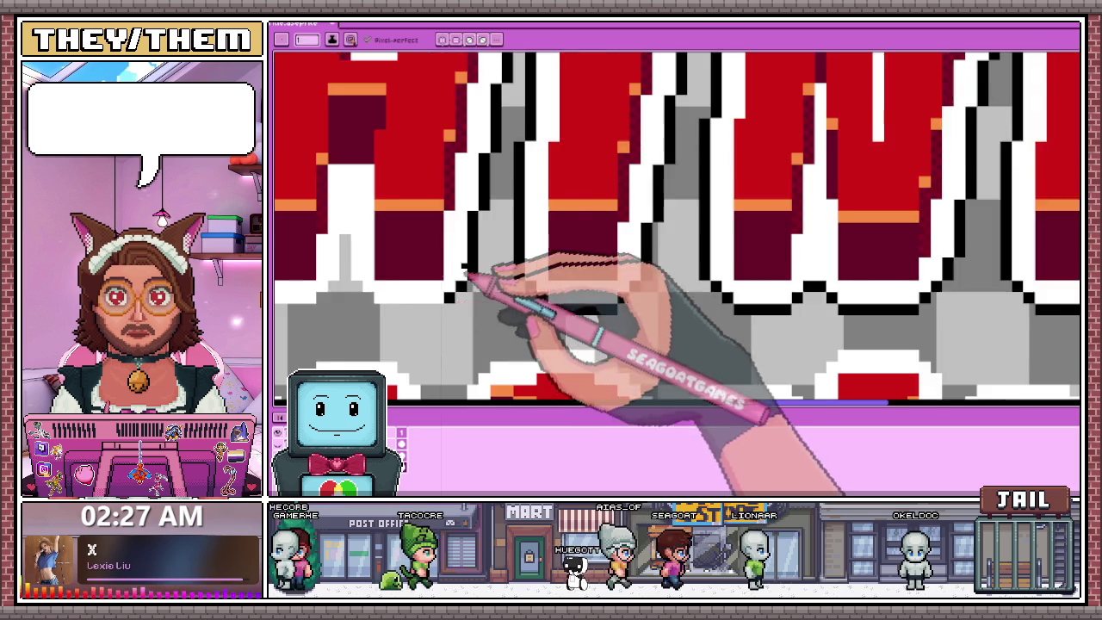
pyautogui.scroll(1, 467, 290)
pyautogui.scroll(2, 397, 274)
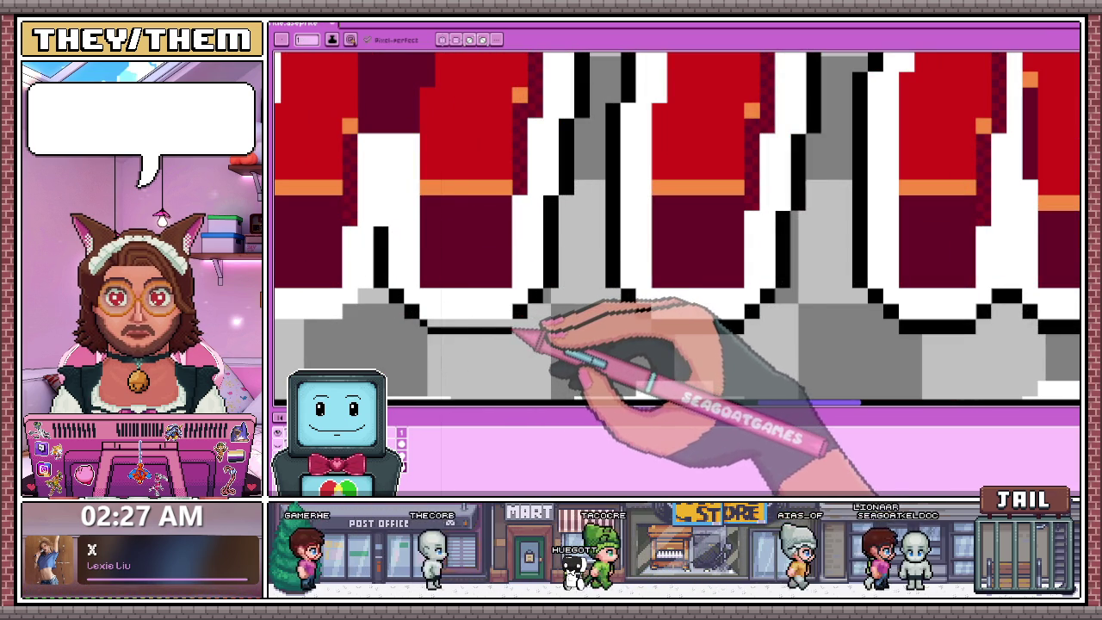
pyautogui.scroll(-1, 504, 319)
pyautogui.scroll(-1, 528, 319)
pyautogui.scroll(-1, 537, 290)
pyautogui.scroll(2, 508, 271)
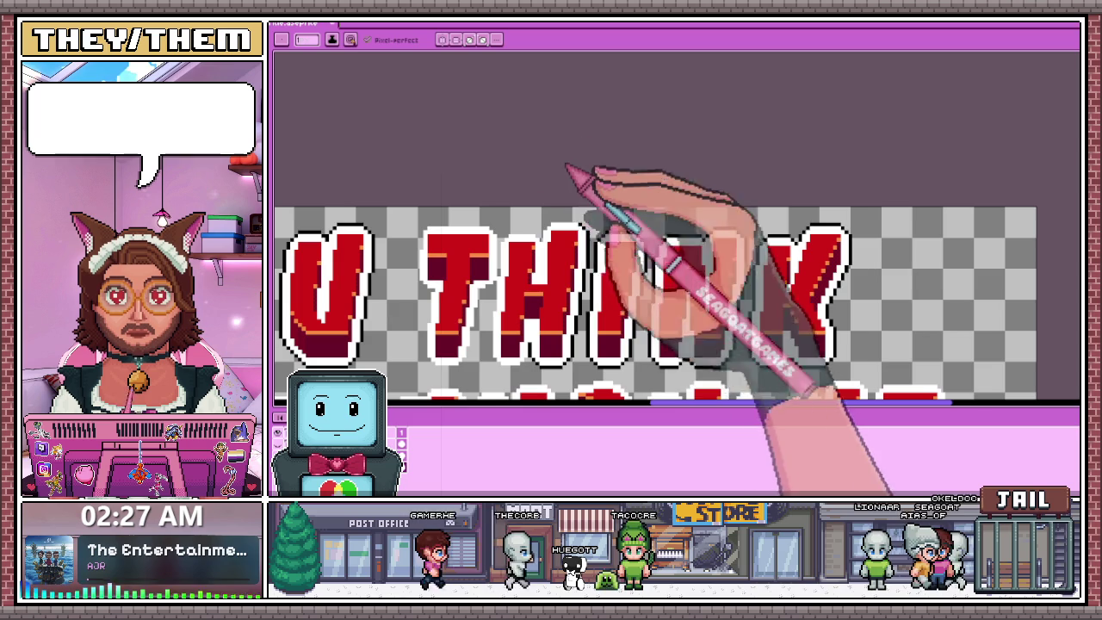
# Zoom in and out on the THINK lettering to check its shifted position.
pyautogui.scroll(1, 517, 262)
pyautogui.scroll(-3, 523, 267)
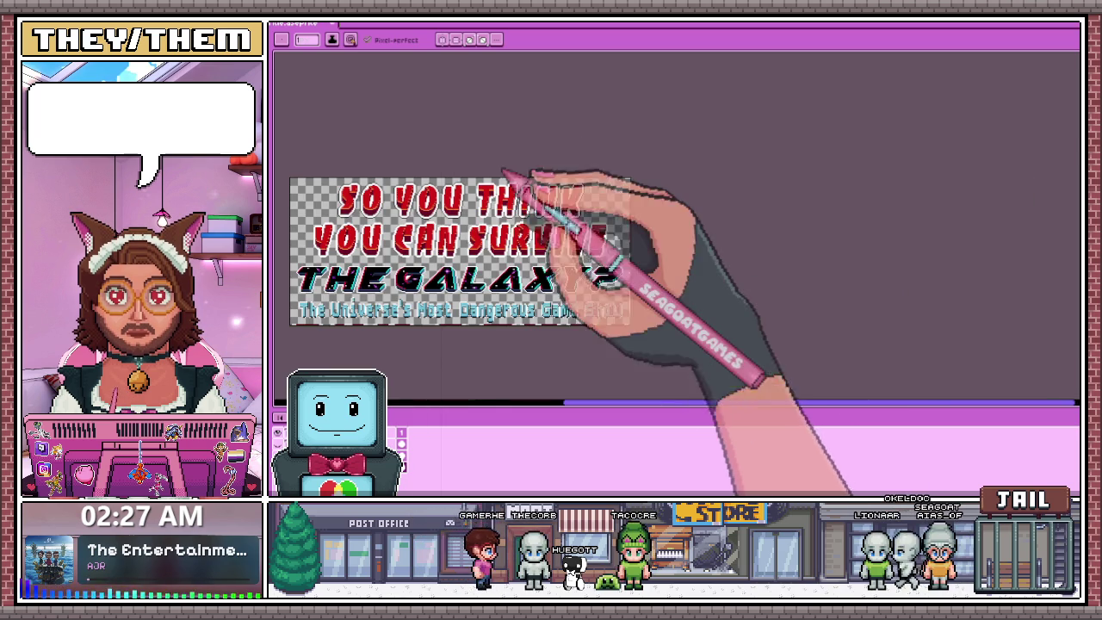
pyautogui.scroll(2, 534, 200)
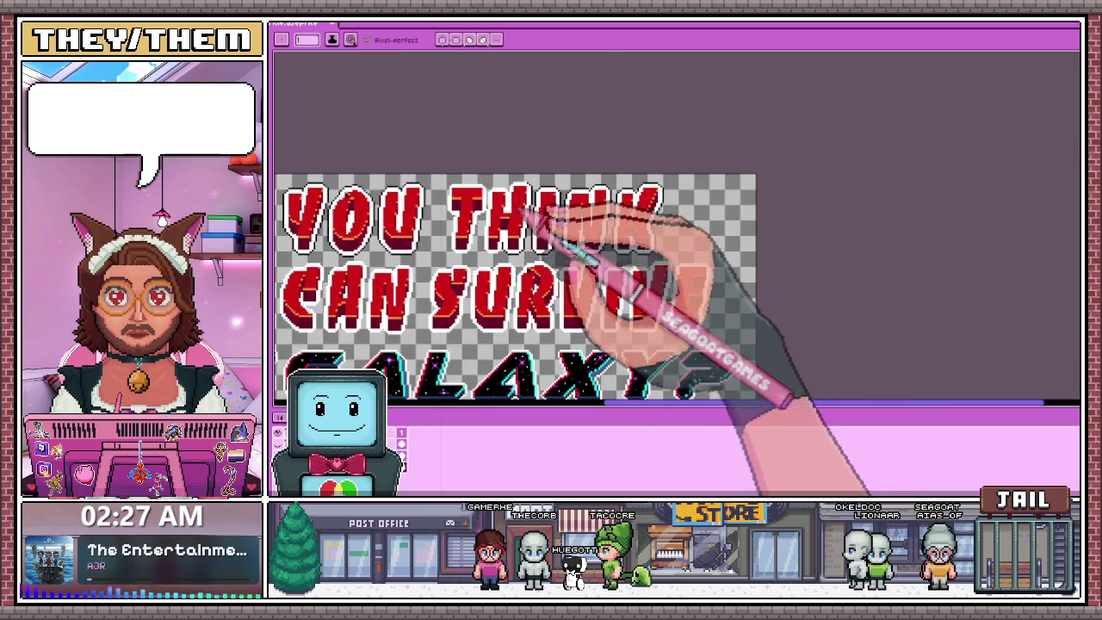
pyautogui.scroll(2, 499, 194)
pyautogui.scroll(-2, 527, 184)
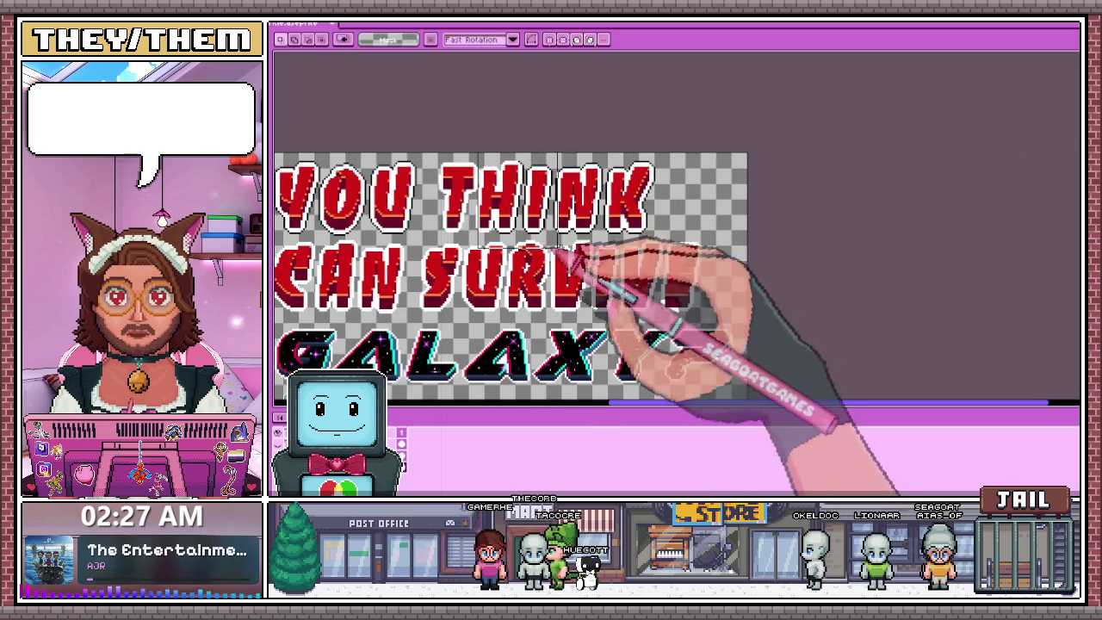
pyautogui.scroll(2, 492, 185)
pyautogui.scroll(3, 465, 196)
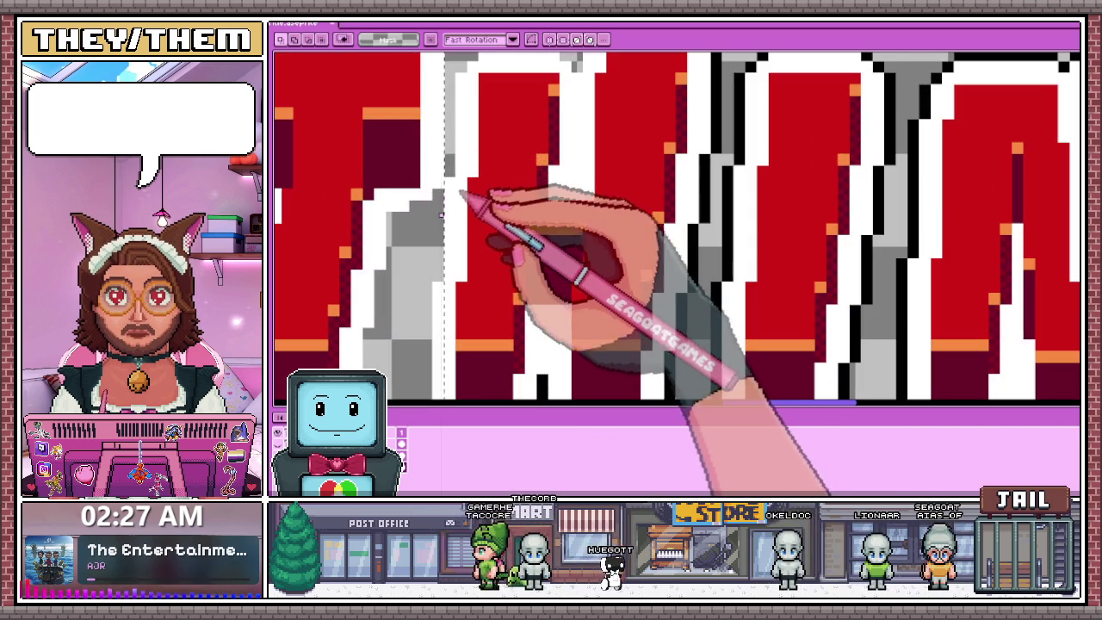
pyautogui.scroll(-3, 465, 207)
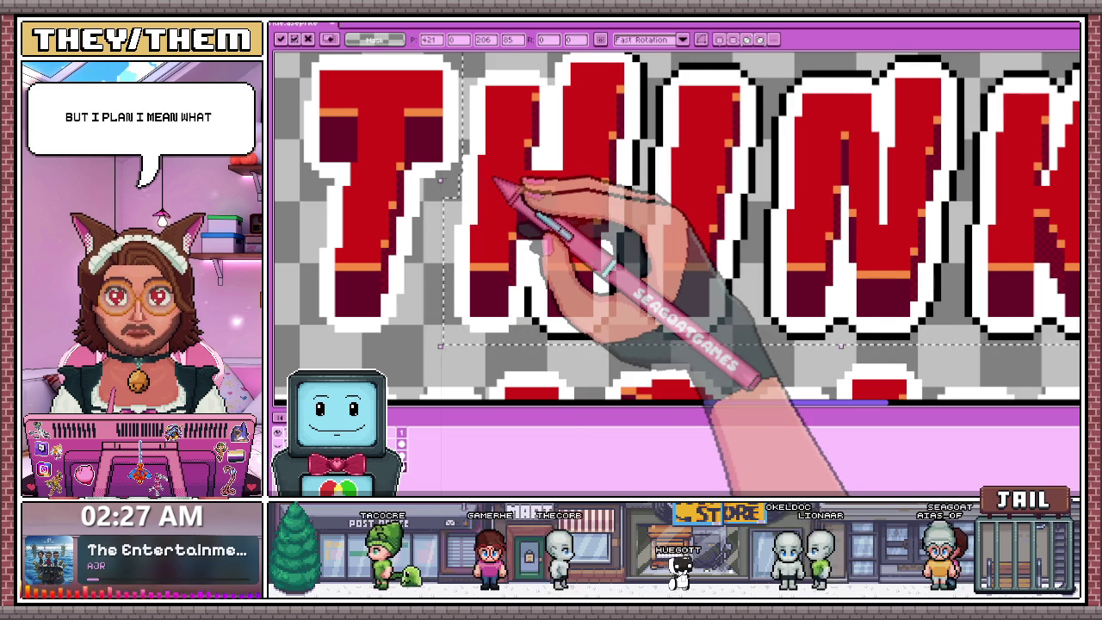
pyautogui.scroll(-3, 465, 194)
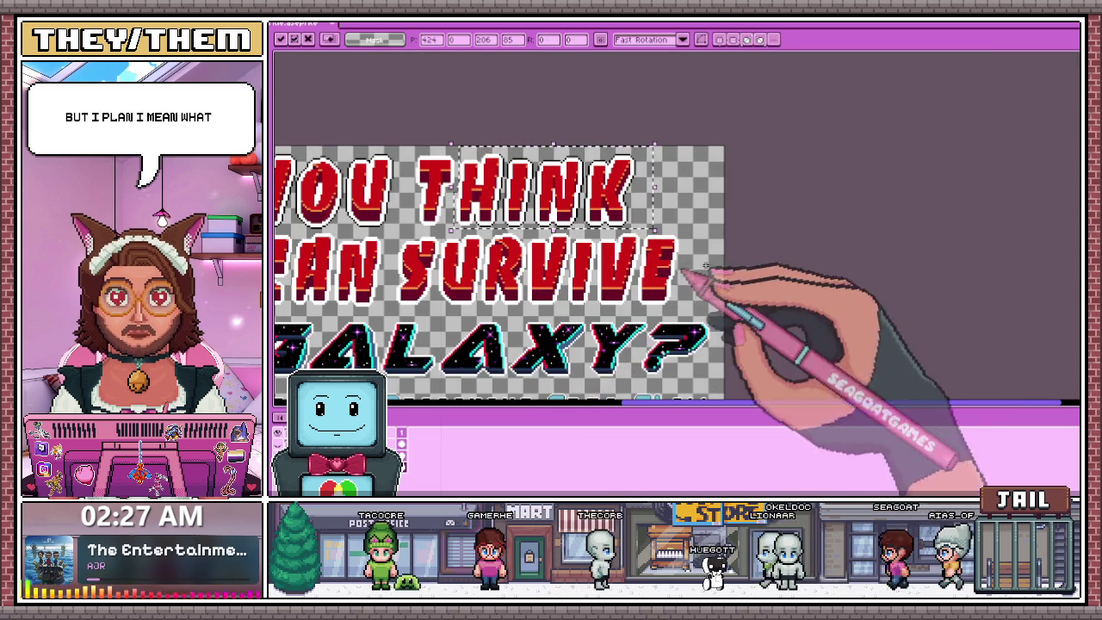
pyautogui.scroll(2, 478, 170)
pyautogui.scroll(2, 457, 169)
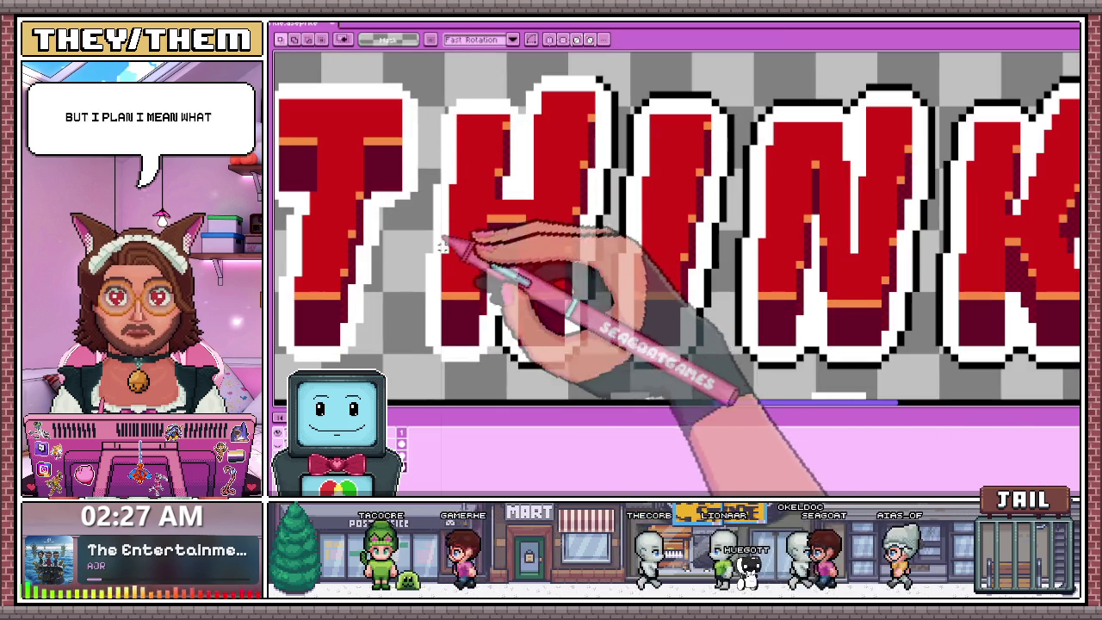
# Apply the move and draw a black line down the THINK letter's left edge.
pyautogui.press('b')
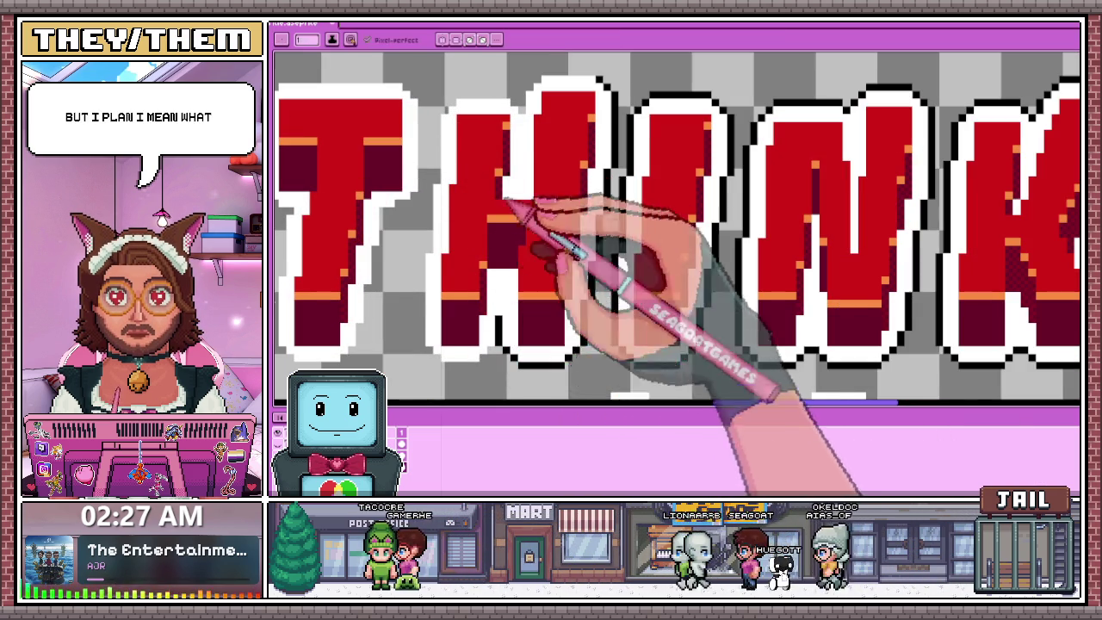
pyautogui.scroll(-2, 508, 204)
pyautogui.scroll(4, 515, 186)
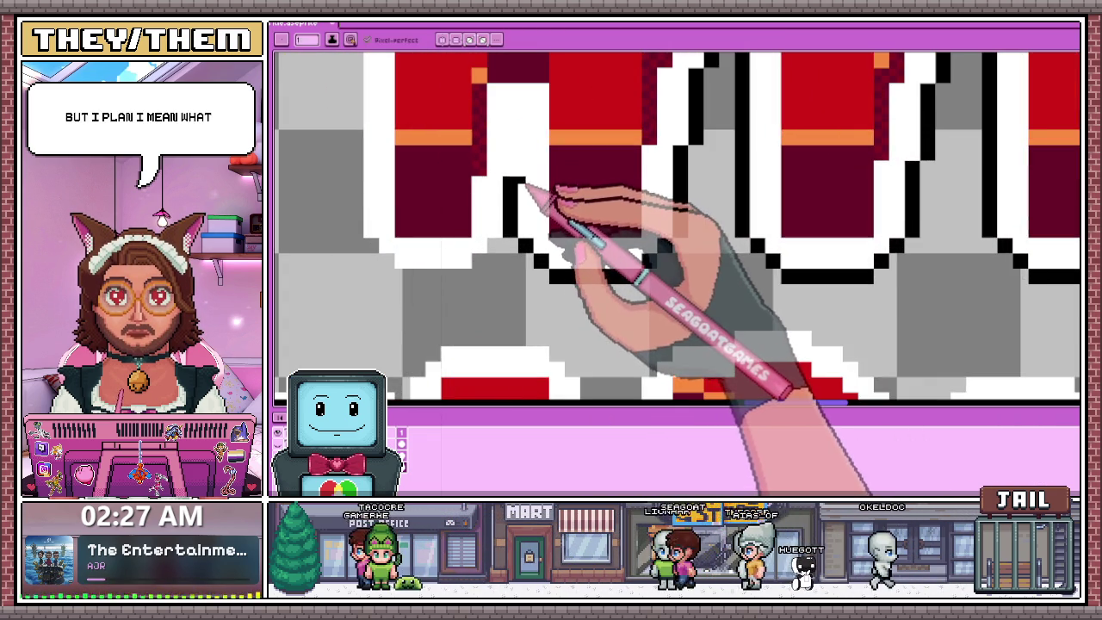
pyautogui.scroll(2, 527, 188)
pyautogui.scroll(-1, 469, 247)
pyautogui.scroll(-2, 528, 216)
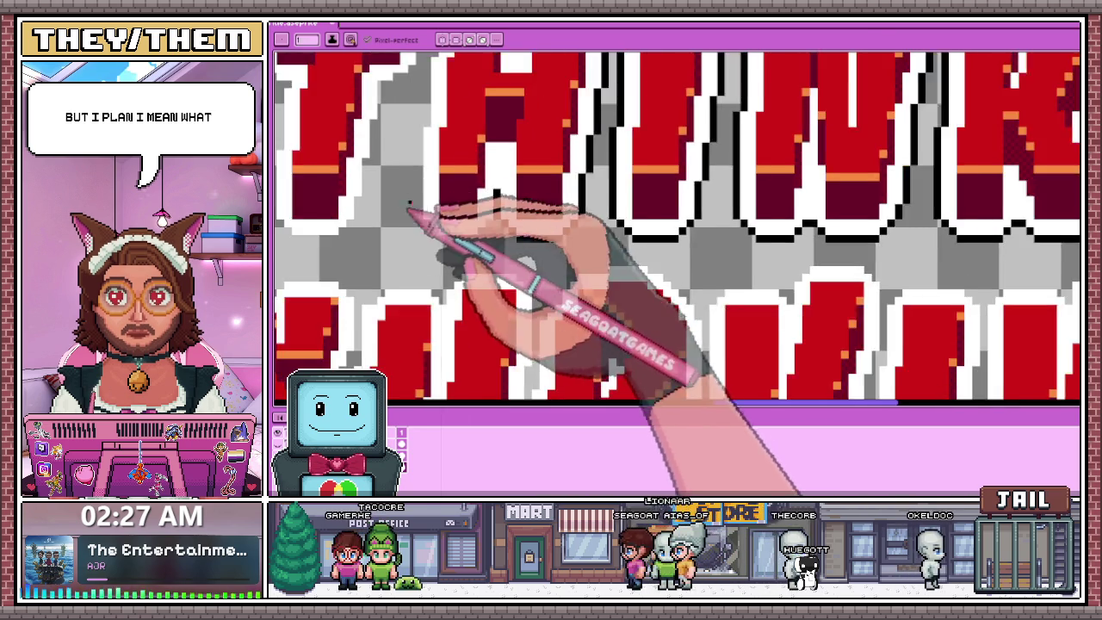
pyautogui.scroll(2, 413, 214)
pyautogui.scroll(1, 426, 120)
pyautogui.moveTo(422, 84); pyautogui.dragTo(422, 349)
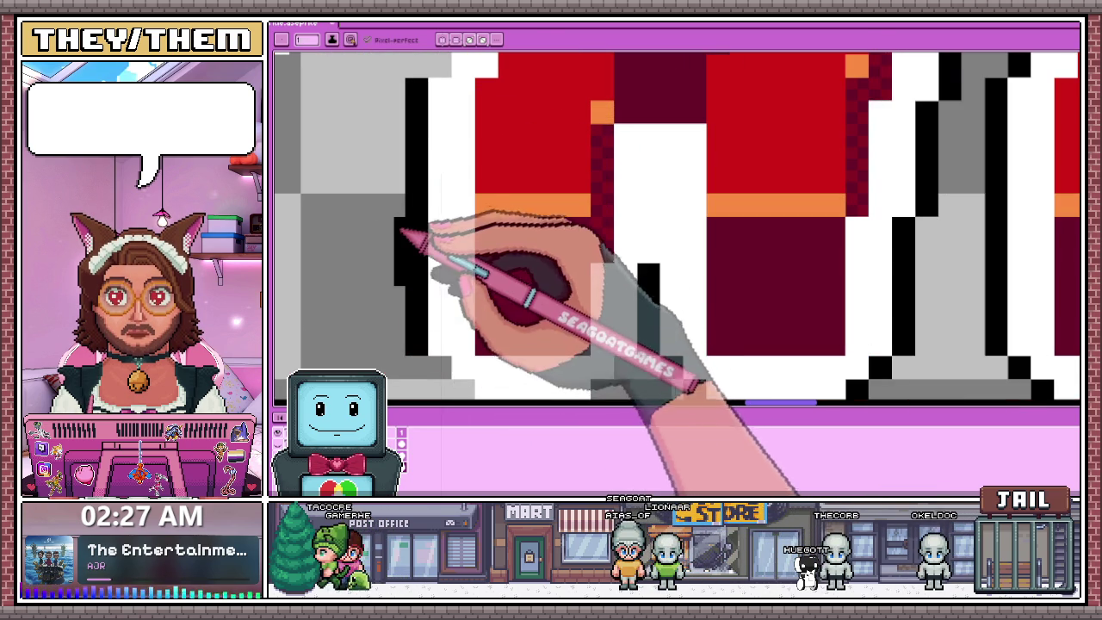
# Add a black pixel at the outline corner.
pyautogui.scroll(-1, 405, 238)
pyautogui.scroll(-1, 482, 147)
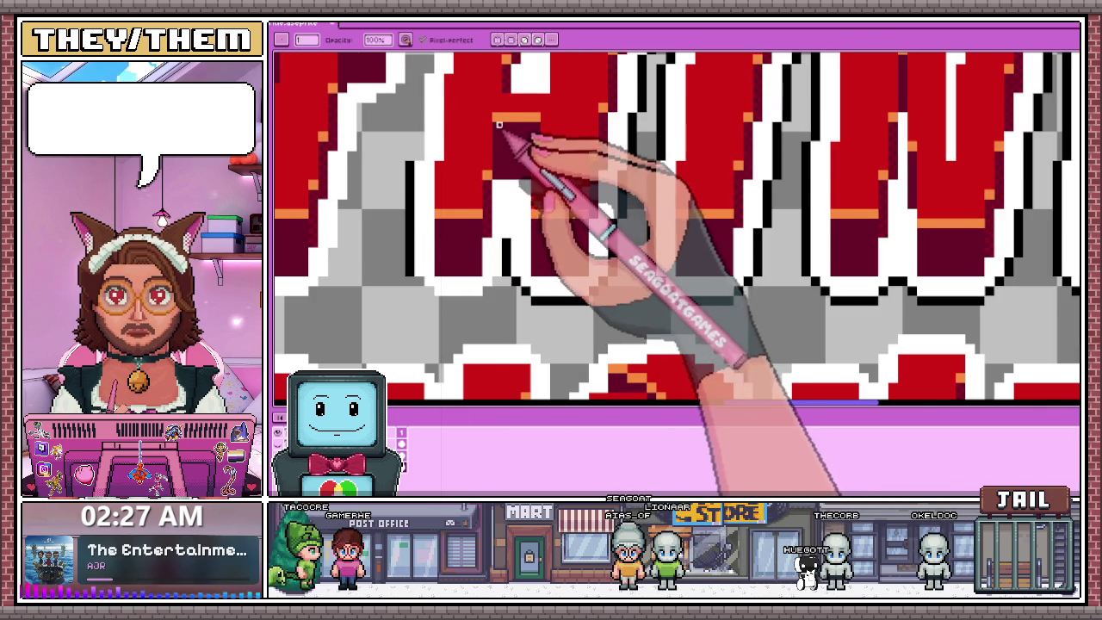
pyautogui.scroll(-1, 492, 215)
pyautogui.scroll(2, 465, 258)
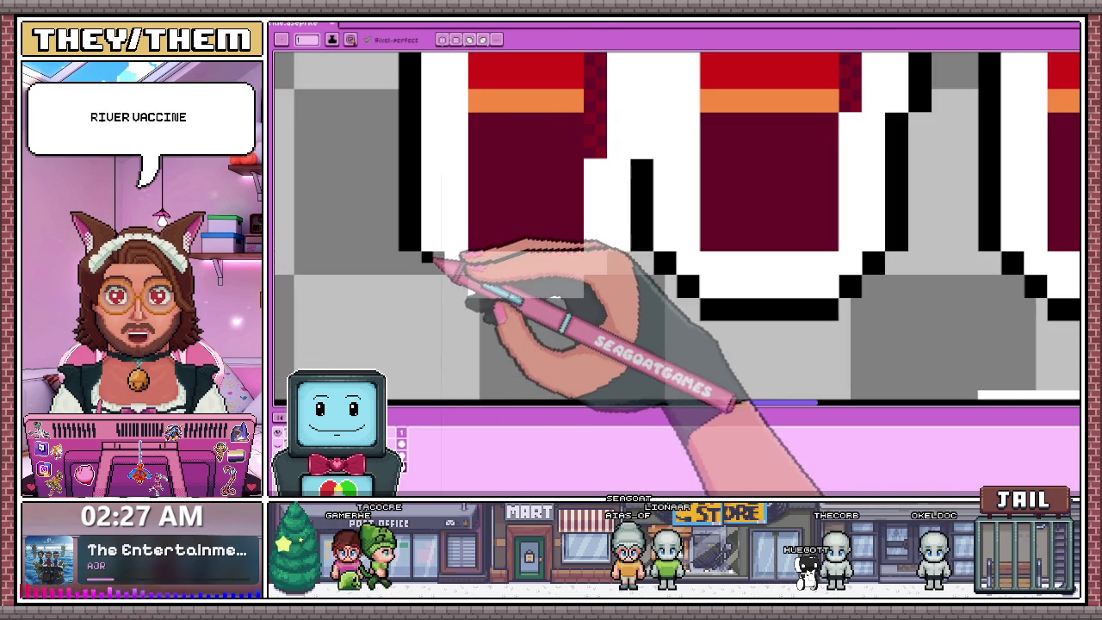
pyautogui.scroll(-1, 443, 245)
pyautogui.scroll(2, 448, 259)
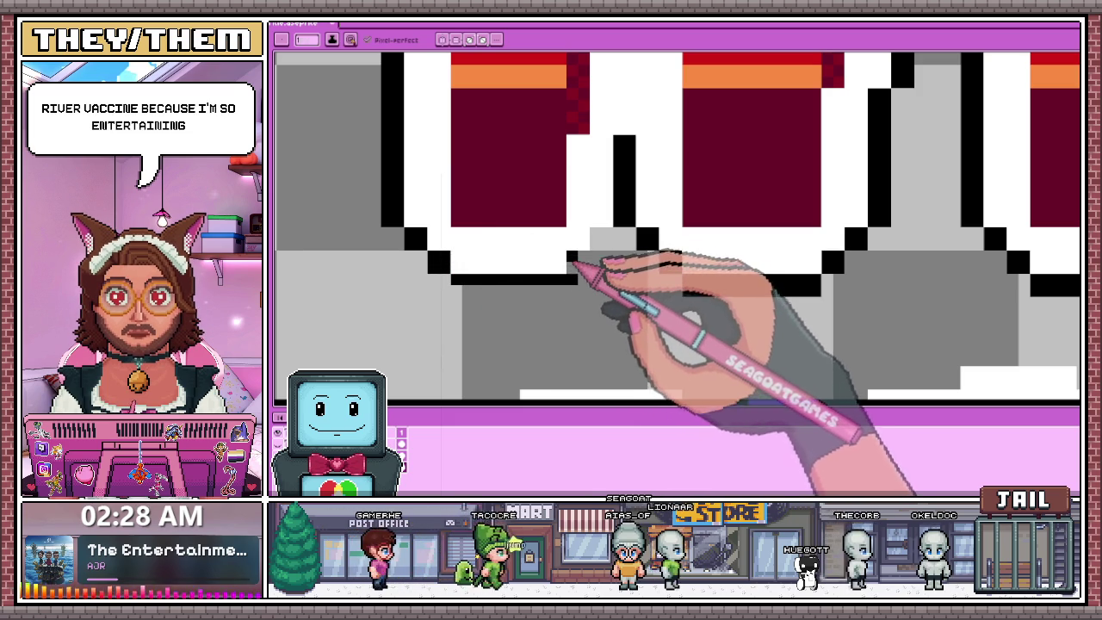
pyautogui.click(600, 238)
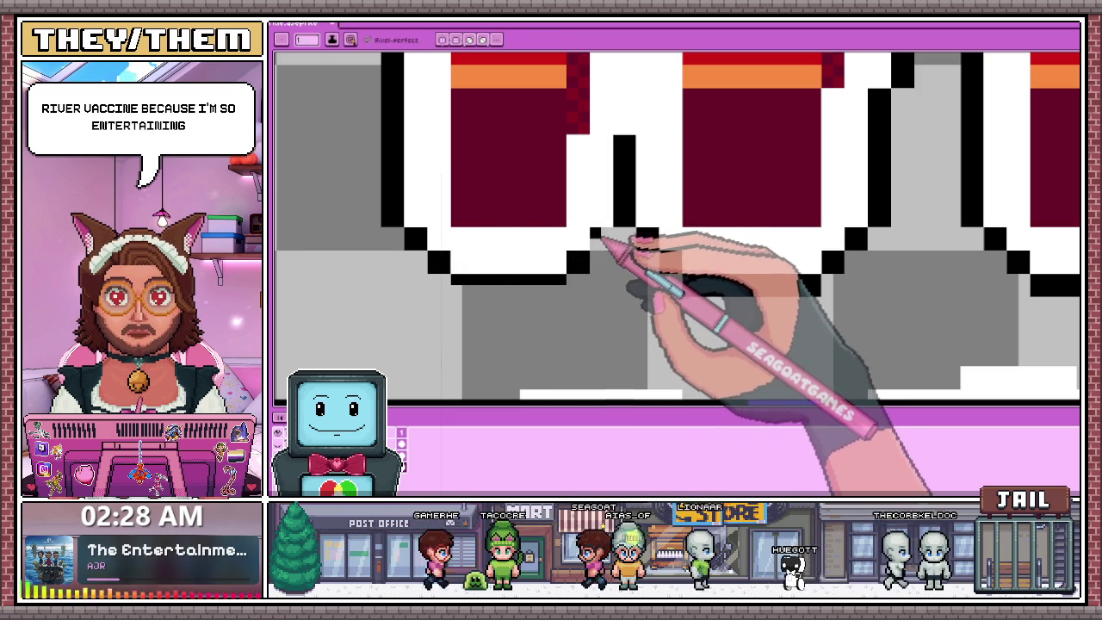
# Draw a black edge along the letter's top outline and extend it diagonally down-right.
pyautogui.press('b')
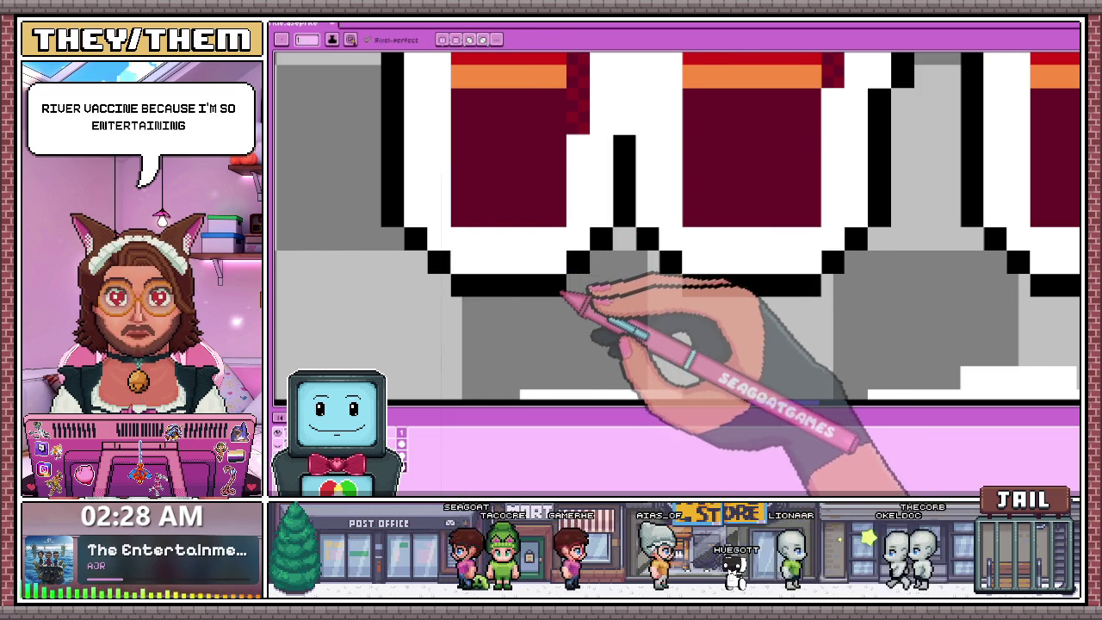
pyautogui.scroll(-2, 565, 295)
pyautogui.scroll(-3, 497, 380)
pyautogui.scroll(3, 485, 226)
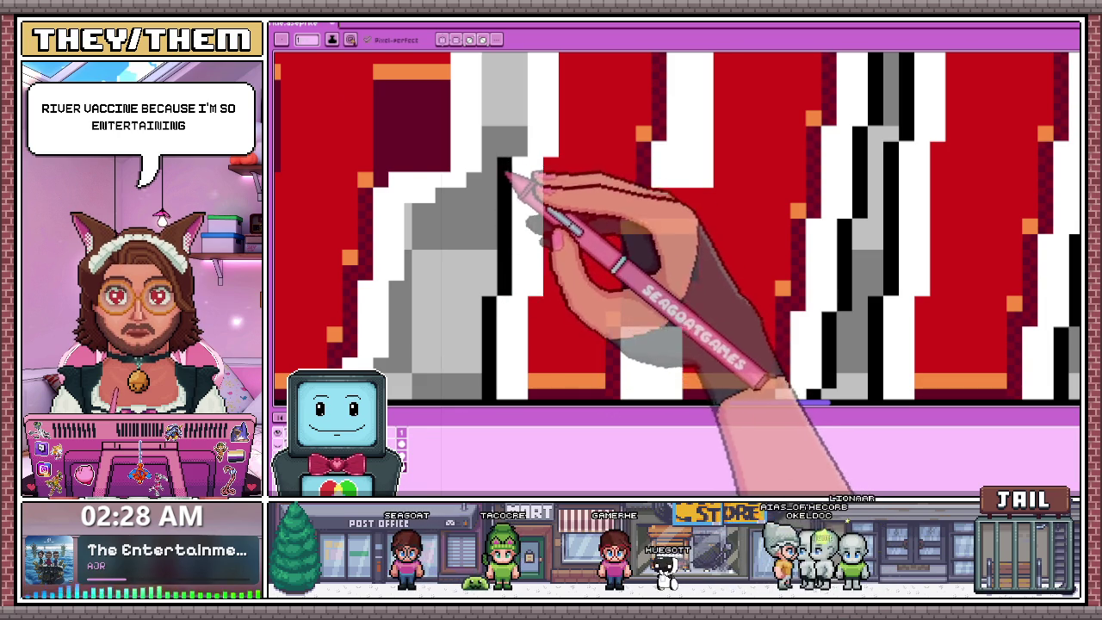
pyautogui.scroll(-3, 508, 164)
pyautogui.scroll(1, 516, 138)
pyautogui.scroll(1, 516, 172)
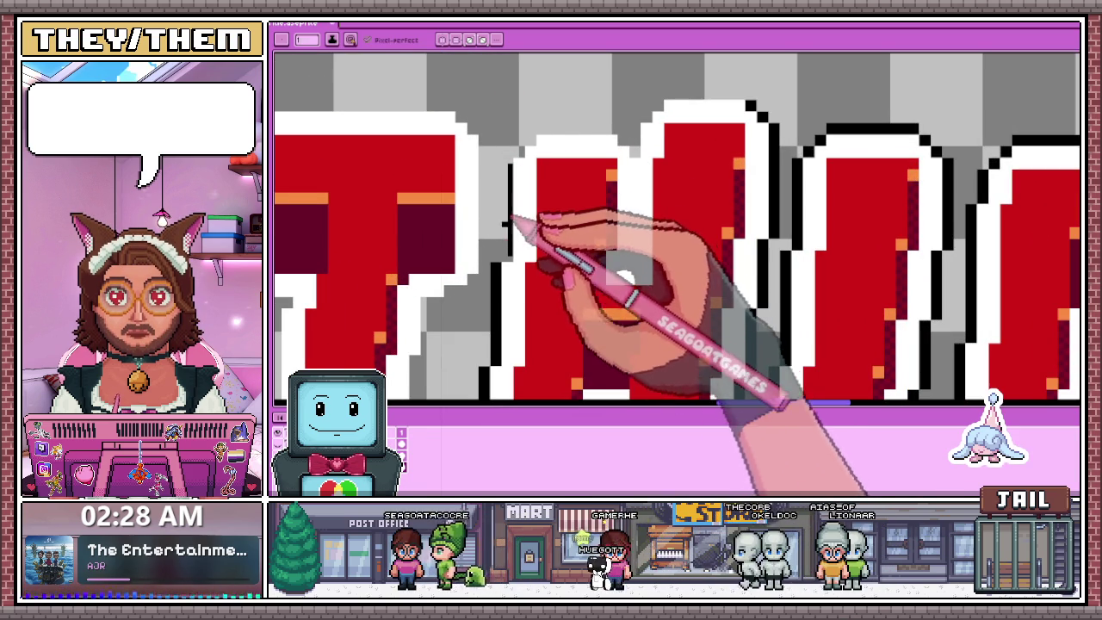
pyautogui.scroll(2, 492, 230)
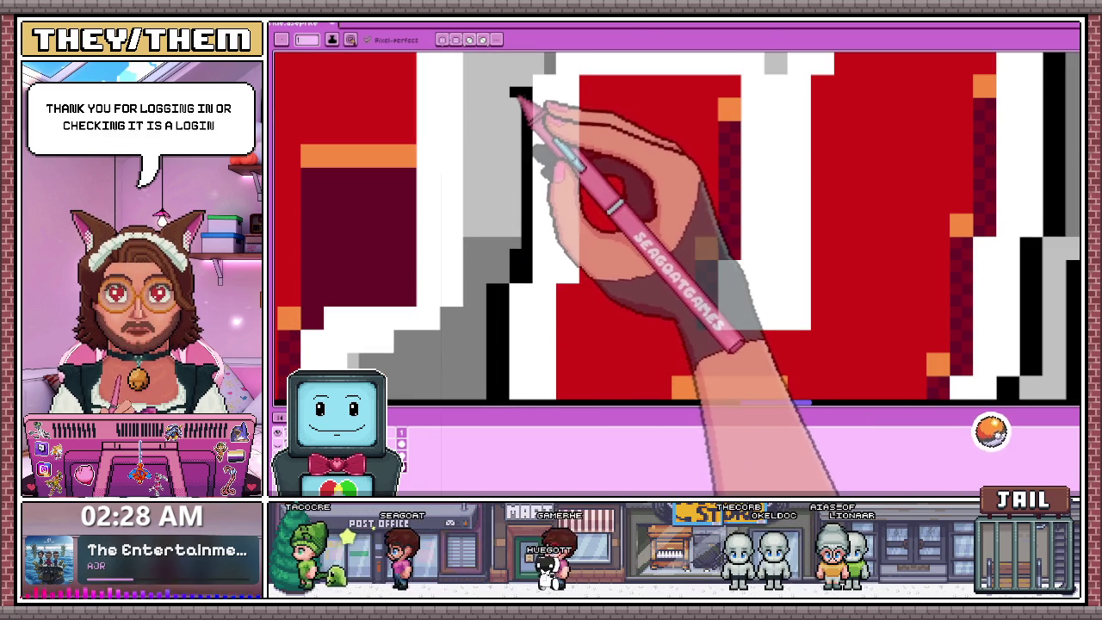
pyautogui.scroll(-2, 521, 260)
pyautogui.scroll(-3, 541, 111)
pyautogui.scroll(3, 509, 173)
pyautogui.scroll(2, 487, 209)
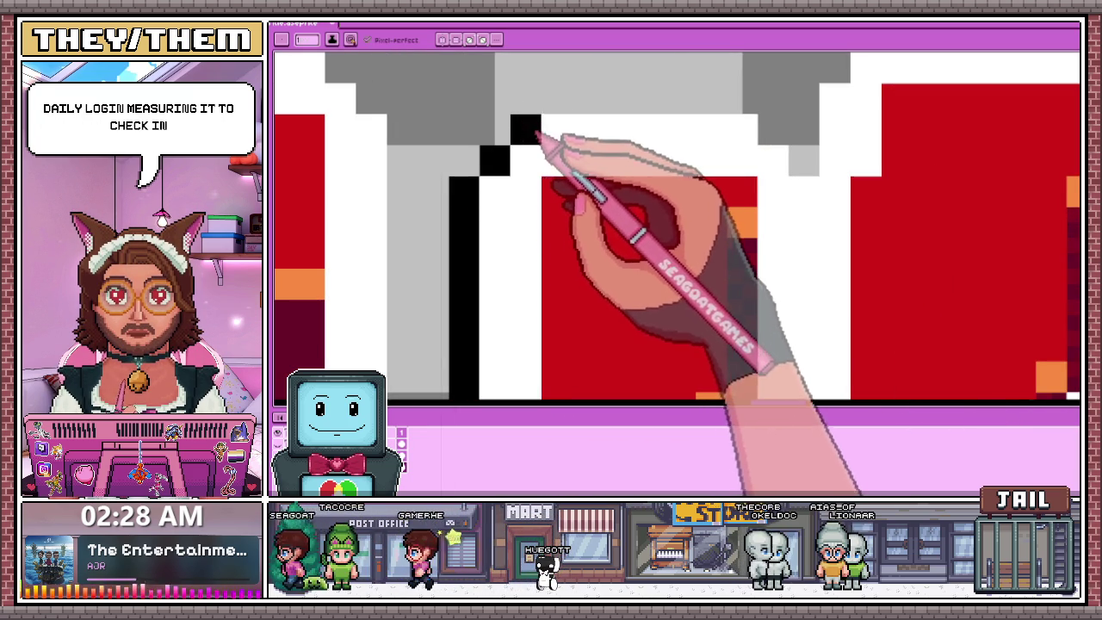
pyautogui.scroll(-1, 594, 108)
pyautogui.moveTo(416, 166)
pyautogui.mouseDown()
pyautogui.moveTo(552, 156)
pyautogui.moveTo(469, 161)
pyautogui.mouseUp()
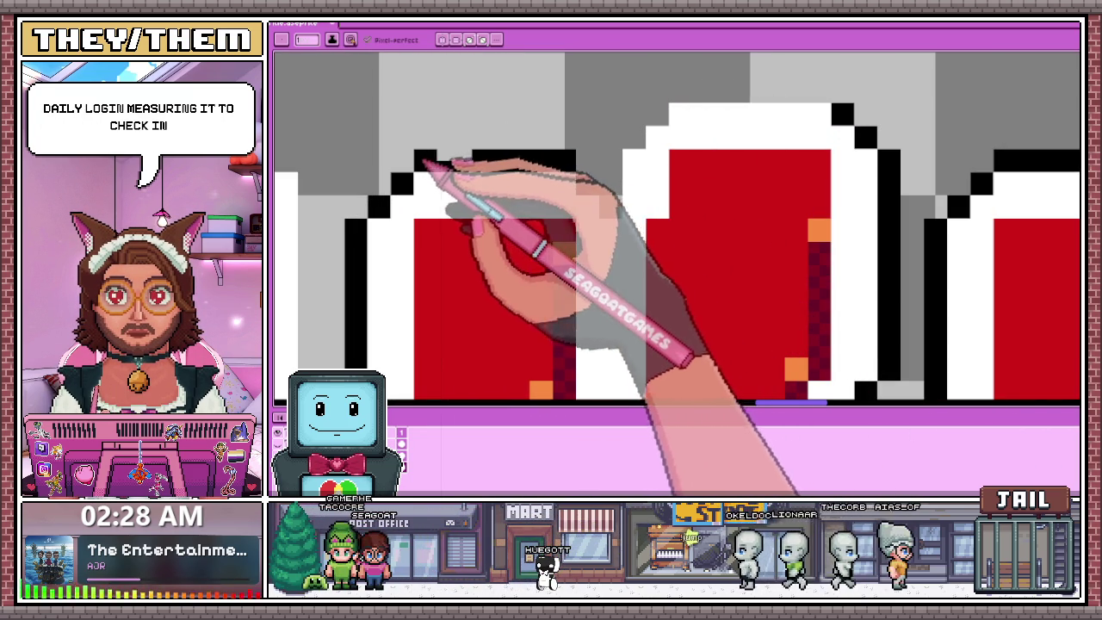
pyautogui.moveTo(589, 181); pyautogui.dragTo(605, 203)
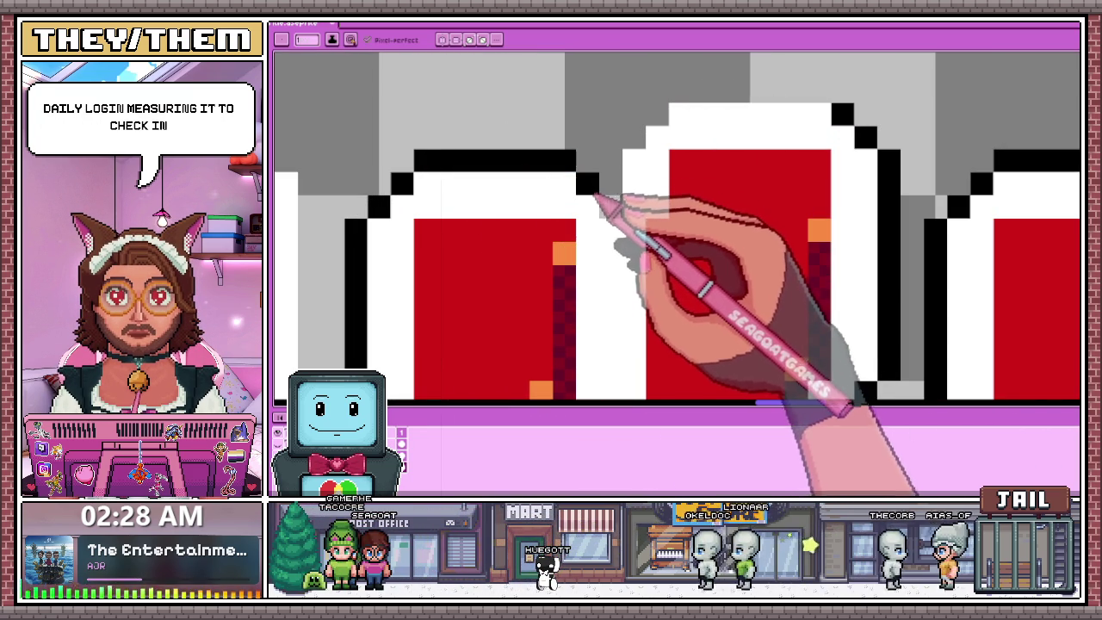
# Extend the black top edge further right and add a black pixel above it.
pyautogui.scroll(-1, 608, 217)
pyautogui.scroll(2, 624, 193)
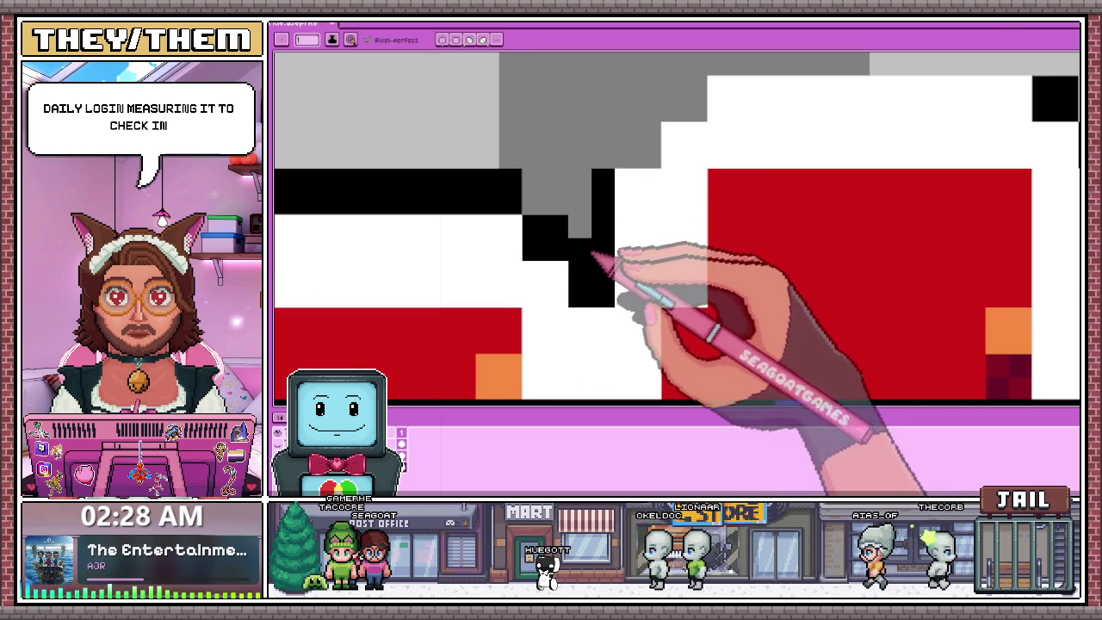
pyautogui.scroll(-1, 602, 185)
pyautogui.scroll(-1, 551, 207)
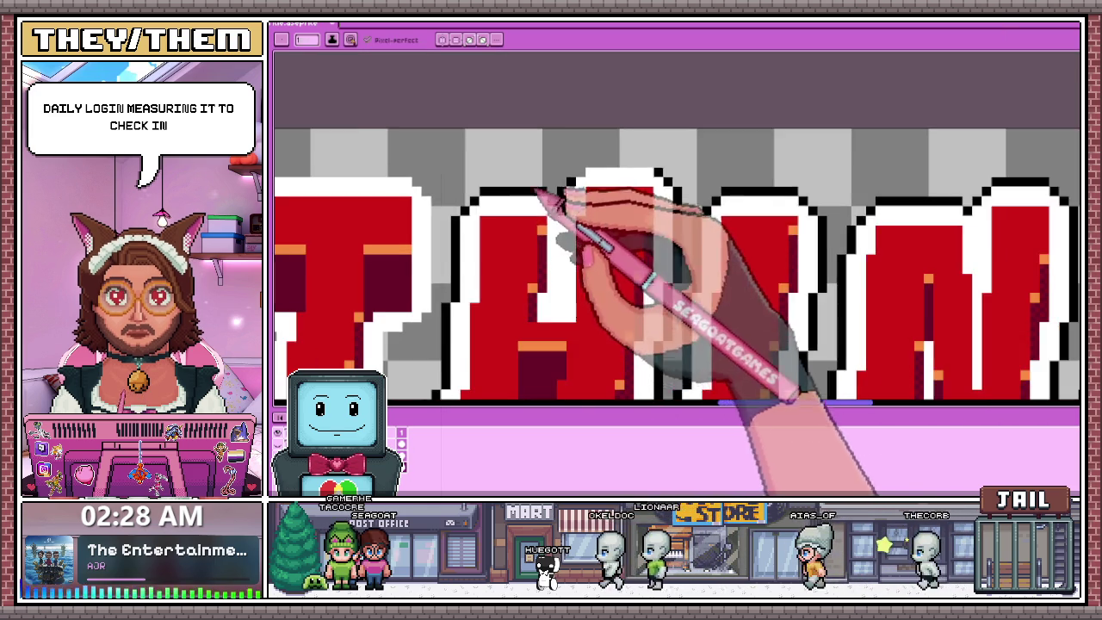
pyautogui.scroll(1, 636, 136)
pyautogui.scroll(1, 553, 209)
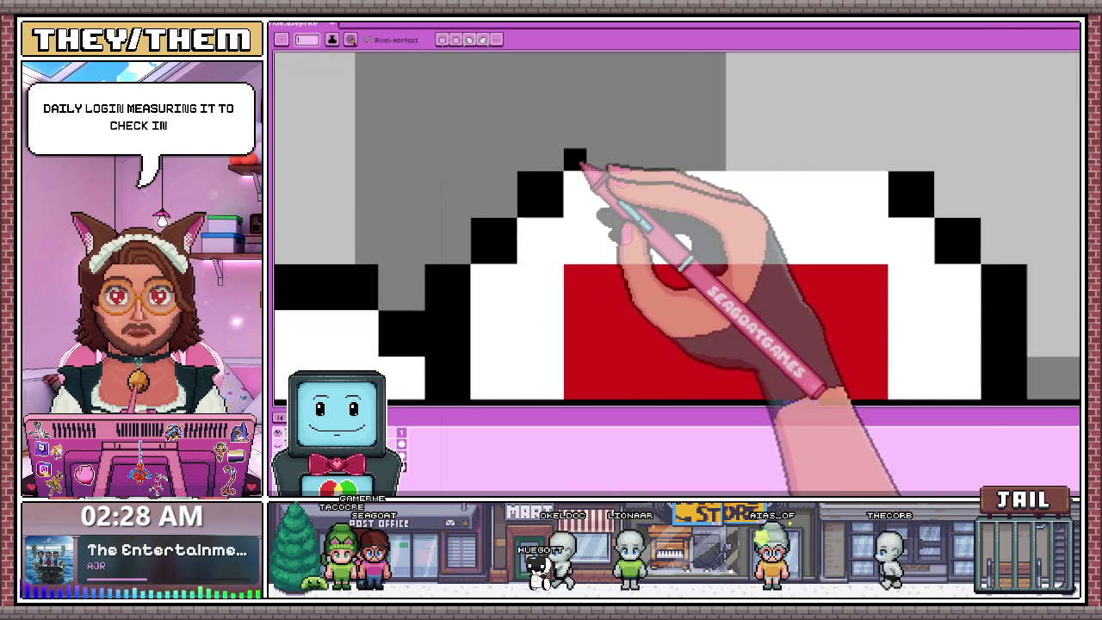
pyautogui.moveTo(762, 156); pyautogui.dragTo(878, 160)
pyautogui.click(622, 137)
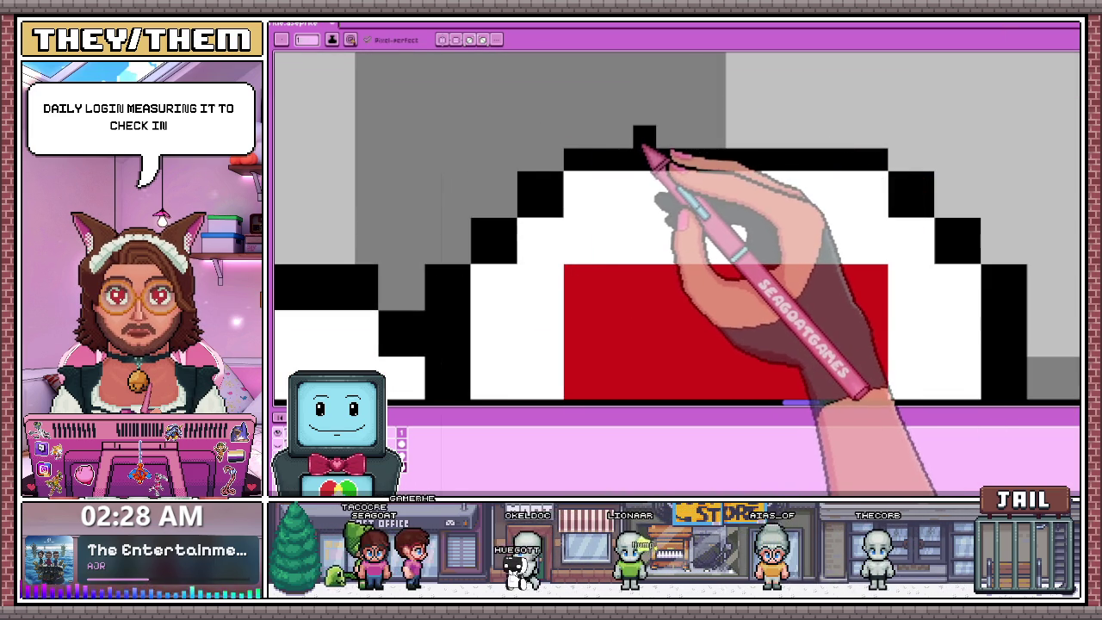
pyautogui.hotkey('ctrl', 'z')
pyautogui.click(575, 137)
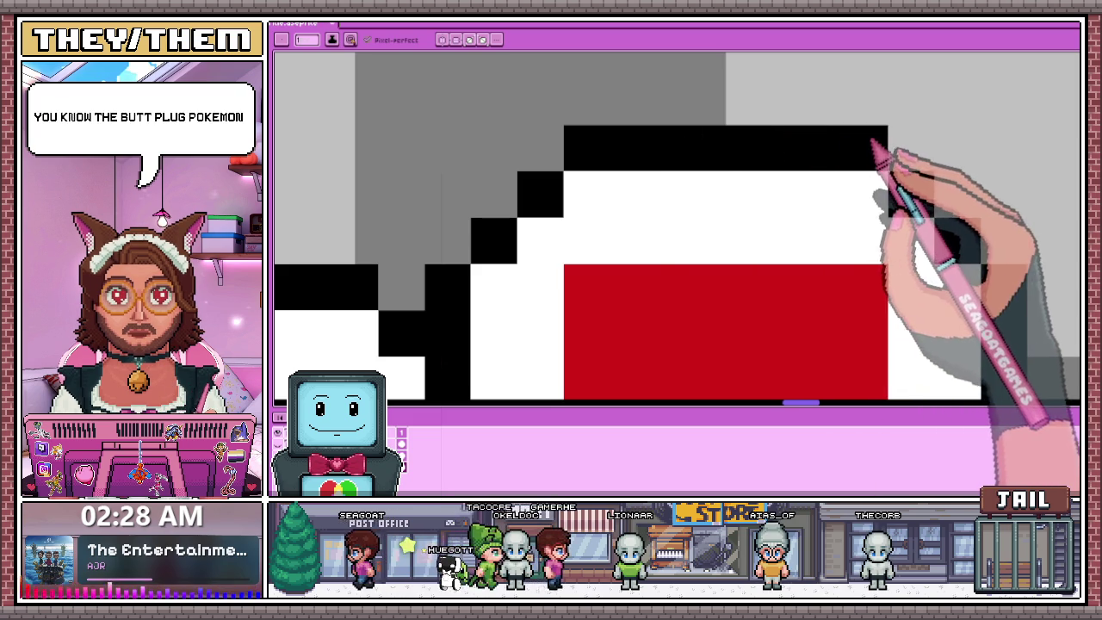
# Draw a one-pixel black line along the top of the T's white outline.
pyautogui.scroll(-2, 806, 112)
pyautogui.scroll(-2, 806, 112)
pyautogui.scroll(-1, 645, 147)
pyautogui.scroll(2, 591, 197)
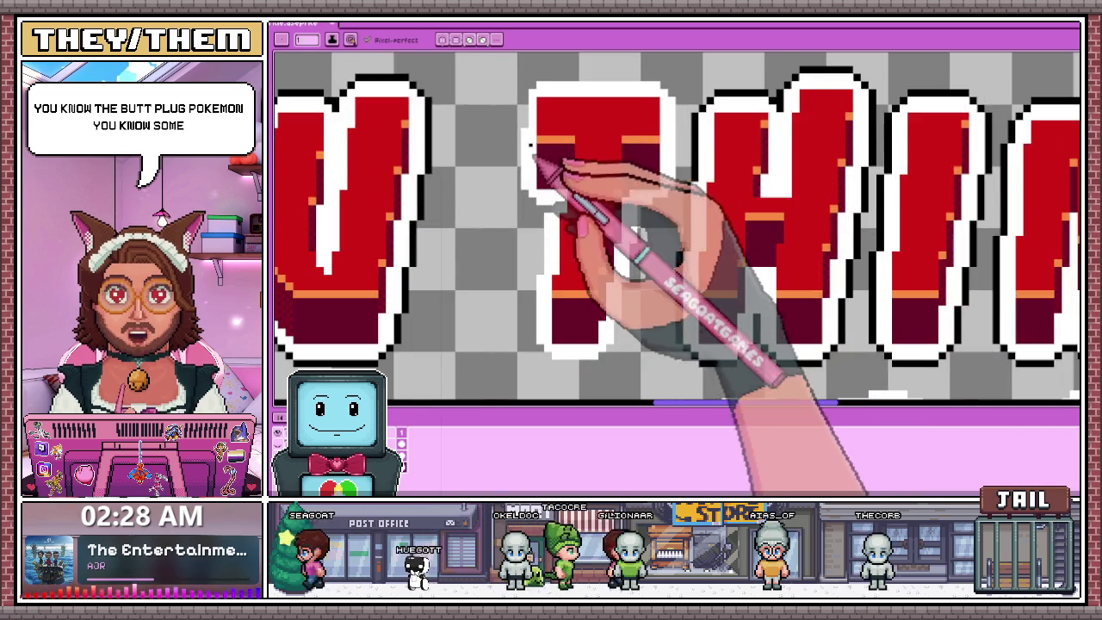
pyautogui.scroll(1, 517, 226)
pyautogui.scroll(1, 536, 135)
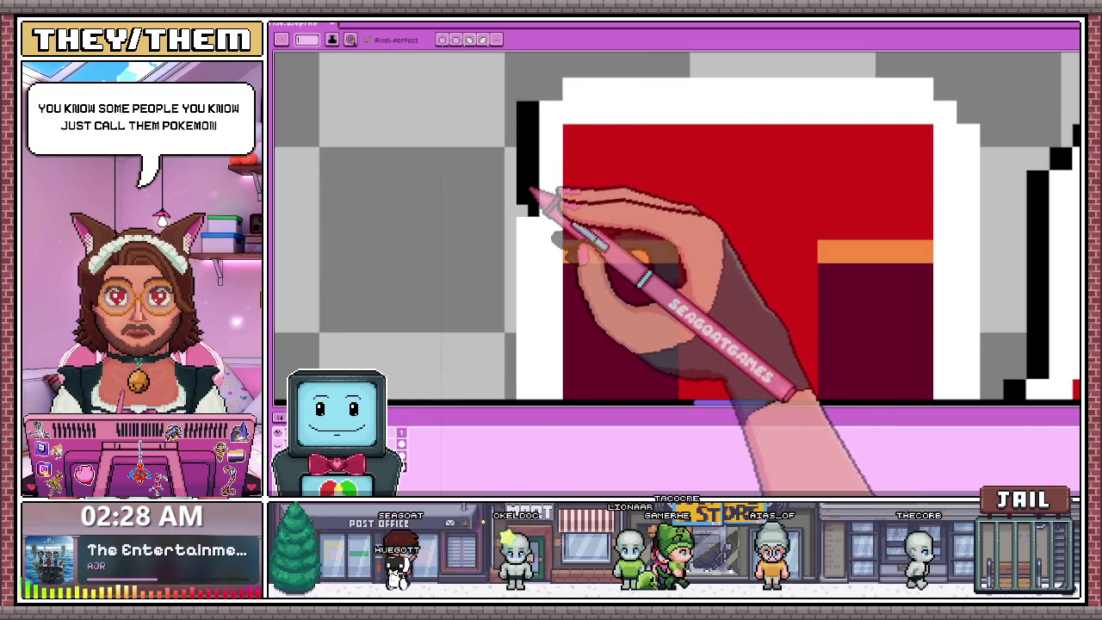
pyautogui.scroll(-1, 524, 169)
pyautogui.scroll(-1, 526, 177)
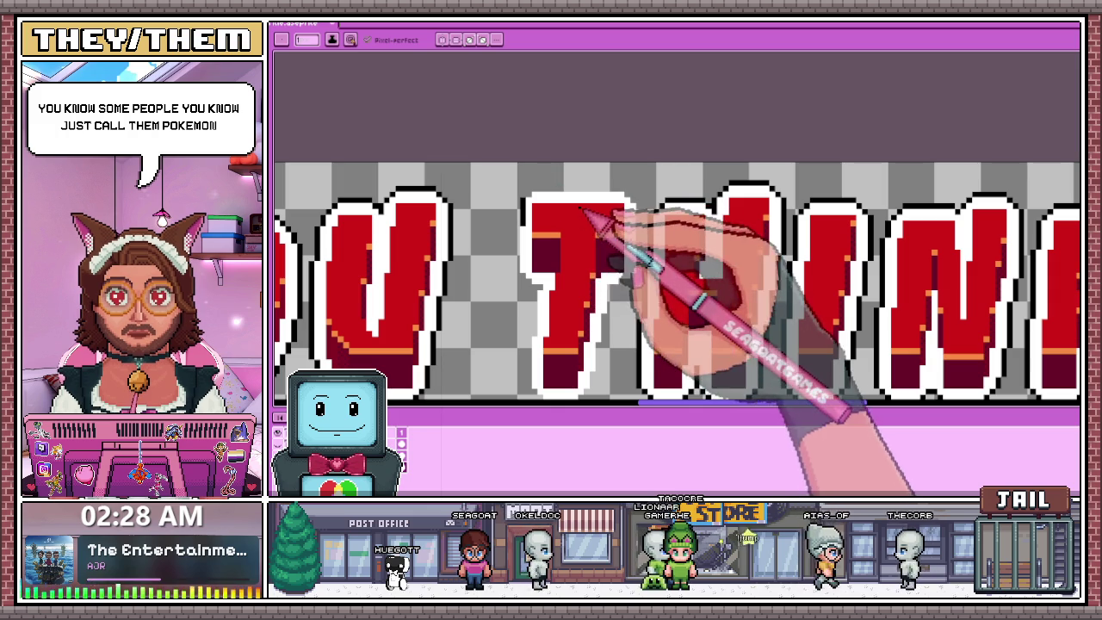
pyautogui.scroll(1, 551, 161)
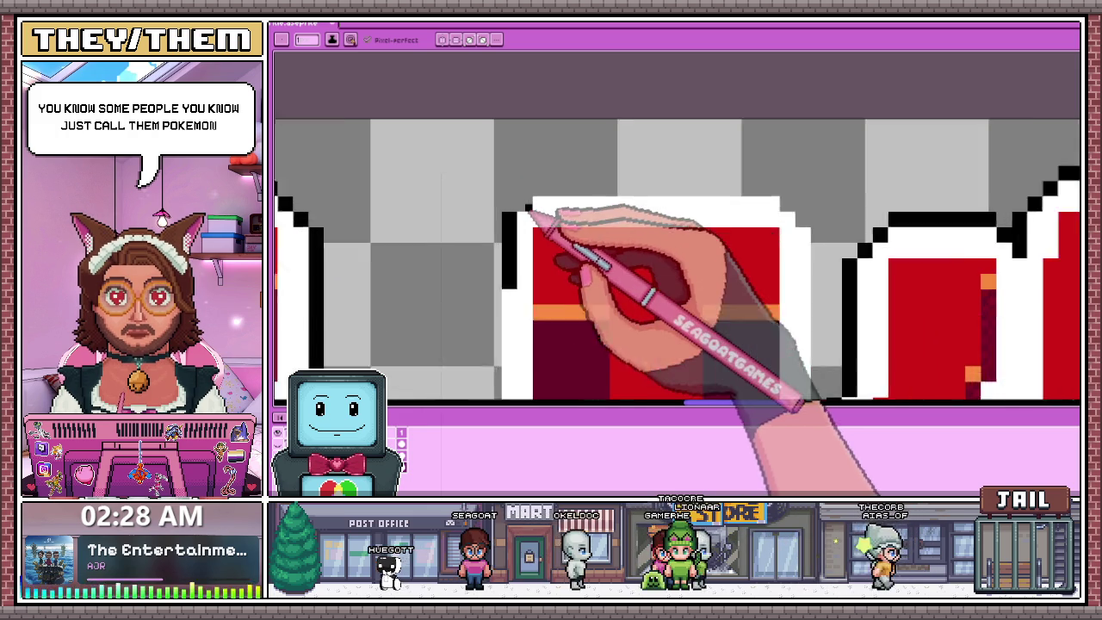
pyautogui.scroll(1, 524, 214)
pyautogui.scroll(-1, 533, 201)
pyautogui.moveTo(562, 188); pyautogui.dragTo(769, 186)
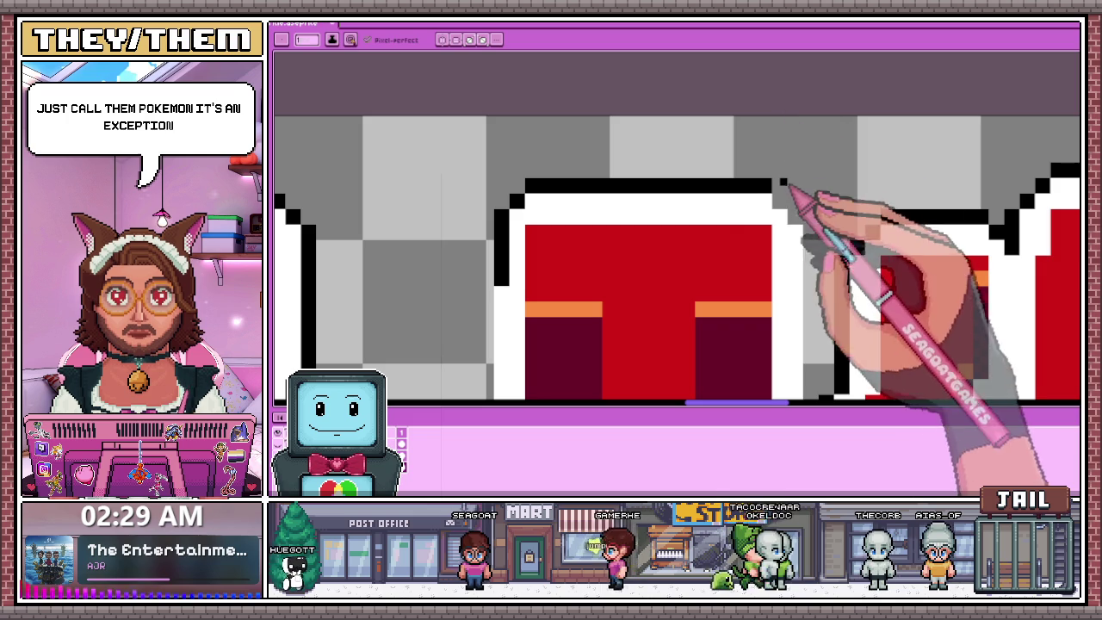
# Zoom around the U THINK letters to inspect the finished black outlines.
pyautogui.scroll(1, 767, 197)
pyautogui.scroll(-1, 573, 197)
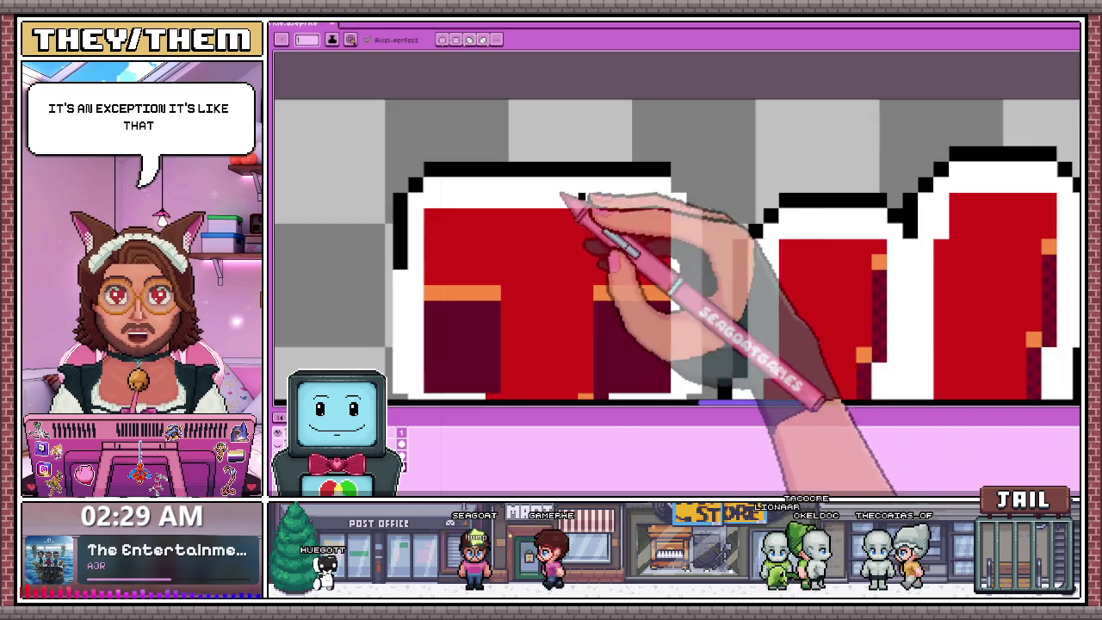
pyautogui.scroll(1, 719, 200)
pyautogui.scroll(1, 702, 193)
pyautogui.scroll(-1, 633, 184)
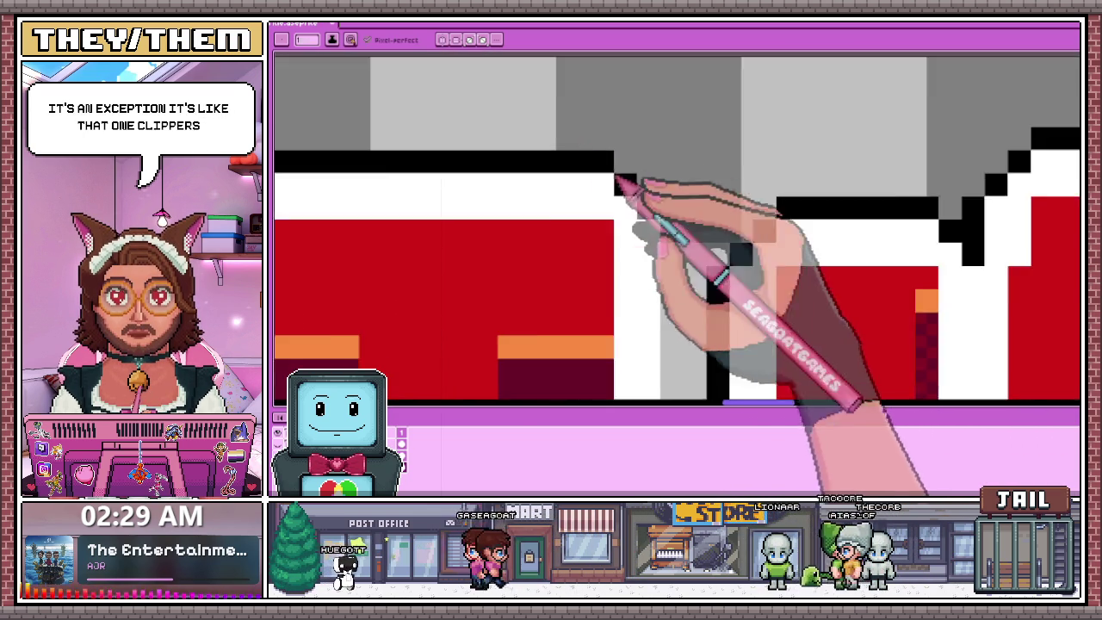
pyautogui.scroll(-1, 634, 233)
pyautogui.scroll(2, 585, 142)
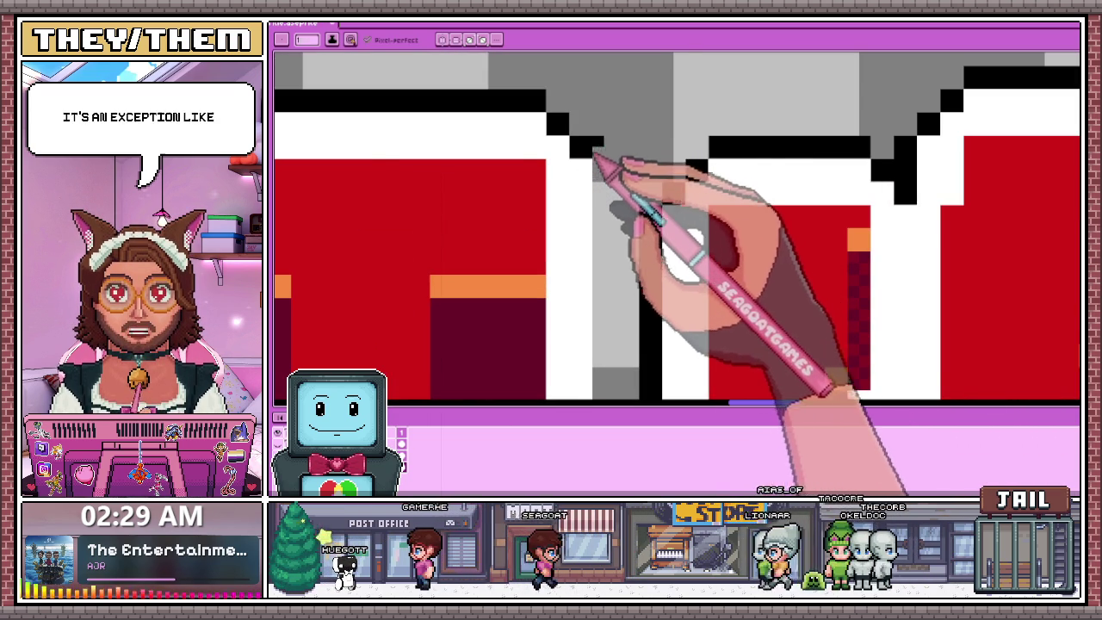
pyautogui.scroll(-1, 596, 157)
pyautogui.scroll(1, 633, 168)
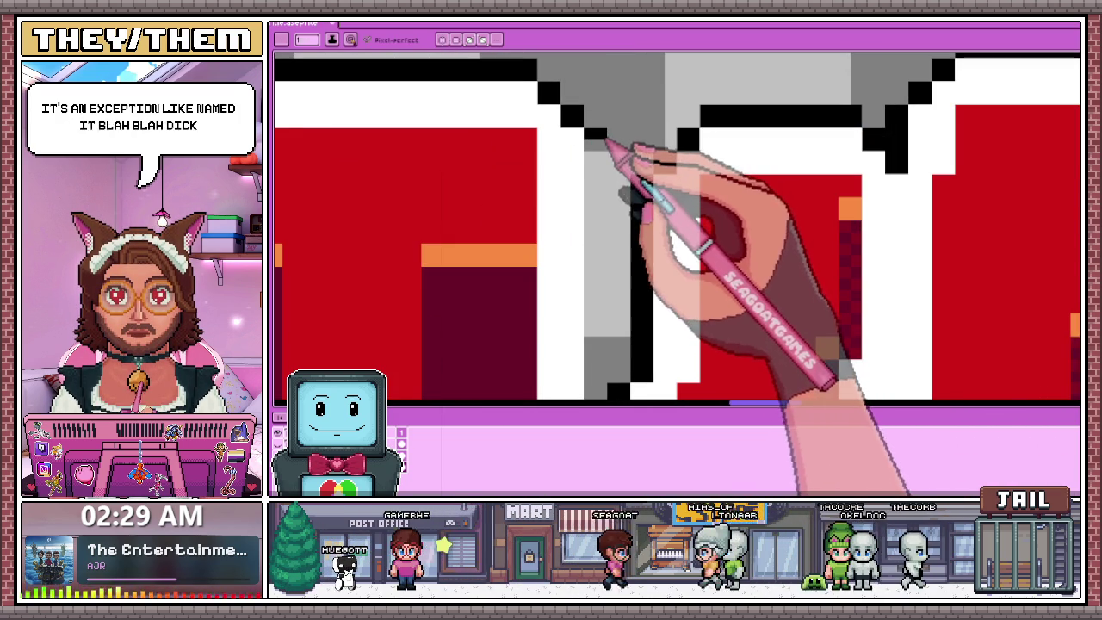
pyautogui.scroll(-1, 603, 278)
pyautogui.scroll(1, 598, 275)
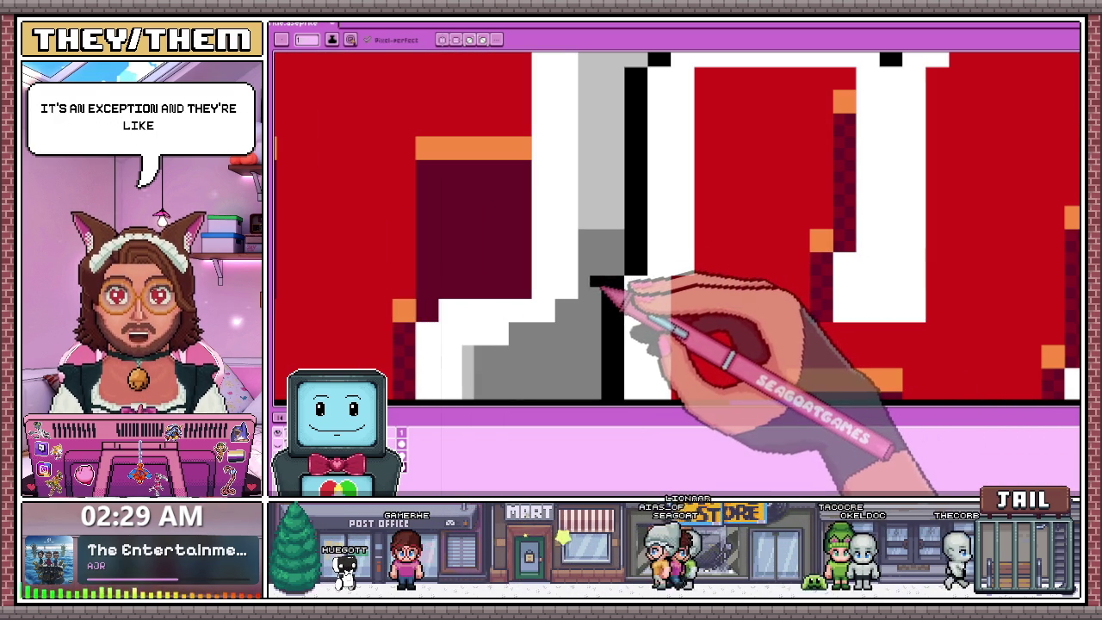
pyautogui.scroll(-1, 592, 293)
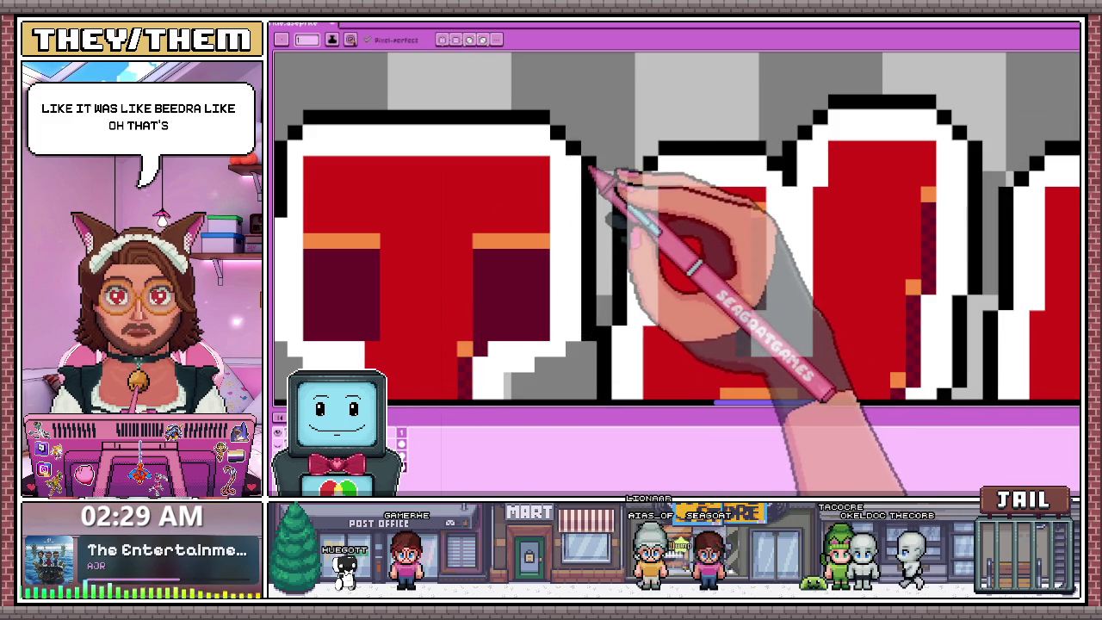
pyautogui.scroll(-1, 589, 172)
pyautogui.scroll(1, 590, 185)
pyautogui.scroll(1, 590, 247)
pyautogui.scroll(-1, 594, 241)
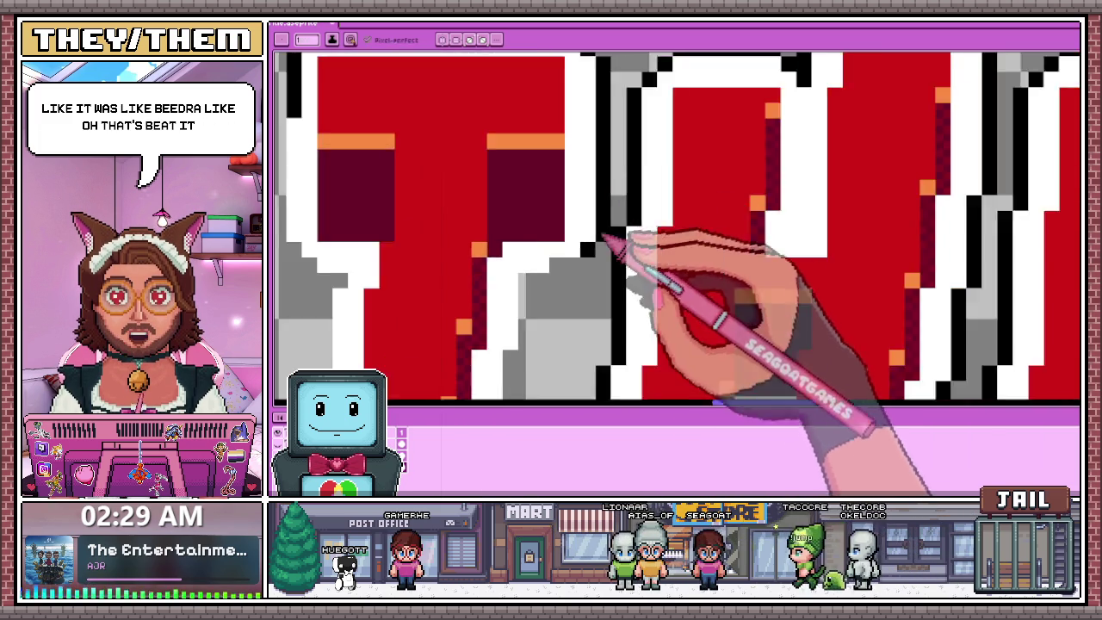
pyautogui.scroll(-1, 602, 234)
pyautogui.scroll(1, 586, 224)
pyautogui.scroll(1, 577, 215)
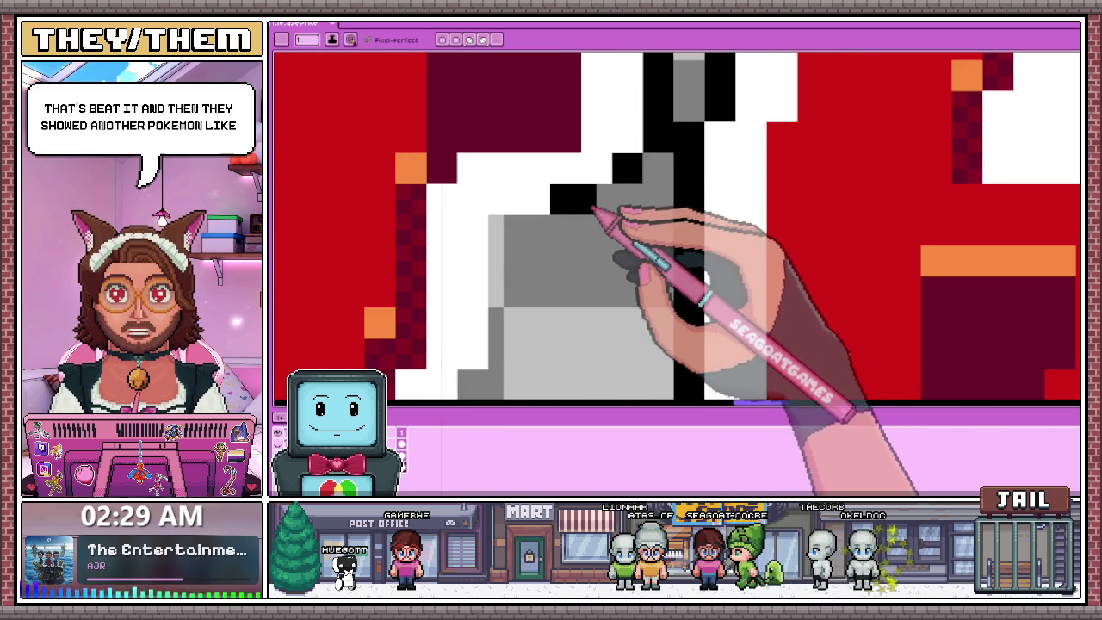
pyautogui.scroll(-1, 594, 206)
pyautogui.scroll(-1, 594, 205)
pyautogui.scroll(-1, 594, 202)
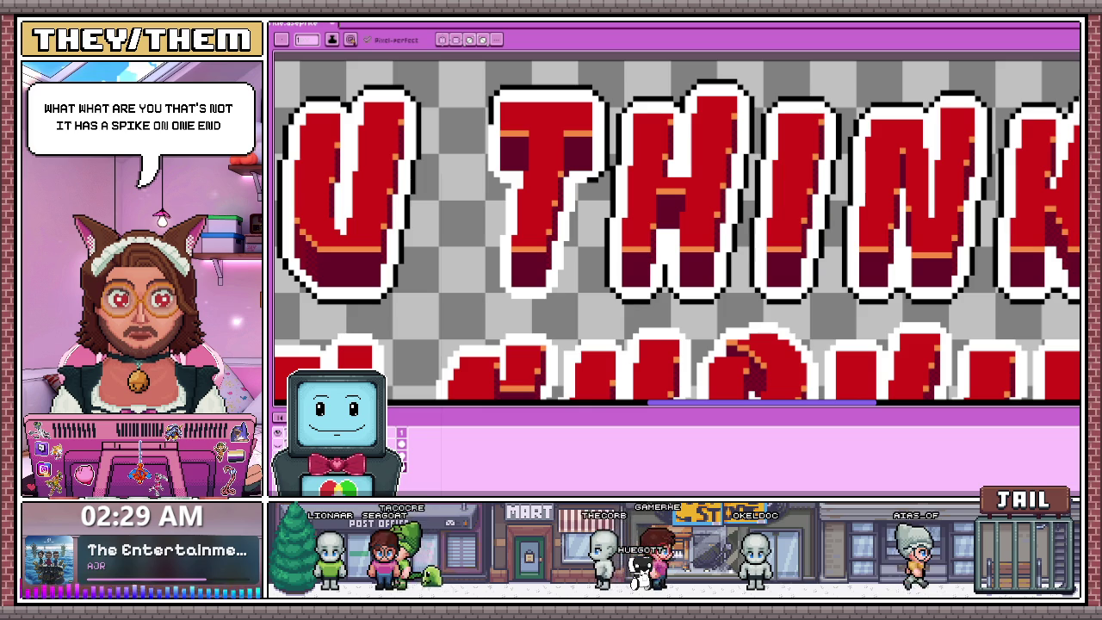
# Switch to the browser showing Bulbapedia's Hatterene article for reference.
pyautogui.hotkey('alt', 'Tab')
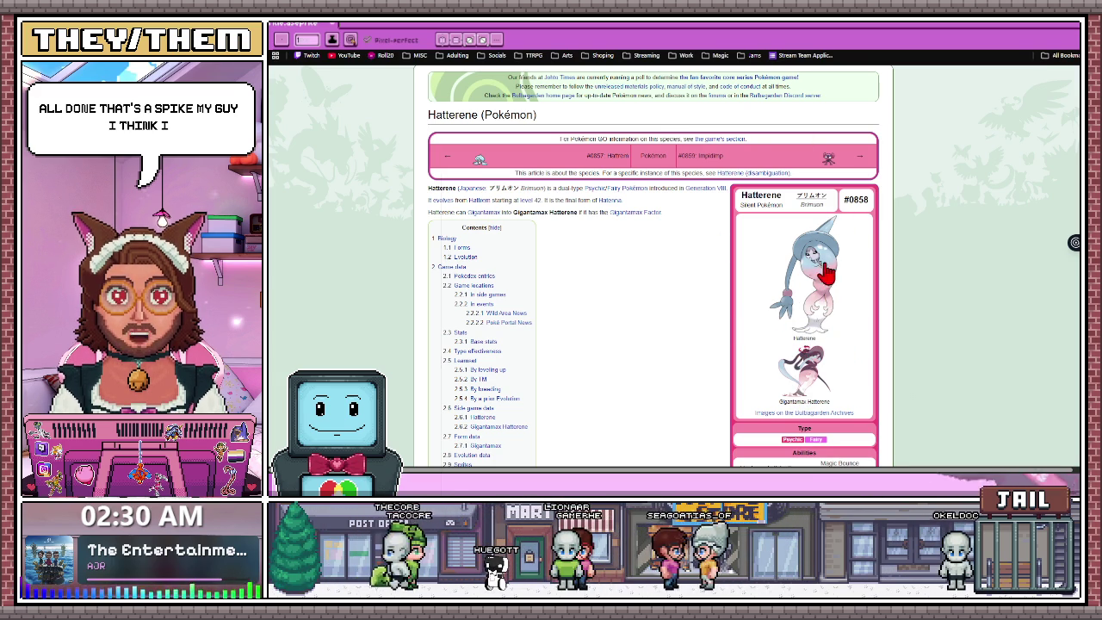
pyautogui.scroll(-3, 813, 320)
pyautogui.scroll(-5, 801, 309)
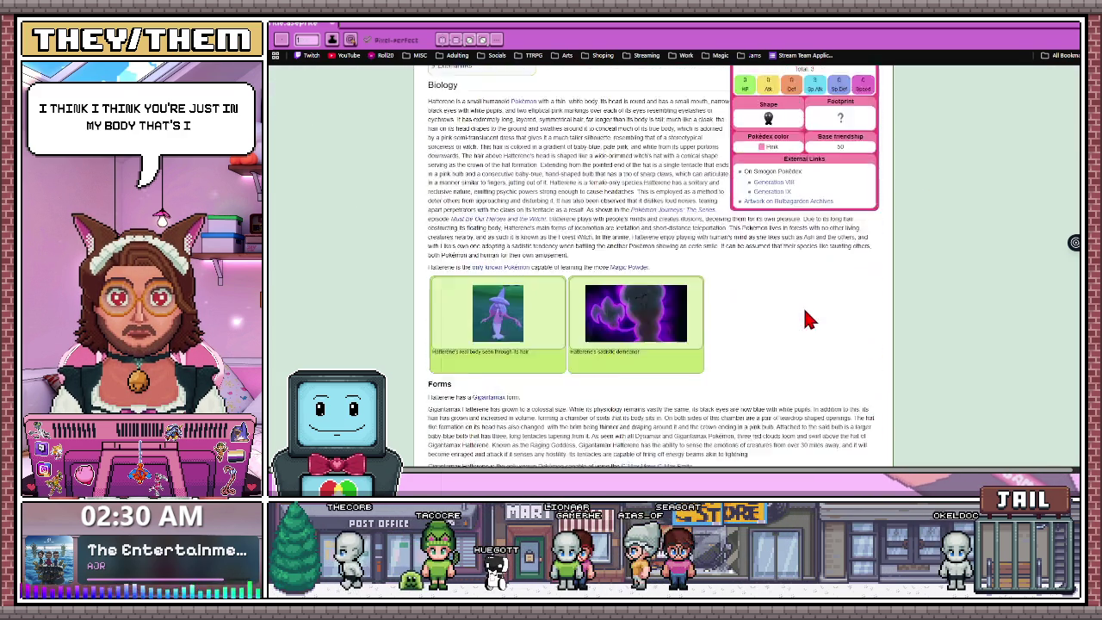
pyautogui.scroll(-5, 801, 315)
pyautogui.scroll(-2, 803, 316)
pyautogui.scroll(-2, 801, 317)
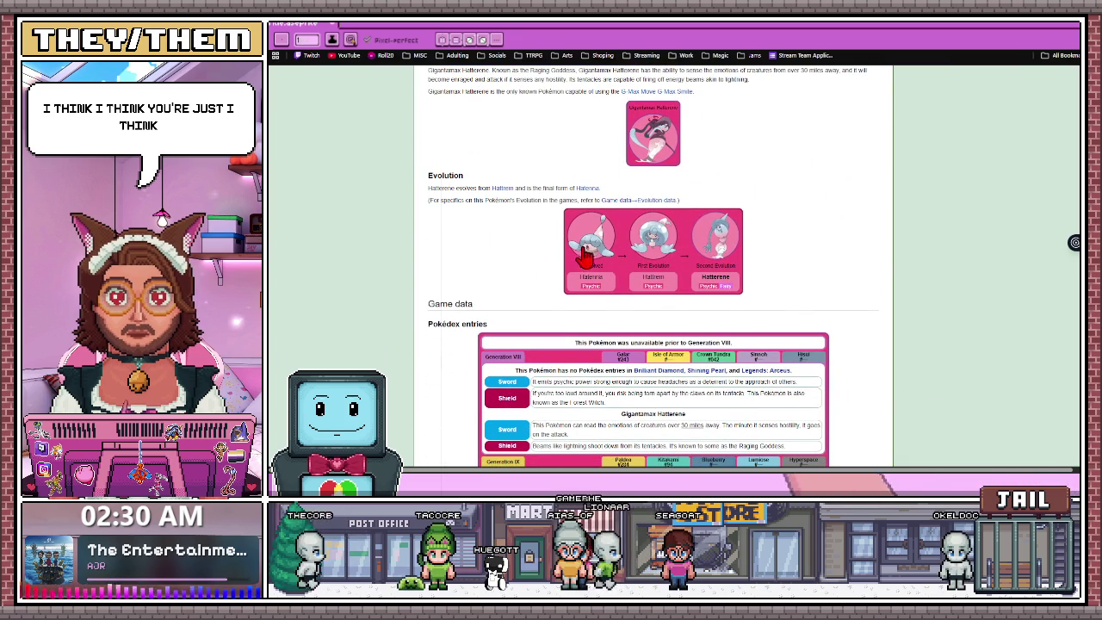
pyautogui.scroll(-2, 689, 292)
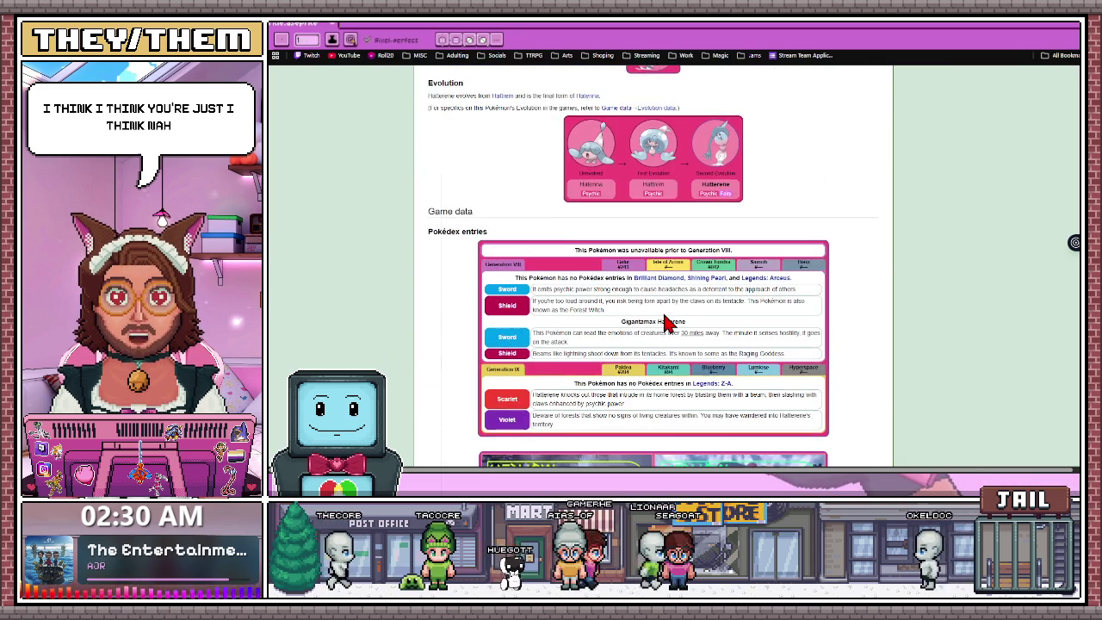
pyautogui.scroll(-4, 661, 320)
pyautogui.scroll(-5, 661, 323)
pyautogui.scroll(-3, 661, 324)
pyautogui.scroll(-5, 661, 323)
pyautogui.scroll(-5, 661, 322)
pyautogui.scroll(-2, 663, 321)
pyautogui.scroll(-5, 661, 321)
pyautogui.scroll(-3, 661, 321)
pyautogui.scroll(-4, 661, 321)
pyautogui.scroll(-1, 661, 321)
pyautogui.scroll(-5, 661, 321)
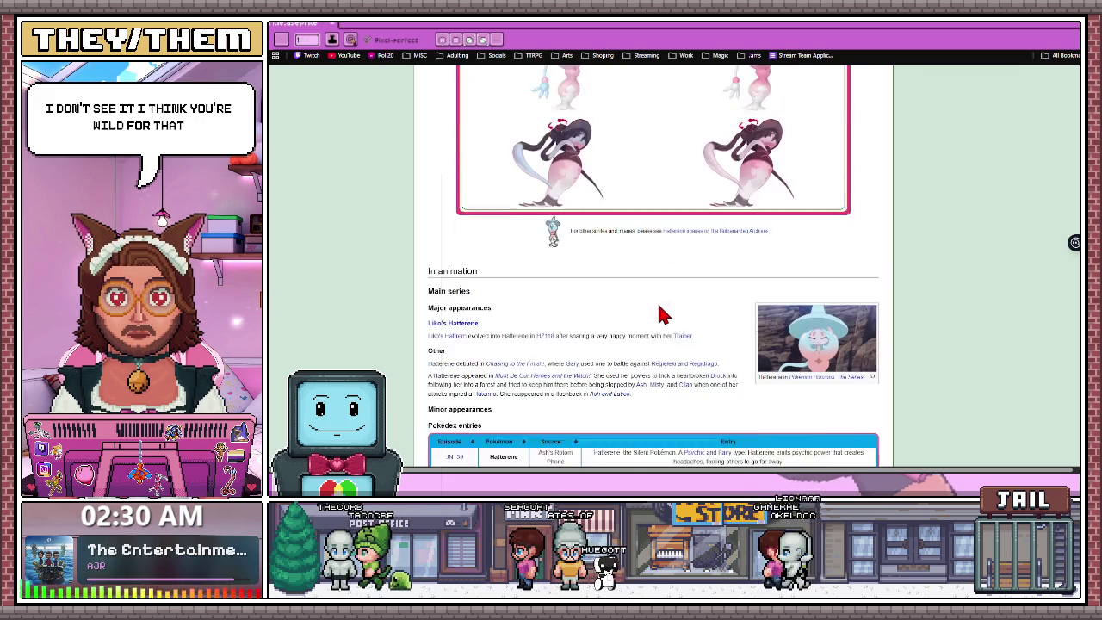
pyautogui.scroll(-5, 660, 313)
pyautogui.scroll(-5, 663, 332)
pyautogui.scroll(-5, 659, 336)
pyautogui.scroll(-1, 659, 336)
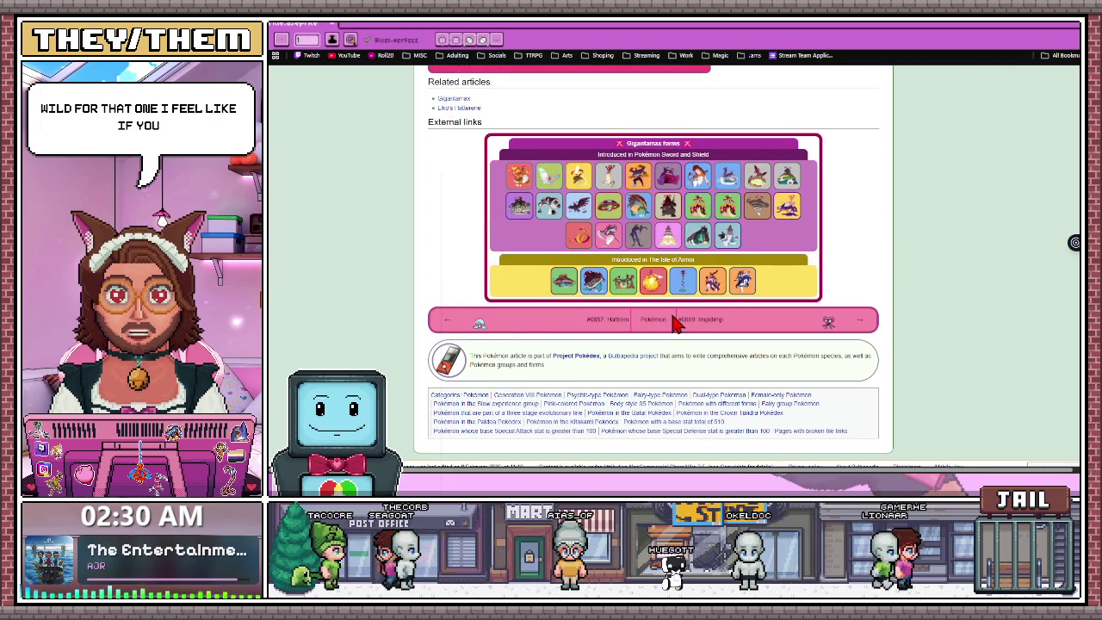
pyautogui.scroll(-1, 670, 338)
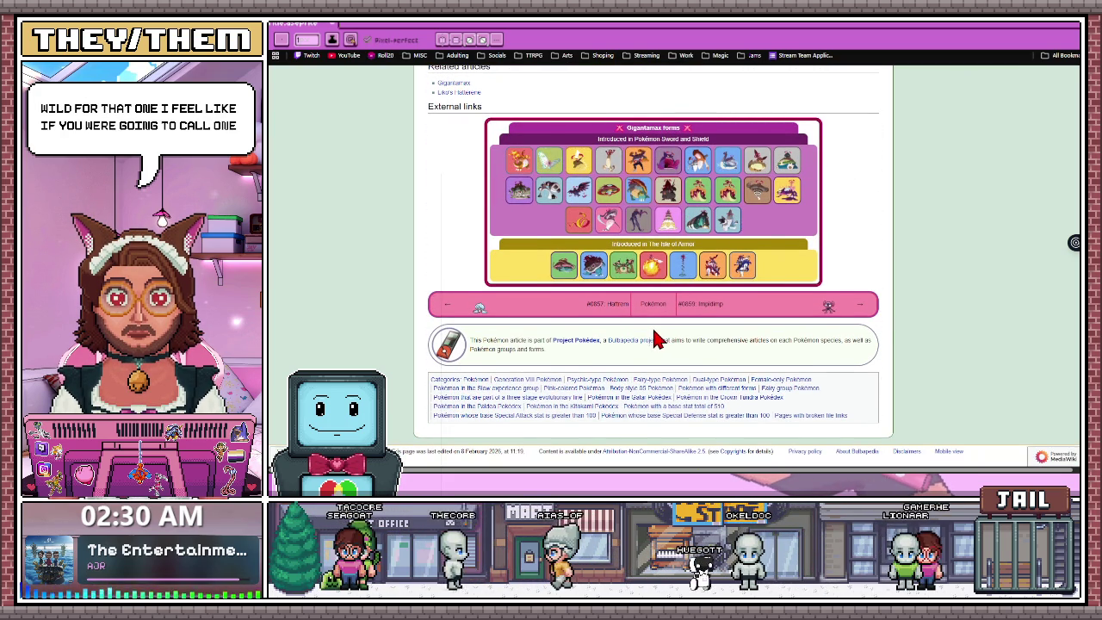
pyautogui.scroll(1, 654, 339)
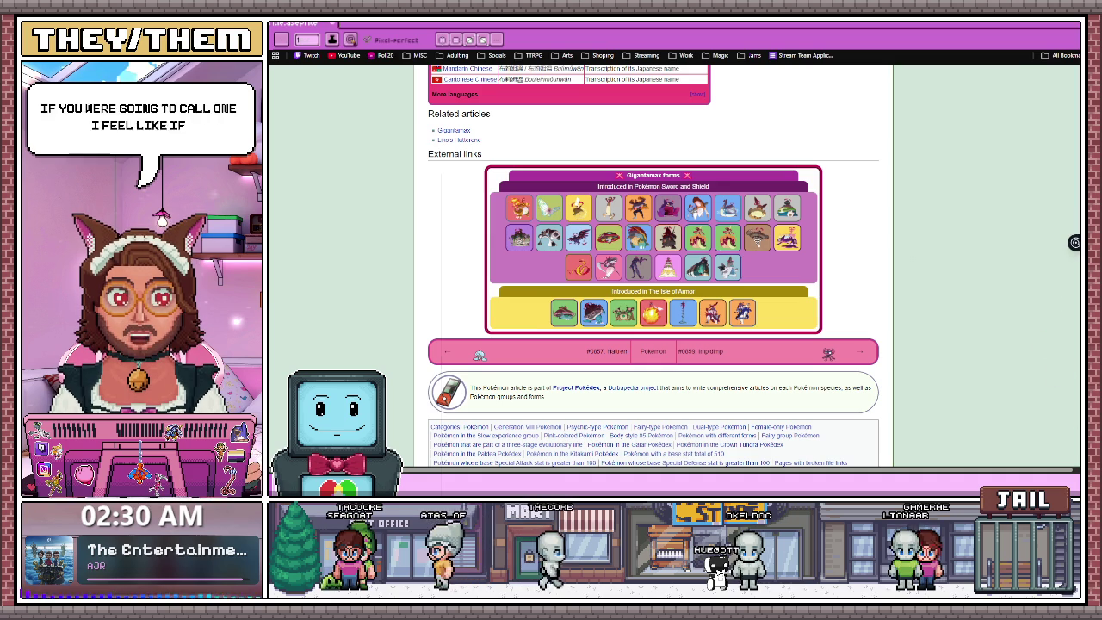
pyautogui.scroll(5, 1050, 360)
pyautogui.scroll(10, 1050, 360)
pyautogui.scroll(15, 1050, 360)
pyautogui.scroll(2, 674, 259)
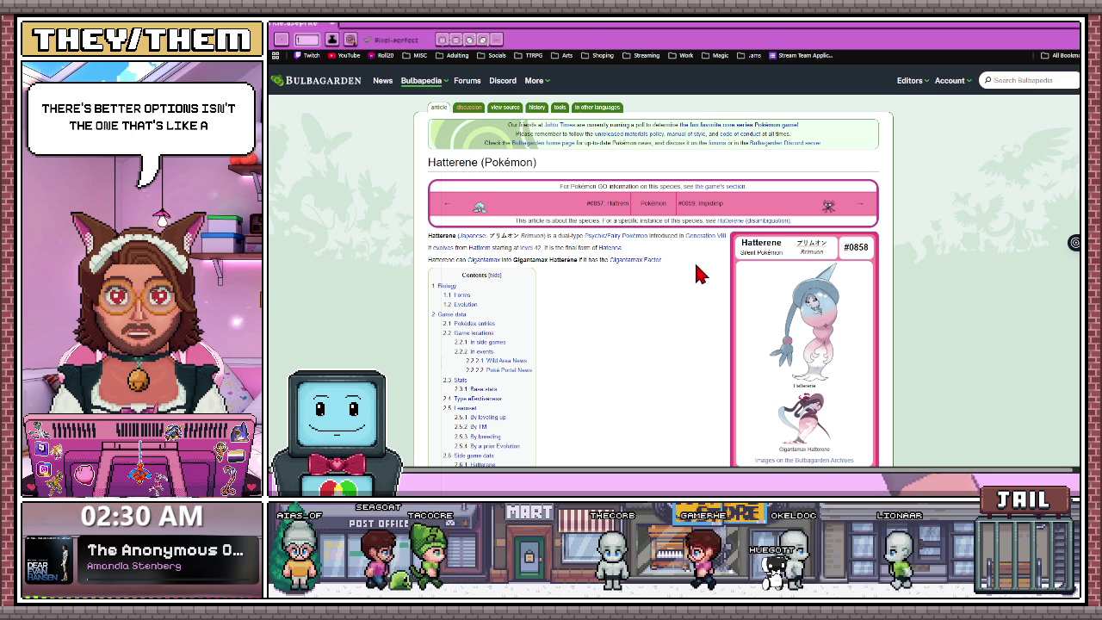
# Page forward through the Bulbapedia articles from Impidimp to Falinks.
pyautogui.click(861, 208)
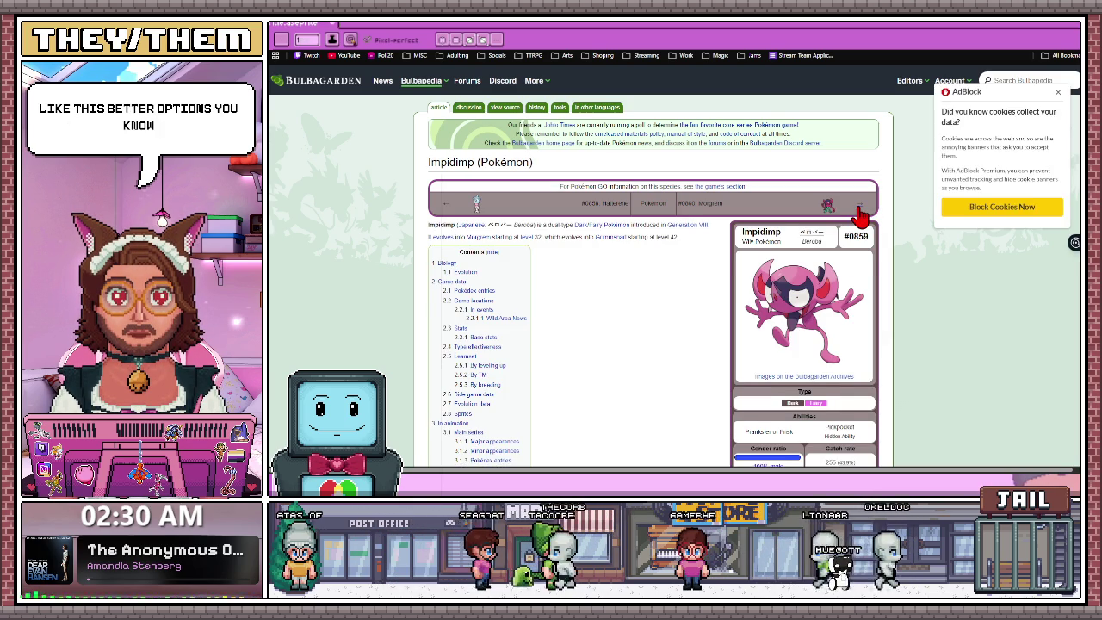
pyautogui.click(858, 208)
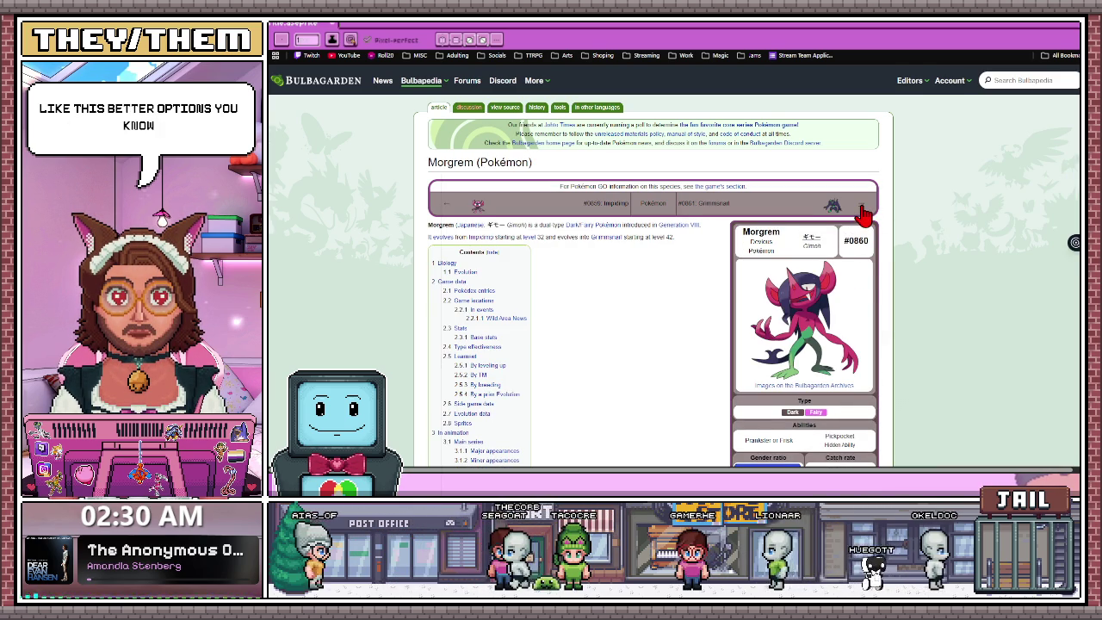
pyautogui.click(860, 208)
pyautogui.click(860, 208)
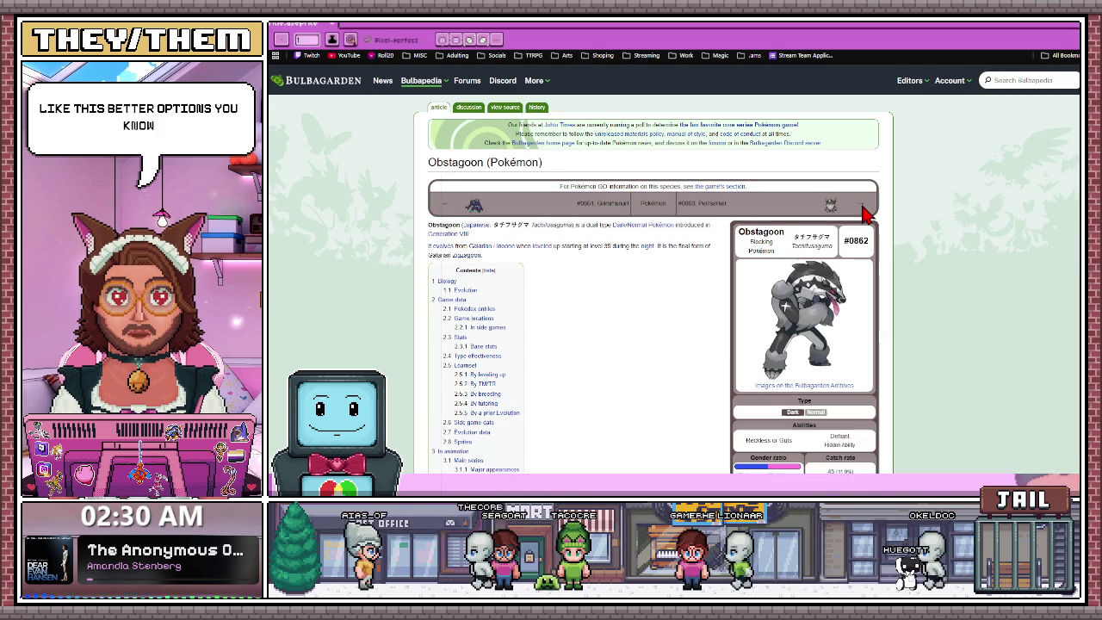
pyautogui.click(860, 208)
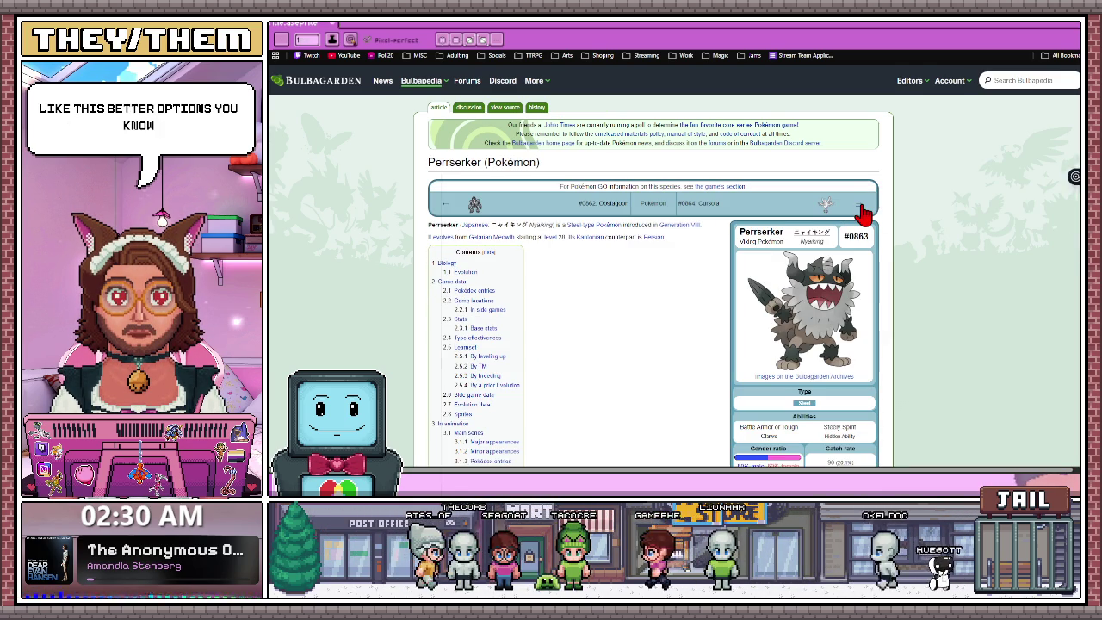
pyautogui.click(861, 208)
pyautogui.click(861, 208)
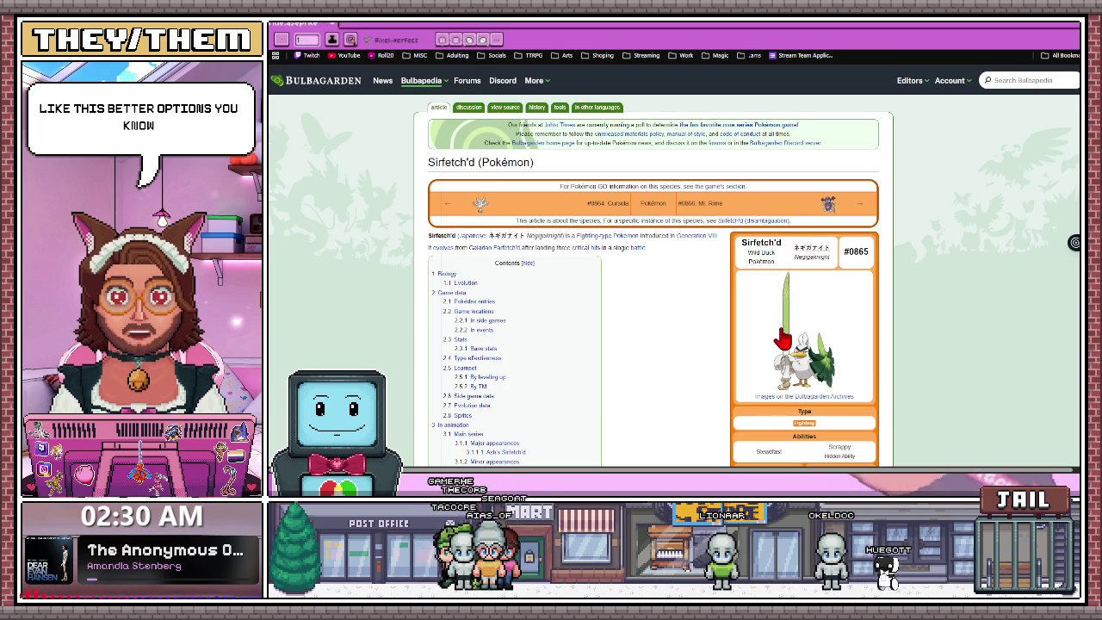
pyautogui.click(861, 208)
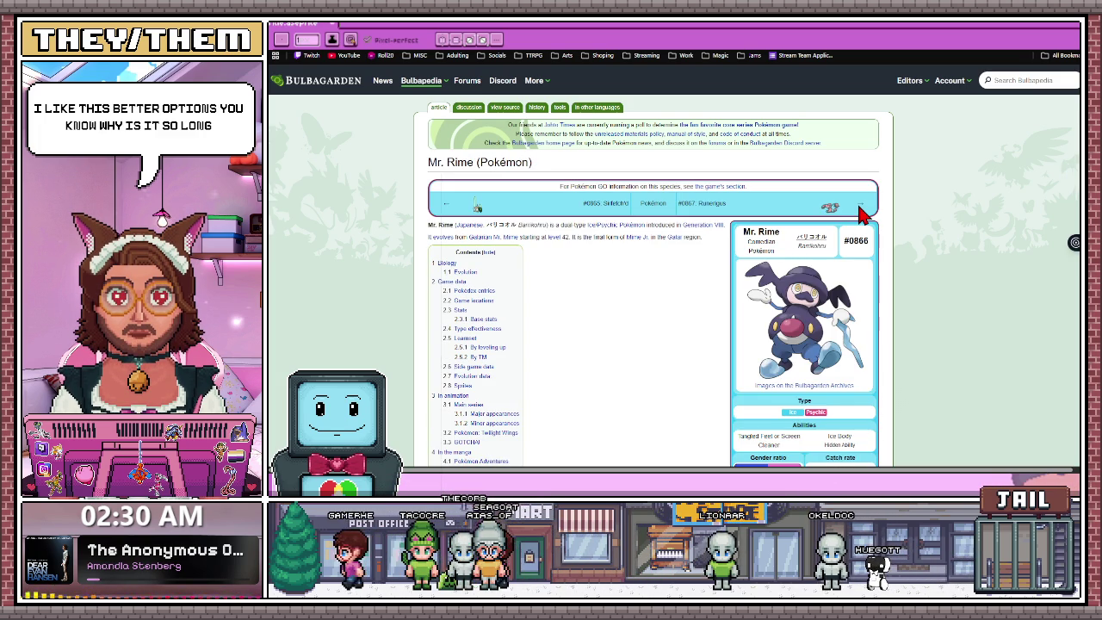
pyautogui.click(863, 212)
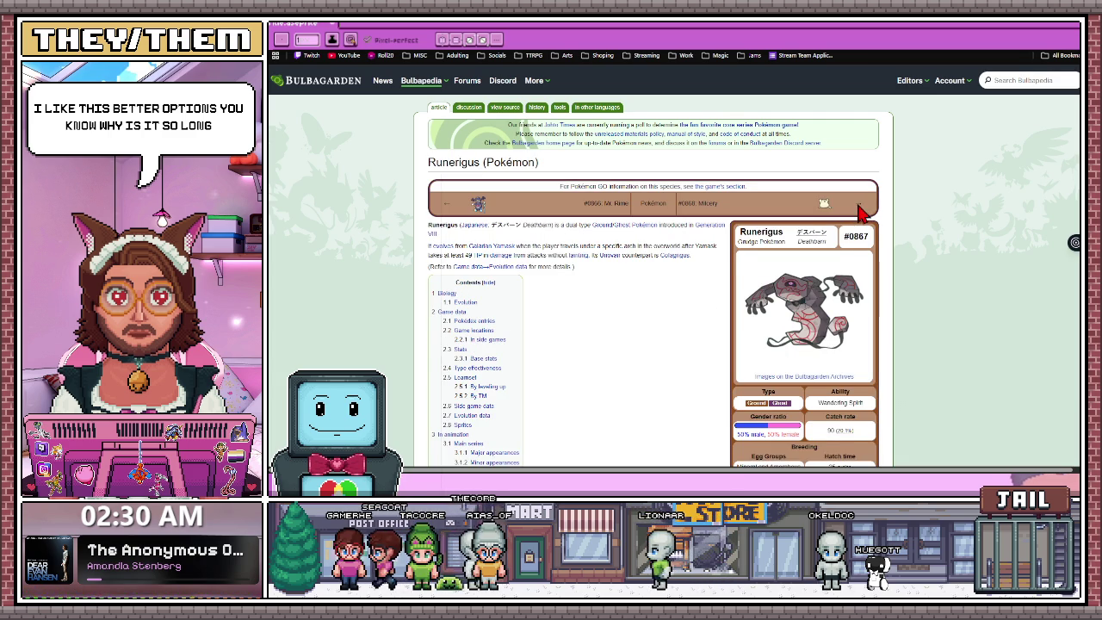
pyautogui.click(861, 210)
pyautogui.click(859, 208)
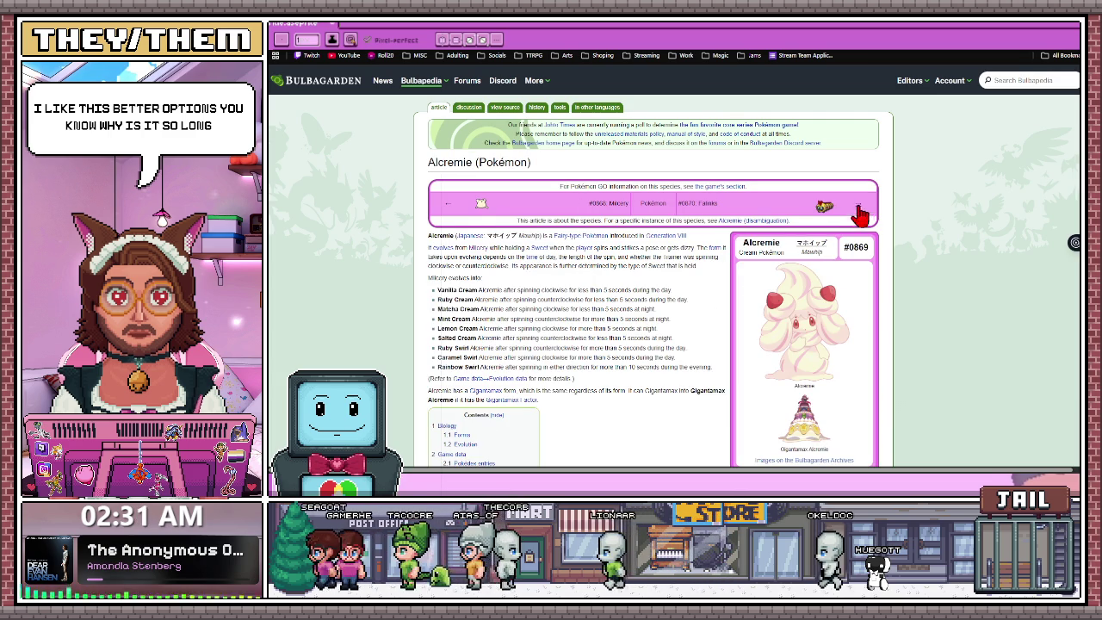
pyautogui.click(859, 209)
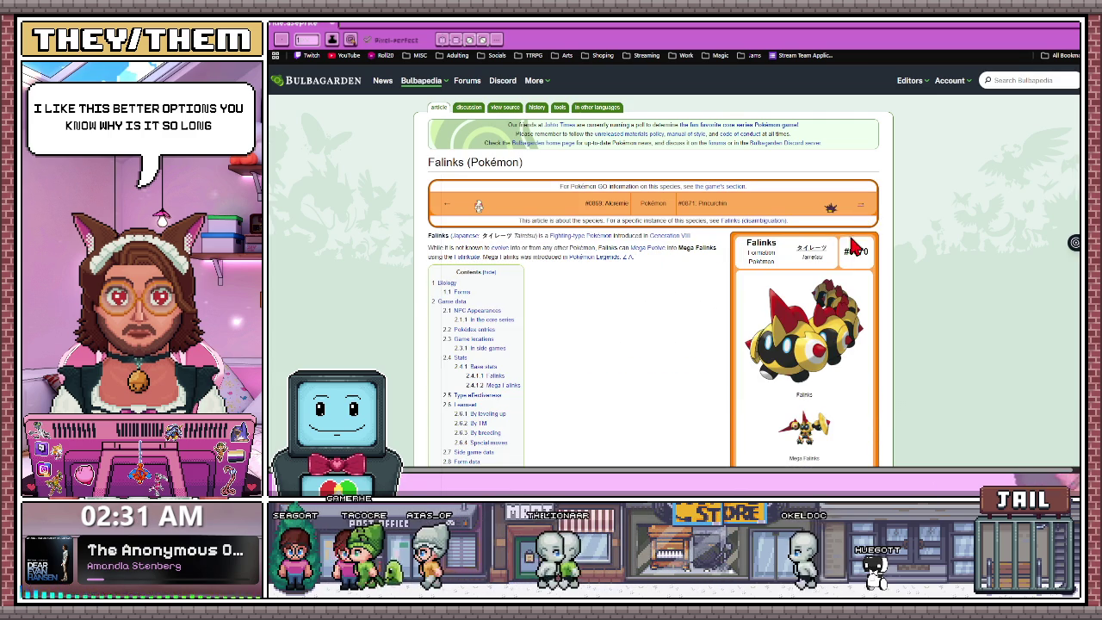
pyautogui.scroll(-1, 790, 350)
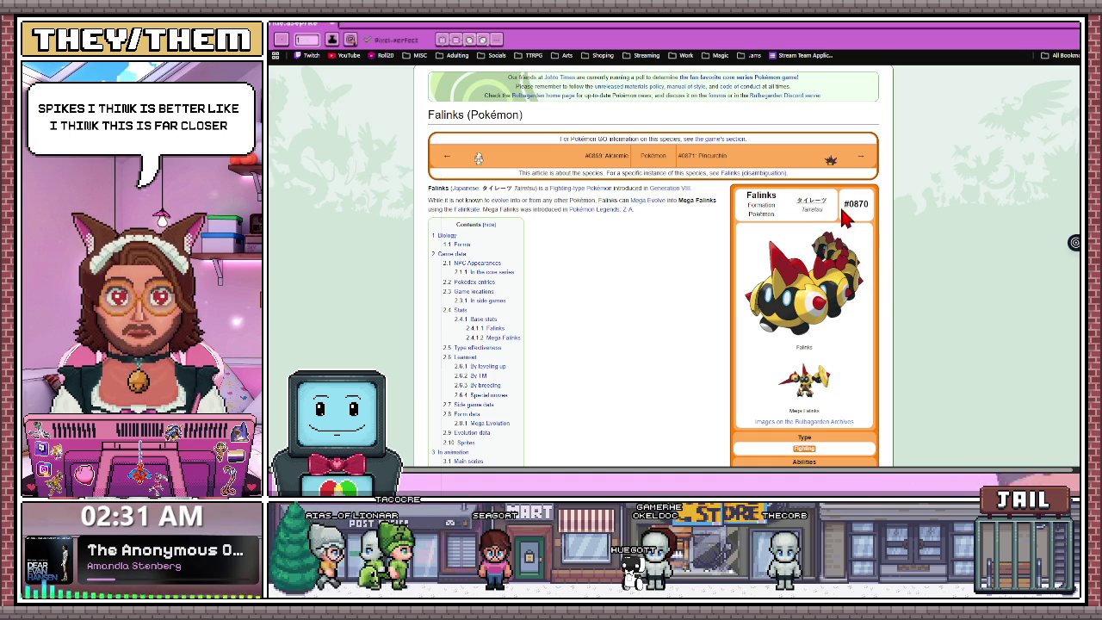
# Continue paging through the Bulbapedia articles from Pincurchin to Zacian and Zamazenta.
pyautogui.click(860, 160)
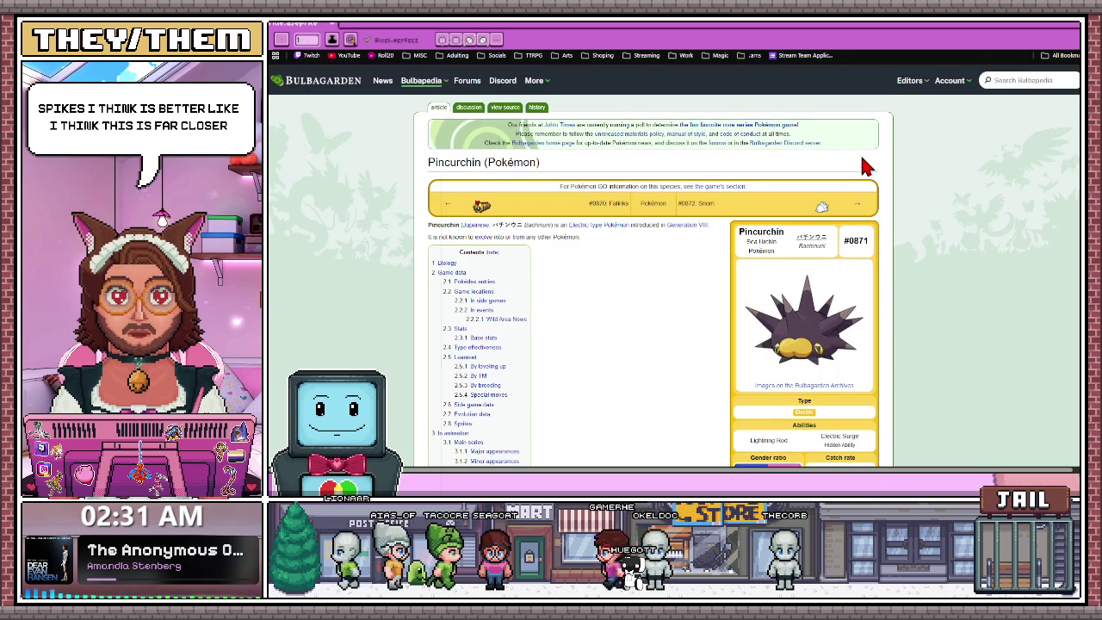
pyautogui.click(856, 206)
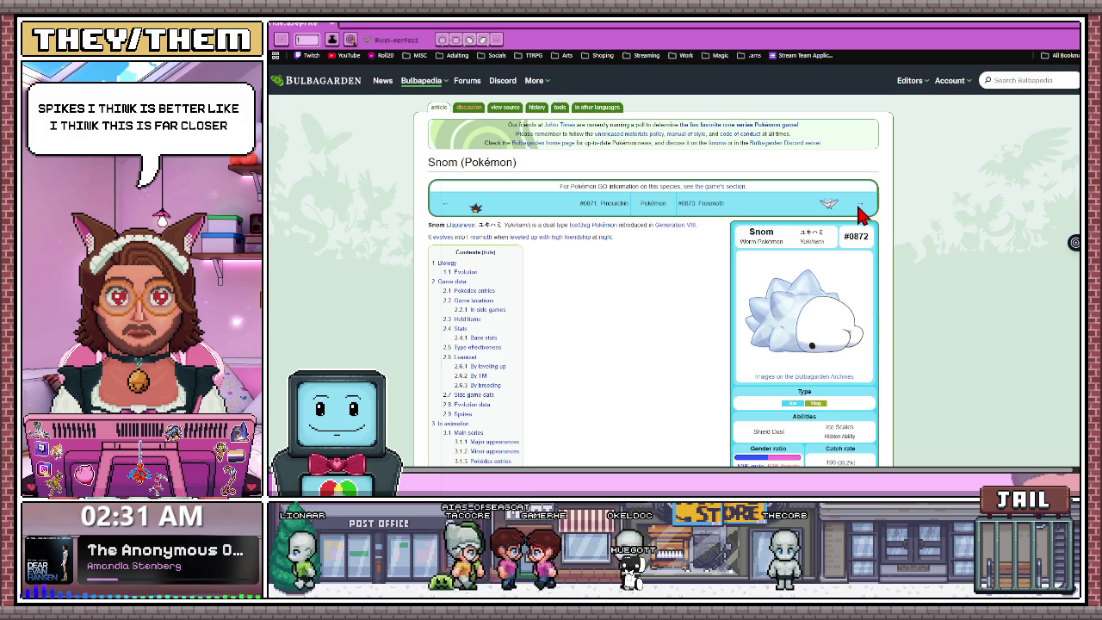
pyautogui.click(859, 206)
pyautogui.click(861, 207)
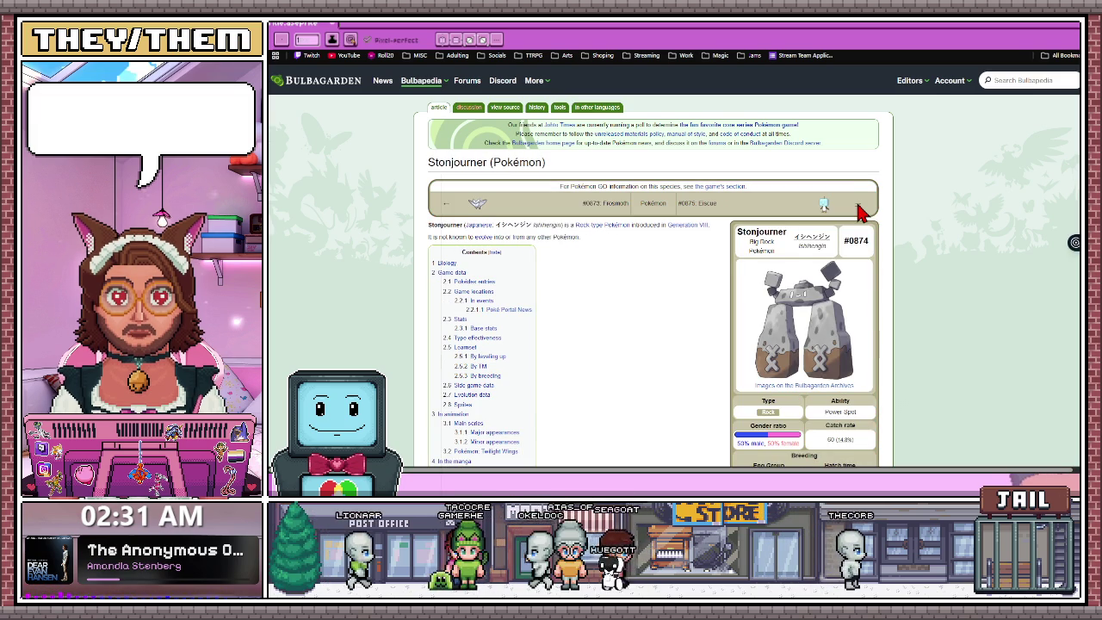
pyautogui.click(859, 207)
pyautogui.click(861, 208)
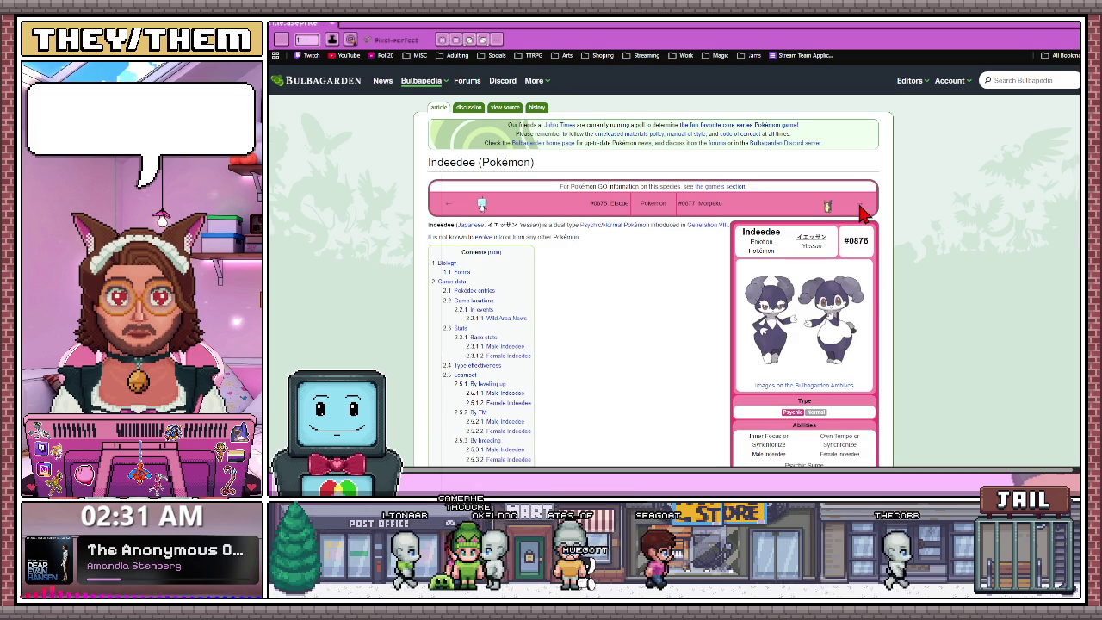
pyautogui.click(861, 209)
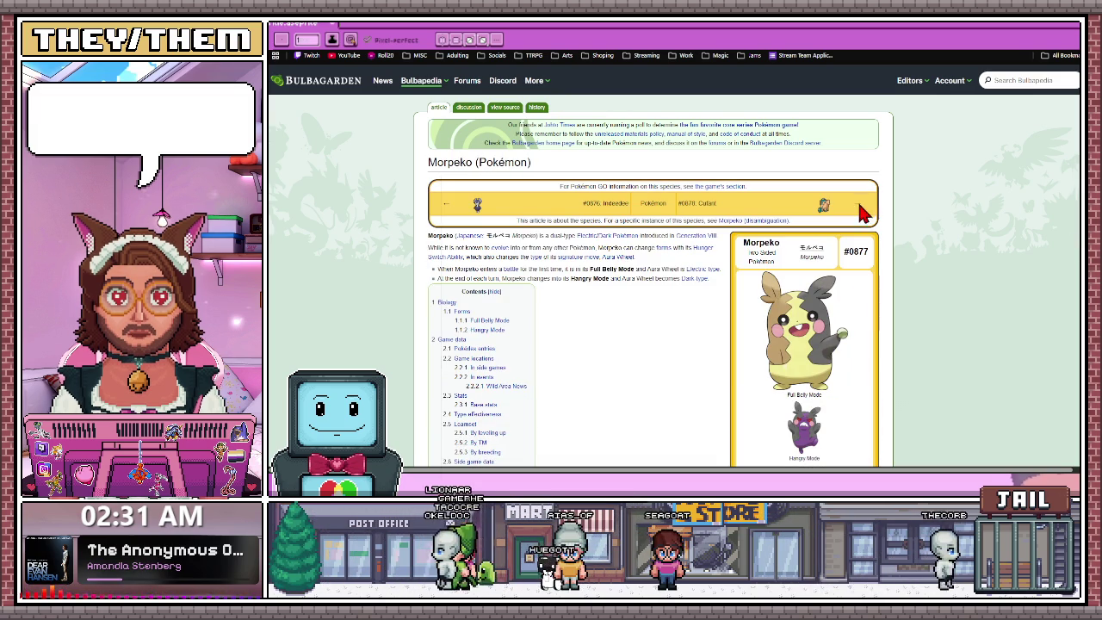
pyautogui.click(859, 209)
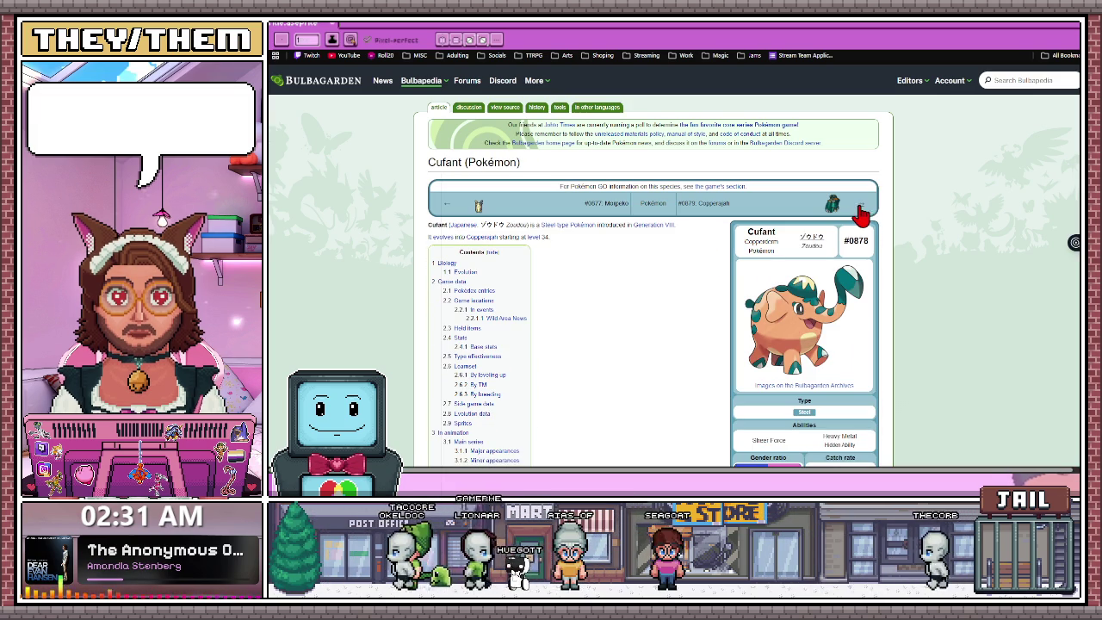
pyautogui.click(861, 208)
pyautogui.click(860, 208)
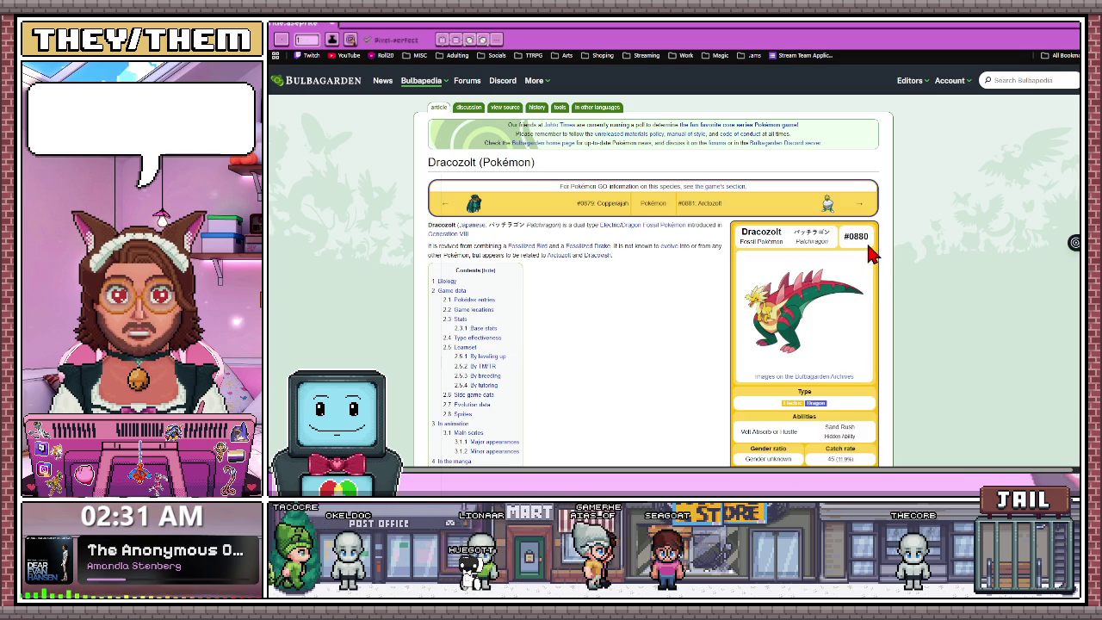
pyautogui.click(861, 209)
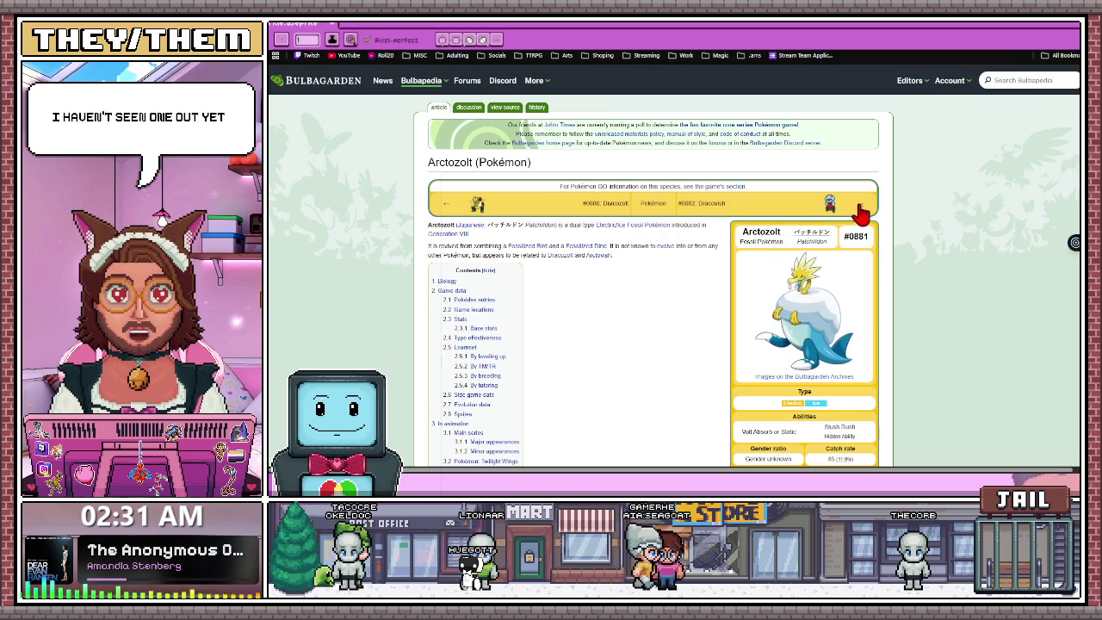
pyautogui.click(861, 209)
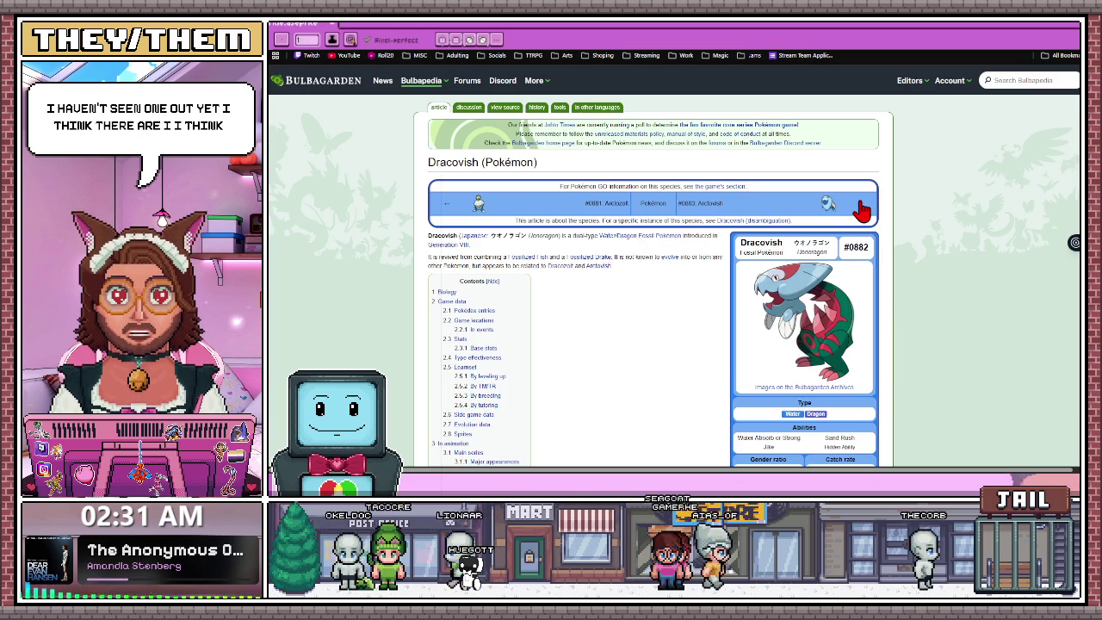
pyautogui.click(861, 210)
pyautogui.click(863, 207)
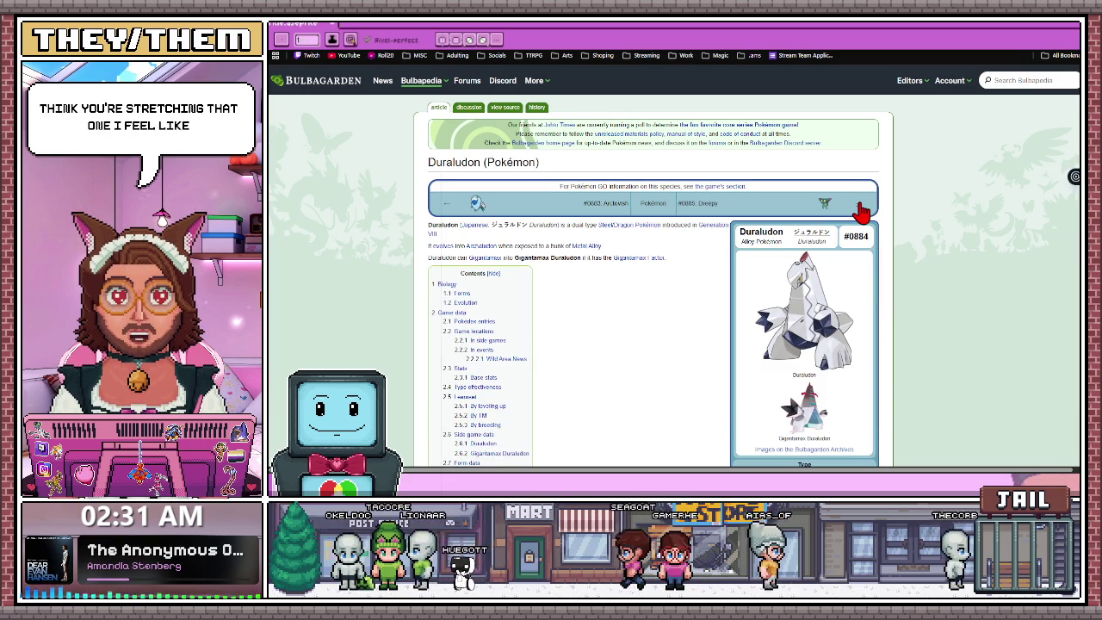
pyautogui.click(863, 208)
pyautogui.click(863, 207)
pyautogui.click(862, 207)
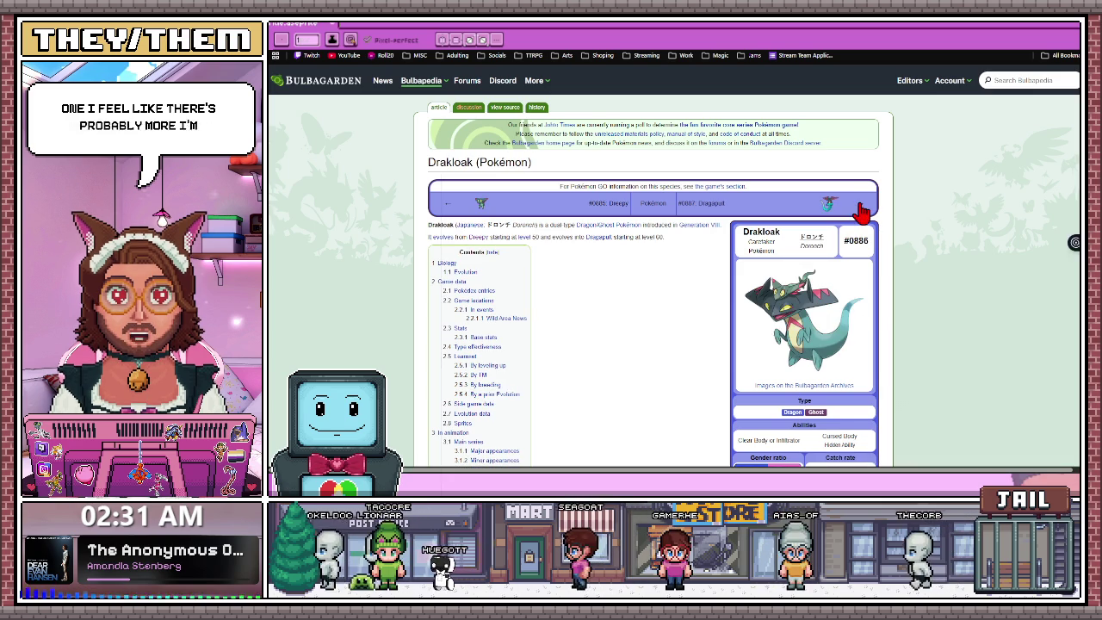
pyautogui.click(862, 207)
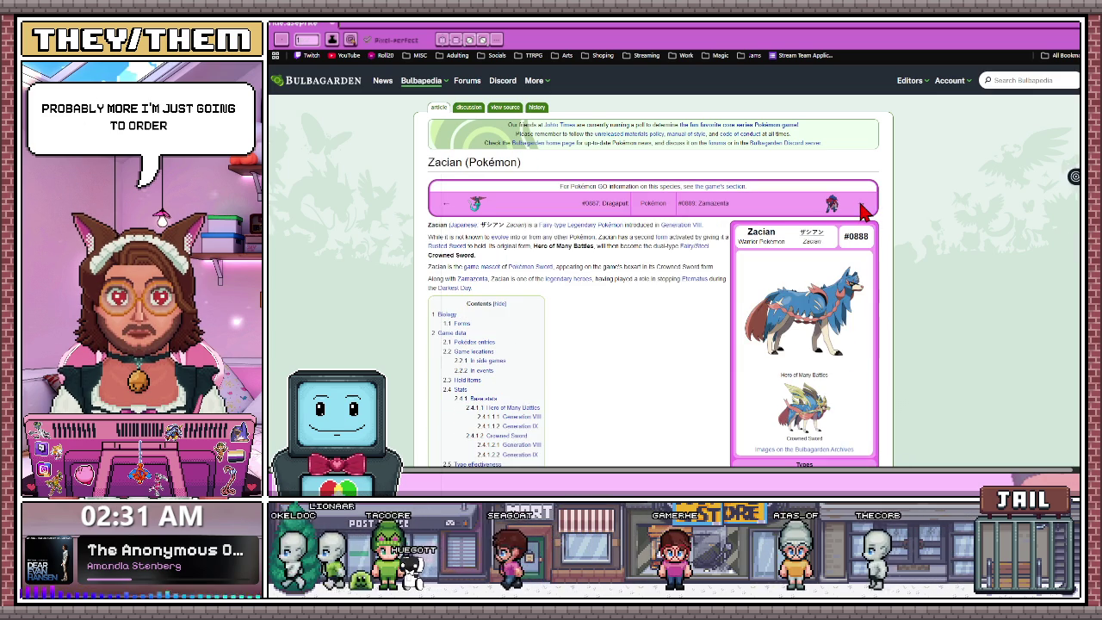
pyautogui.click(863, 208)
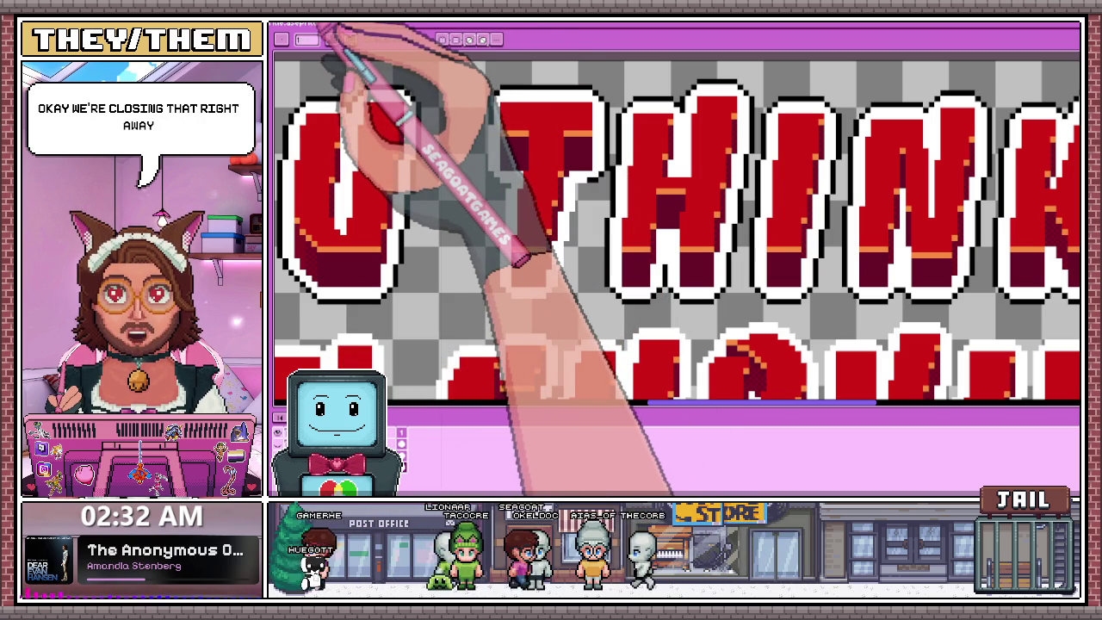
# Select the Pencil tool and zoom in on the YOU THINK letters.
pyautogui.press('b')
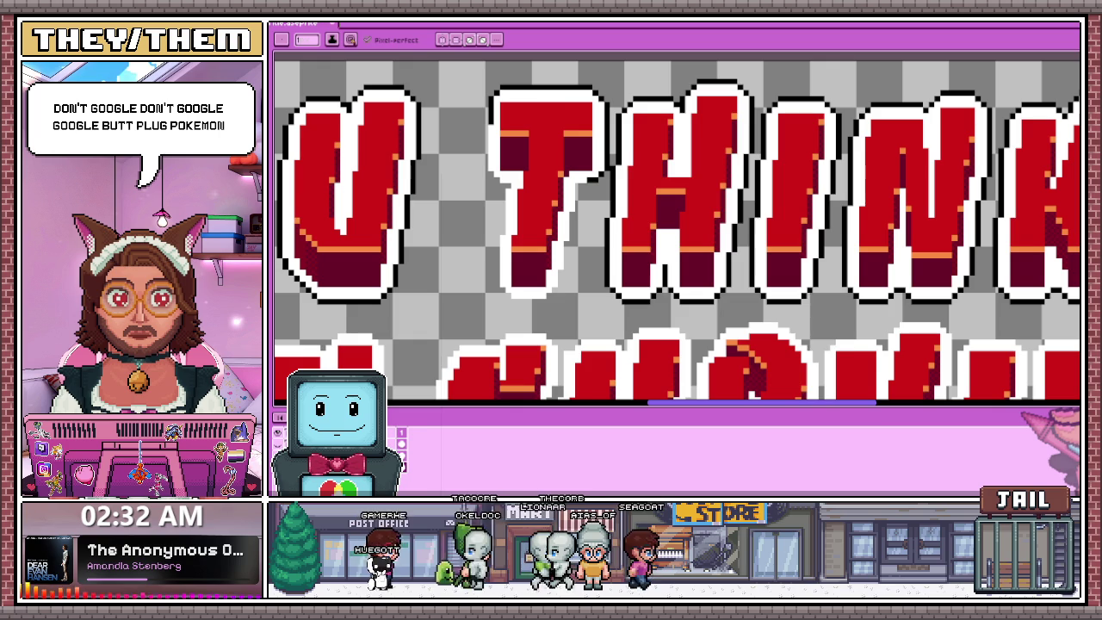
pyautogui.scroll(-3, 607, 224)
pyautogui.scroll(1, 637, 181)
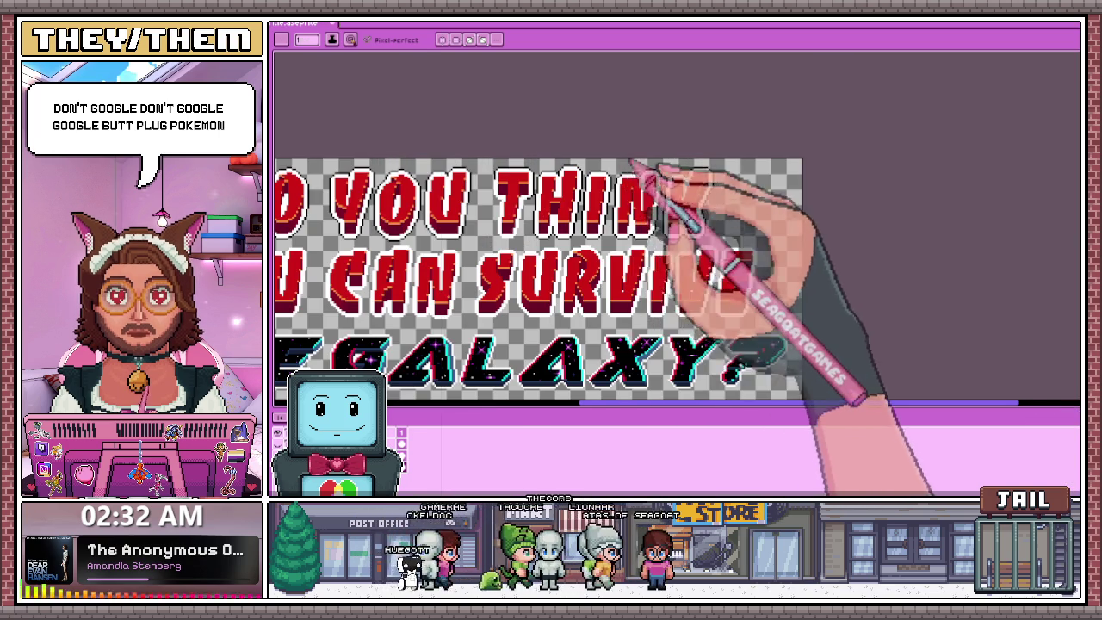
pyautogui.scroll(1, 633, 185)
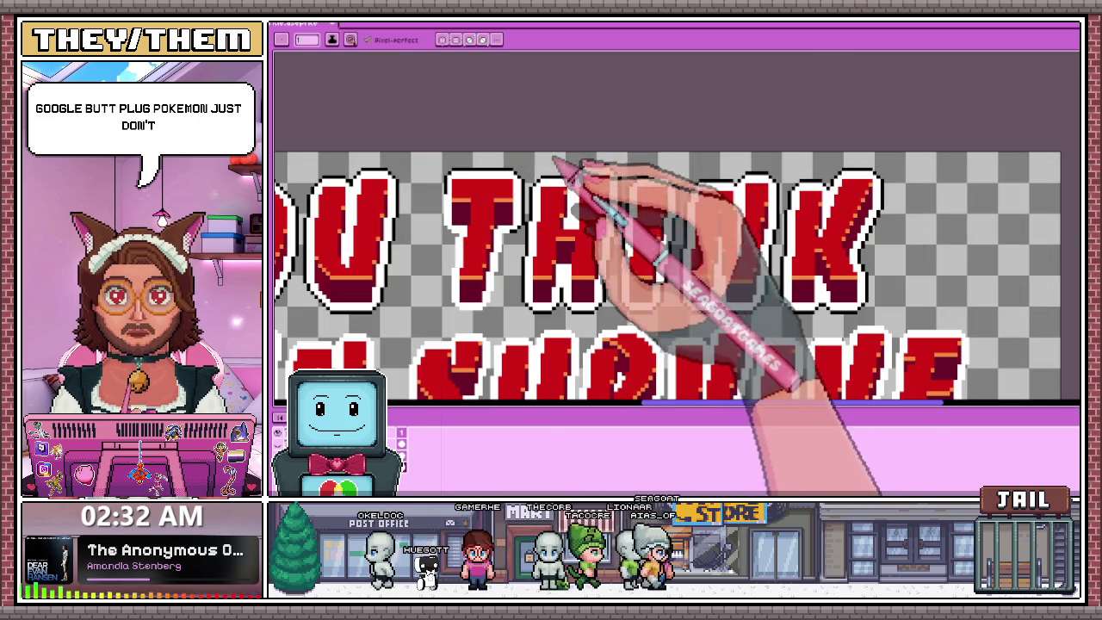
# Draw a rectangular selection over the top part of the THINK lettering.
pyautogui.press('m')
pyautogui.moveTo(529, 154)
pyautogui.mouseDown()
pyautogui.moveTo(559, 207)
pyautogui.moveTo(949, 323)
pyautogui.mouseUp()
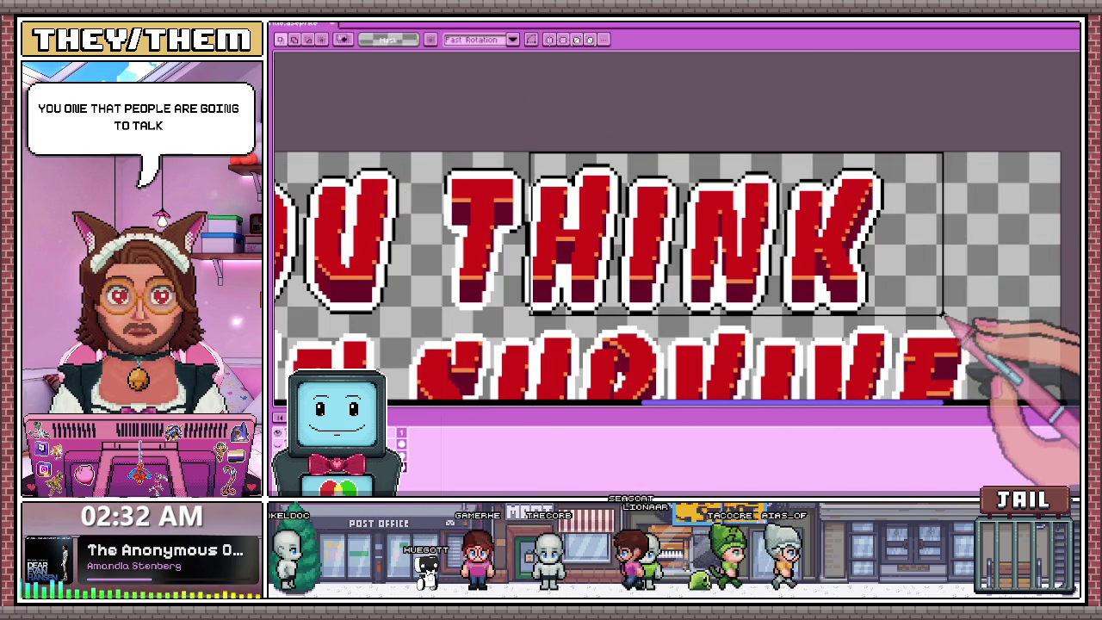
pyautogui.scroll(2, 540, 233)
pyautogui.scroll(-1, 565, 197)
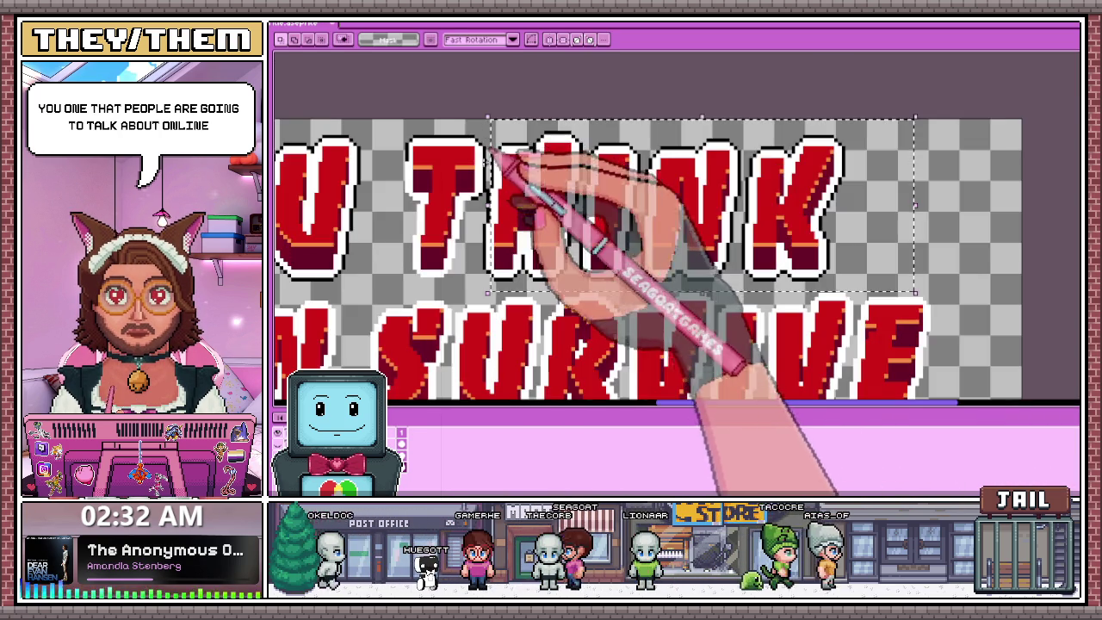
pyautogui.scroll(2, 486, 185)
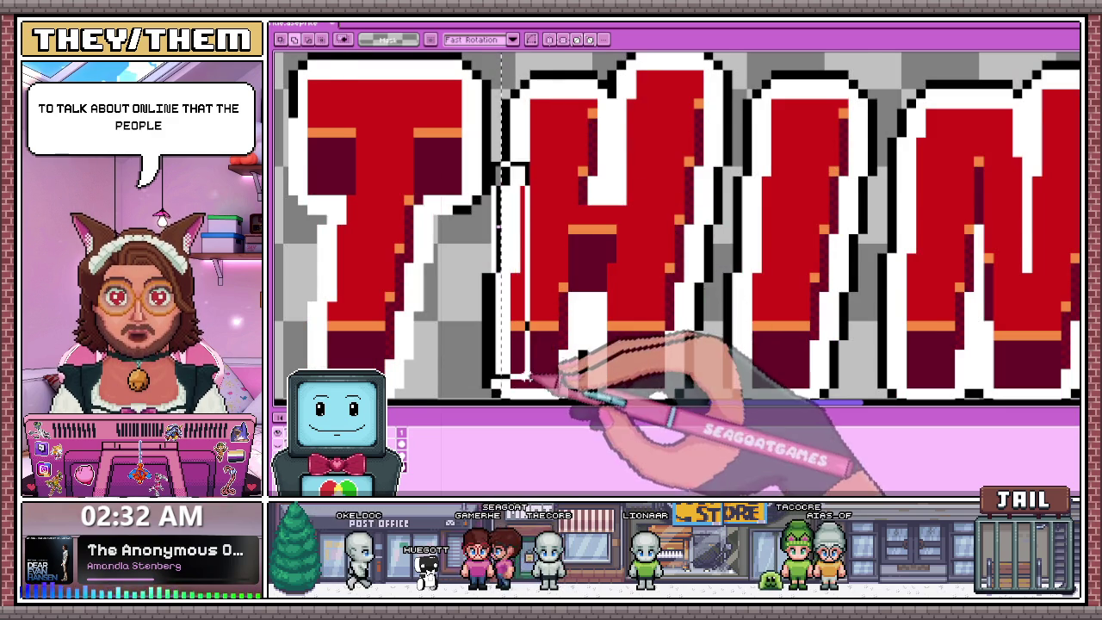
pyautogui.scroll(-1, 555, 206)
# Reselect only the H, I and N of THINK, nudge them one pixel right, and commit.
pyautogui.moveTo(487, 229); pyautogui.dragTo(532, 310)
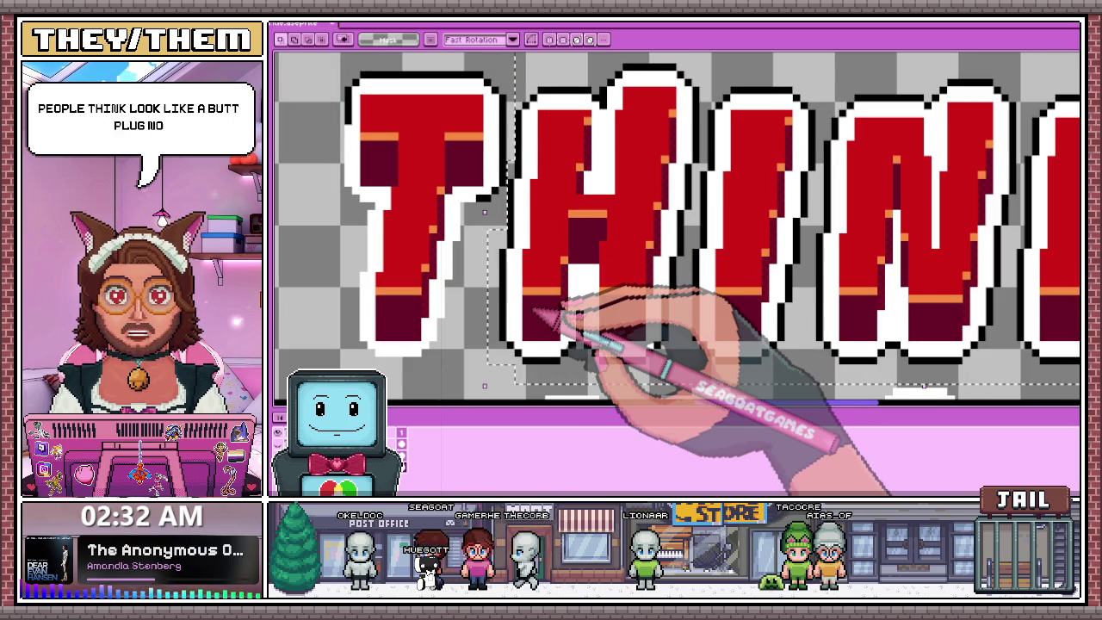
pyautogui.press('Right')
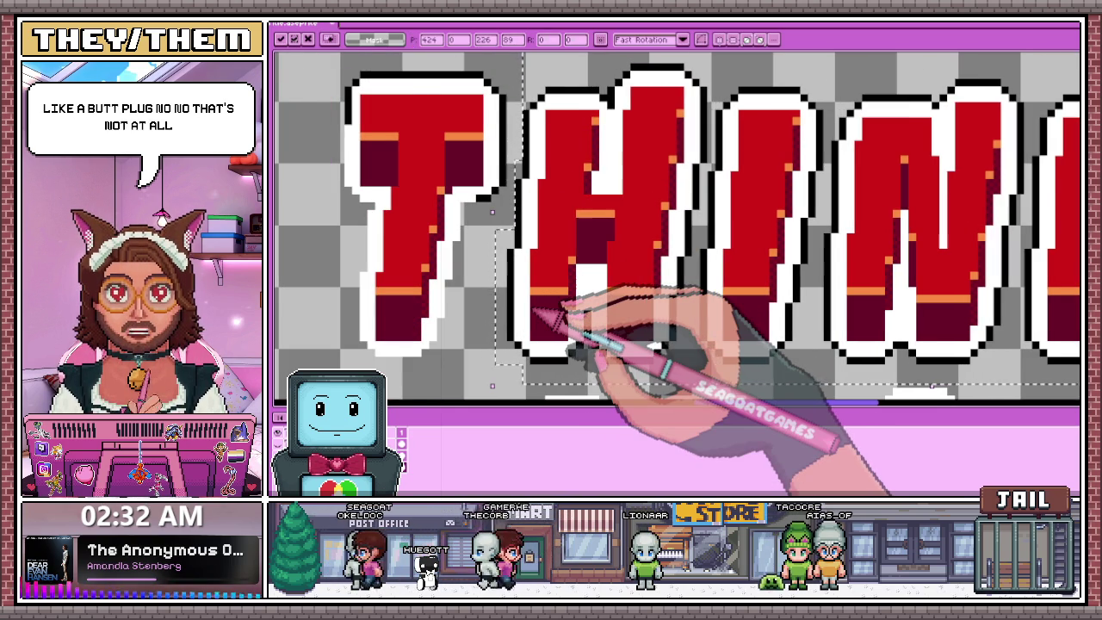
pyautogui.scroll(-3, 535, 311)
pyautogui.scroll(3, 578, 108)
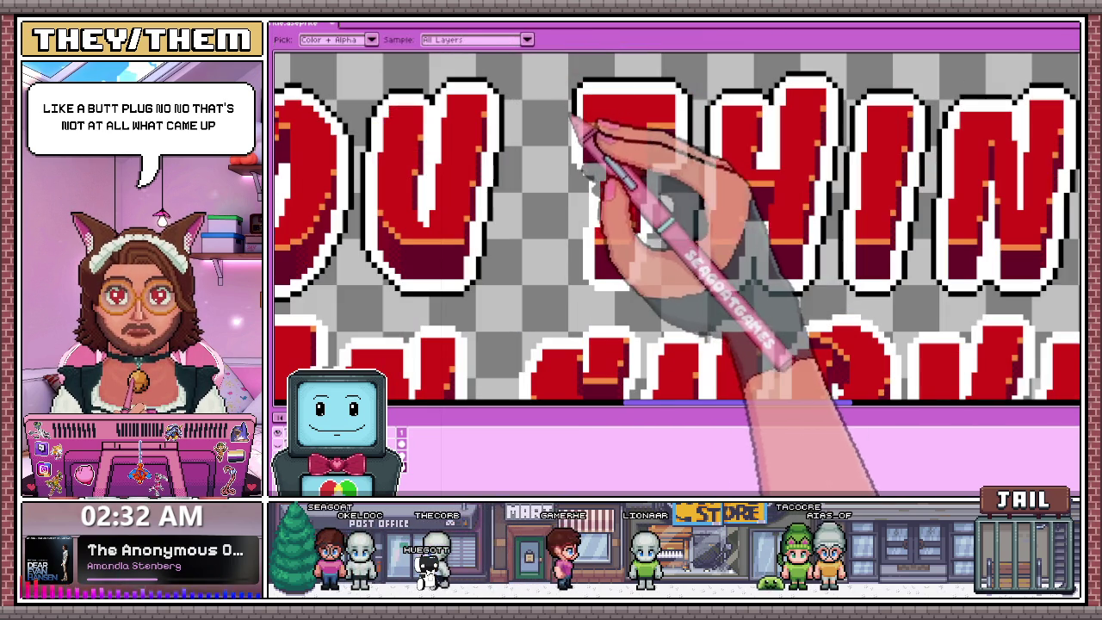
pyautogui.press('Return')
pyautogui.scroll(1, 573, 135)
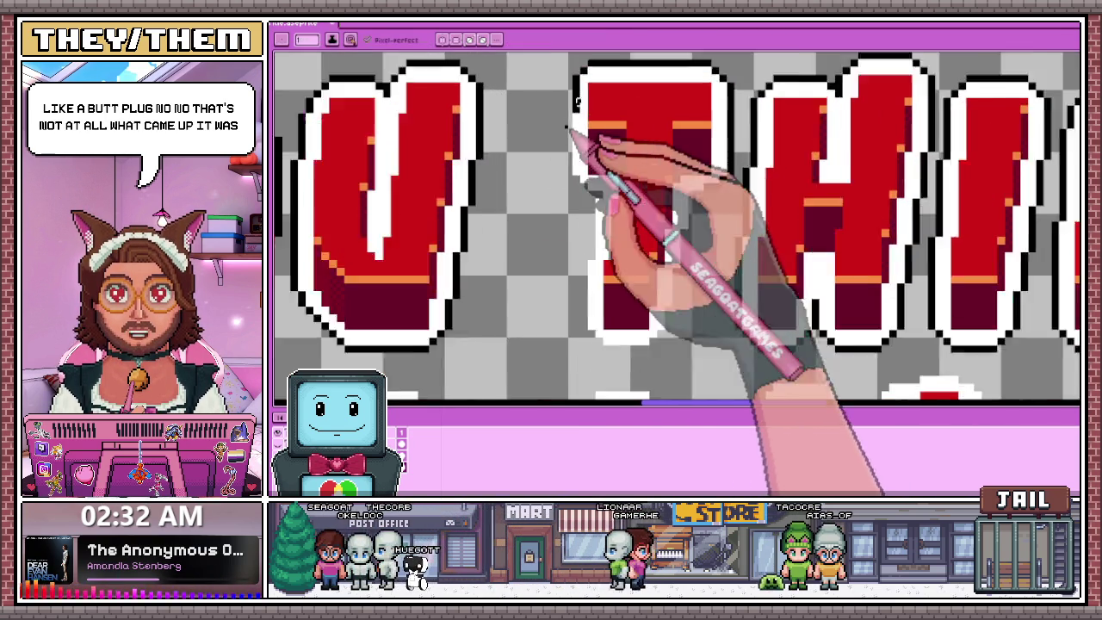
pyautogui.scroll(-1, 564, 137)
pyautogui.scroll(-3, 559, 141)
pyautogui.press('e')
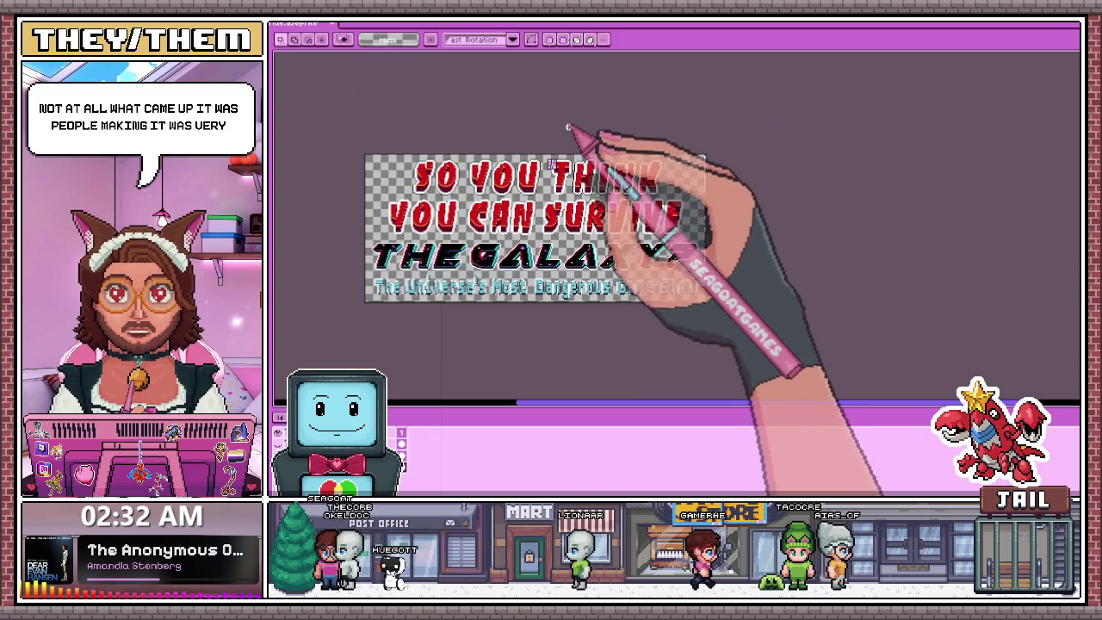
pyautogui.scroll(2, 564, 164)
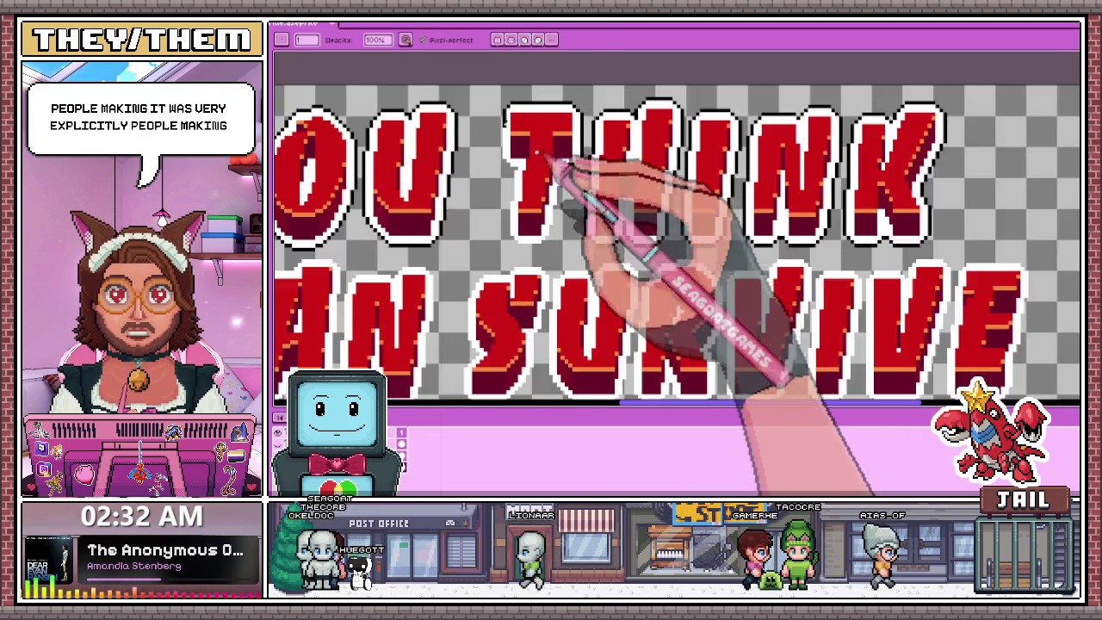